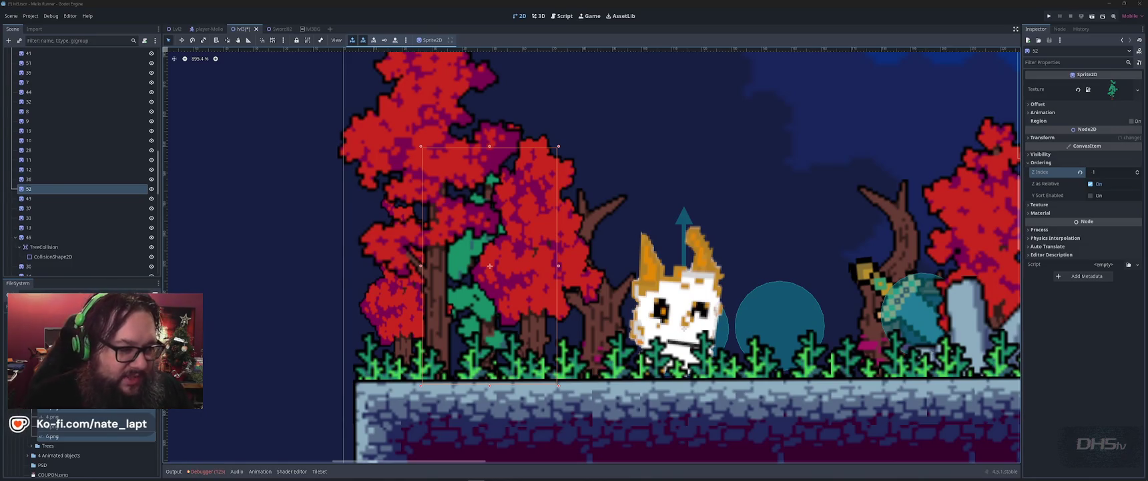
Select the background TextureRect node and look around the level
click(635, 169)
scroll(635, 169, down, 10)
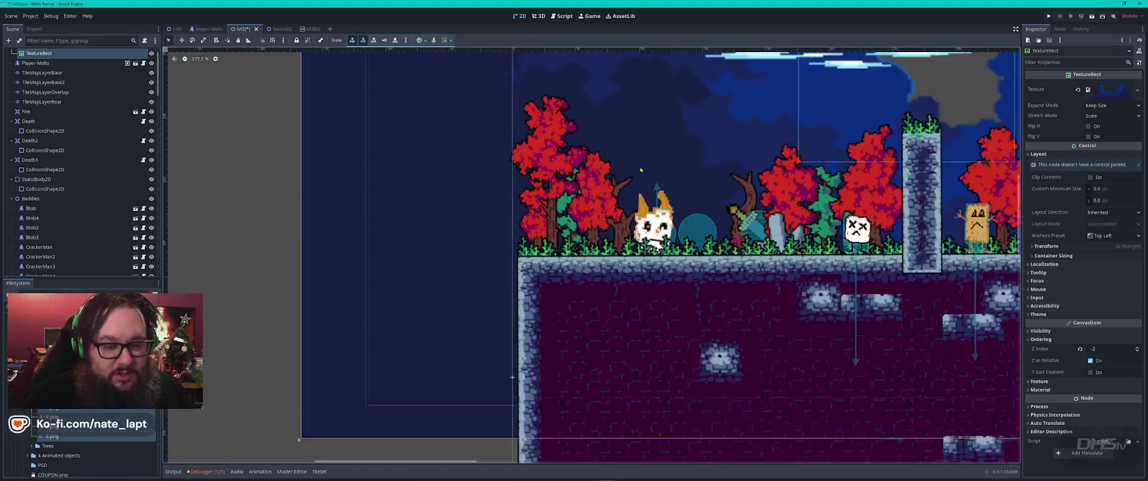
scroll(694, 175, down, 5)
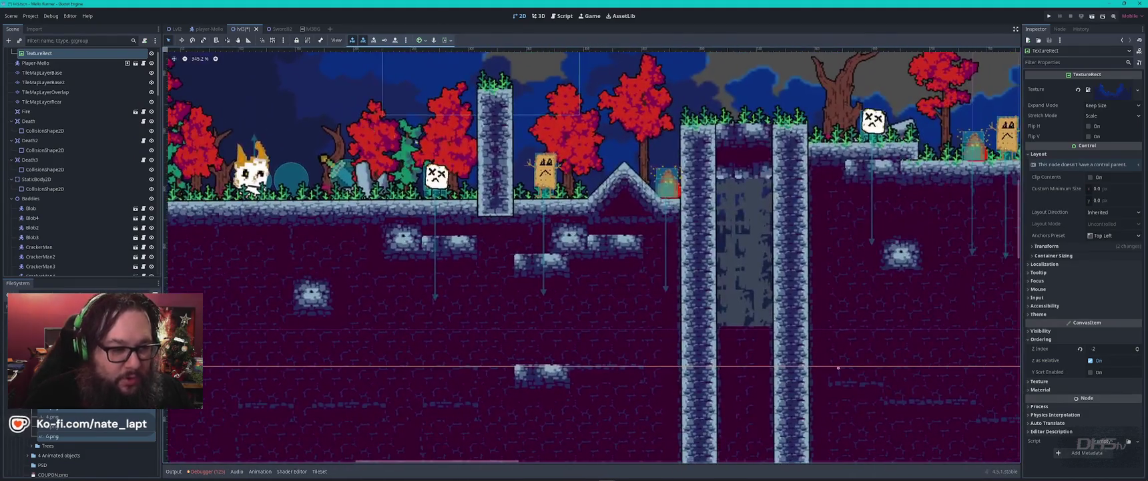
scroll(856, 175, right, 10)
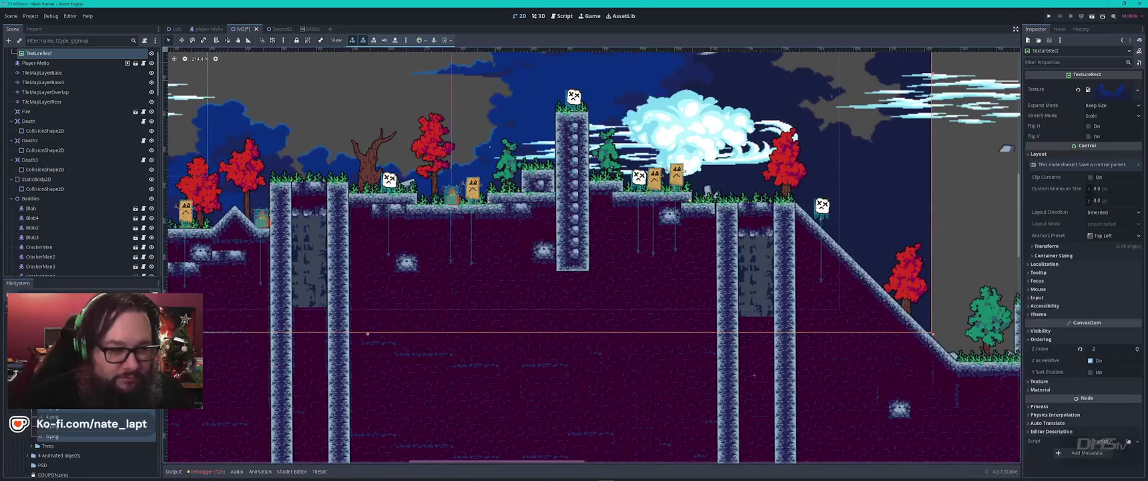
scroll(785, 267, right, 6)
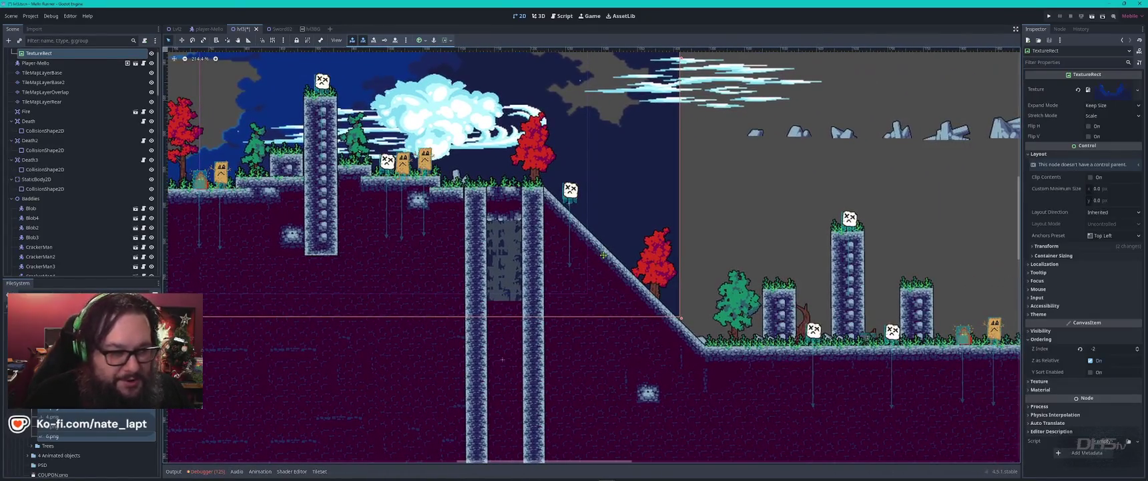
scroll(785, 267, left, 4)
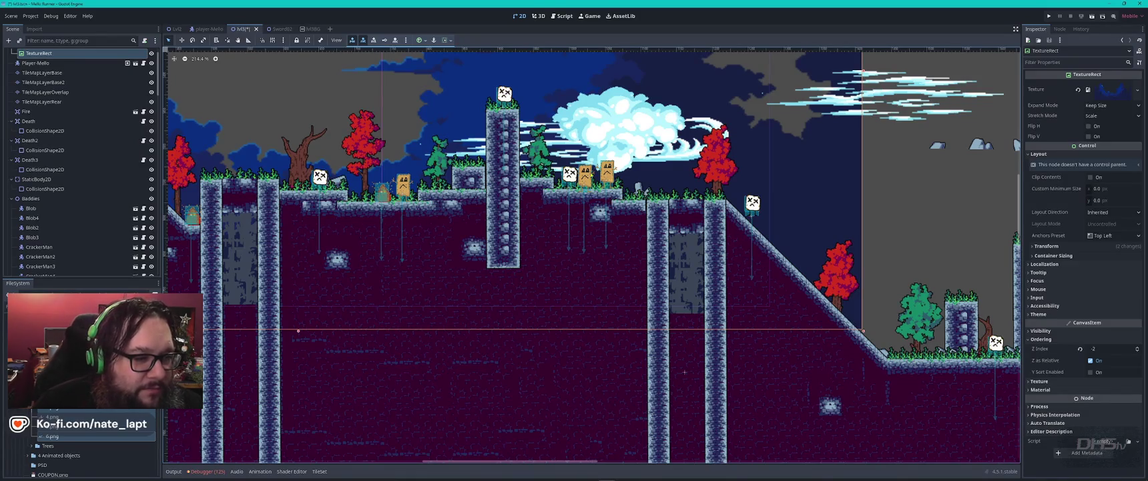
Nudge CrackerMan2 and CrackerMan5 slightly upward on their ledges
scroll(589, 149, up, 4)
mouse_move(573, 231)
mouse_down()
mouse_move(579, 209)
mouse_move(543, 195)
mouse_up()
scroll(501, 231, down, 2)
drag(314, 225, 318, 221)
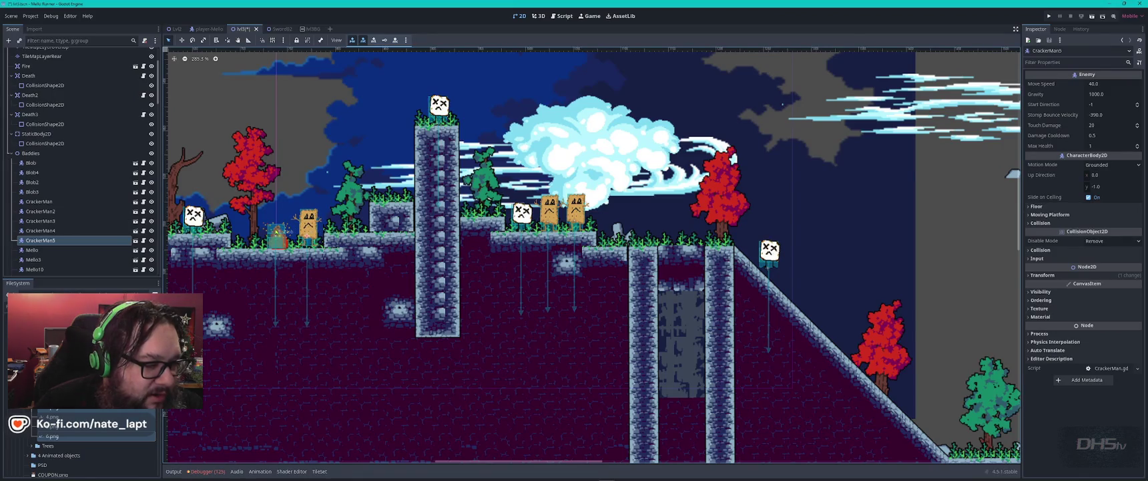
Select the Blob enemy and pan across the level
click(277, 230)
scroll(460, 217, left, 2)
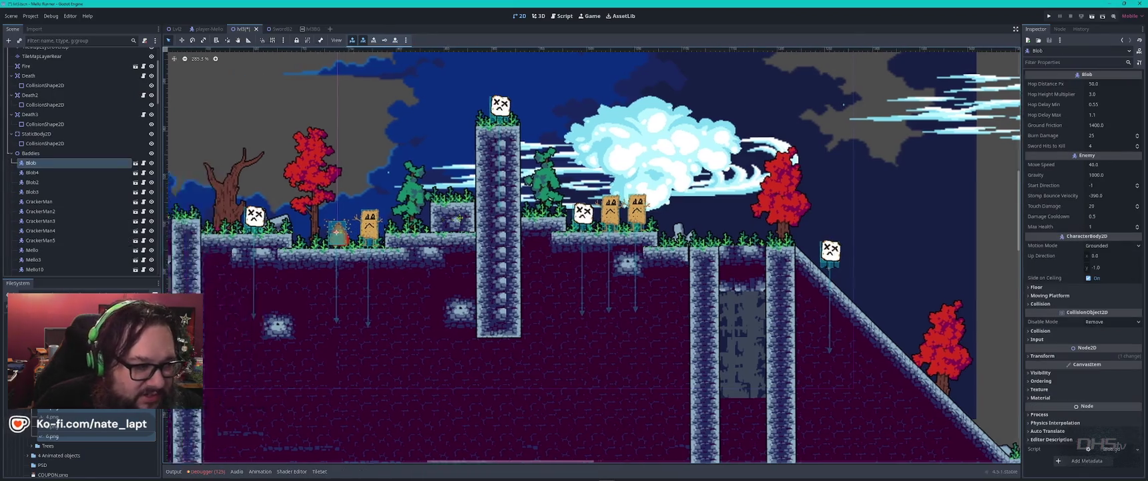
scroll(459, 218, left, 5)
scroll(814, 245, left, 3)
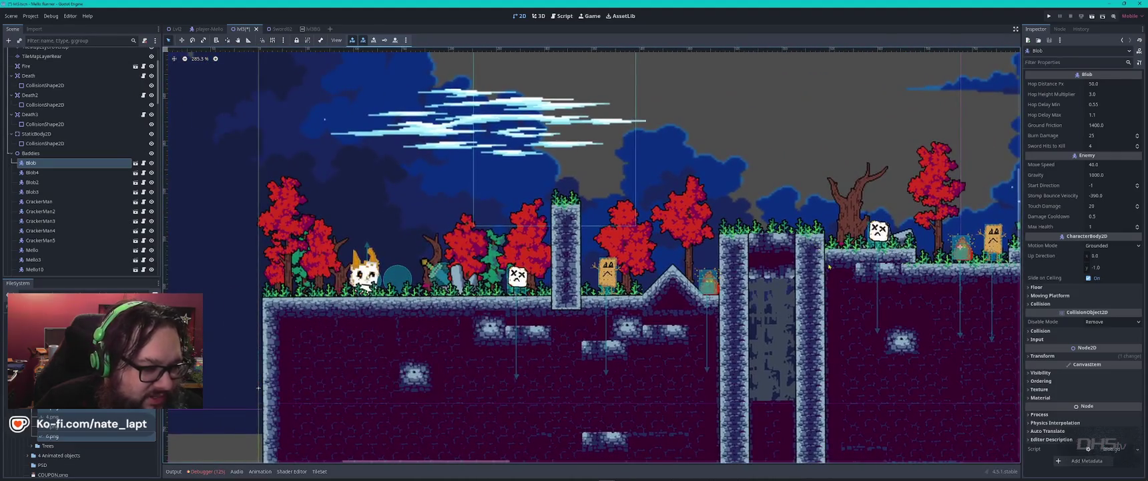
scroll(828, 266, right, 10)
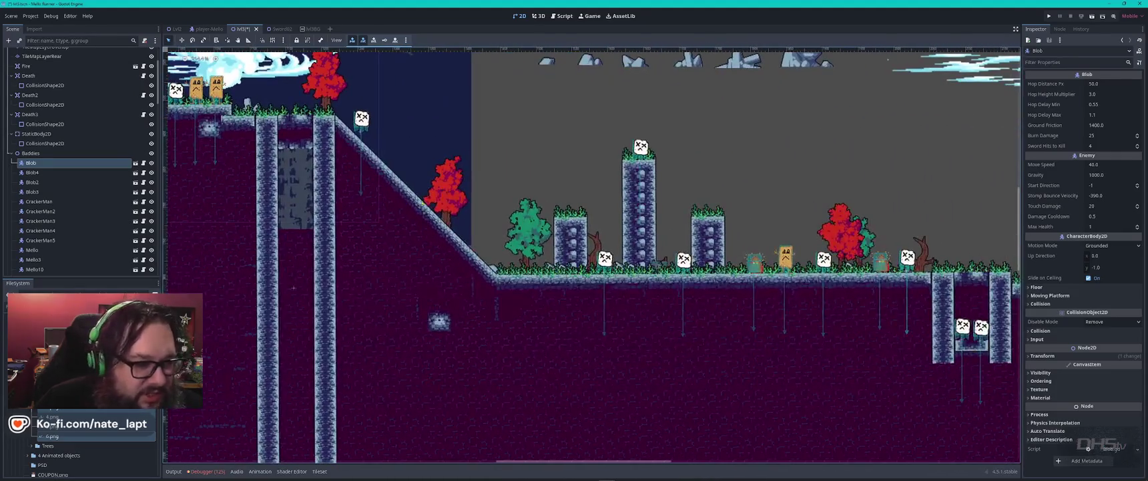
scroll(612, 220, right, 6)
scroll(612, 221, up, 4)
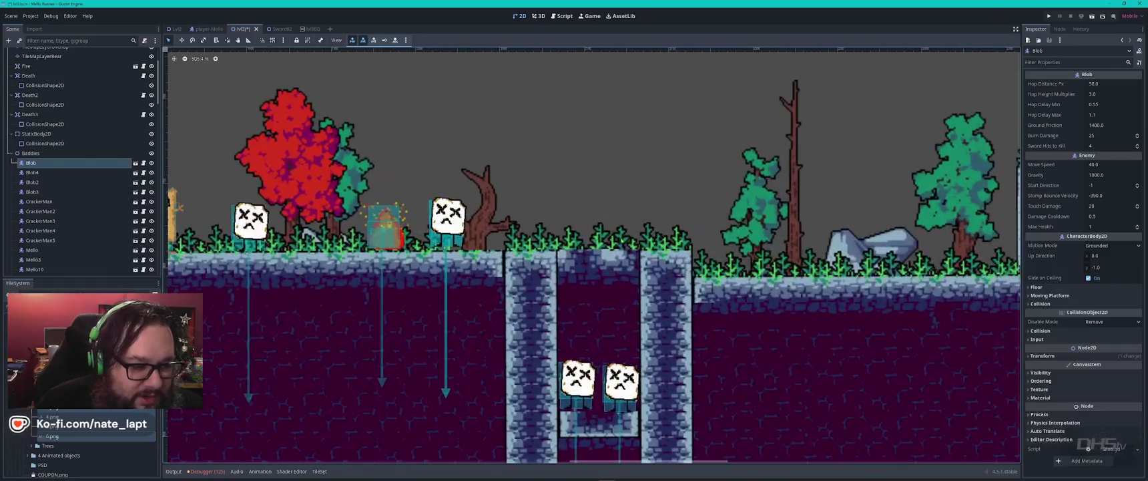
scroll(646, 172, left, 6)
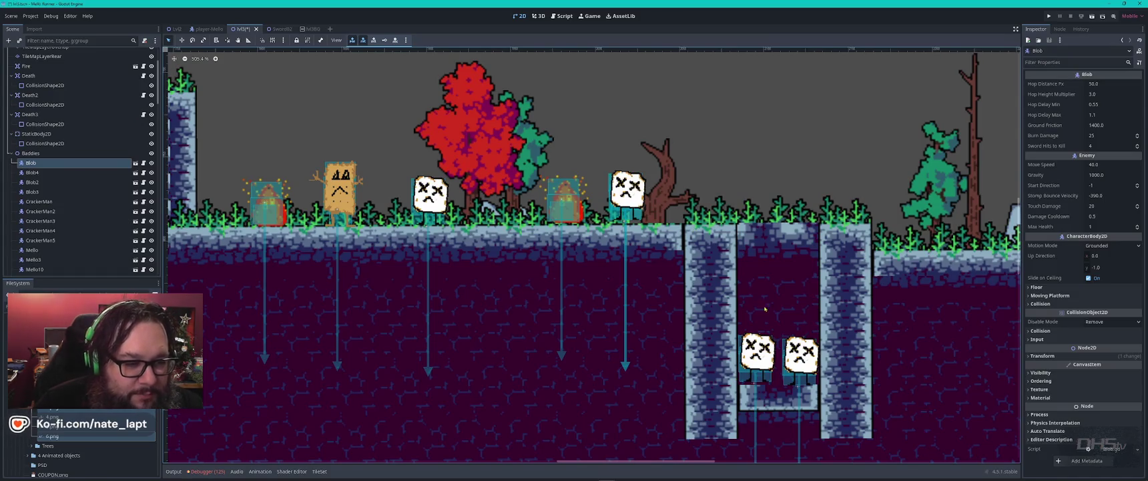
Select TileMapLayerBase2 for tile painting, then open the Mello enemy scene
click(626, 367)
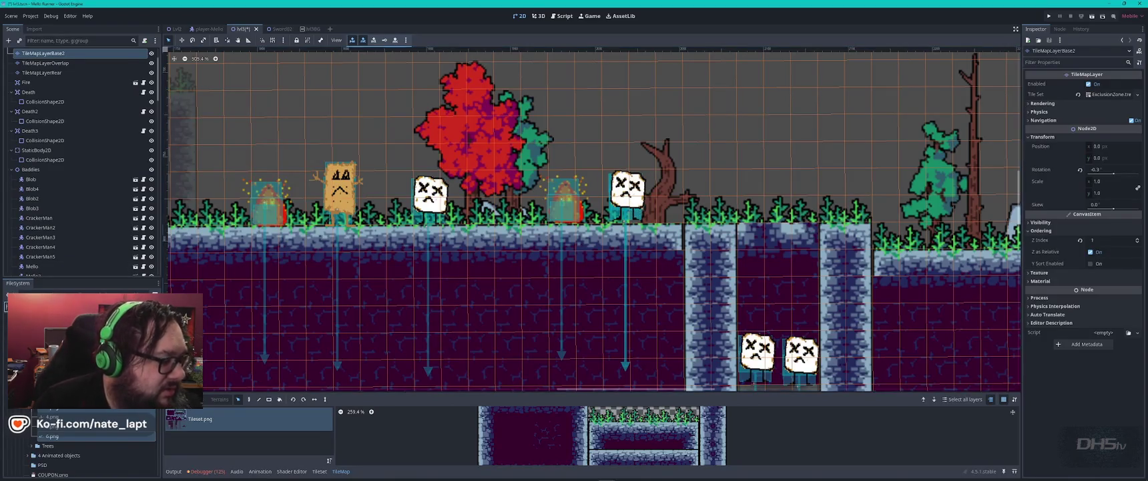
scroll(80, 444, down, 5)
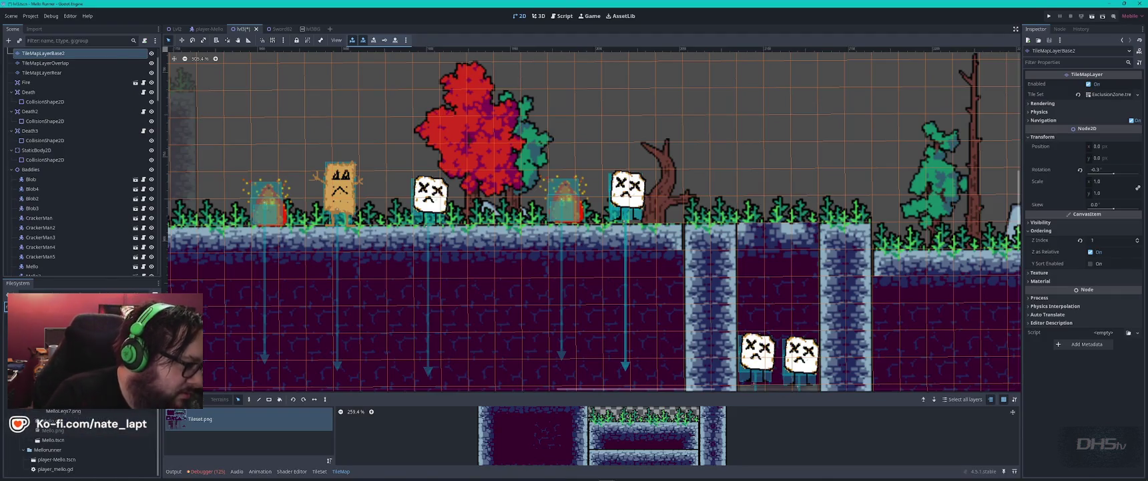
double_click(53, 439)
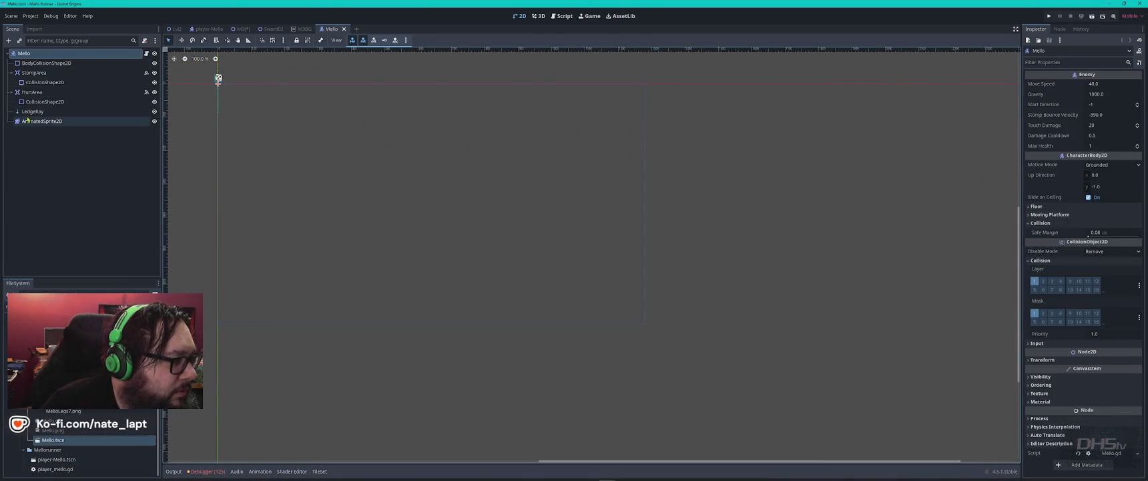
Shorten Mello's LedgeRay to about 26.8 px down, save Mello.tscn, and return to the cloud background scene
double_click(33, 111)
scroll(254, 101, up, 3)
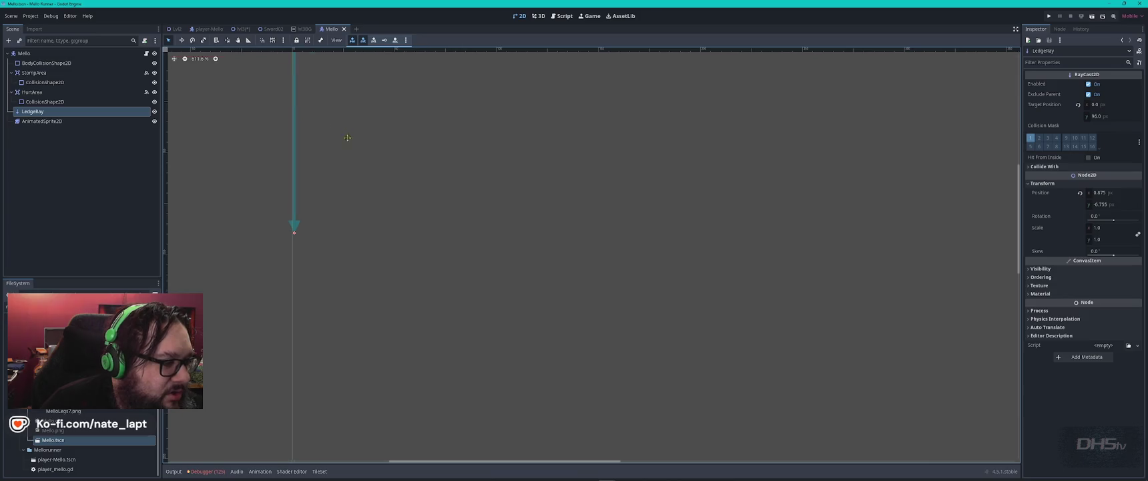
drag(346, 343, 347, 201)
key(ctrl+s)
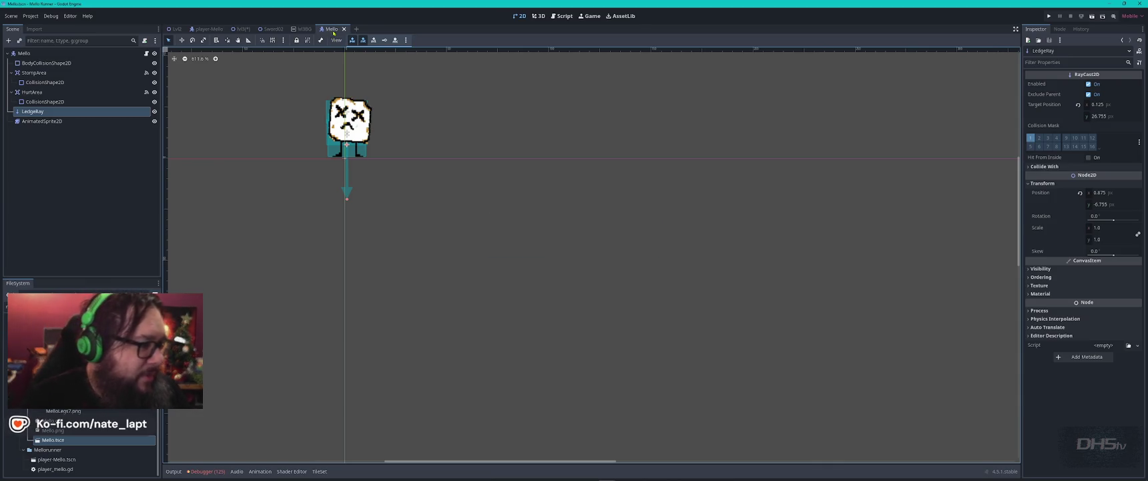
click(304, 29)
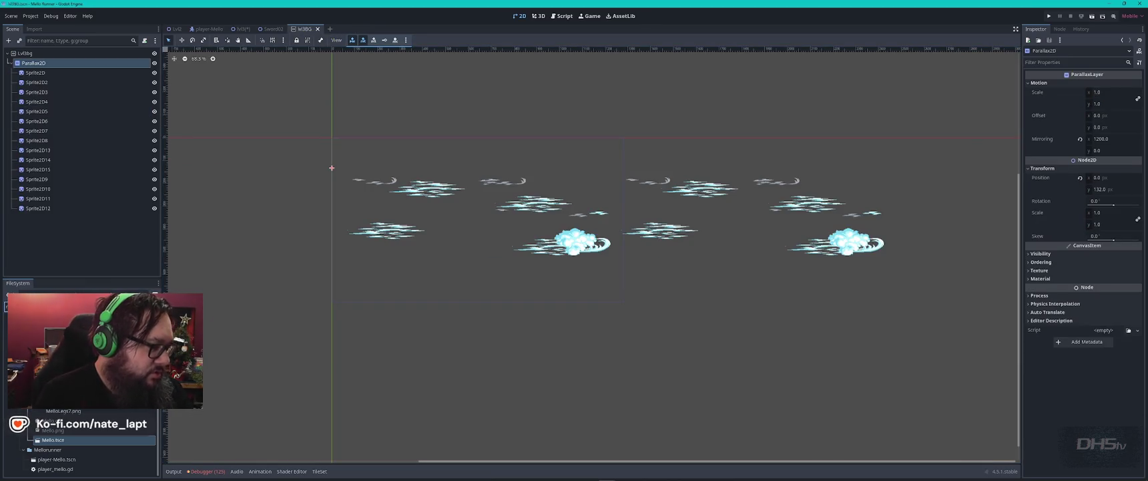
In Crackerman.tscn, shorten the LedgeRay to about 50 px, save, and close the scene
scroll(80, 441, down, 5)
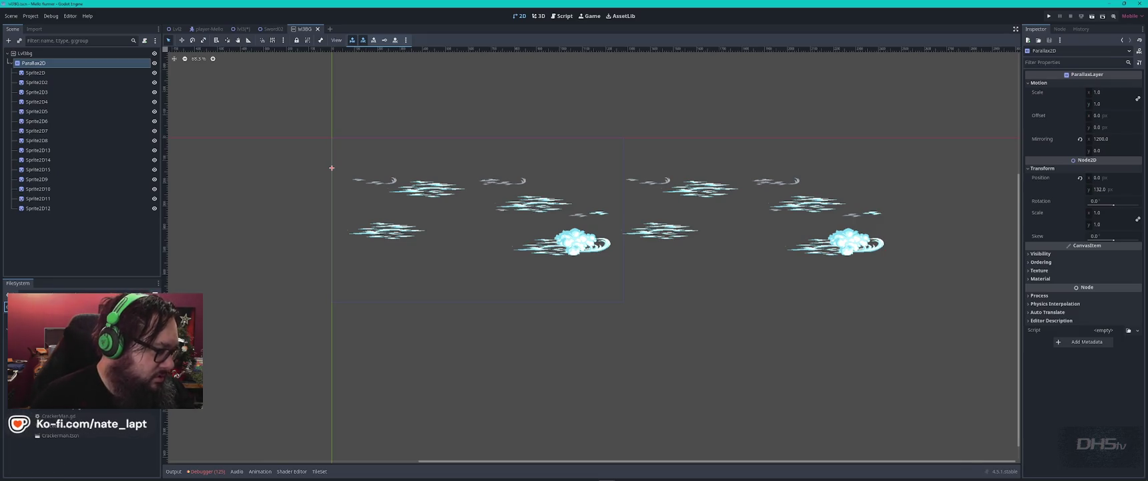
double_click(59, 436)
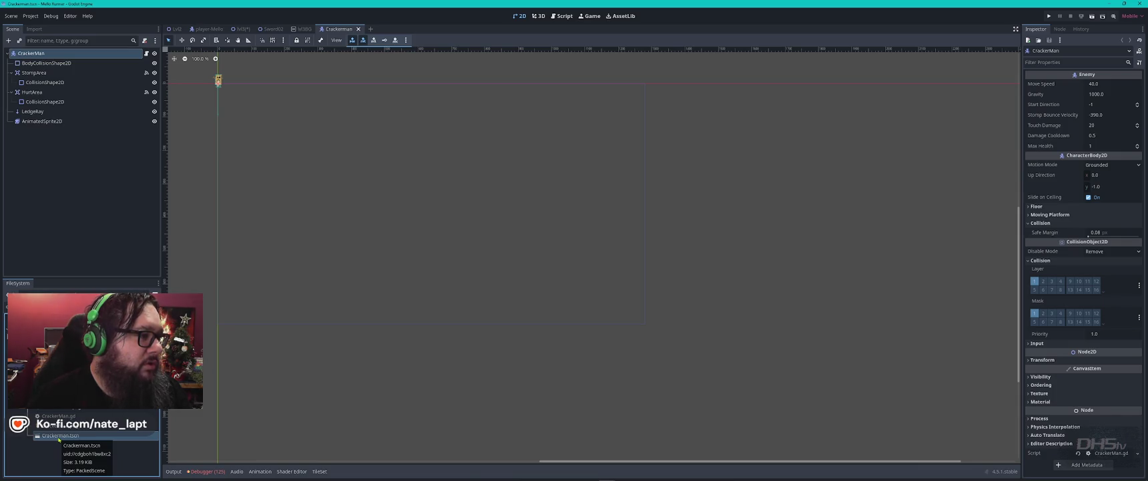
scroll(240, 113, up, 4)
drag(237, 110, 397, 217)
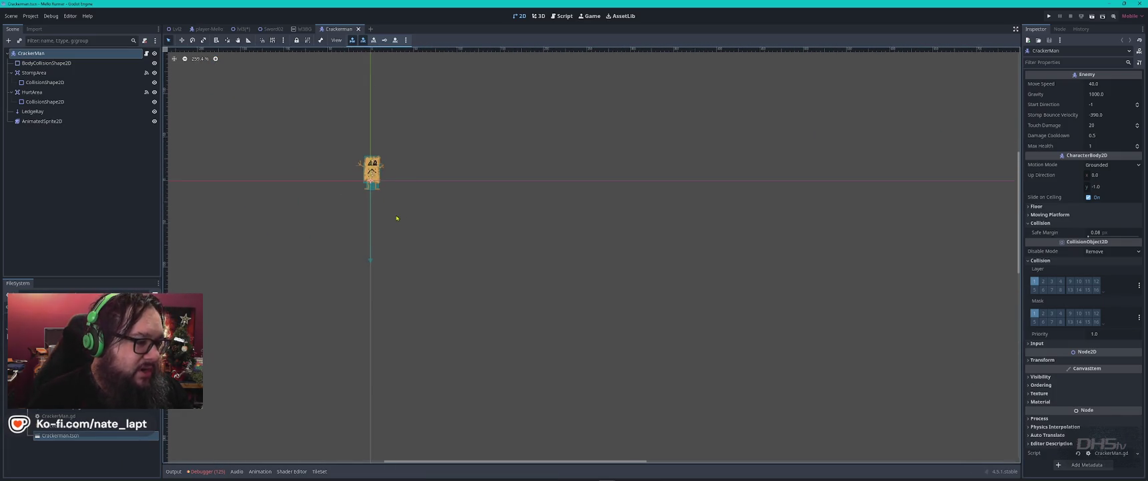
click(372, 173)
click(371, 265)
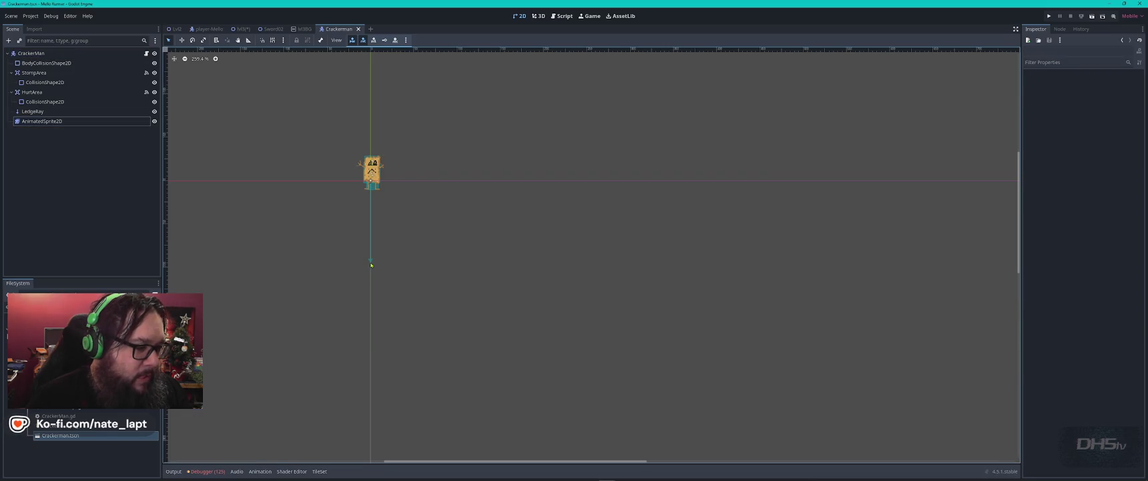
click(371, 264)
drag(371, 265, 371, 213)
click(408, 213)
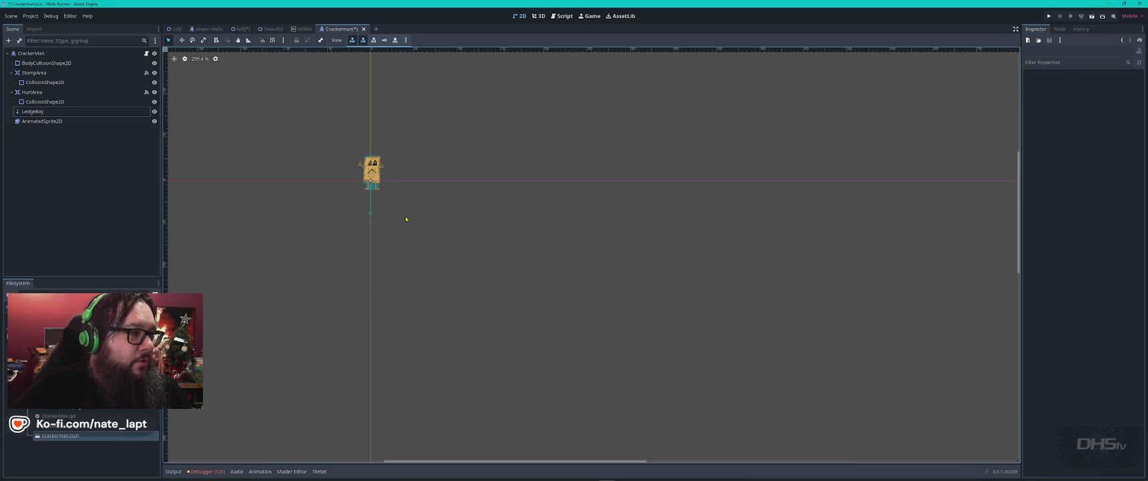
key(ctrl+s)
click(358, 28)
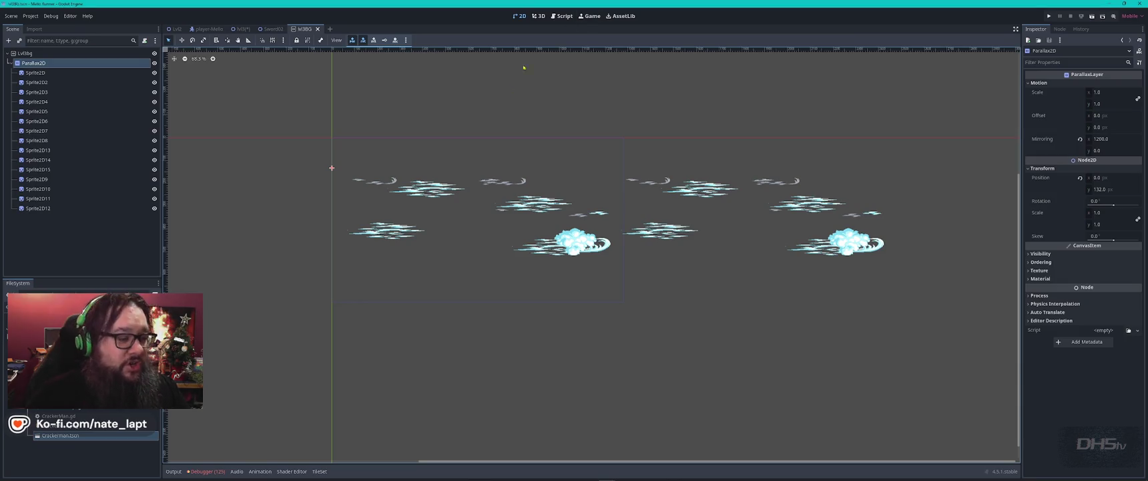
Close the Sword02 scene tab
scroll(451, 159, down, 2)
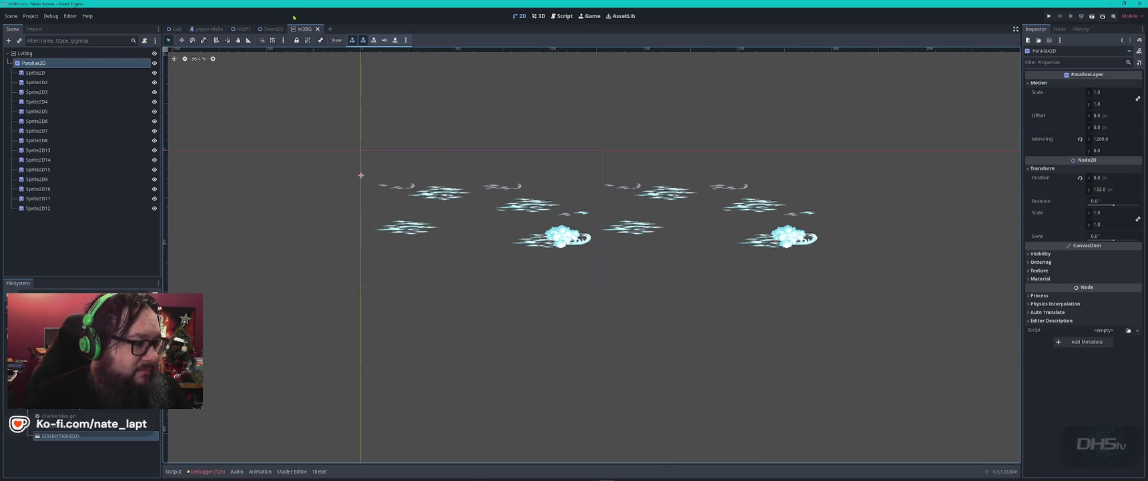
click(272, 29)
middle_click(272, 29)
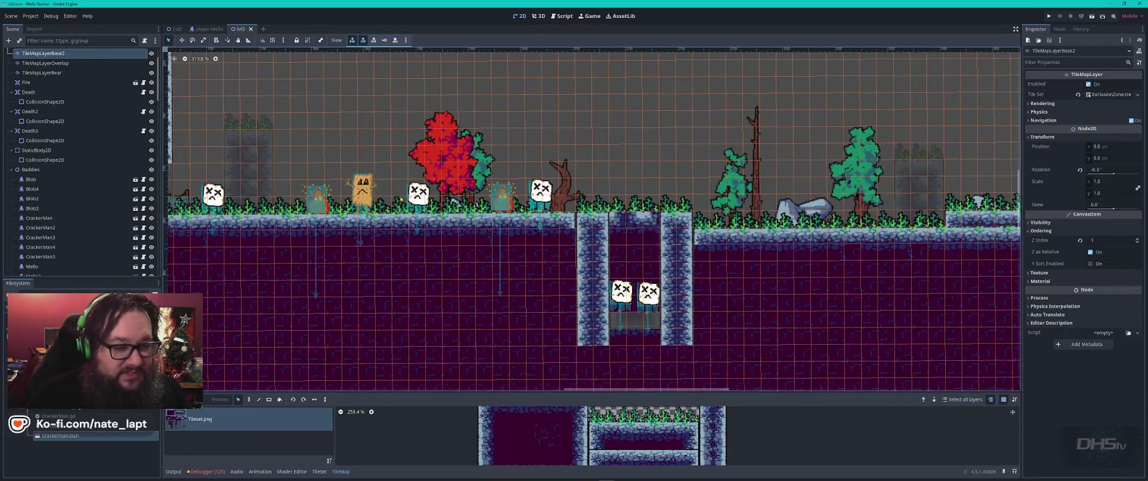
Select TileMapLayerBase2, then the stone Sprite2D 27 on the shaft's left wall
scroll(398, 195, down, 3)
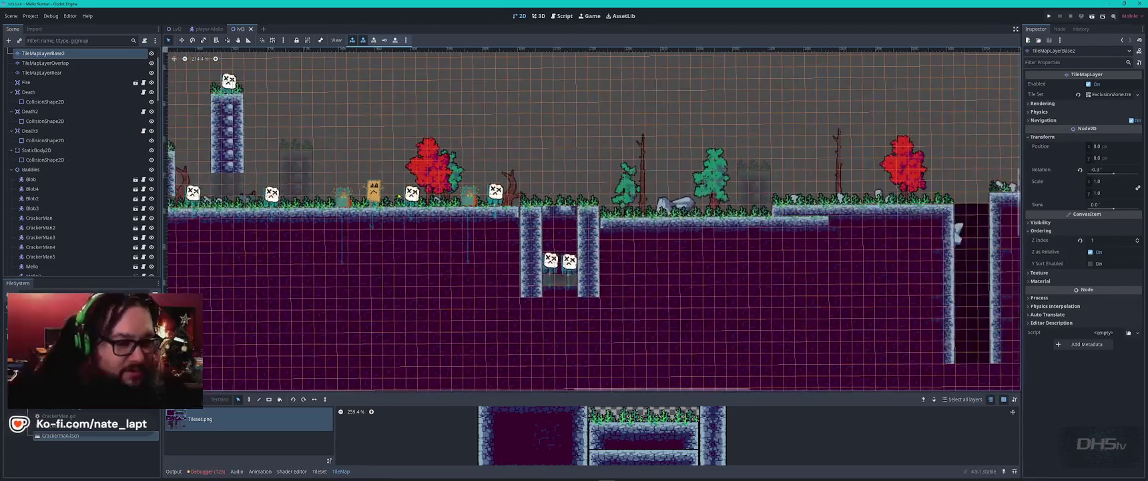
scroll(399, 195, right, 5)
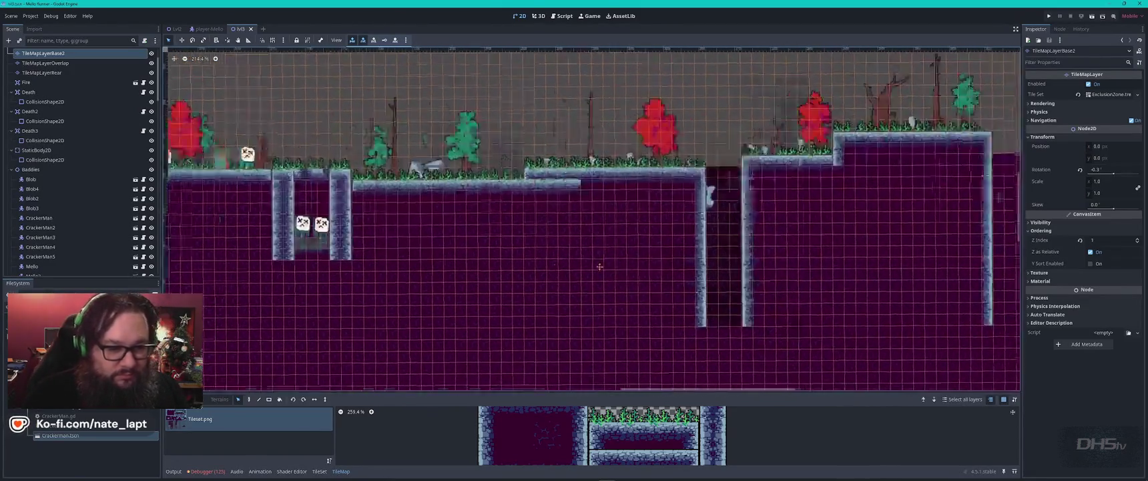
scroll(562, 177, up, 3)
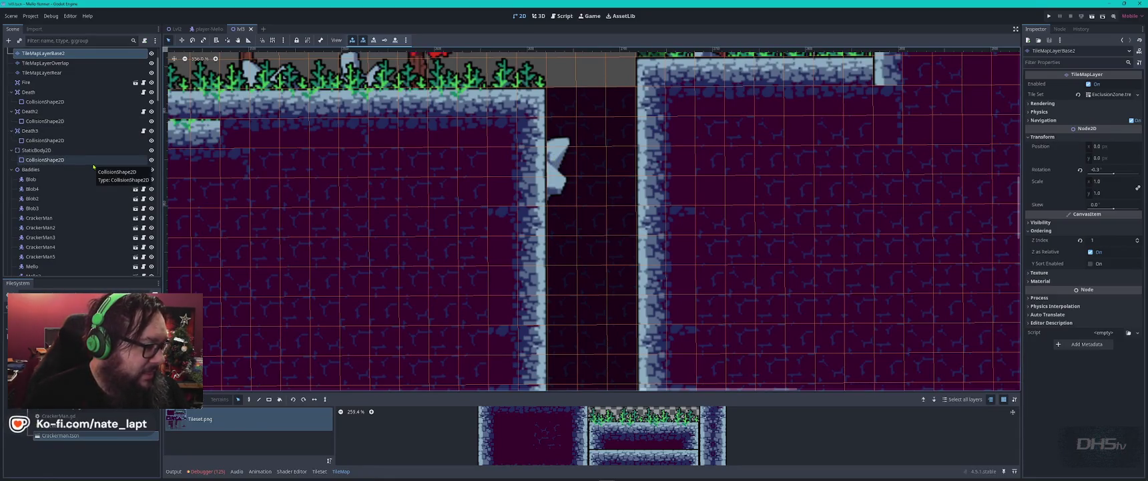
scroll(93, 164, down, 10)
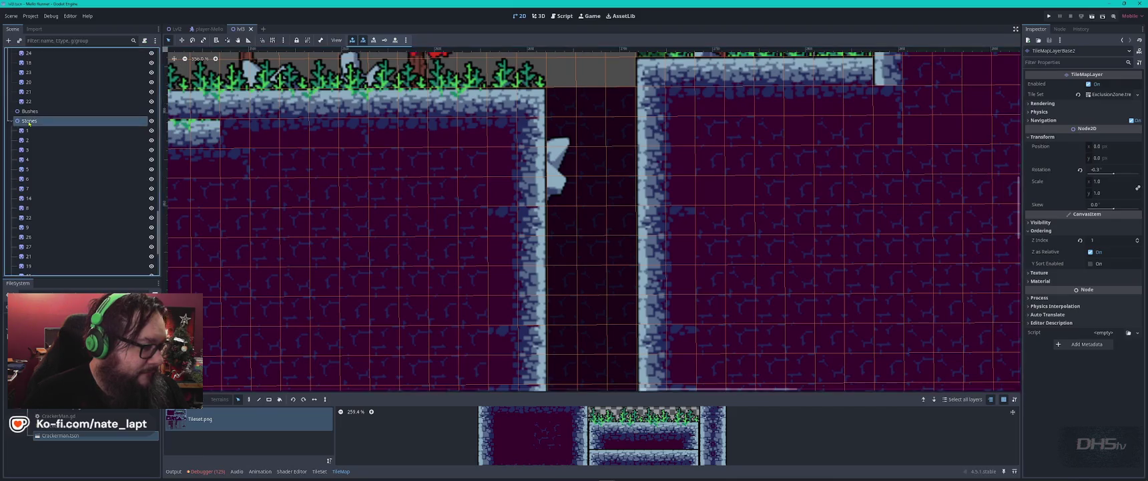
click(539, 169)
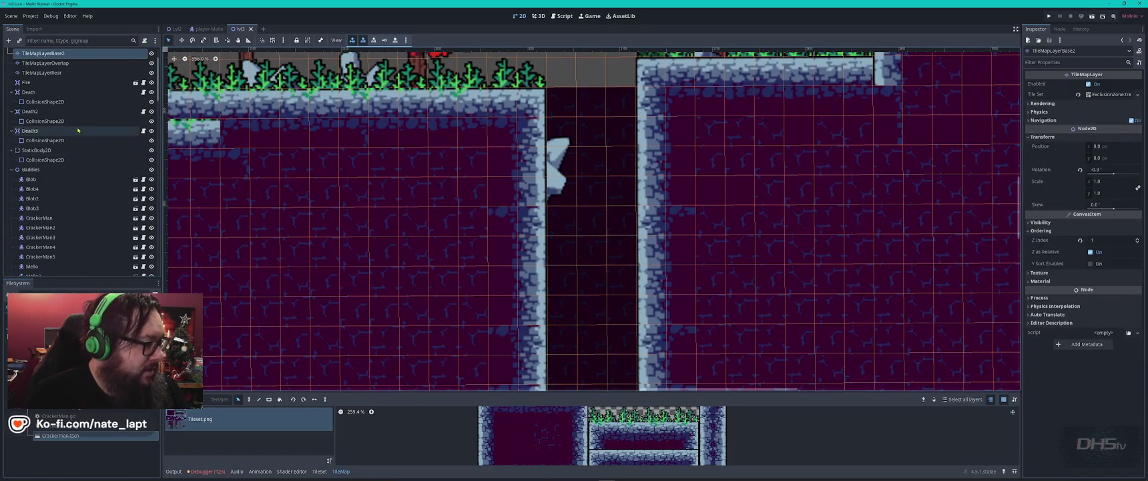
scroll(60, 153, down, 10)
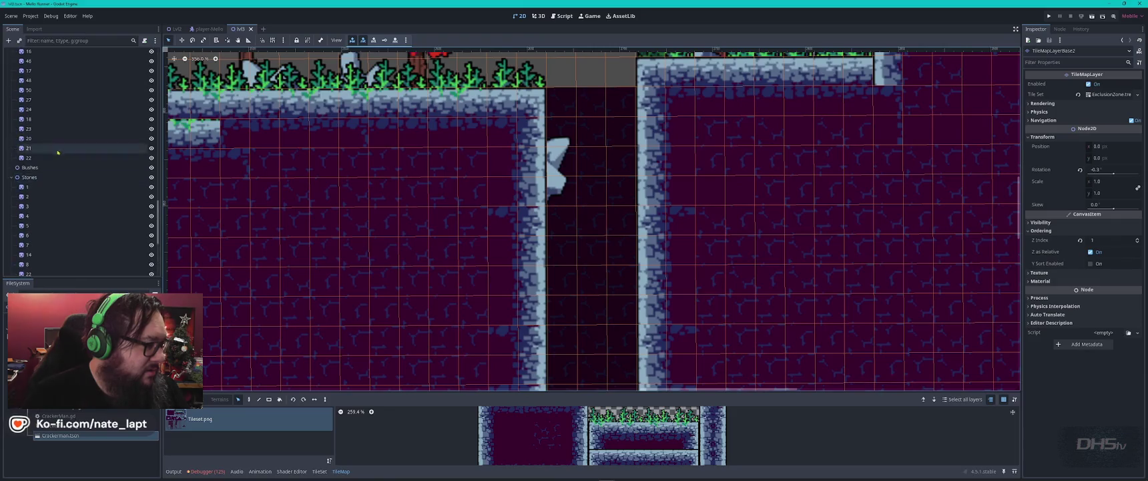
click(554, 171)
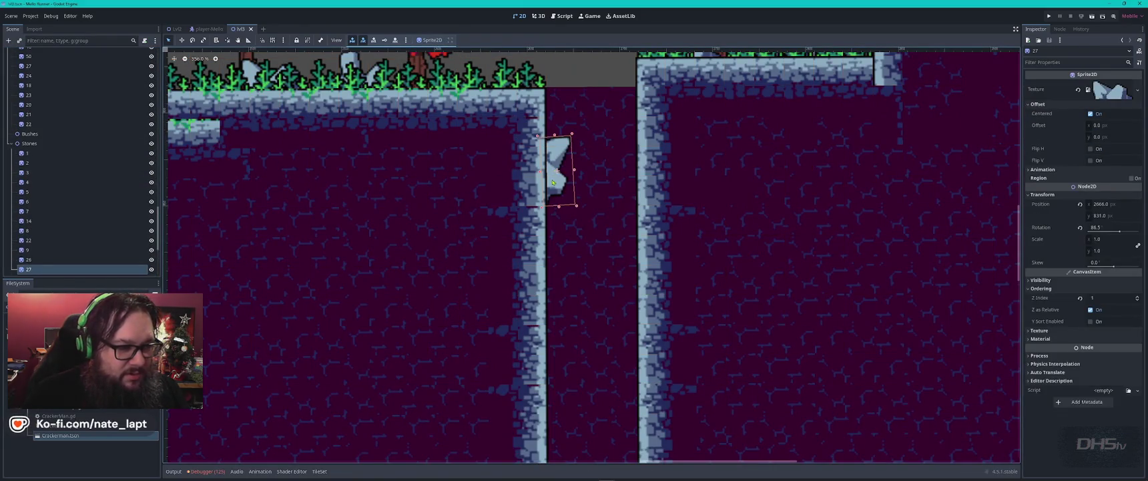
Duplicate stone 27 and set it nearly vertical against the shaft's right wall
key(ctrl+d)
drag(553, 182, 639, 275)
click(1043, 137)
click(1112, 171)
text(36)
key(Return)
drag(1116, 173, 1071, 173)
drag(652, 299, 643, 309)
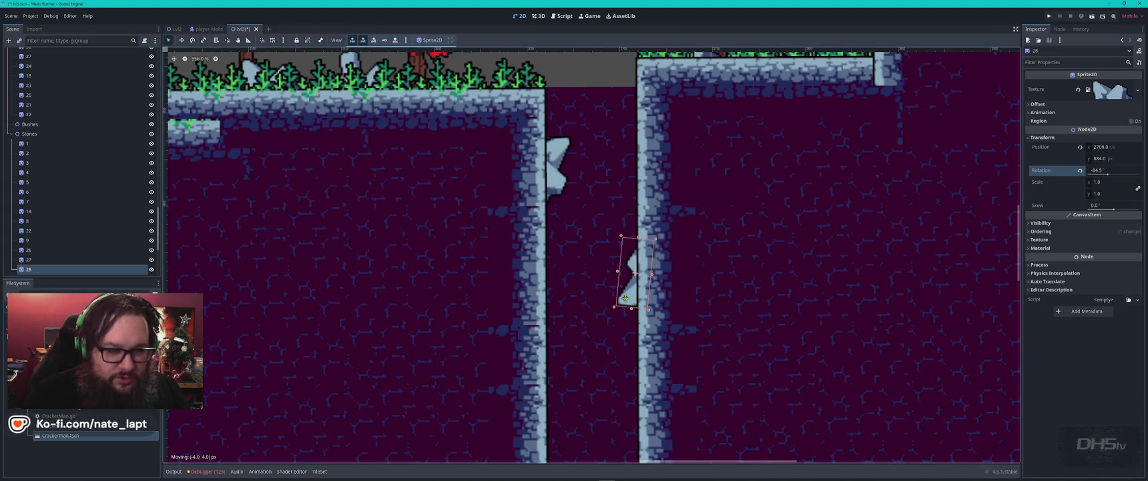
Move another stone low onto the left wall with Z Index 1 and rotation 96
scroll(631, 292, down, 2)
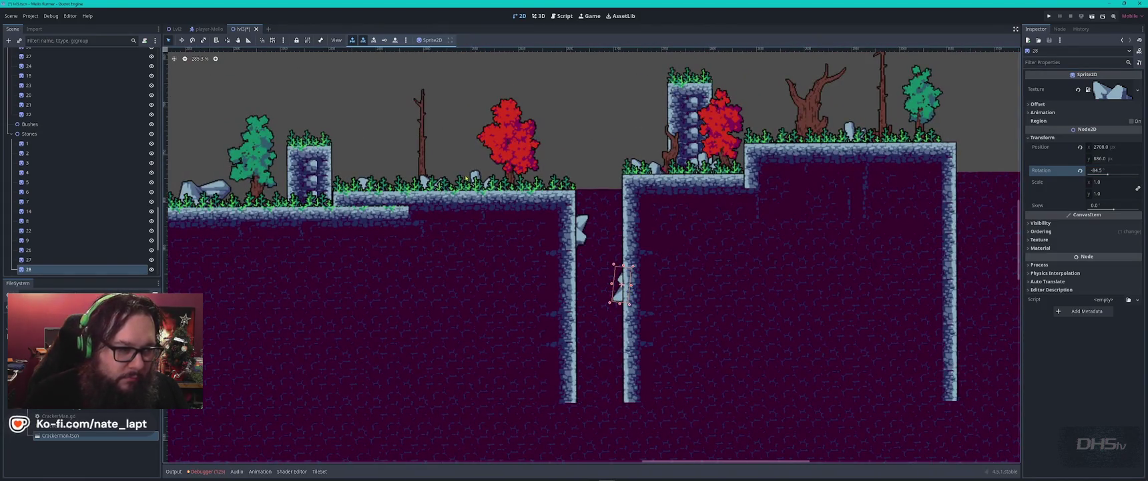
click(475, 179)
mouse_move(475, 179)
mouse_down()
mouse_move(595, 286)
mouse_move(592, 327)
mouse_move(594, 303)
mouse_move(582, 318)
mouse_up()
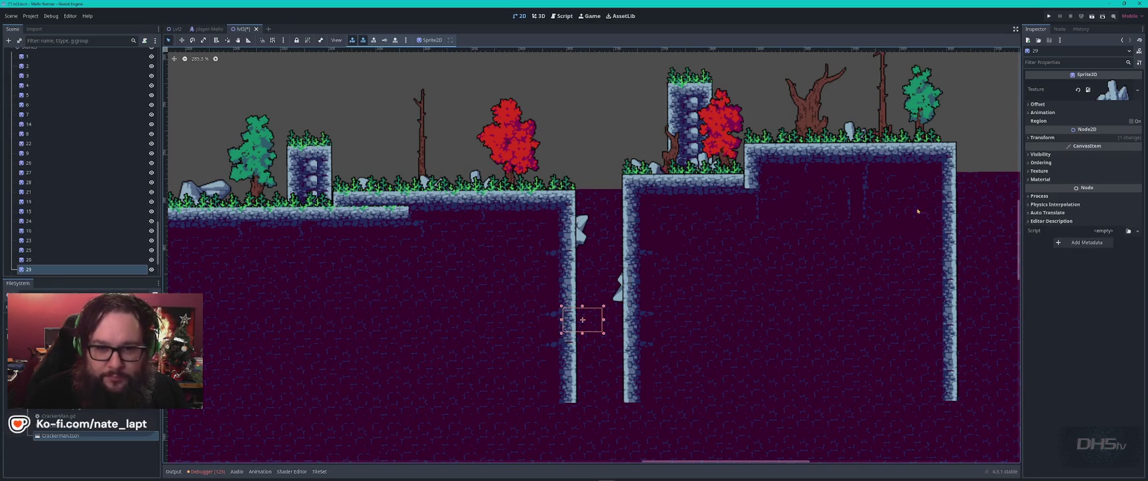
click(1059, 163)
click(1137, 172)
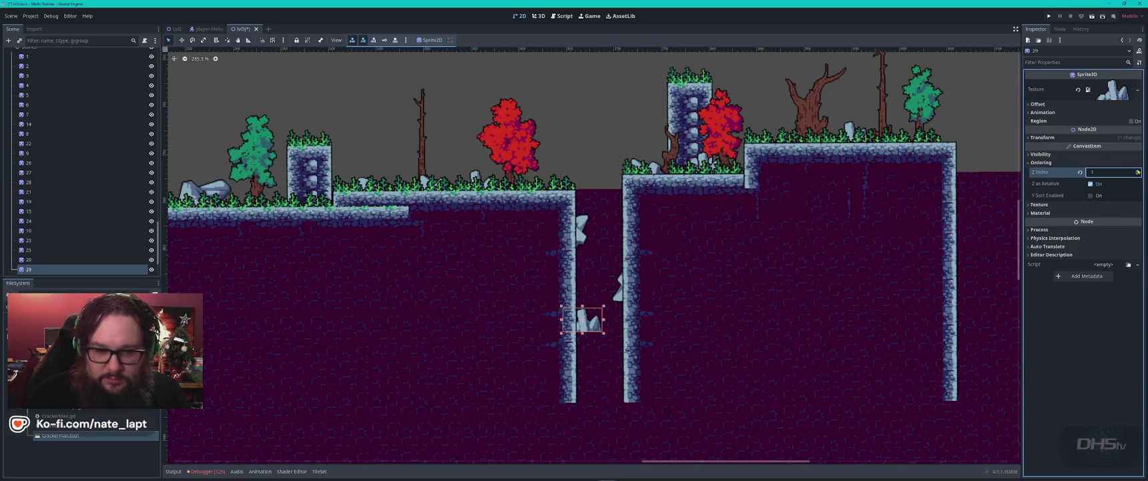
scroll(617, 304, up, 4)
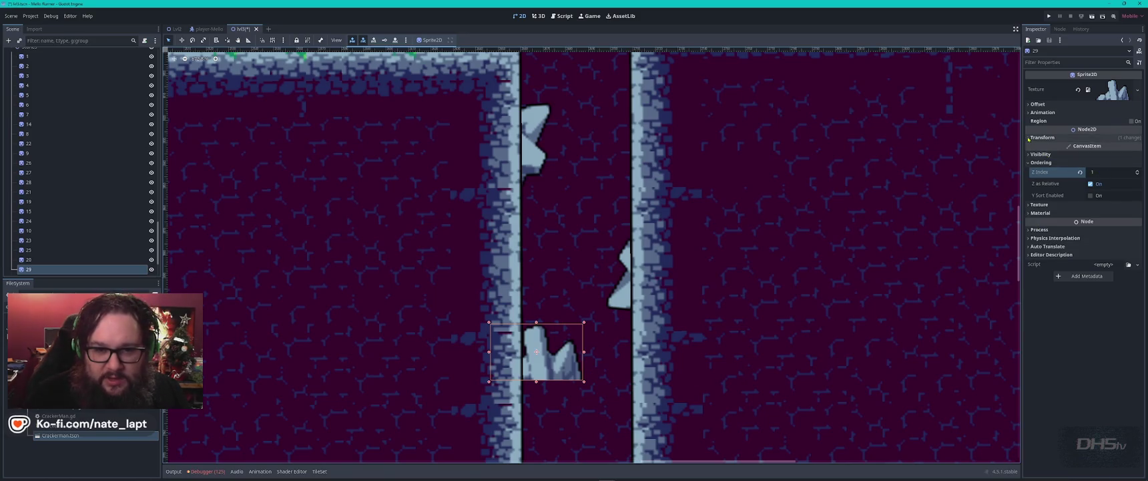
click(1043, 137)
mouse_move(1109, 172)
mouse_down()
mouse_move(1138, 173)
mouse_move(1121, 172)
mouse_up()
drag(514, 358, 504, 373)
click(564, 254)
click(560, 246)
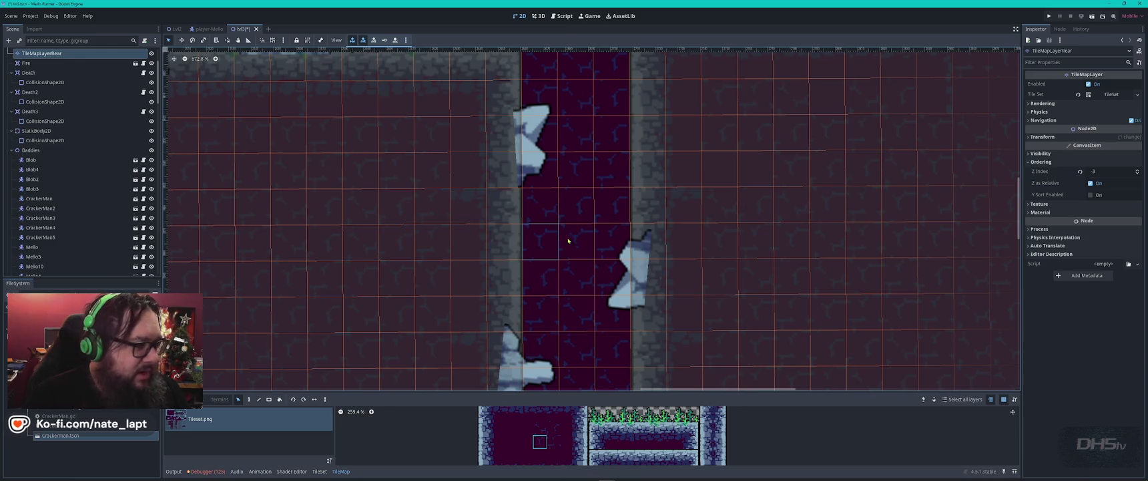
Set TileMapLayerRear's Z Index to -4 and select the Stones group
click(1138, 173)
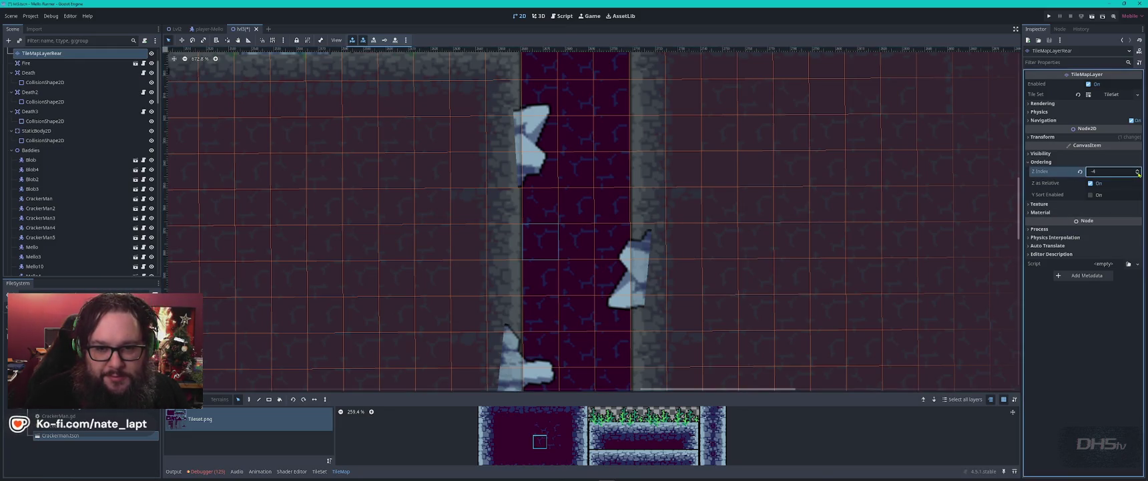
scroll(628, 285, down, 4)
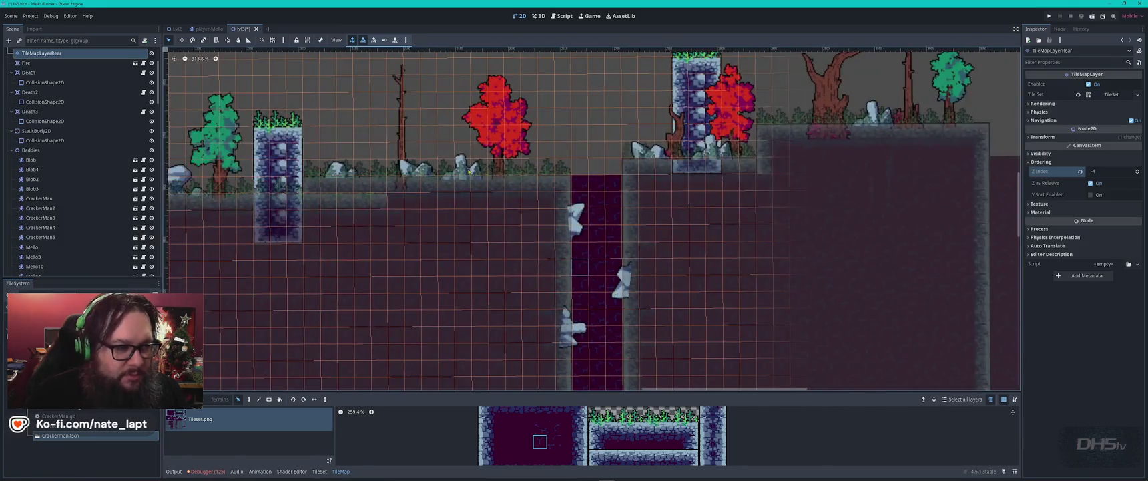
click(460, 162)
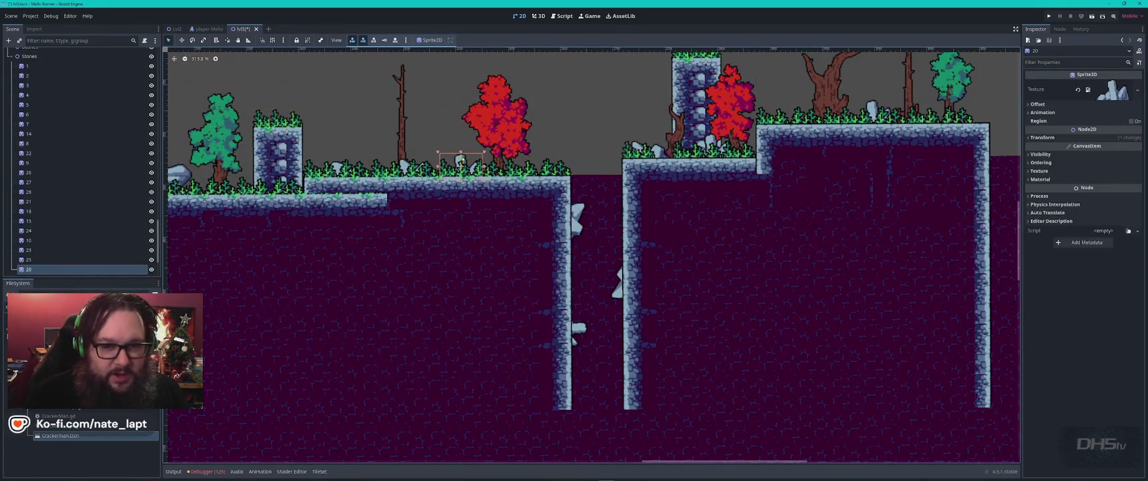
scroll(80, 187, up, 3)
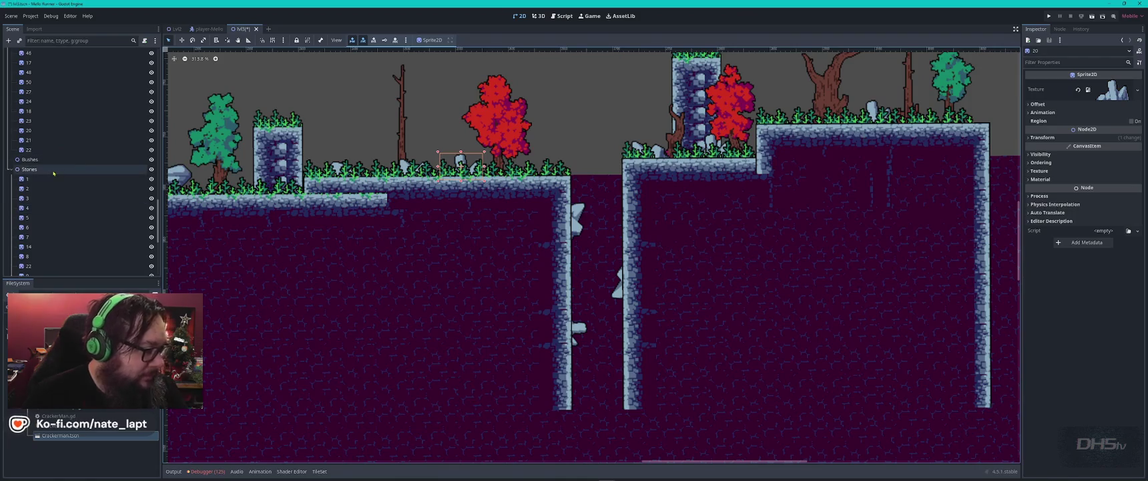
click(30, 169)
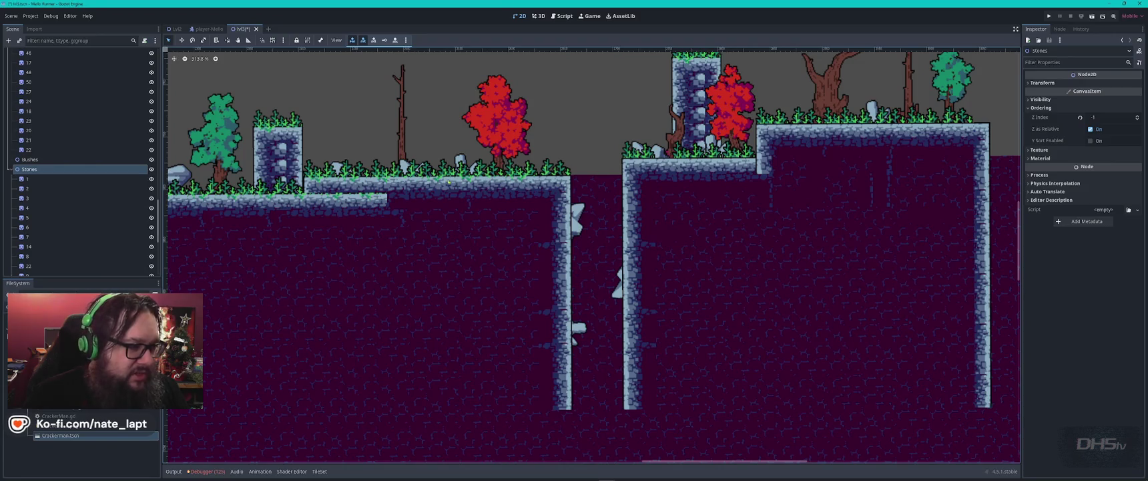
scroll(397, 273, down, 4)
scroll(391, 329, left, 10)
scroll(390, 330, up, 3)
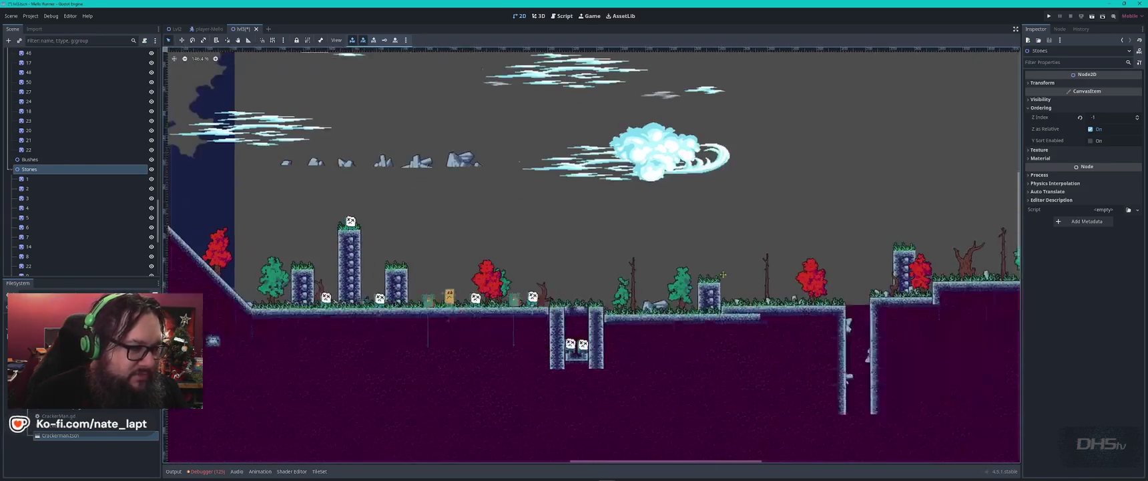
Duplicate an upper-row stone onto the right wall with Z Index 1 and rotation -93
click(341, 157)
key(ctrl+d)
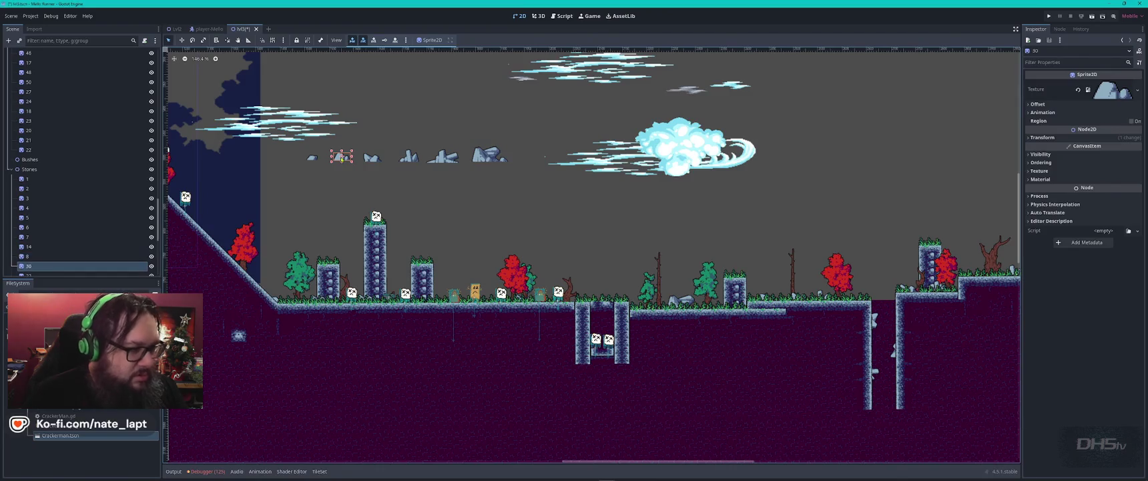
mouse_move(341, 157)
mouse_down()
mouse_move(887, 334)
mouse_move(884, 363)
mouse_up()
scroll(886, 371, up, 3)
scroll(886, 371, up, 6)
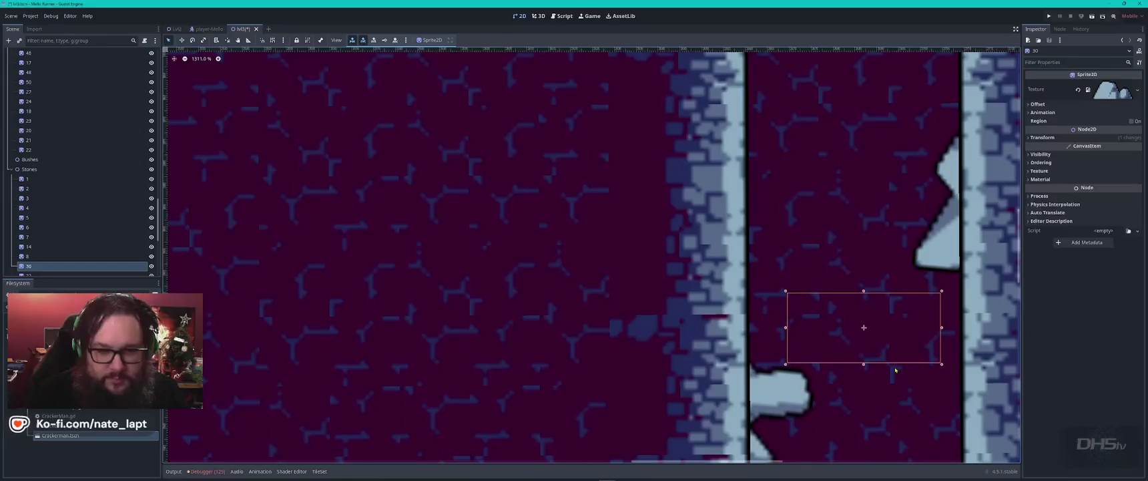
click(1135, 162)
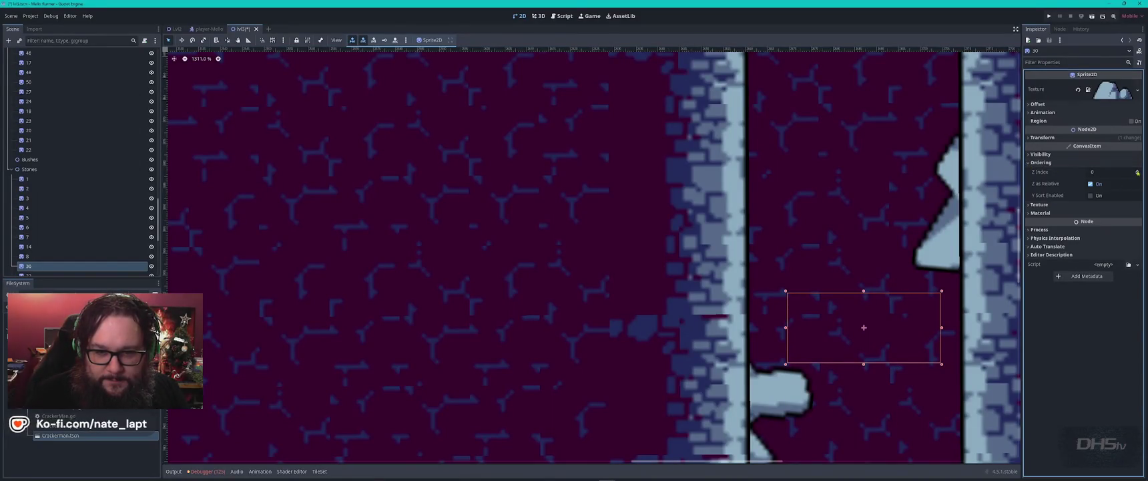
click(1137, 170)
mouse_move(823, 322)
mouse_down()
mouse_move(823, 230)
mouse_move(849, 112)
mouse_move(806, 212)
mouse_up()
scroll(823, 231, down, 6)
scroll(850, 112, down, 2)
scroll(805, 212, up, 3)
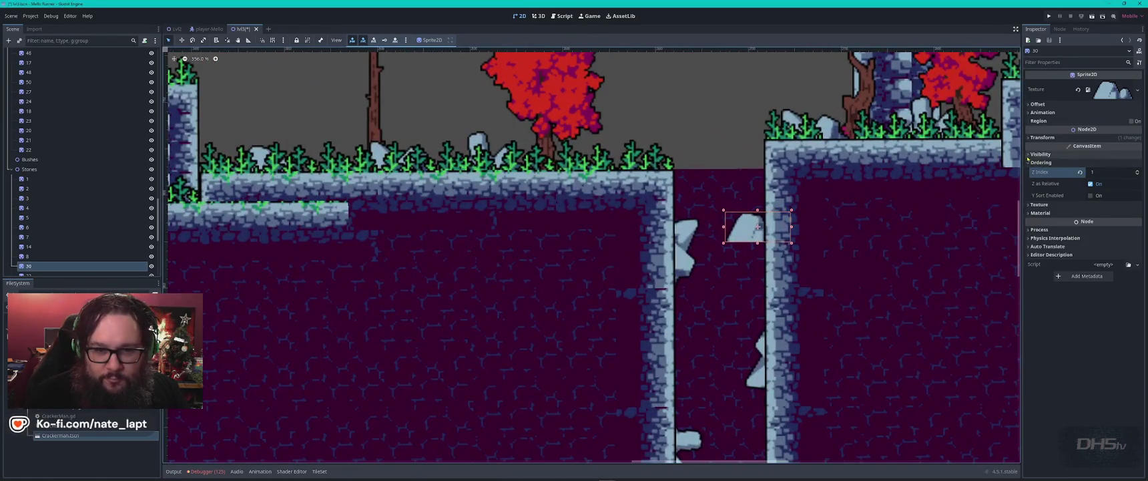
click(1041, 136)
drag(1112, 170, 1074, 170)
drag(758, 226, 766, 206)
Delete the stray duplicate stone 31 from the Stones group
scroll(711, 247, down, 3)
scroll(734, 250, left, 6)
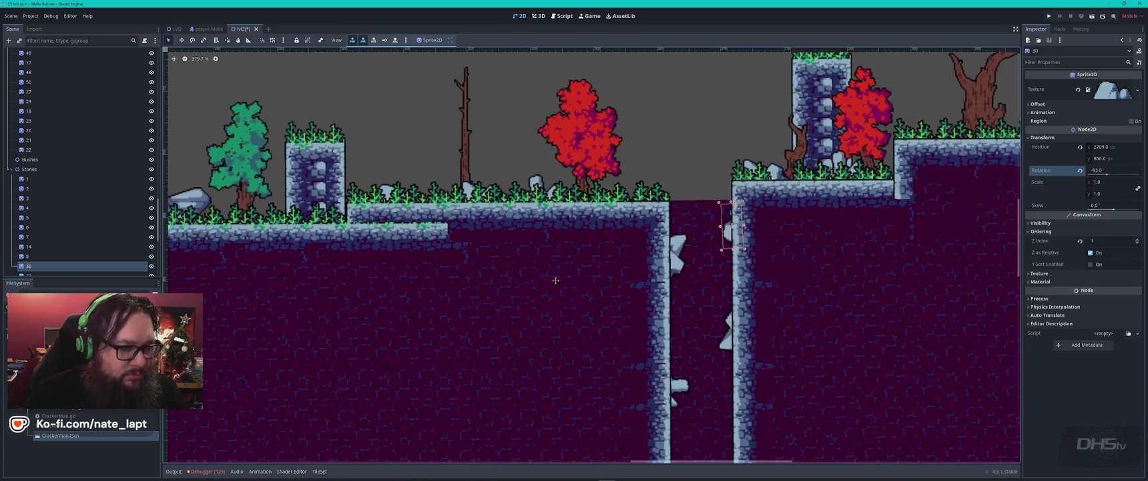
key(ctrl+d)
mouse_move(957, 226)
mouse_down()
mouse_move(541, 253)
mouse_move(214, 244)
mouse_move(225, 300)
mouse_move(299, 237)
mouse_move(256, 163)
mouse_up()
scroll(318, 197, down, 4)
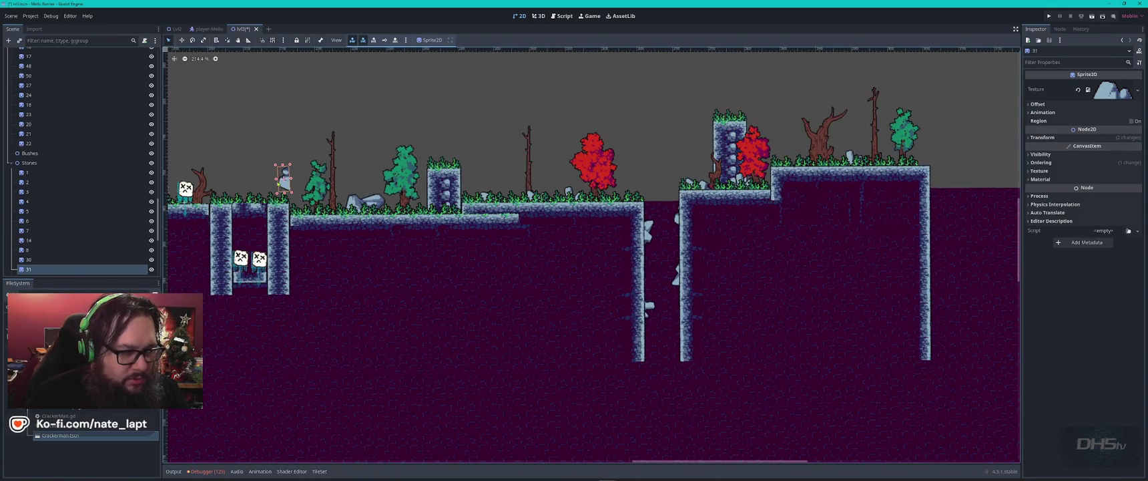
key(Delete)
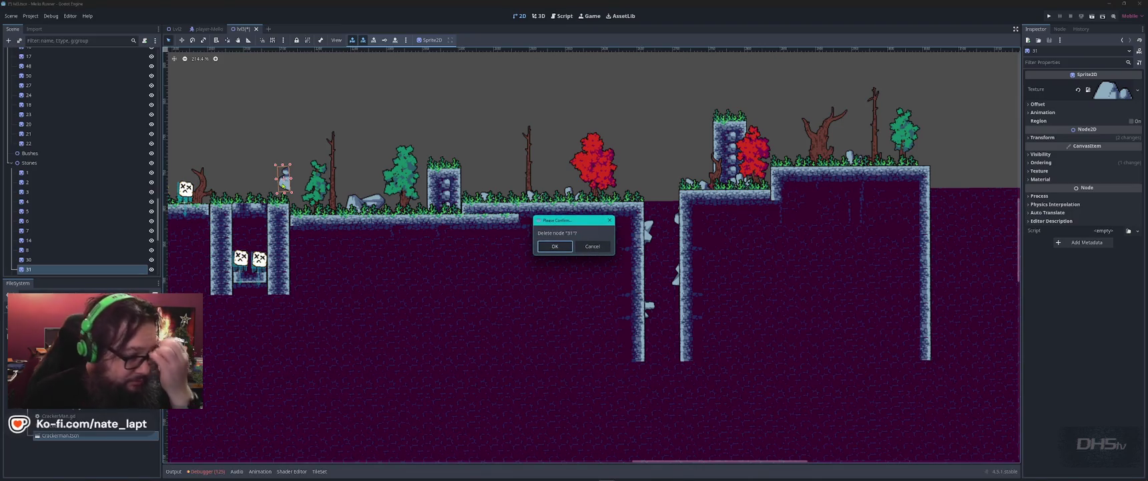
click(555, 247)
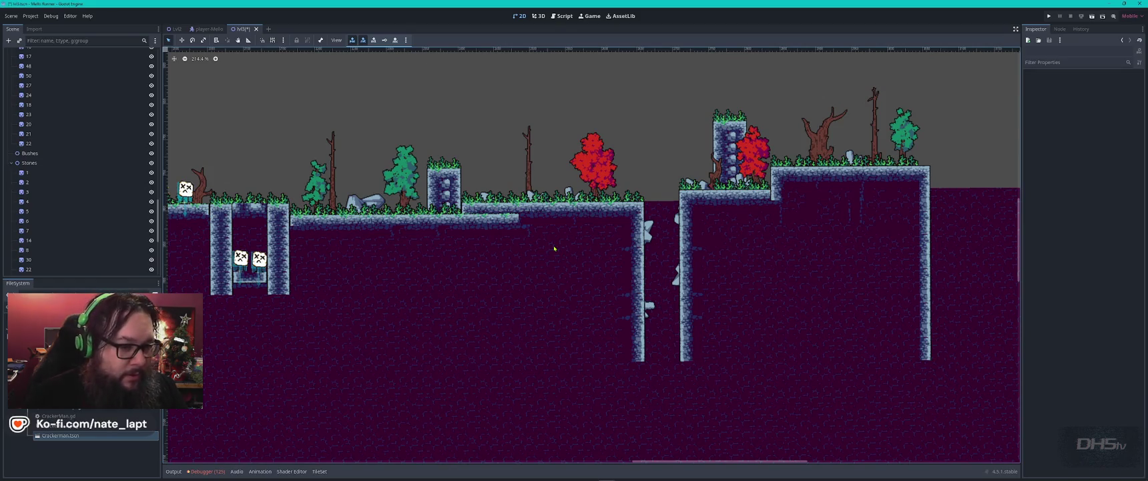
scroll(741, 338, down, 5)
scroll(627, 248, right, 5)
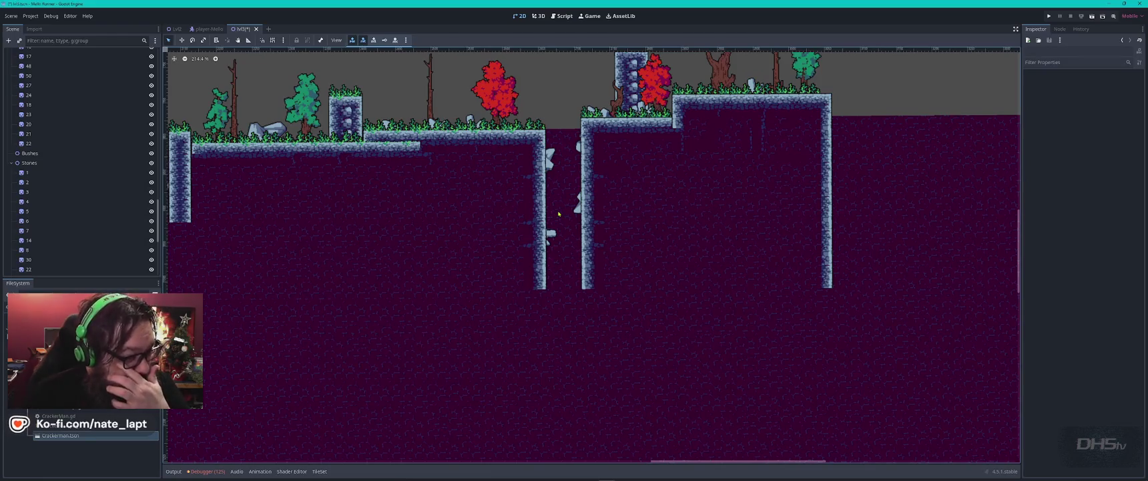
scroll(558, 214, down, 3)
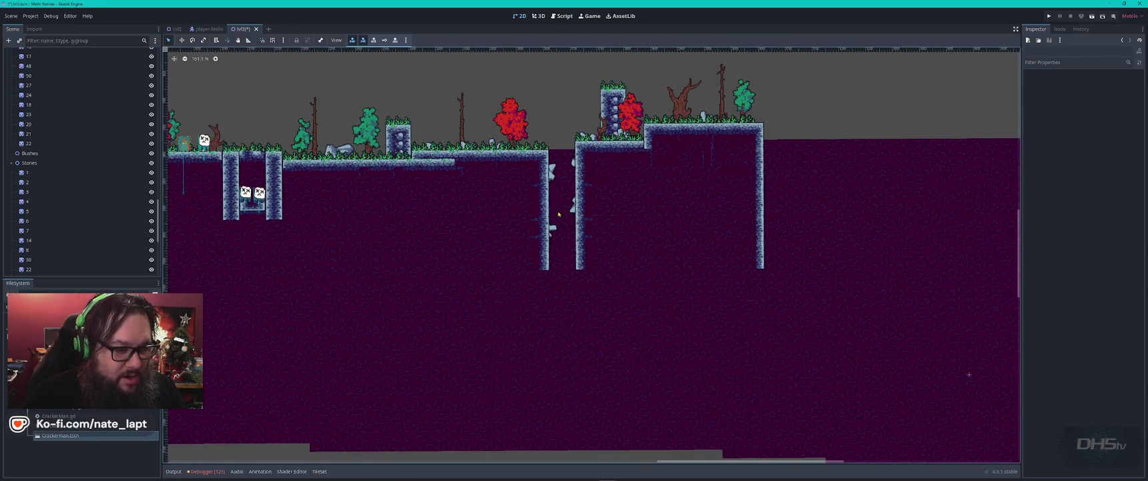
On TileMapLayerBase2, copy both shaft wall columns and paint them further down
click(544, 254)
scroll(552, 258, up, 8)
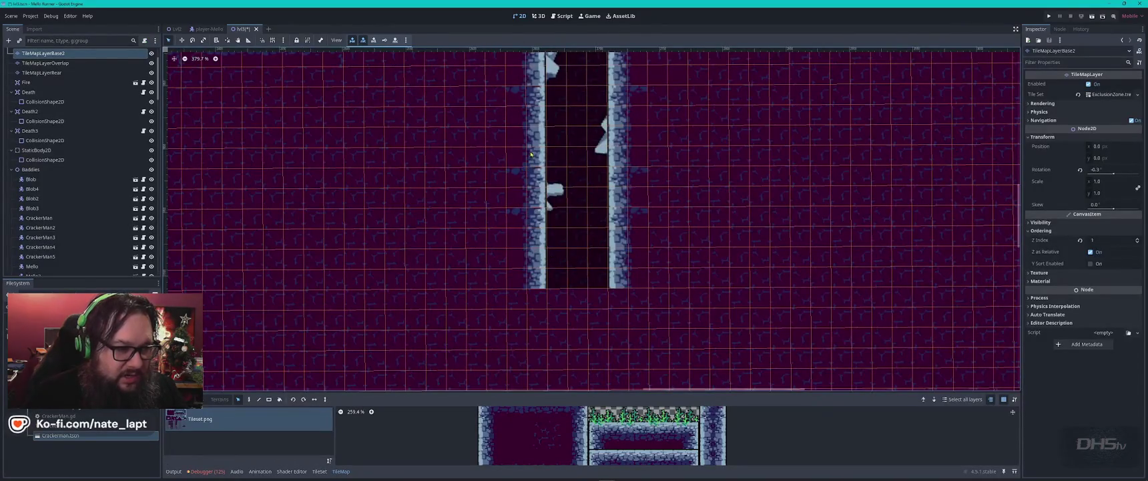
drag(534, 123, 516, 287)
drag(619, 113, 640, 278)
key(d)
scroll(576, 219, down, 3)
drag(576, 219, 562, 311)
scroll(558, 148, down, 5)
scroll(554, 243, up, 2)
scroll(553, 281, down, 5)
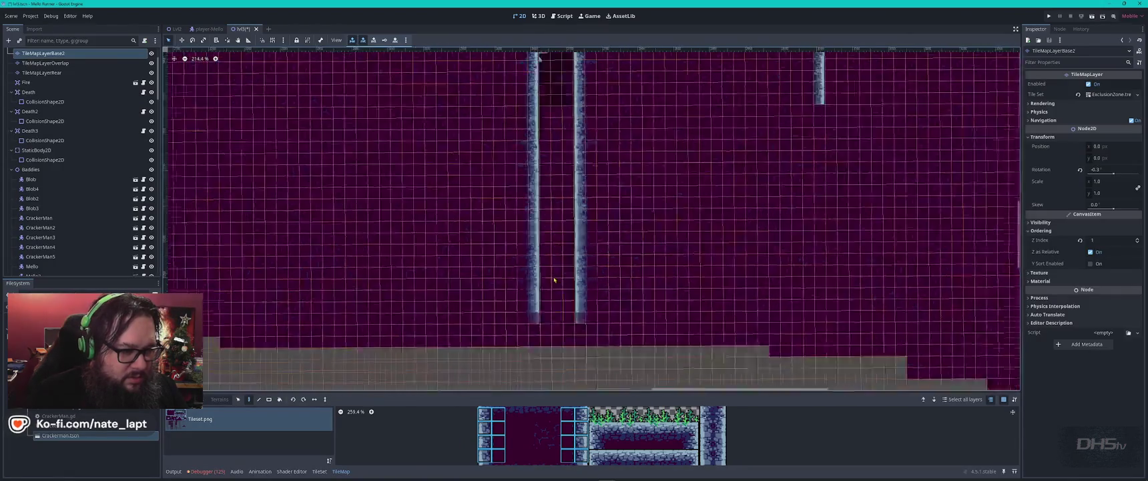
scroll(554, 281, down, 1)
click(548, 333)
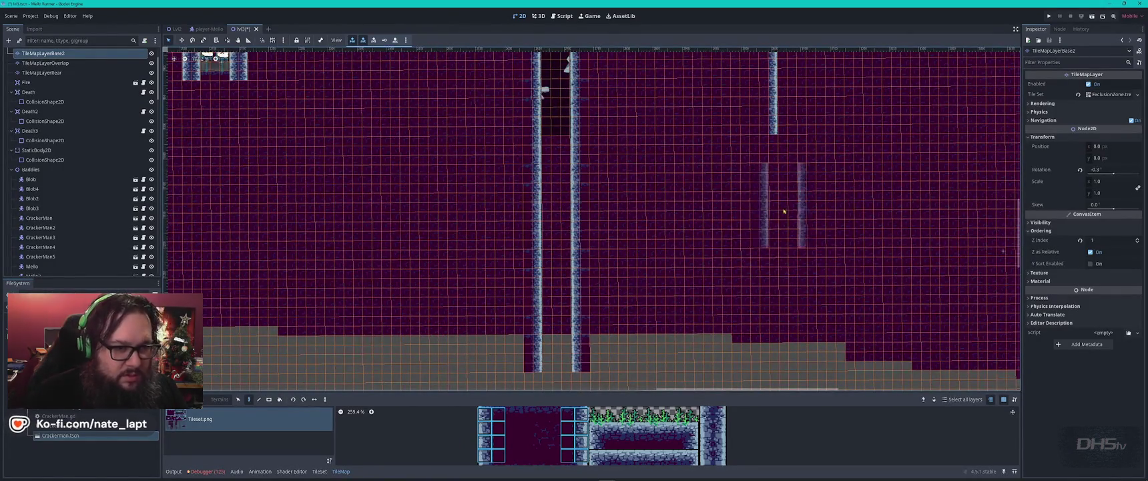
Undo the stray wall stamp and extend the right pit wall down one tile
scroll(747, 210, left, 6)
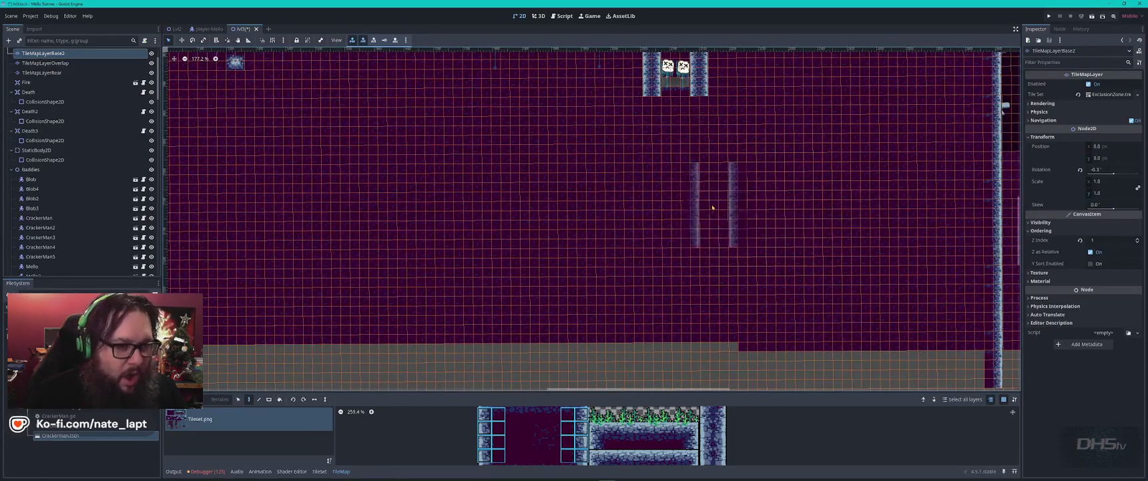
scroll(667, 200, up, 1)
scroll(622, 261, right, 1)
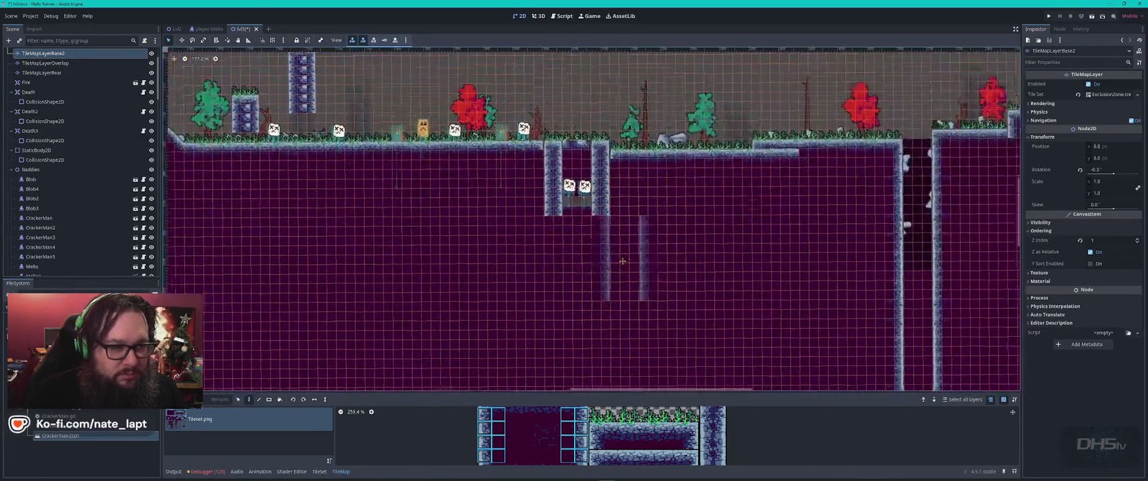
key(ctrl+z)
scroll(584, 248, up, 4)
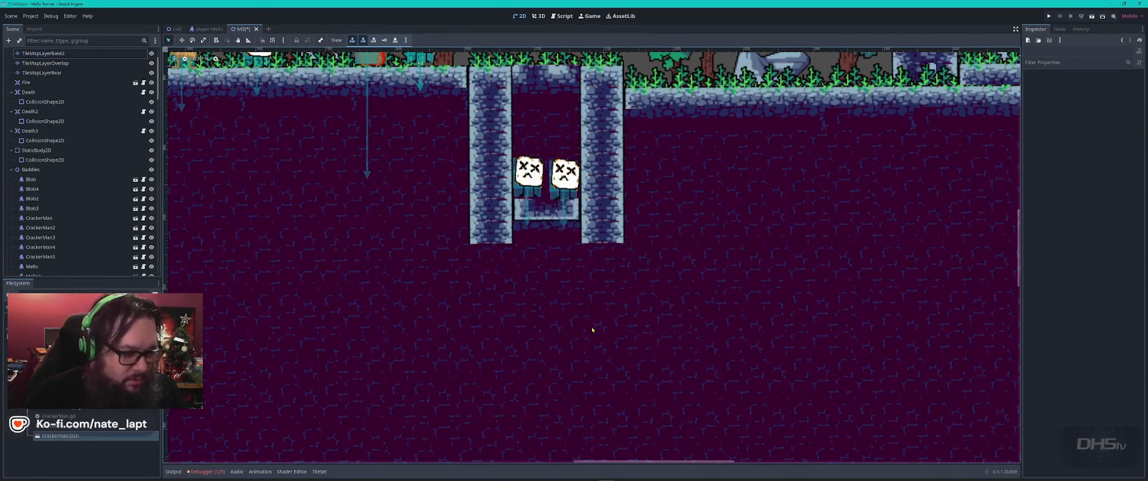
key(Escape)
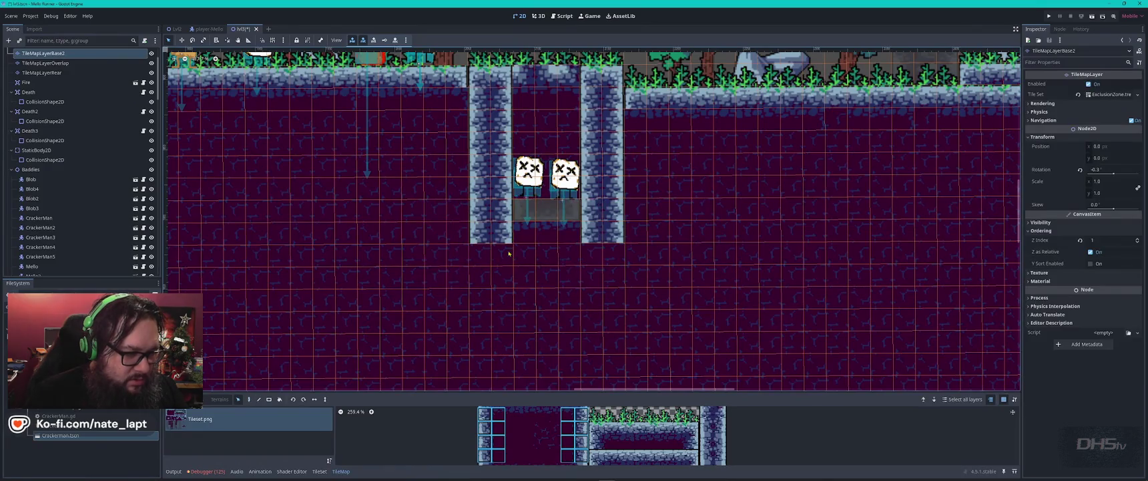
click(595, 415)
drag(620, 392, 620, 288)
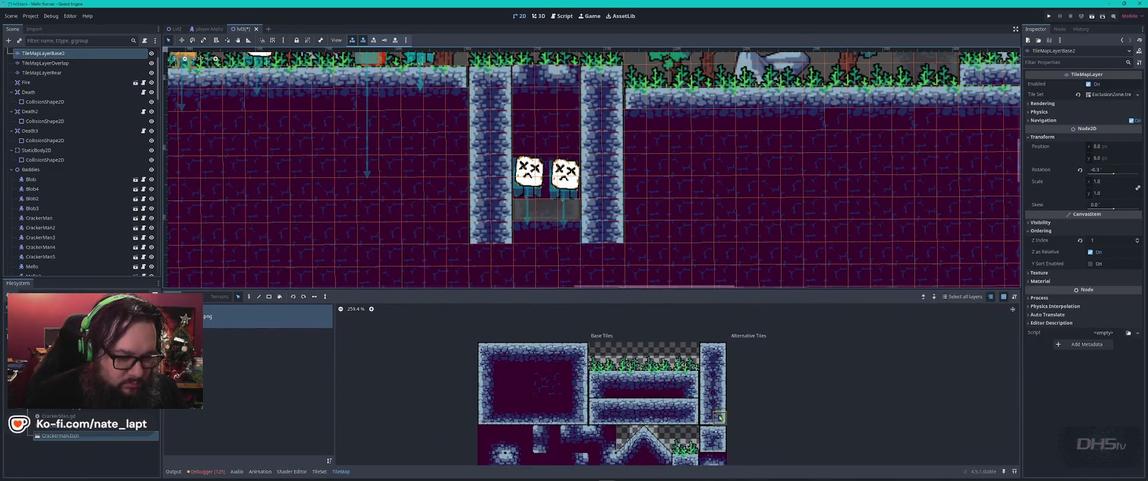
click(613, 254)
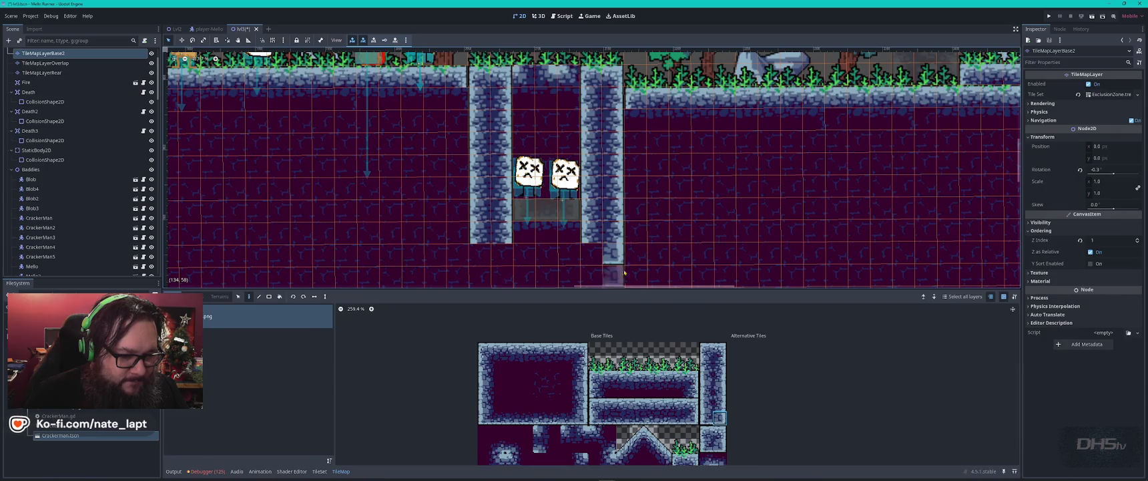
Paint a stone floor strip across the pit bottom, filling the corner gaps
key(s)
drag(690, 421, 642, 421)
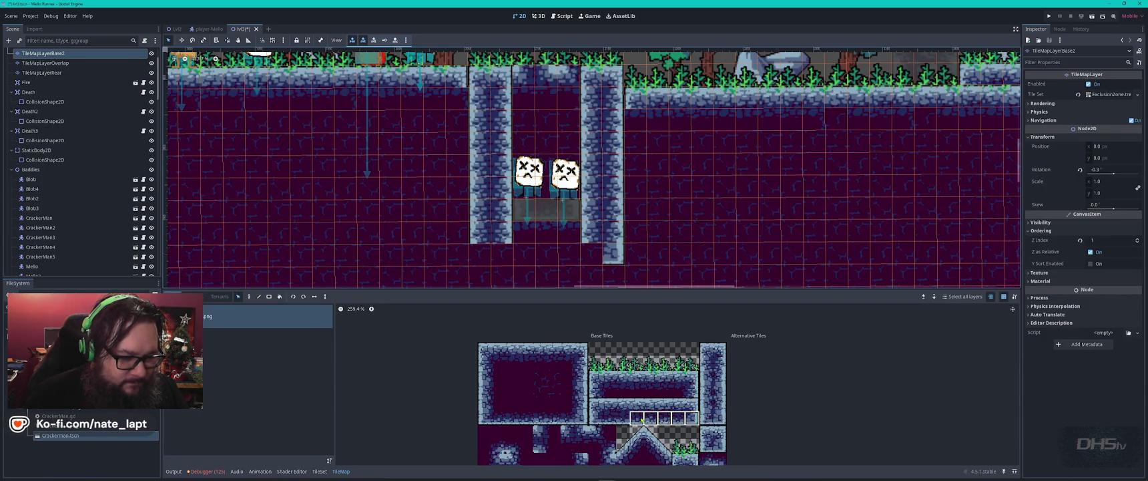
key(d)
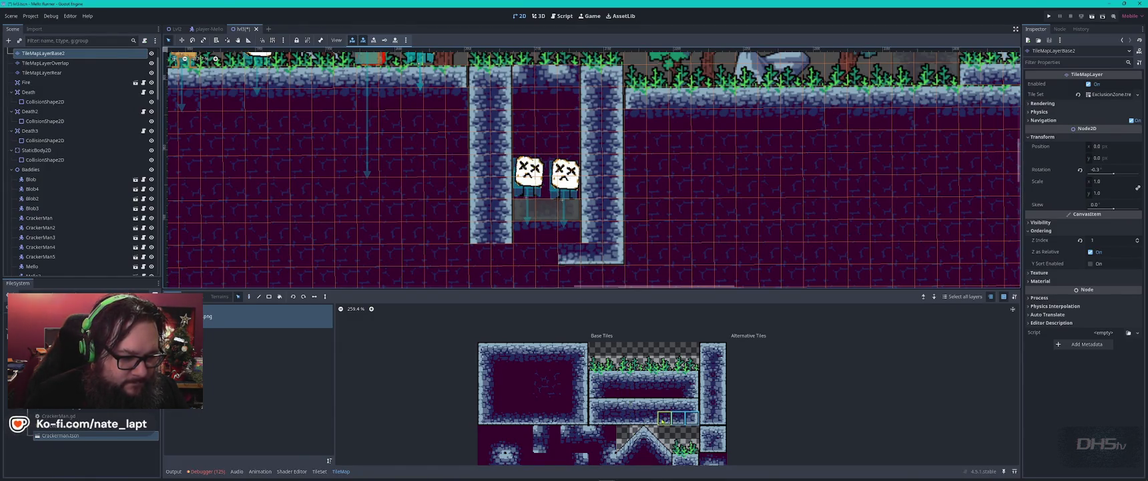
drag(664, 418, 622, 418)
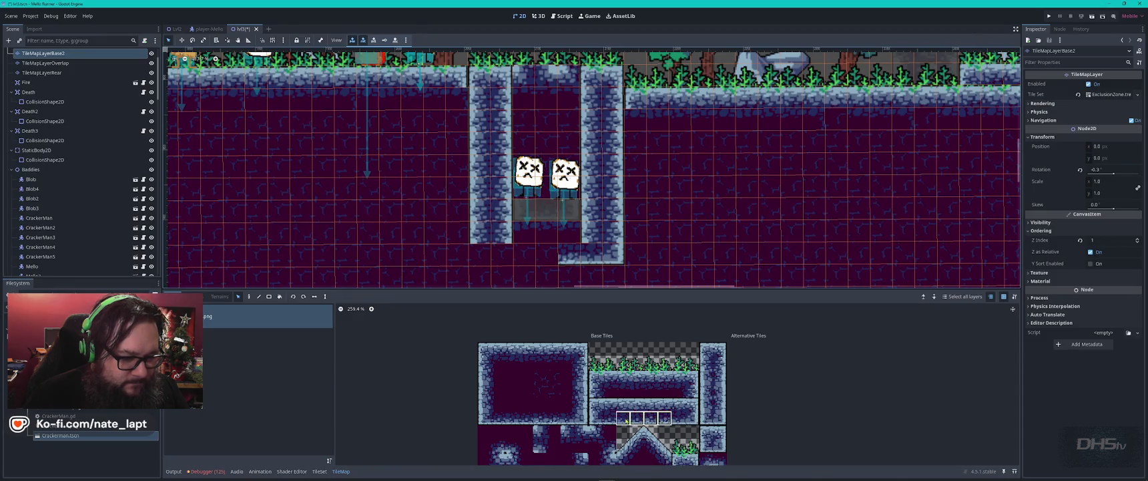
click(550, 253)
click(596, 420)
click(480, 253)
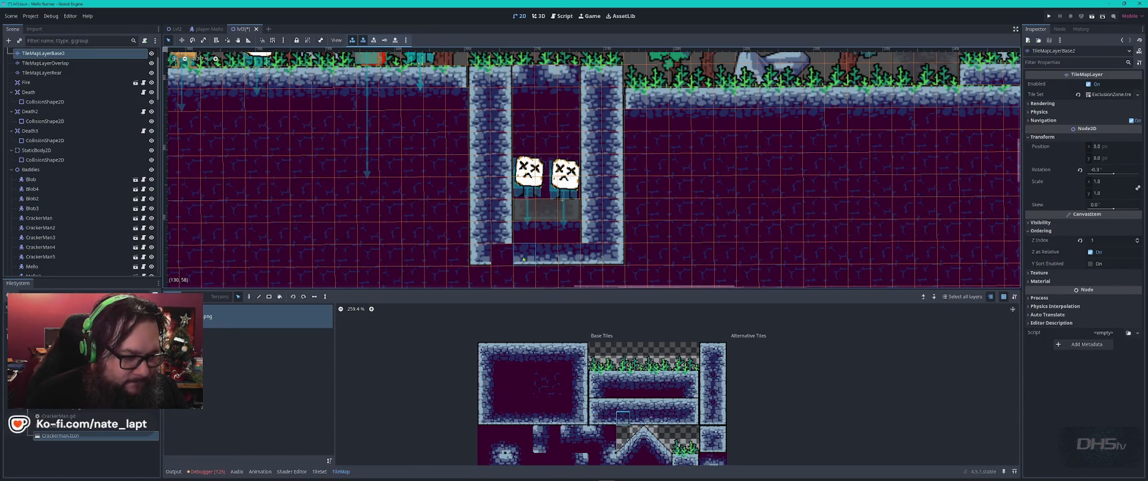
click(502, 254)
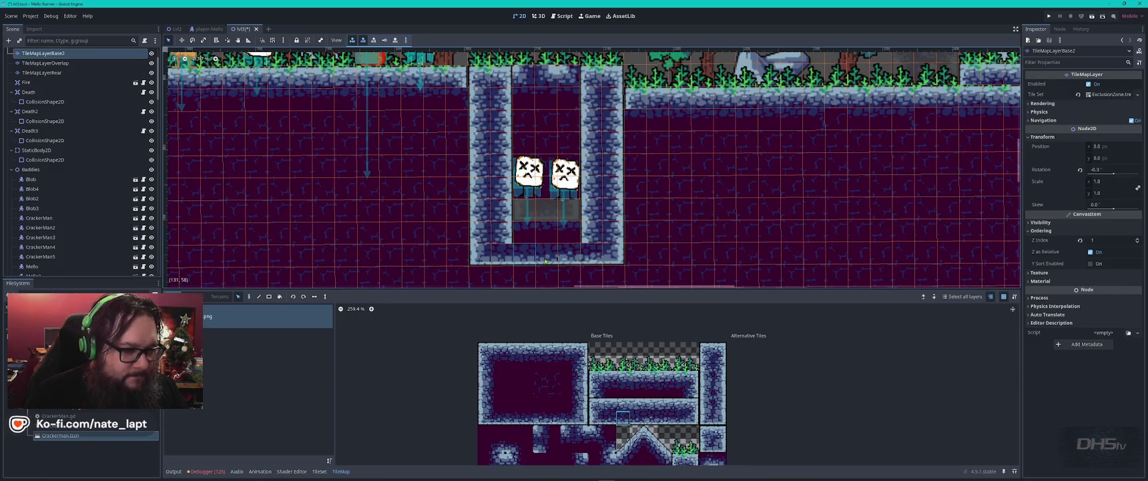
key(Escape)
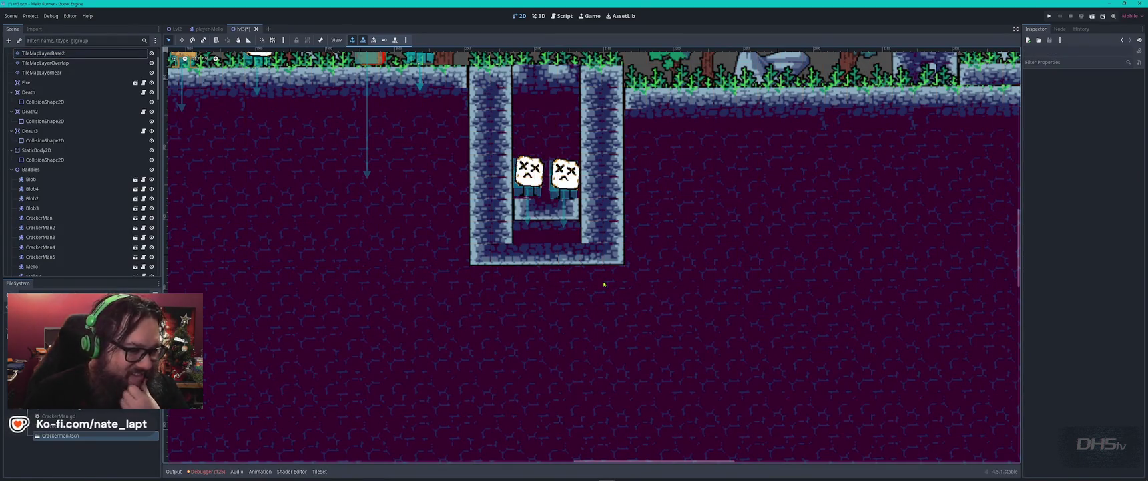
Filter the Scene tree for 'fire', select the Fire node and set its Z Index to 1
scroll(603, 284, down, 2)
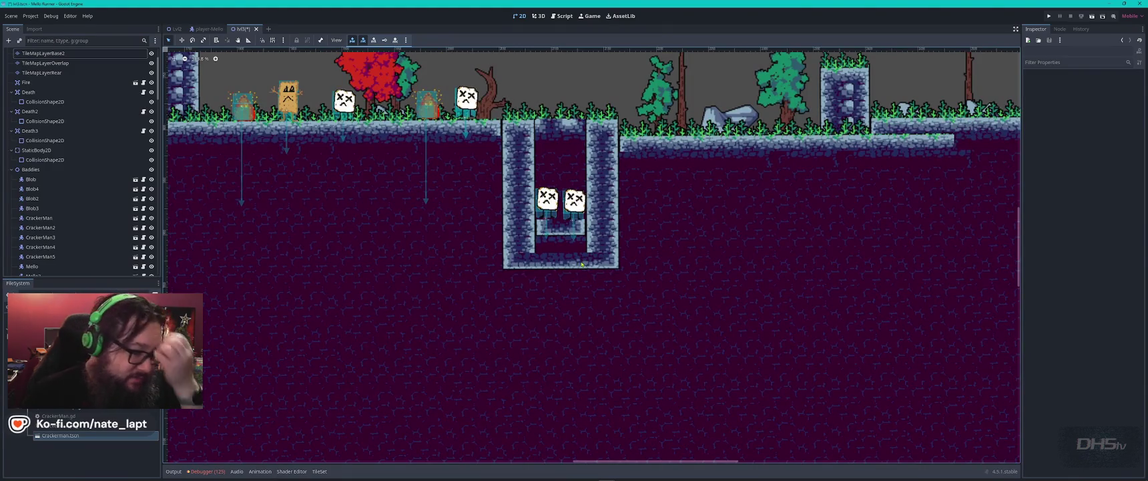
scroll(582, 264, down, 1)
mouse_move(427, 284)
mouse_down()
mouse_move(594, 227)
mouse_move(695, 217)
mouse_up()
scroll(469, 210, down, 3)
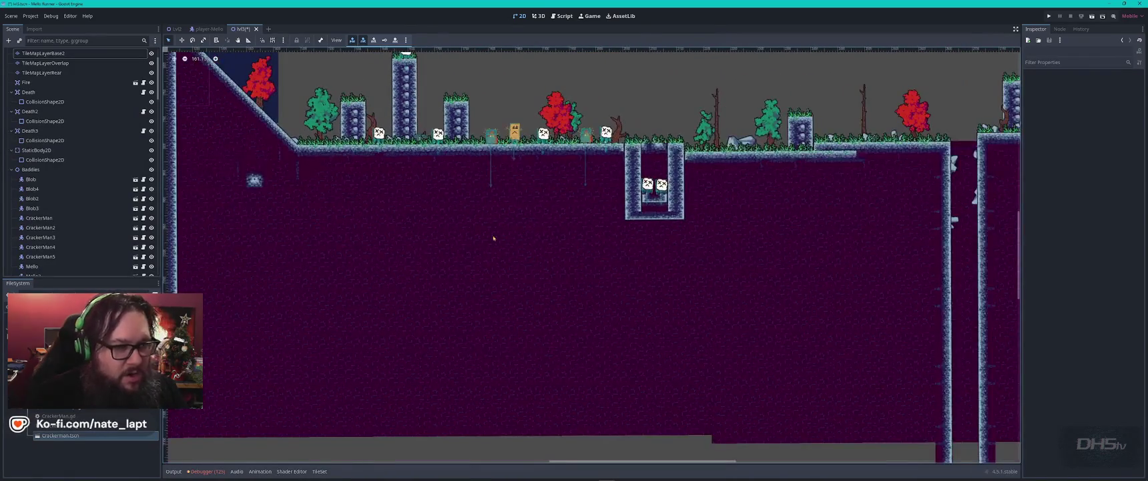
scroll(489, 238, up, 4)
mouse_move(438, 229)
mouse_down()
mouse_move(761, 297)
mouse_move(615, 267)
mouse_up()
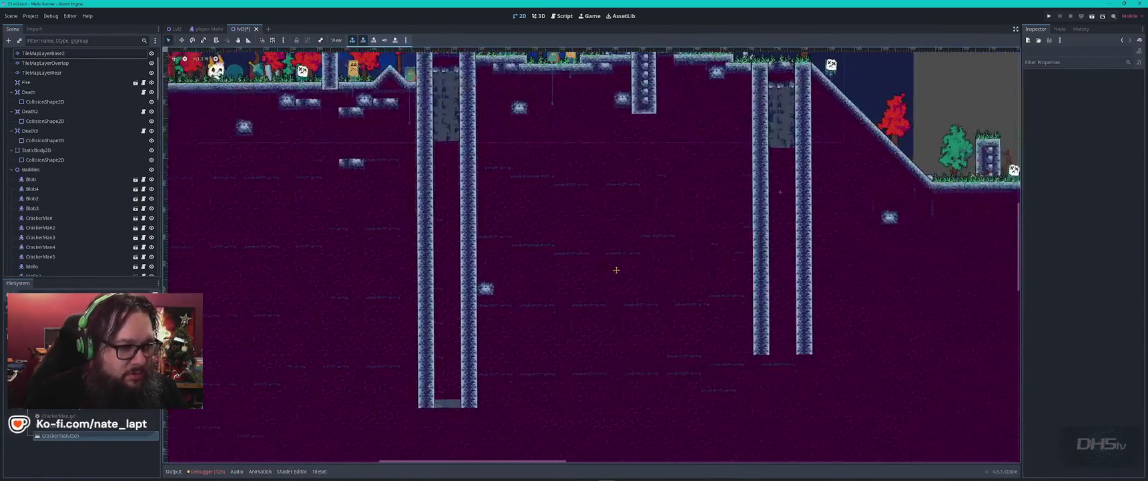
scroll(574, 277, down, 2)
scroll(579, 278, up, 2)
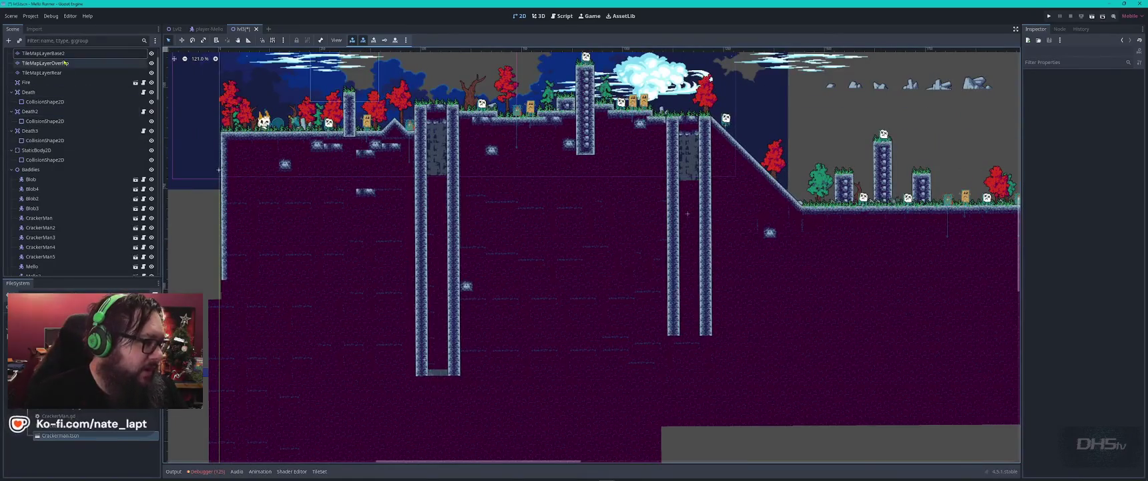
text(fire)
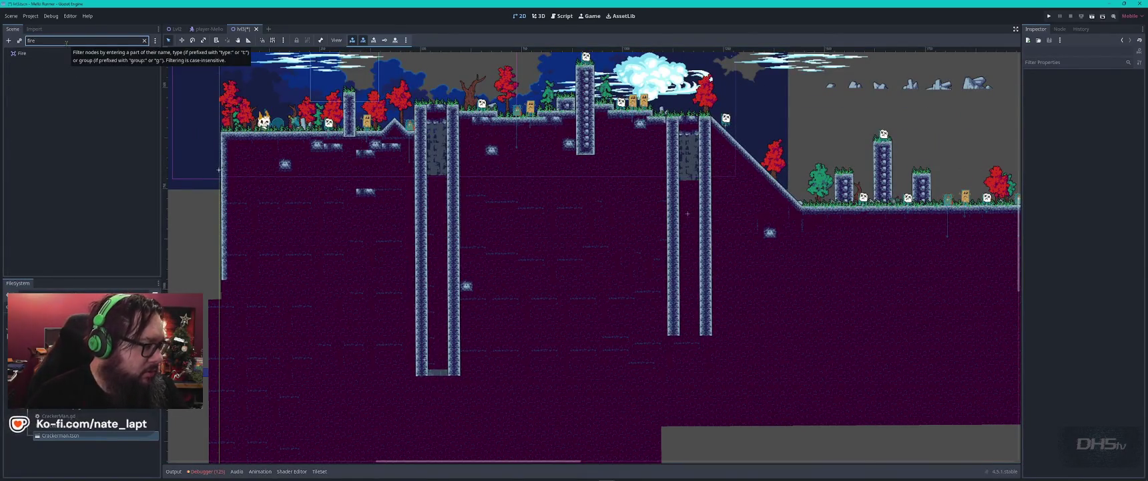
click(26, 52)
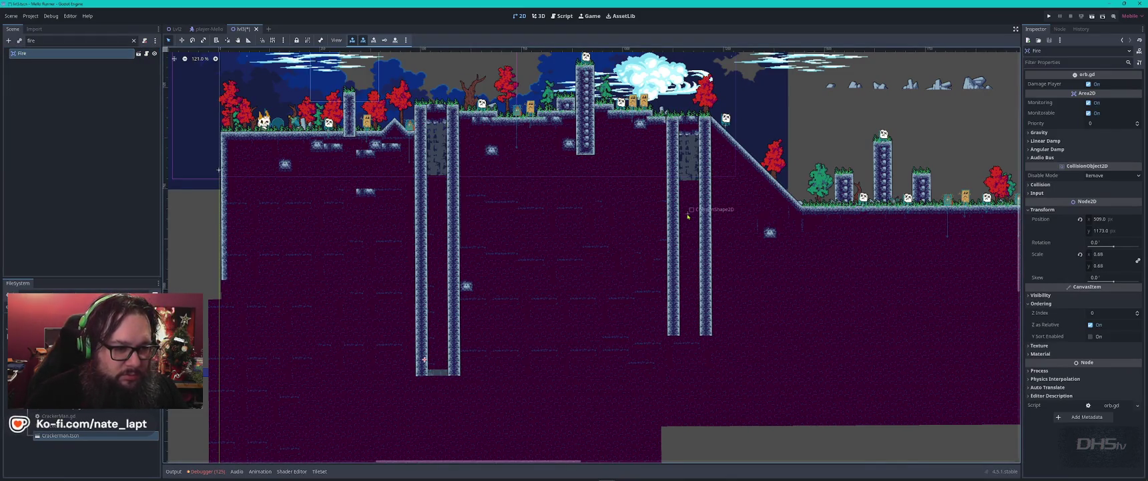
scroll(688, 215, up, 2)
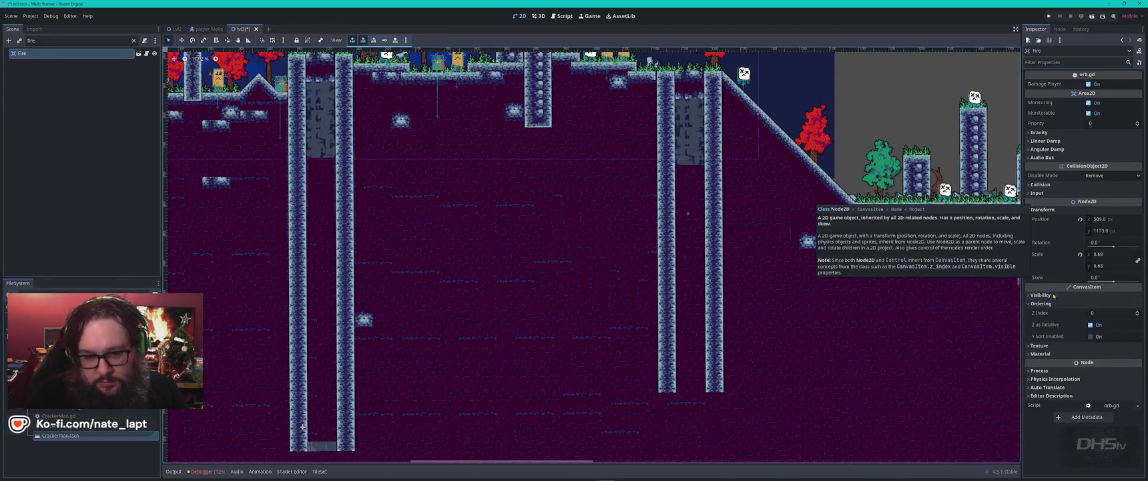
click(1137, 313)
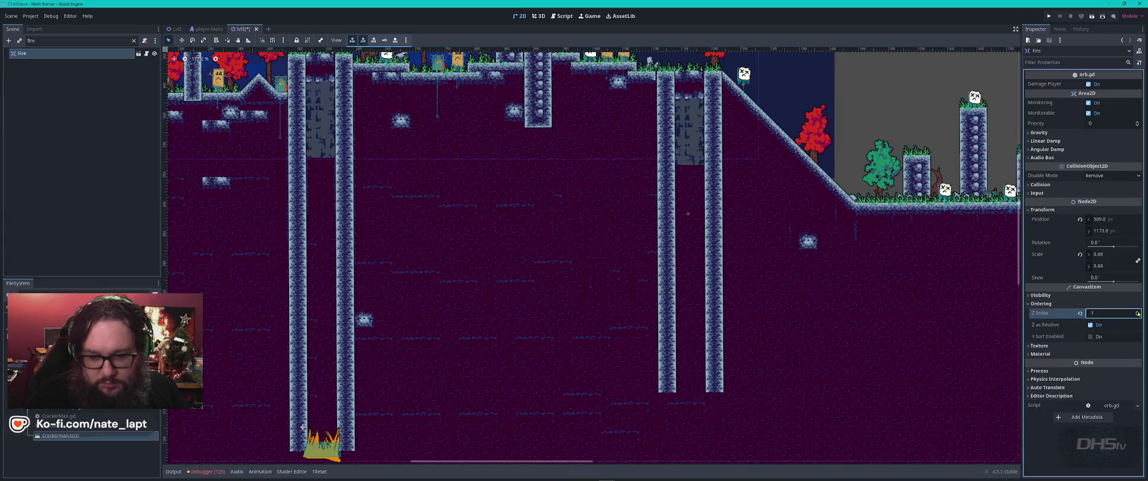
Raise the fire into the bottom of the shaft between the pillars, then select TileMapLayerBase2
drag(394, 387, 420, 207)
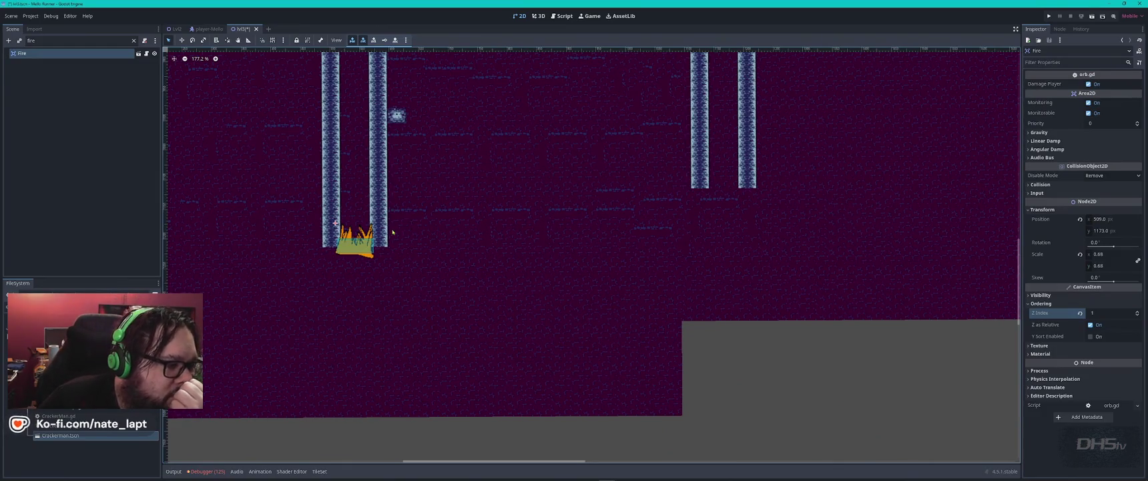
scroll(414, 226, up, 4)
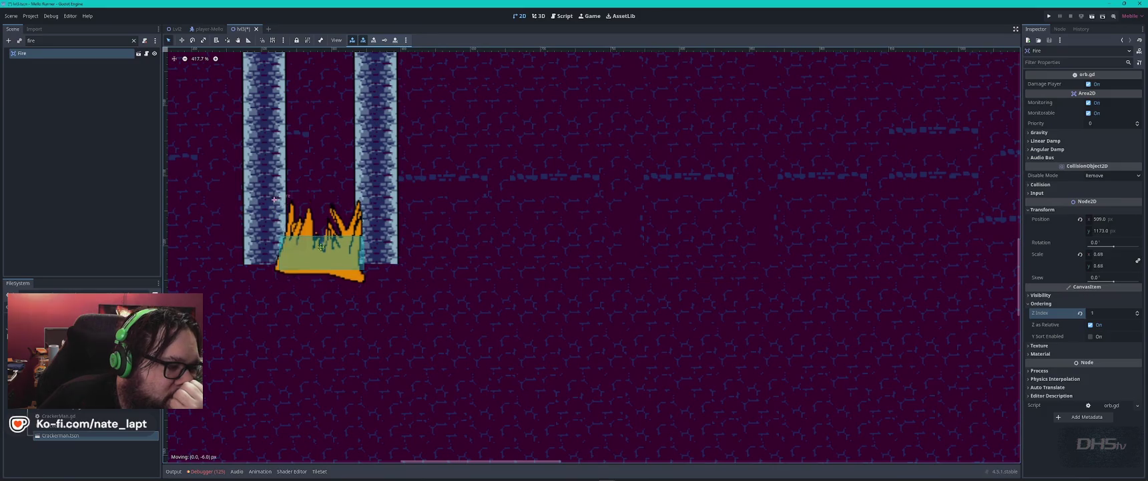
mouse_move(329, 263)
mouse_down()
mouse_move(327, 222)
mouse_move(321, 277)
mouse_up()
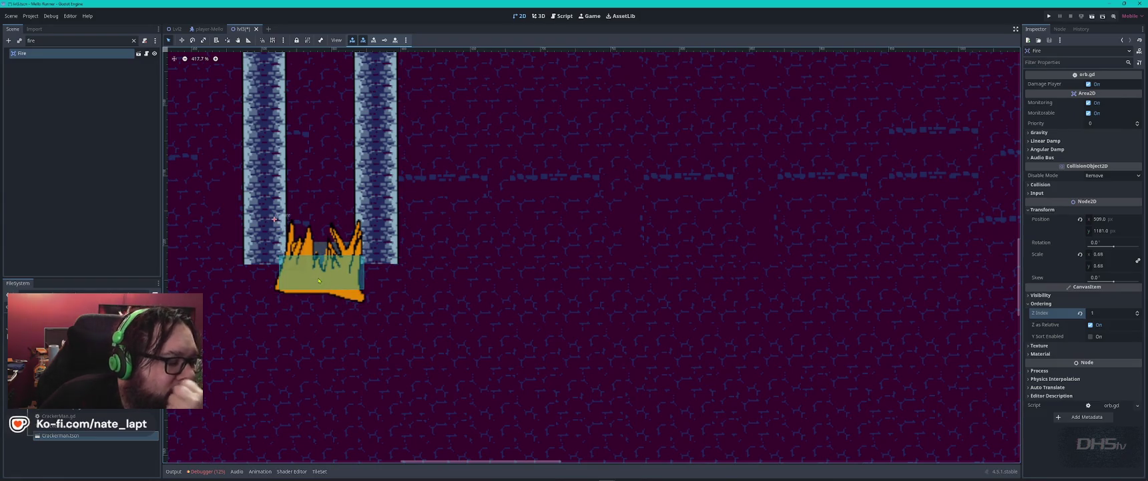
scroll(319, 280, down, 5)
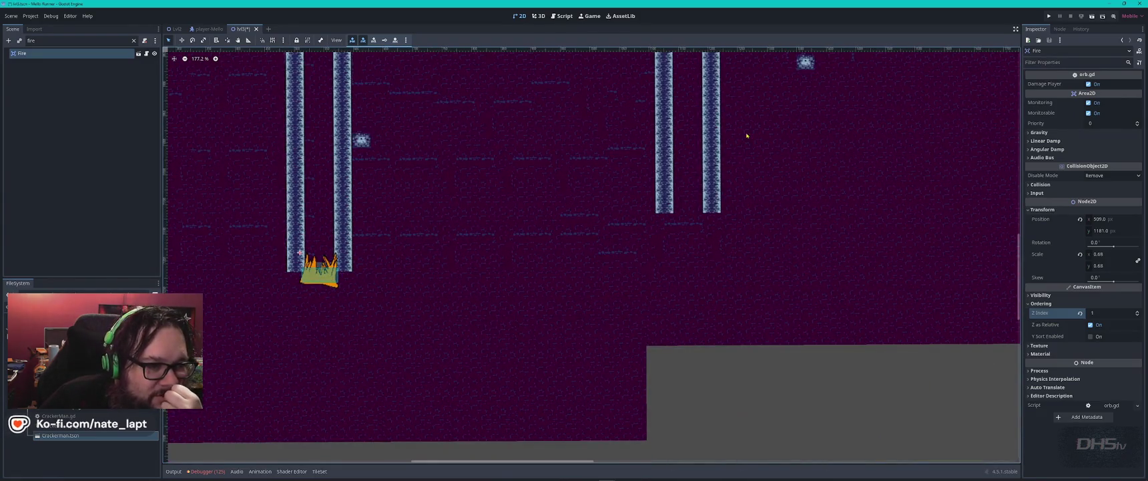
scroll(747, 136, up, 5)
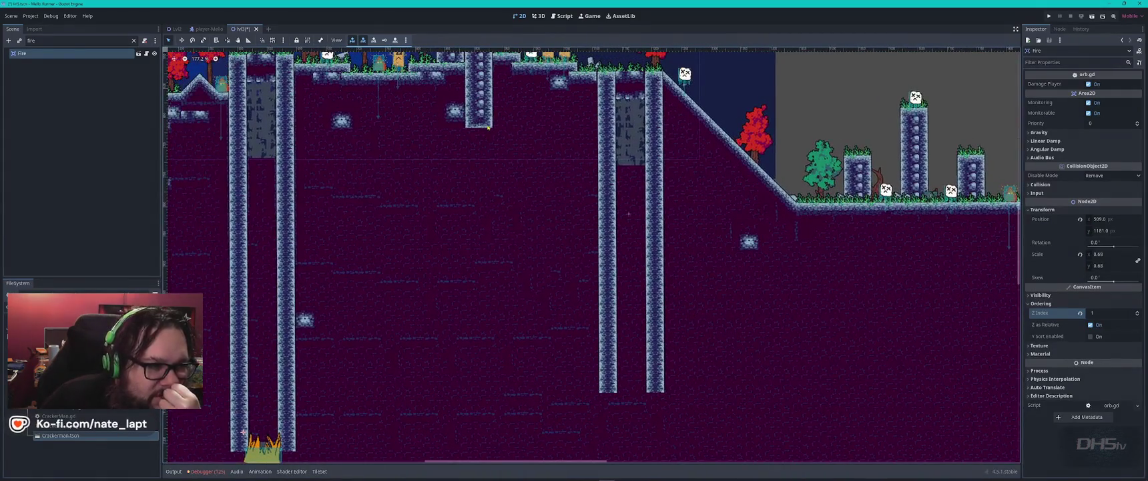
scroll(488, 127, right, 10)
click(722, 269)
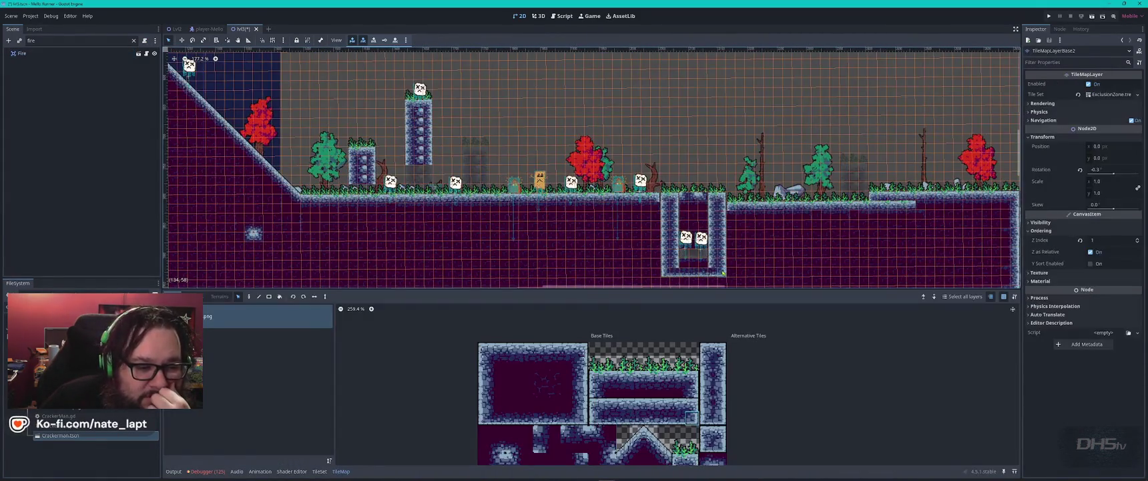
Copy the pit-bottom tiles and paste them to extend both shaft pillars down around the fire
drag(724, 266, 664, 267)
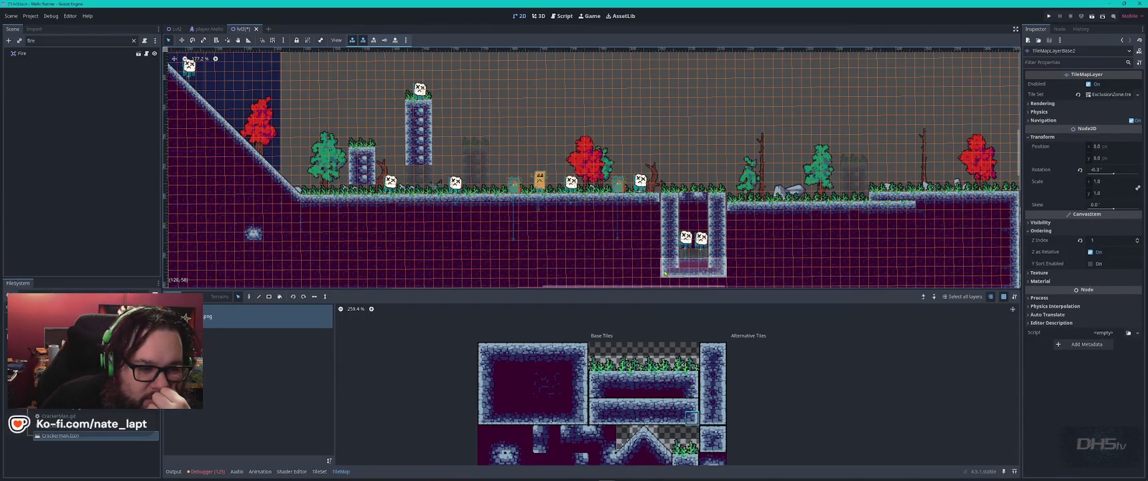
scroll(463, 194, left, 3)
scroll(463, 194, left, 4)
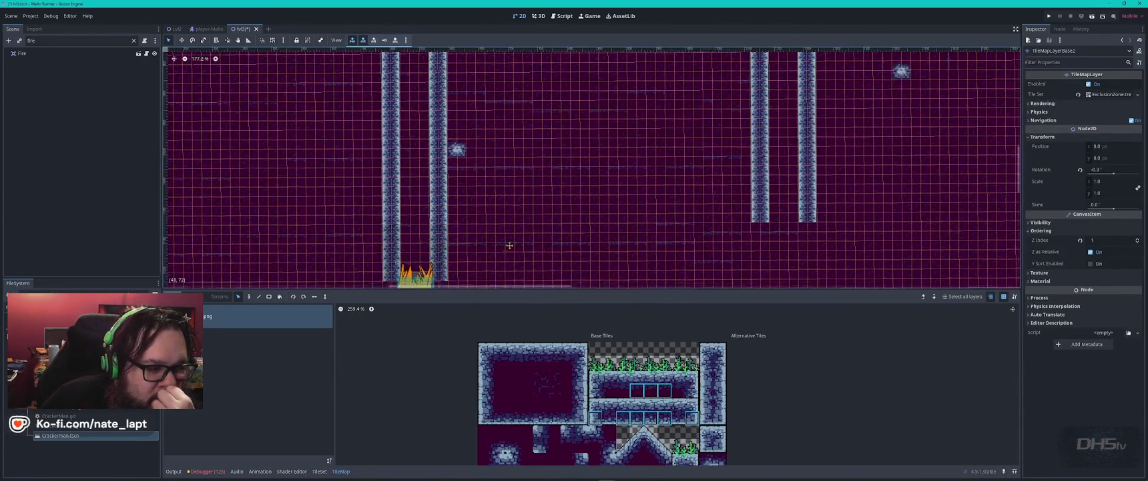
scroll(497, 179, down, 2)
key(ctrl+v)
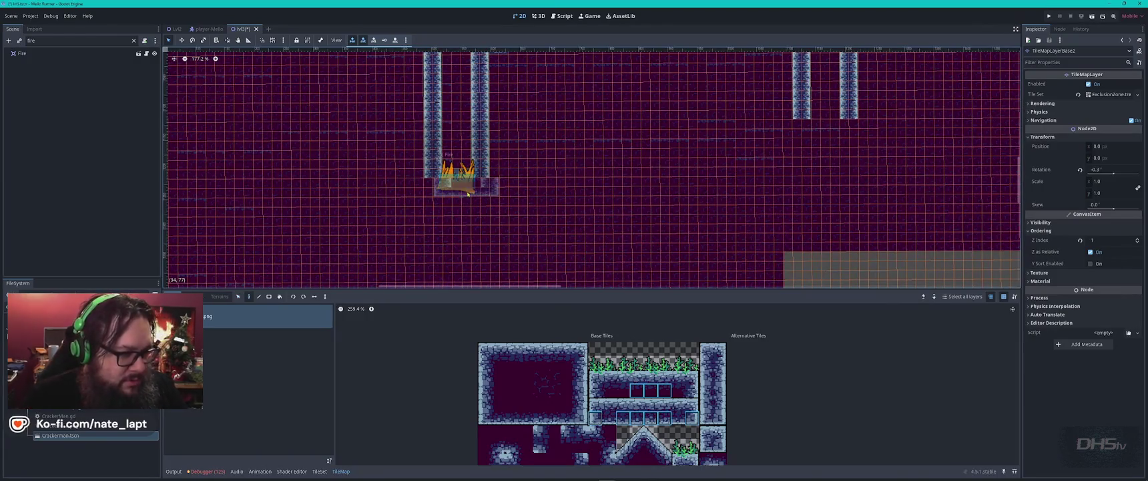
click(454, 190)
Select the TileMapLayerBase2 tiles around the fire, briefly hiding the fire to inspect them
click(456, 187)
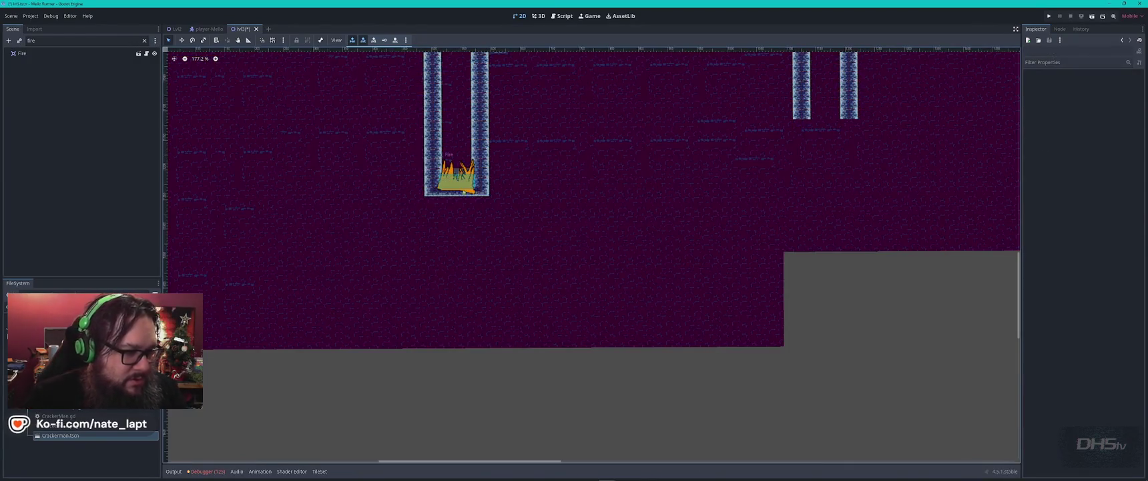
scroll(456, 187, up, 5)
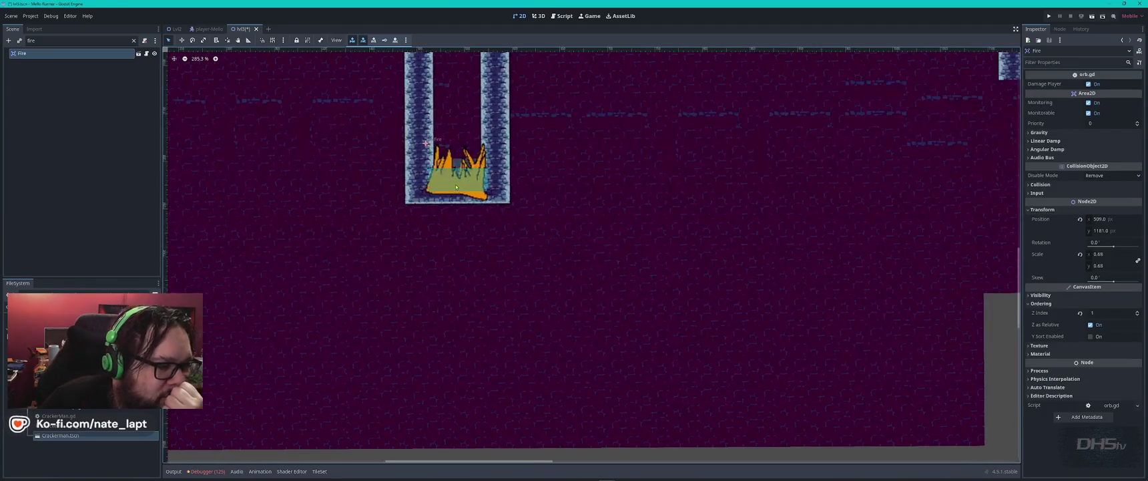
click(427, 114)
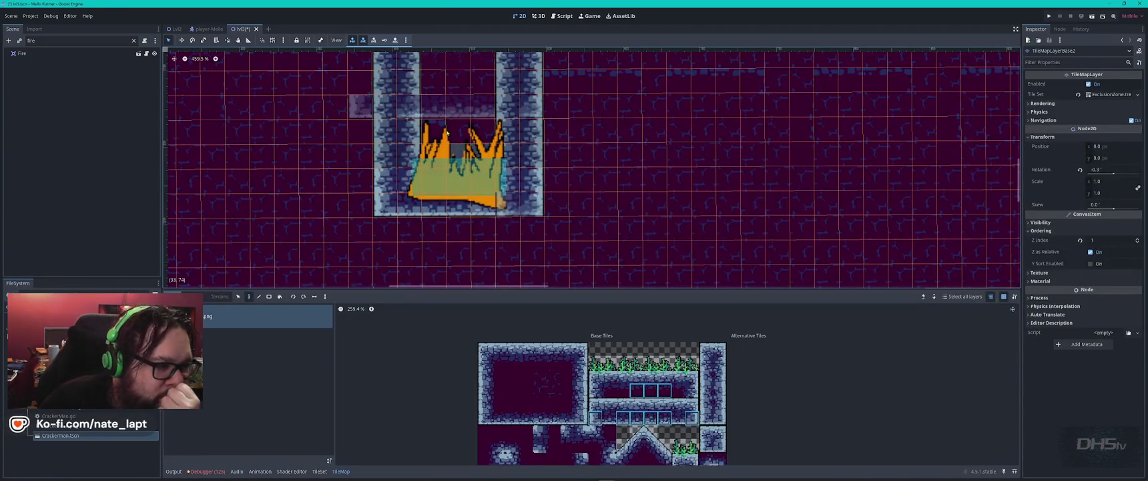
mouse_move(437, 115)
mouse_down()
mouse_move(491, 165)
mouse_move(491, 185)
mouse_up()
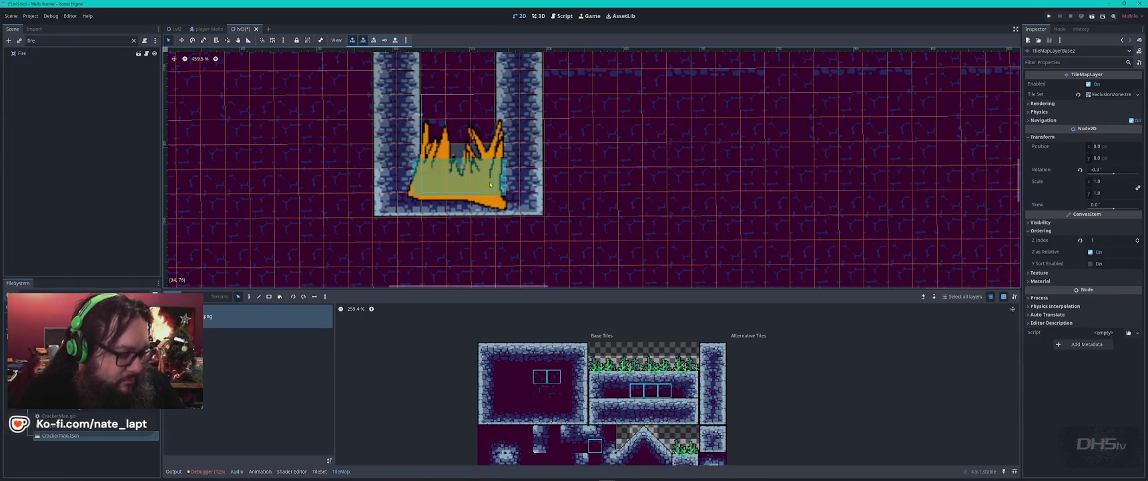
click(154, 54)
click(154, 54)
click(130, 40)
click(133, 41)
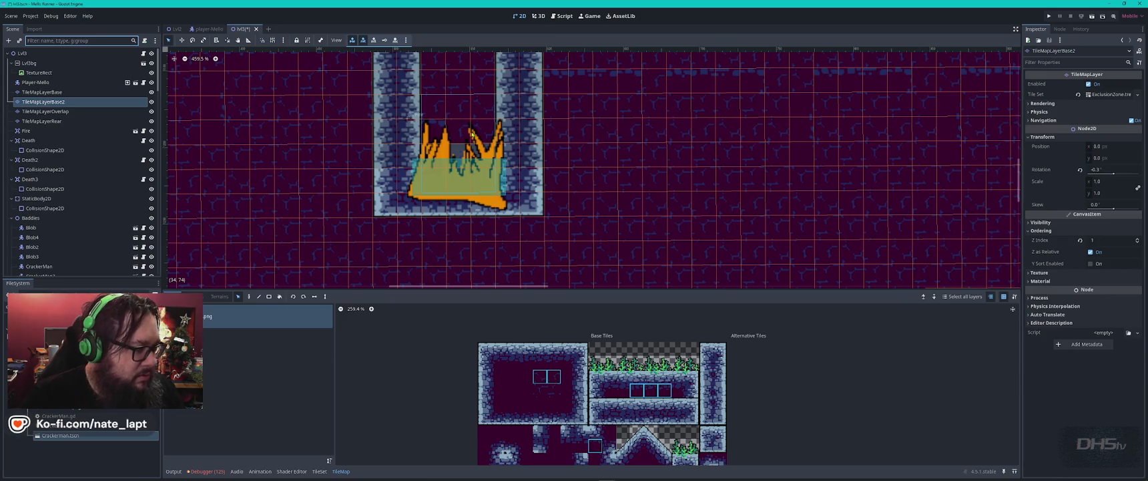
Erase the block of tiles inside the shaft on TileMapLayerBase
click(80, 121)
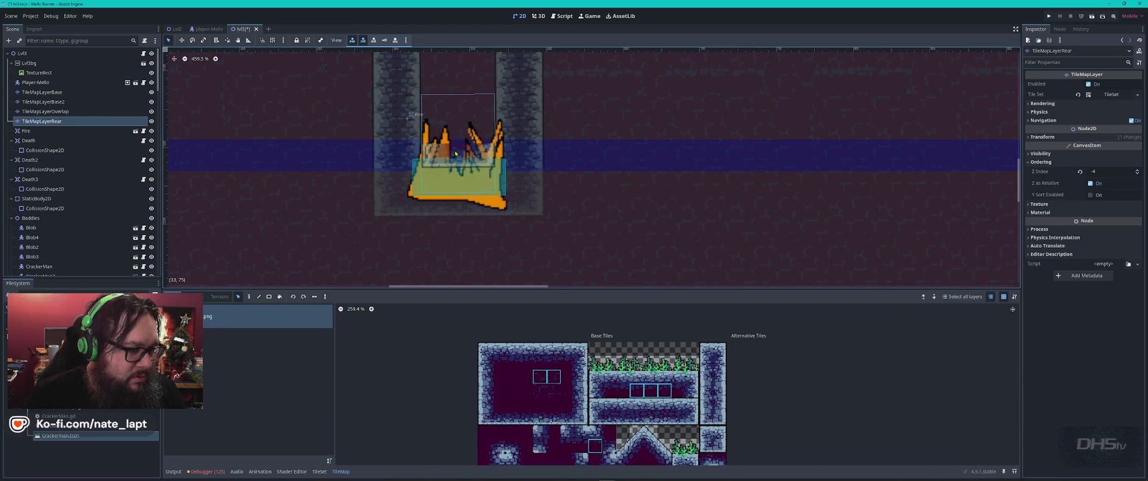
click(431, 104)
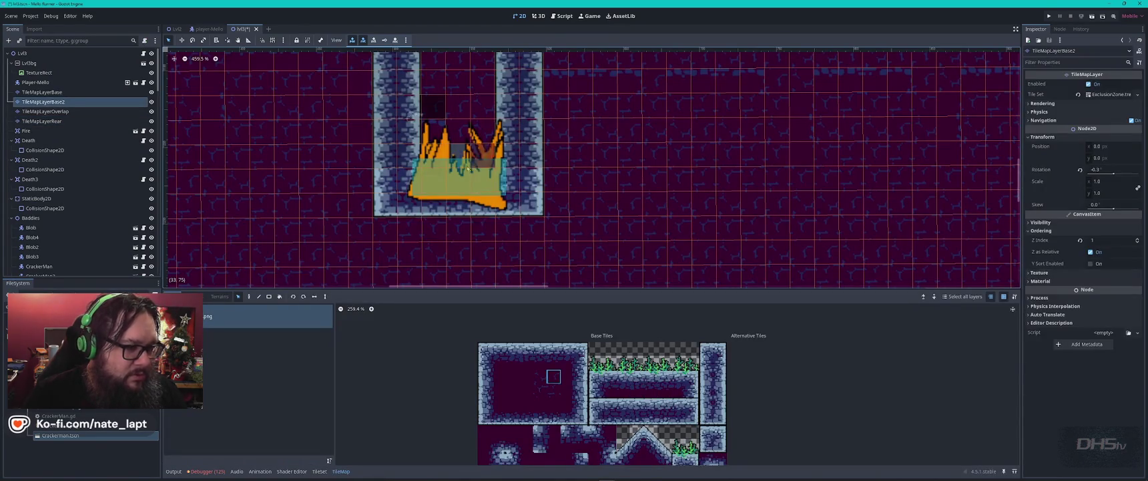
click(425, 102)
click(425, 102)
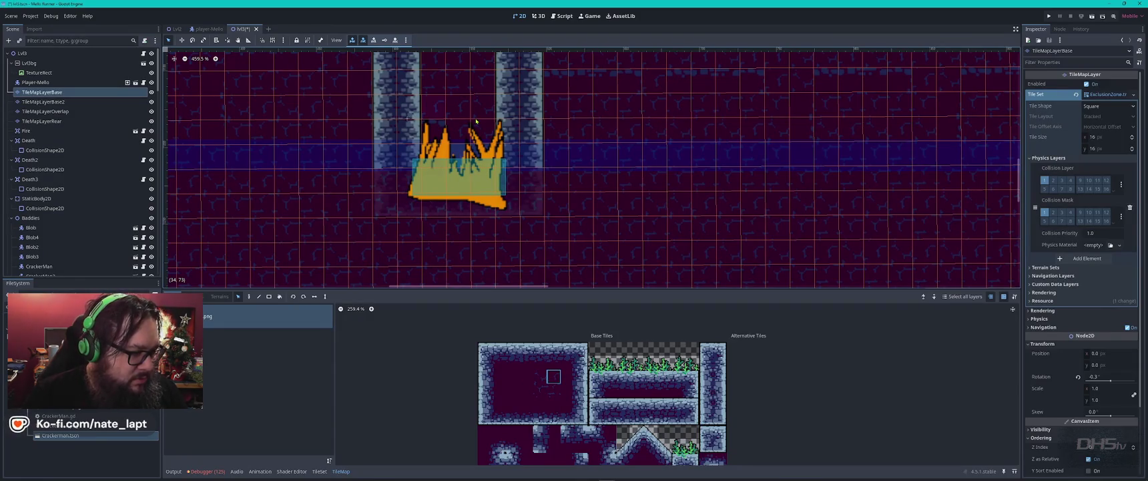
mouse_move(481, 101)
mouse_down()
mouse_move(451, 160)
mouse_move(431, 163)
mouse_move(433, 186)
mouse_up()
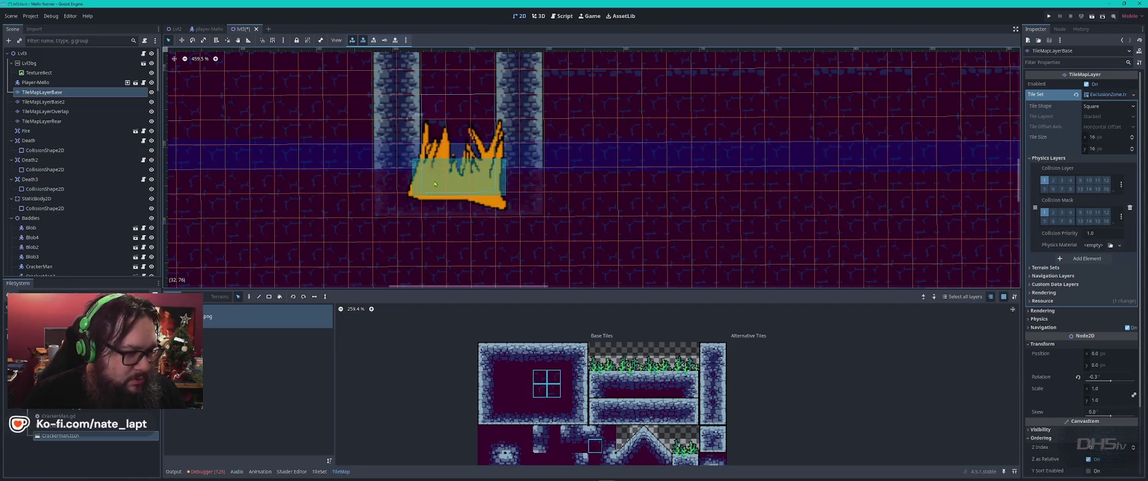
key(Delete)
Paste the dark tile block behind the fire on TileMapLayerRear and nudge the fire up-left
click(71, 111)
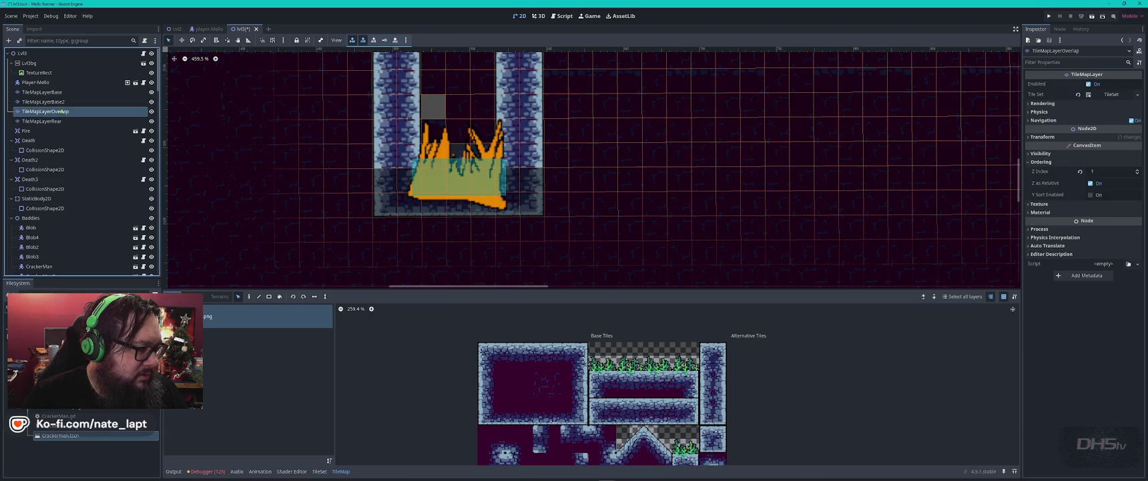
click(61, 120)
key(ctrl+v)
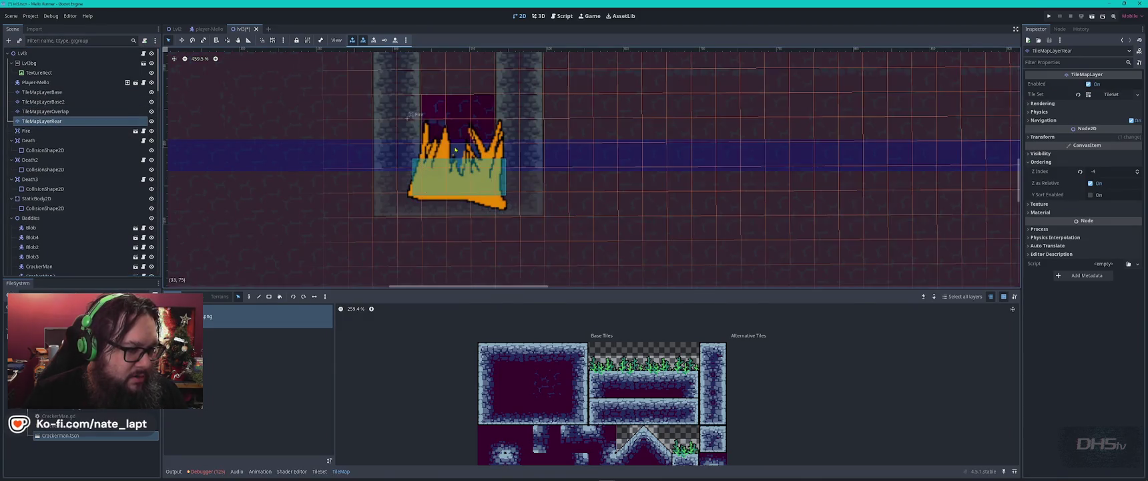
key(Escape)
drag(497, 193, 470, 175)
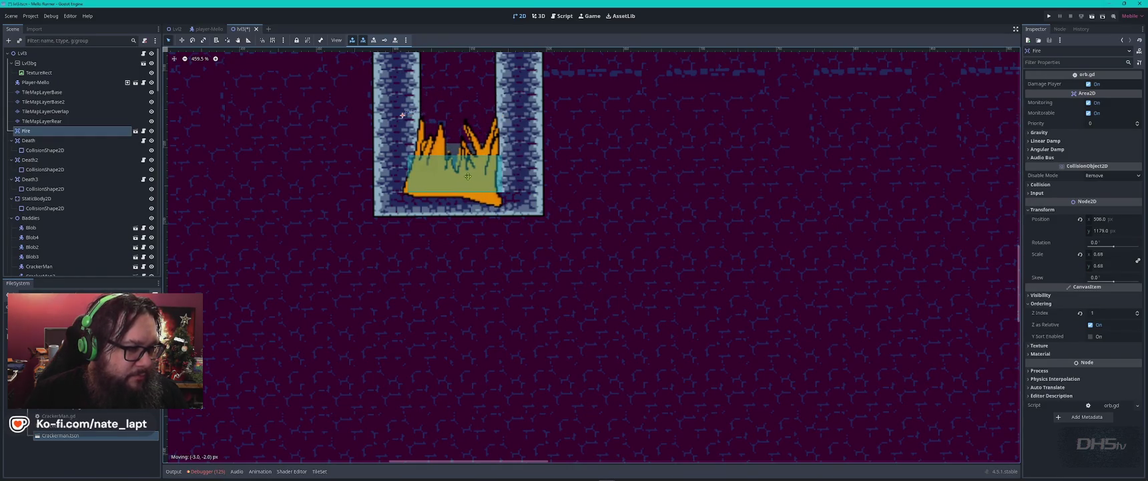
Copy the TileMapLayerOverlap shaft tiles around the shaft base, then move the fire up into the shaft
click(386, 113)
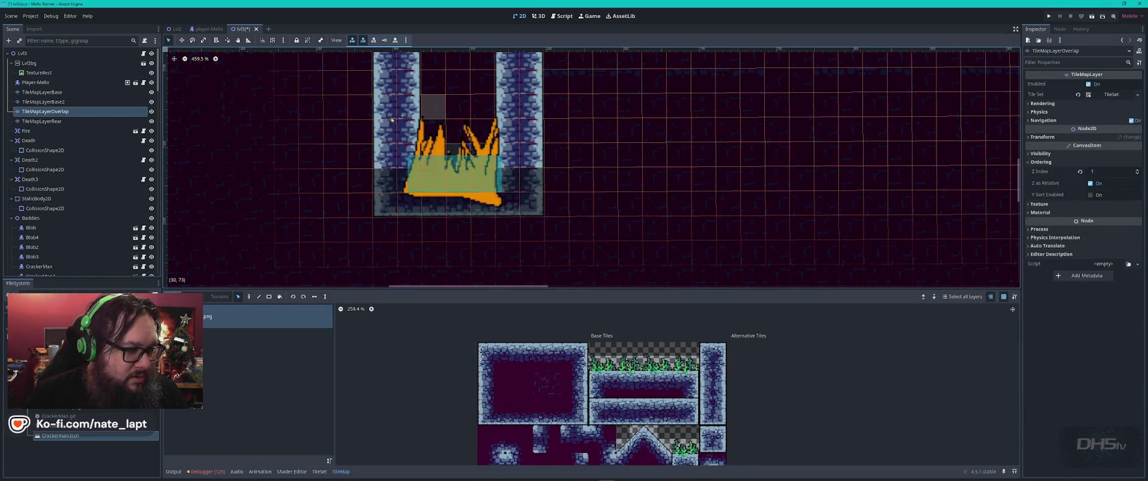
key(Escape)
click(392, 110)
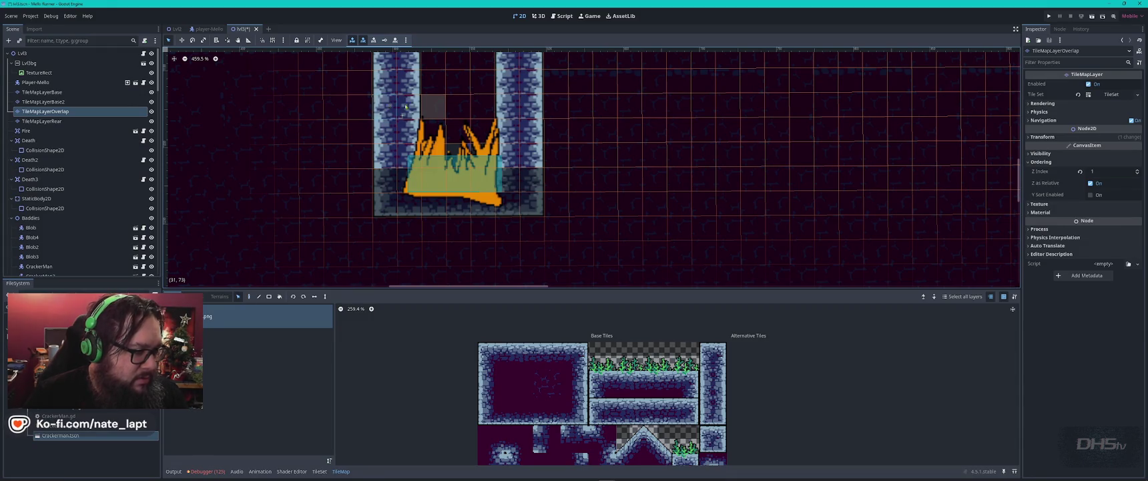
mouse_move(530, 107)
mouse_down()
mouse_move(430, 157)
mouse_move(395, 203)
mouse_up()
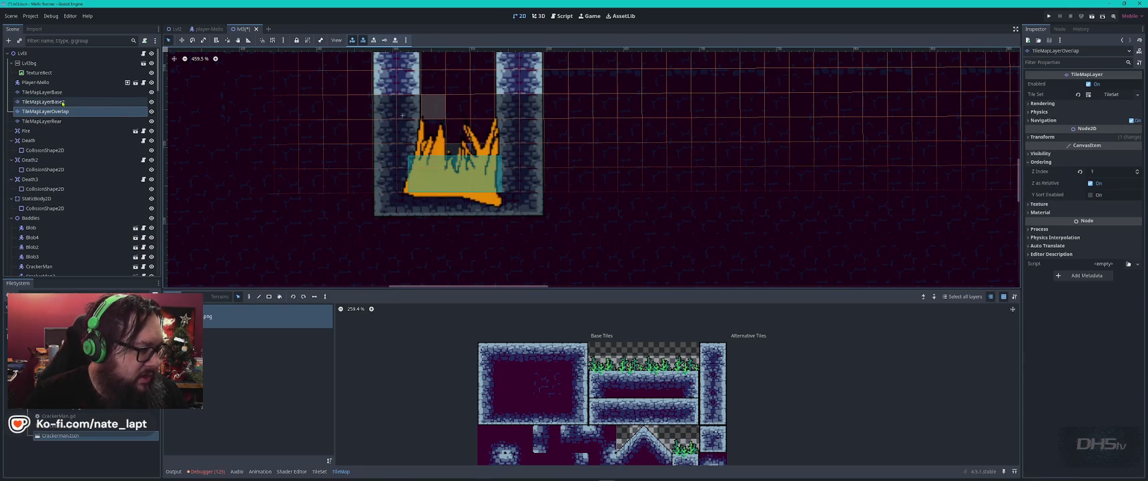
key(ctrl+v)
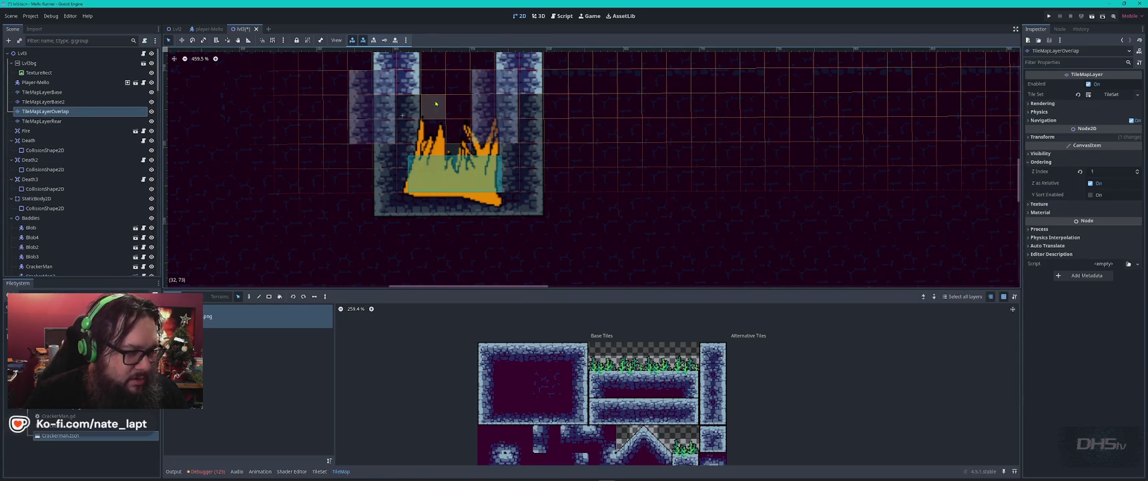
click(457, 137)
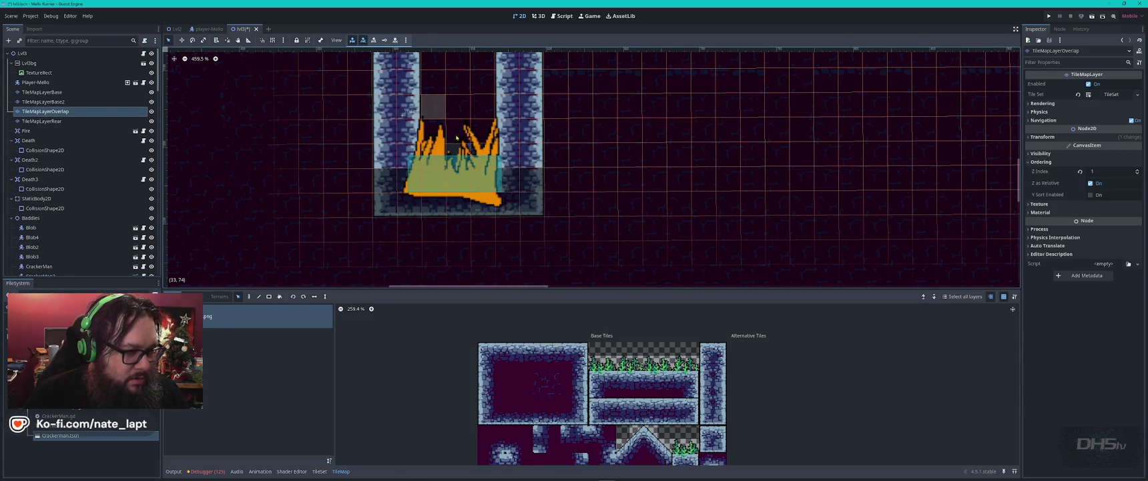
key(Escape)
mouse_move(456, 158)
mouse_down()
mouse_move(464, 148)
mouse_move(470, 162)
mouse_up()
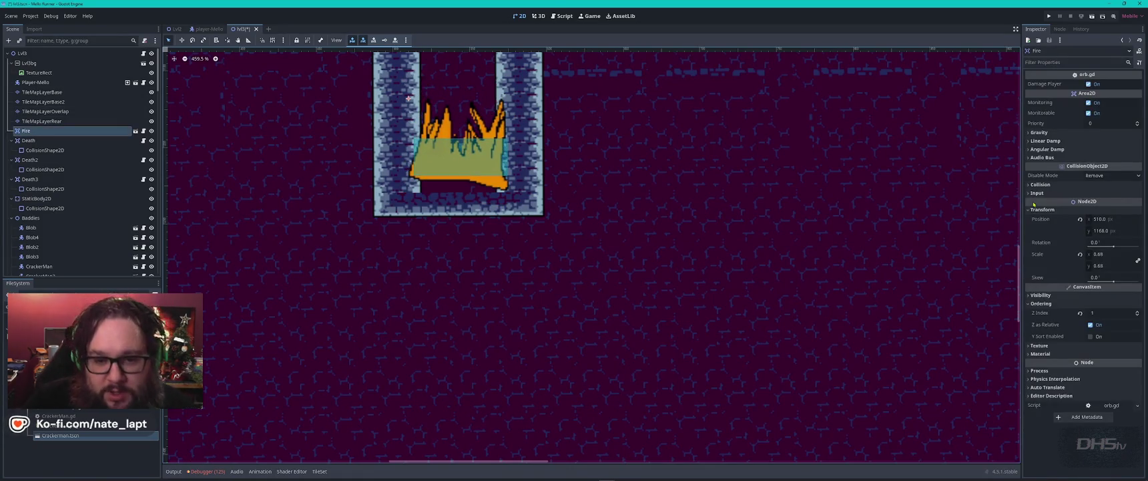
Set the fire's Z Index back to 0 and inspect the Death area's collision shape
click(1135, 314)
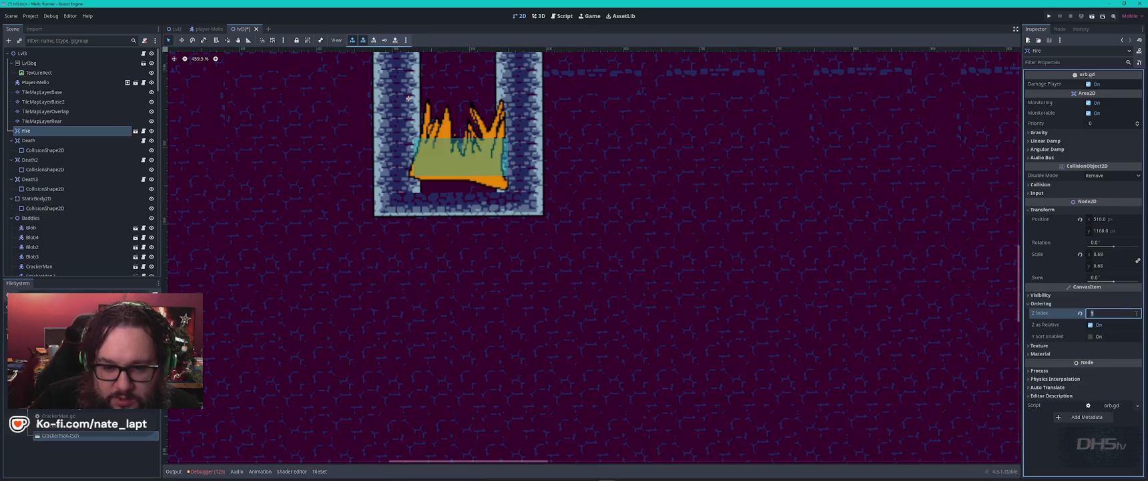
key(Return)
click(1137, 315)
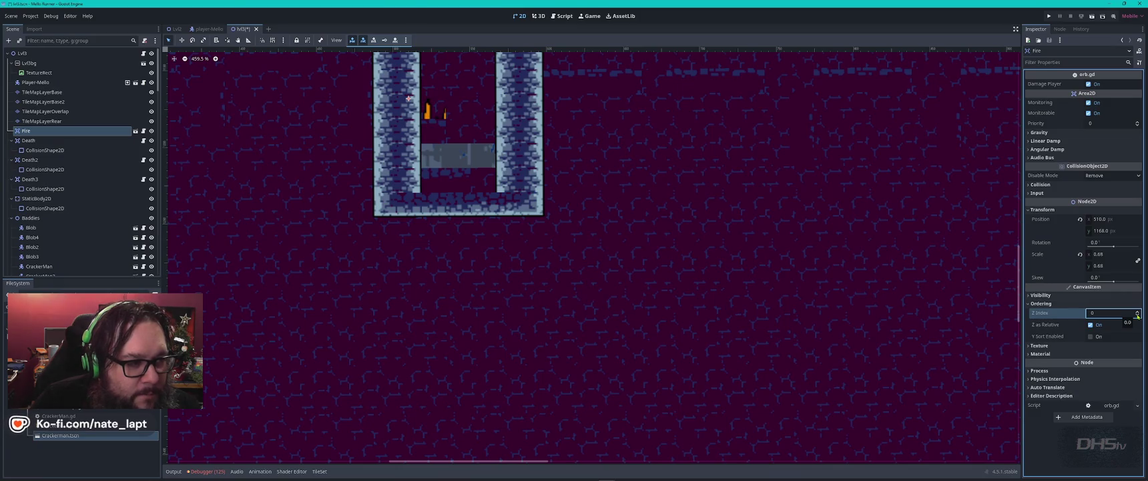
click(74, 119)
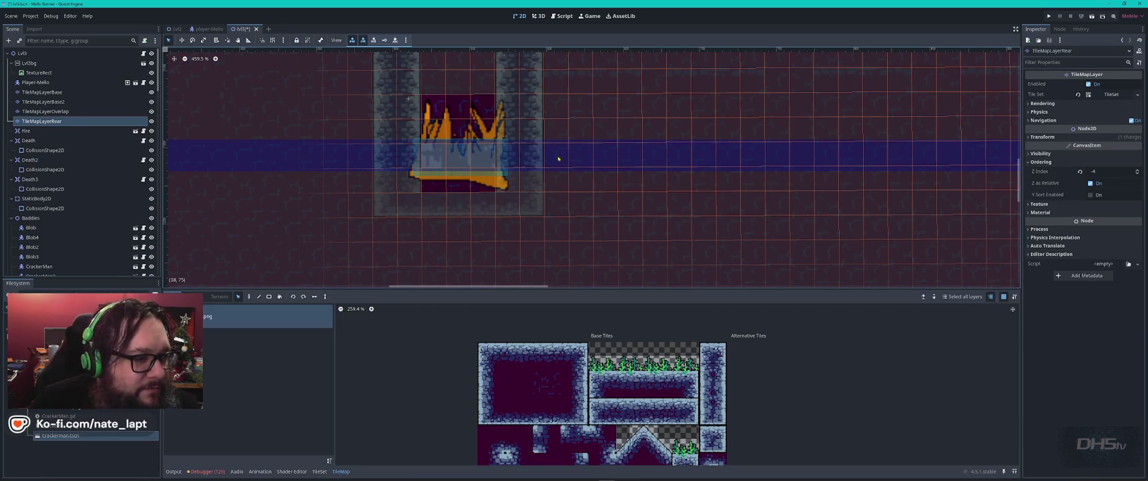
click(431, 112)
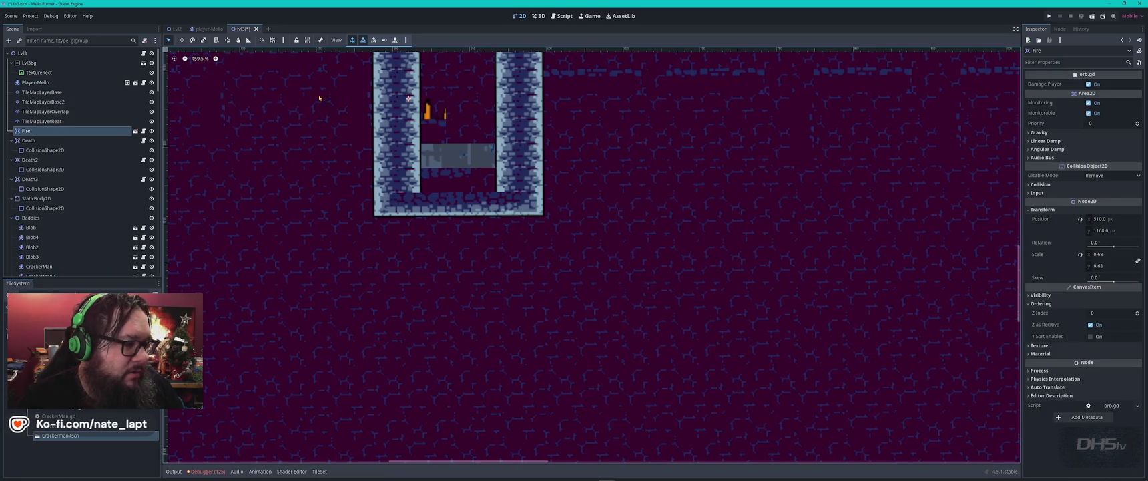
click(459, 158)
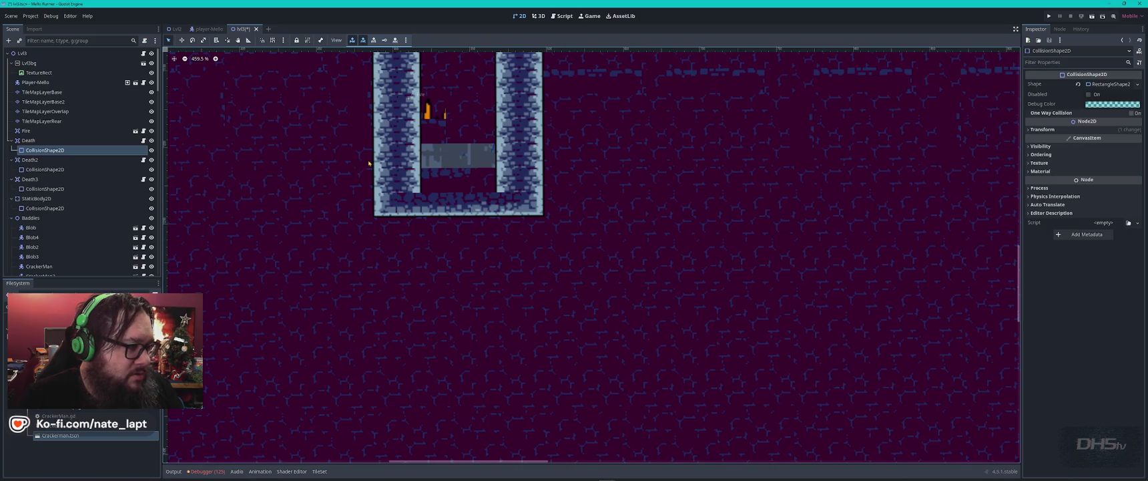
Filter the Scene tree for Fire and try Z Index -1 and 1 before settling on 0
click(57, 41)
text(f)
click(24, 53)
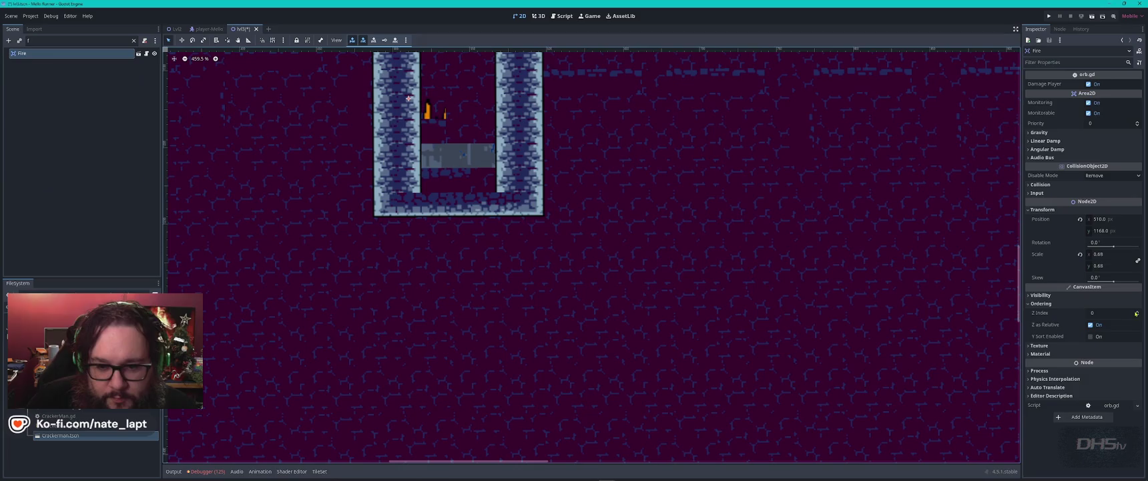
click(1138, 316)
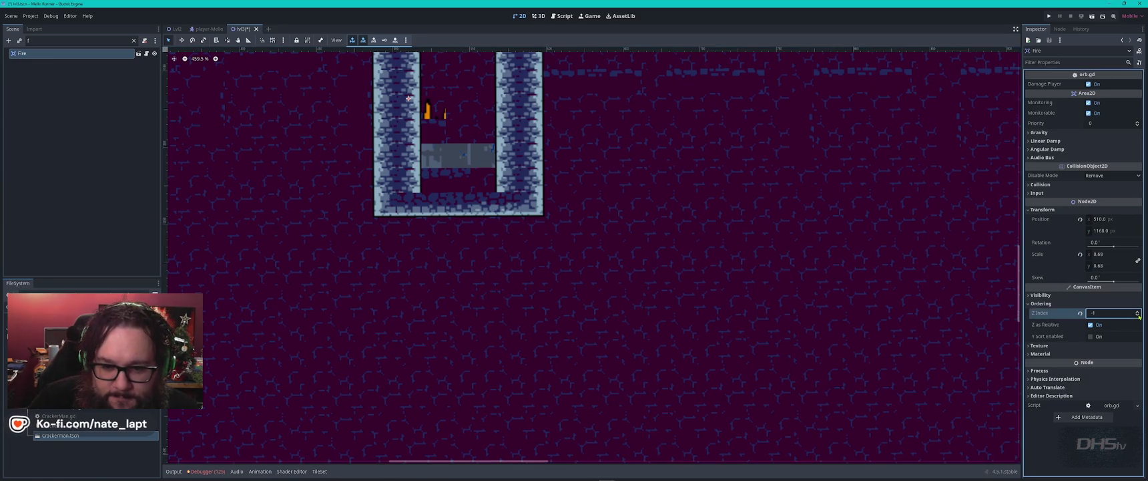
click(1138, 311)
click(1138, 311)
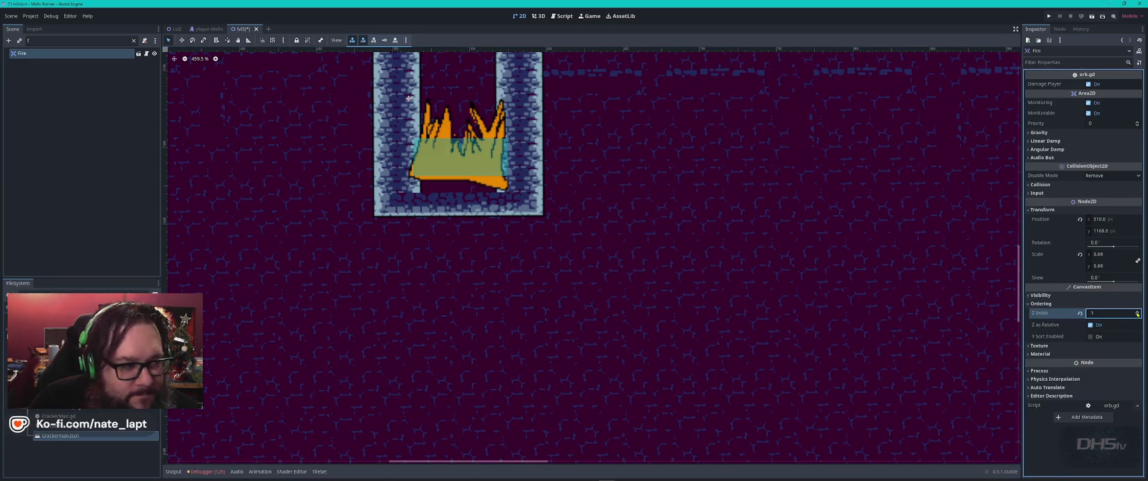
click(1138, 315)
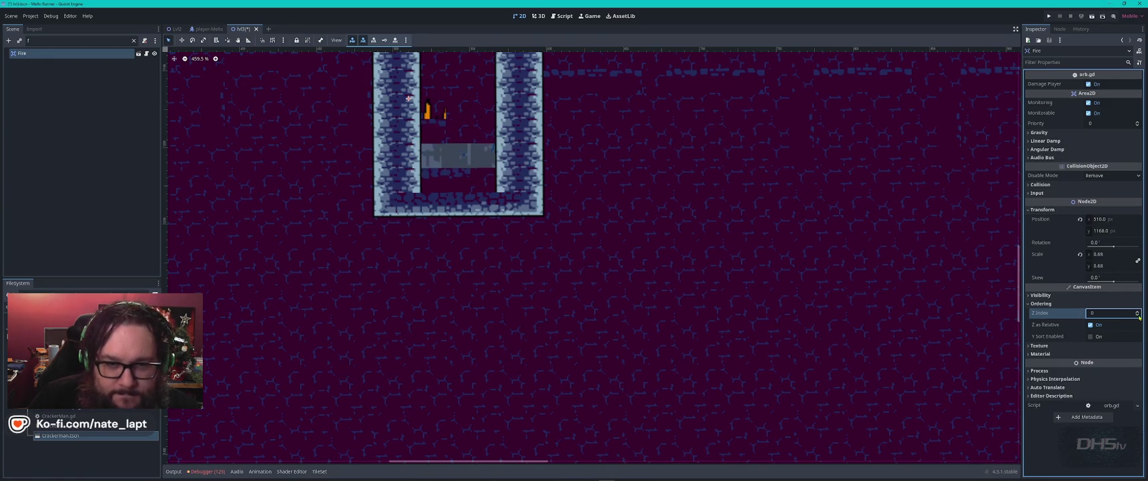
Check the fire's and Death area's collision shapes, then open TileMapLayerBase for tile editing
click(436, 163)
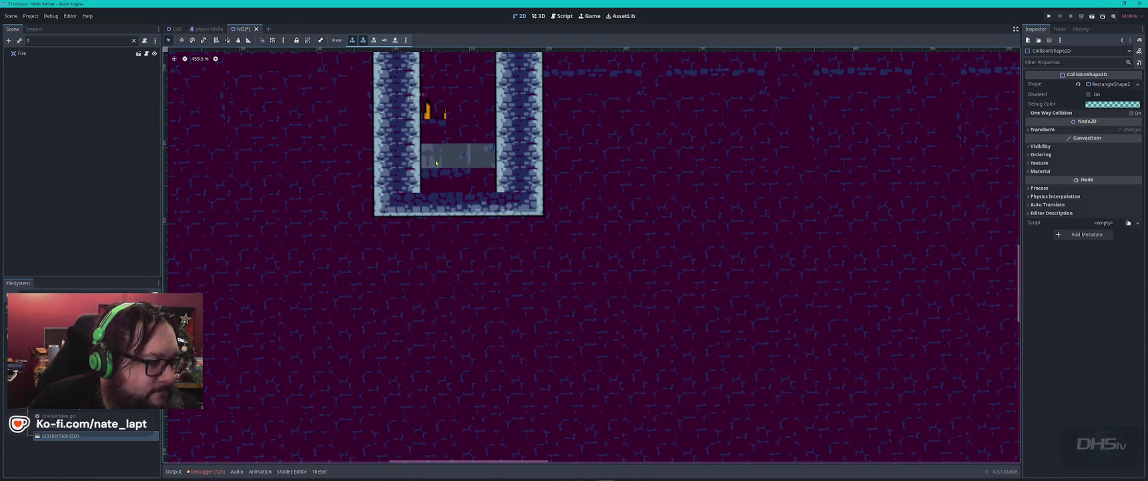
click(454, 128)
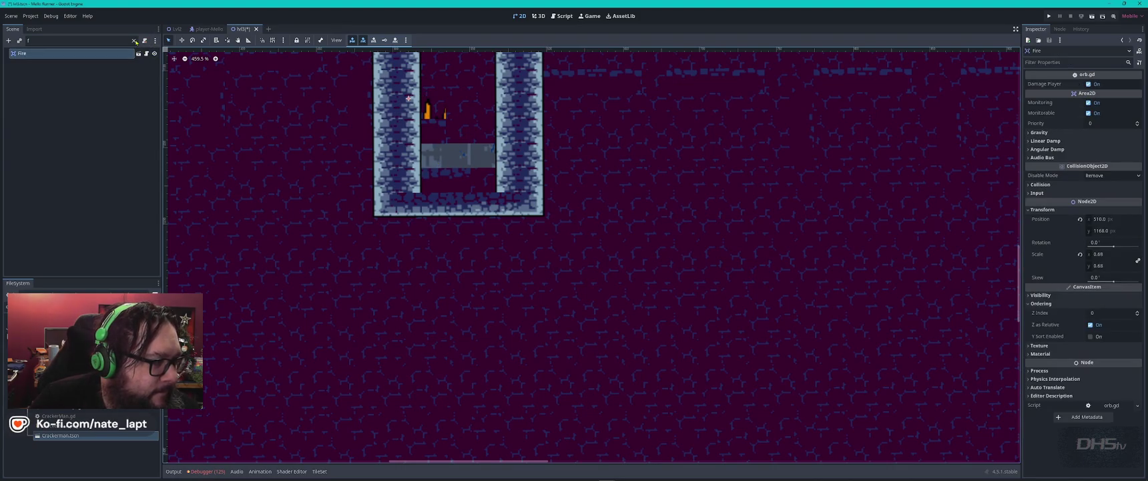
click(135, 40)
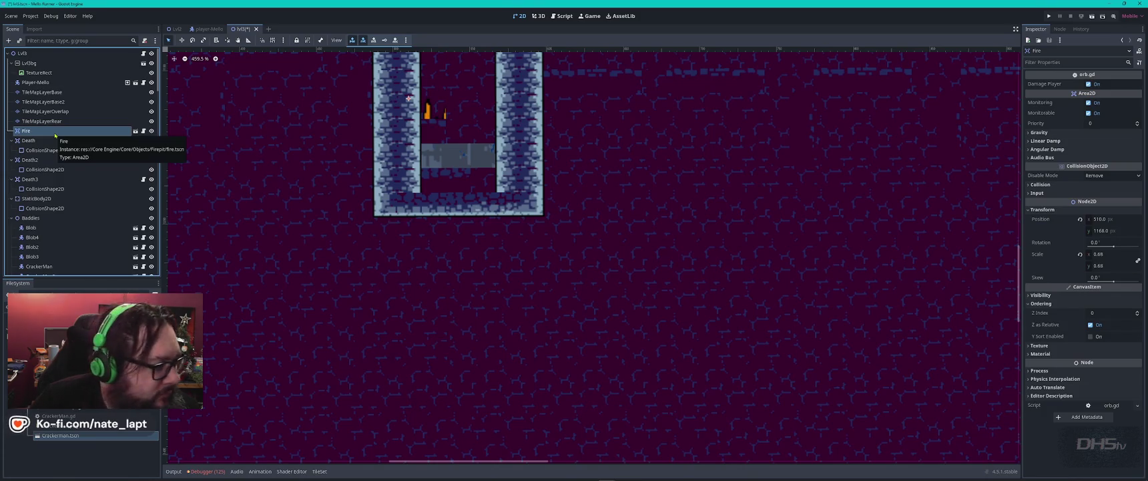
click(394, 172)
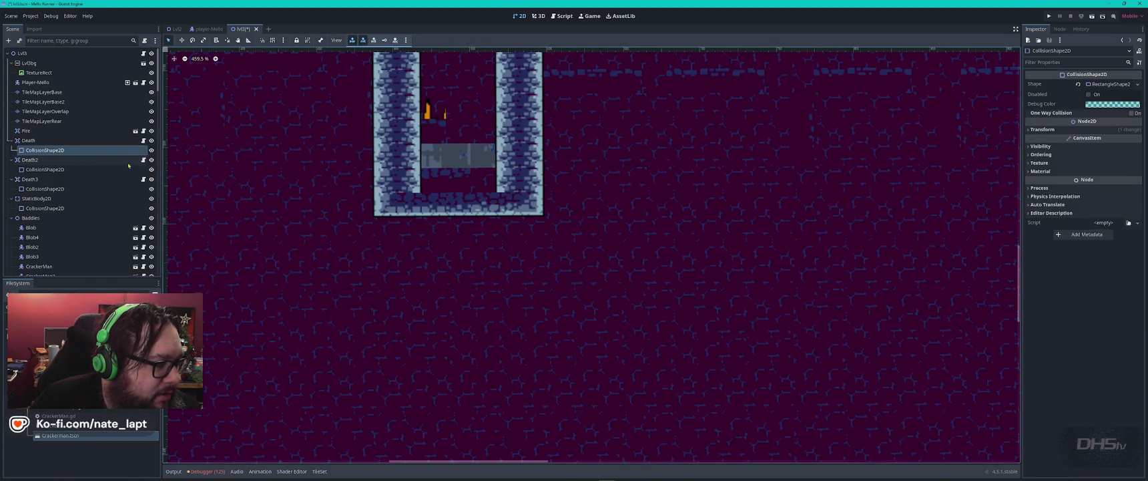
click(57, 95)
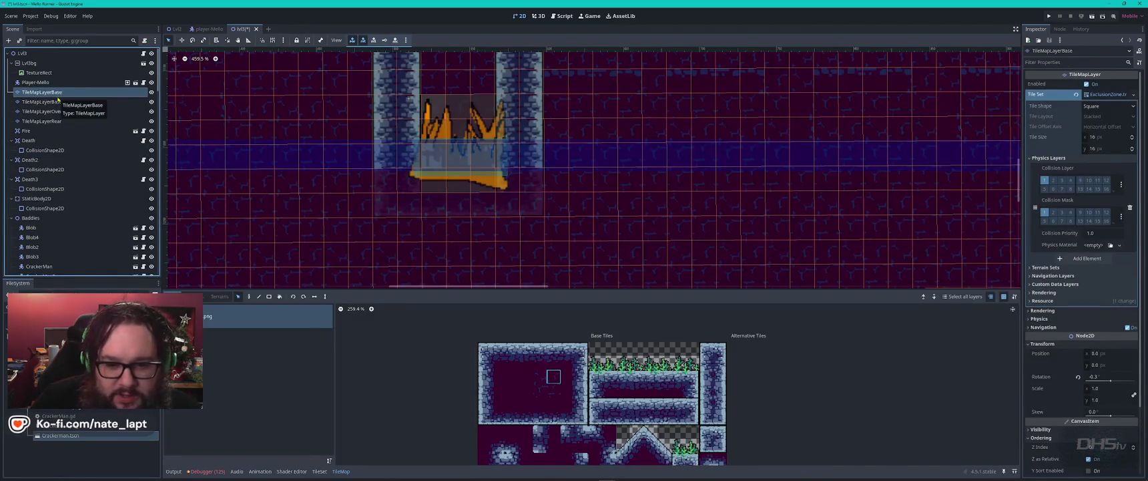
Check TileMapLayerBase2's settings and toggle its visibility to see what it covers
scroll(1051, 269, down, 3)
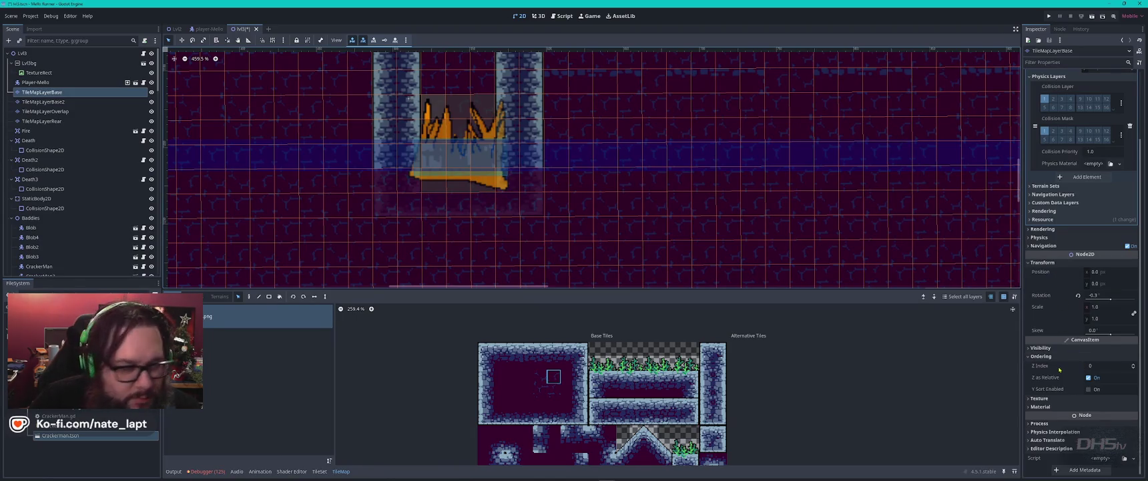
mouse_move(1060, 369)
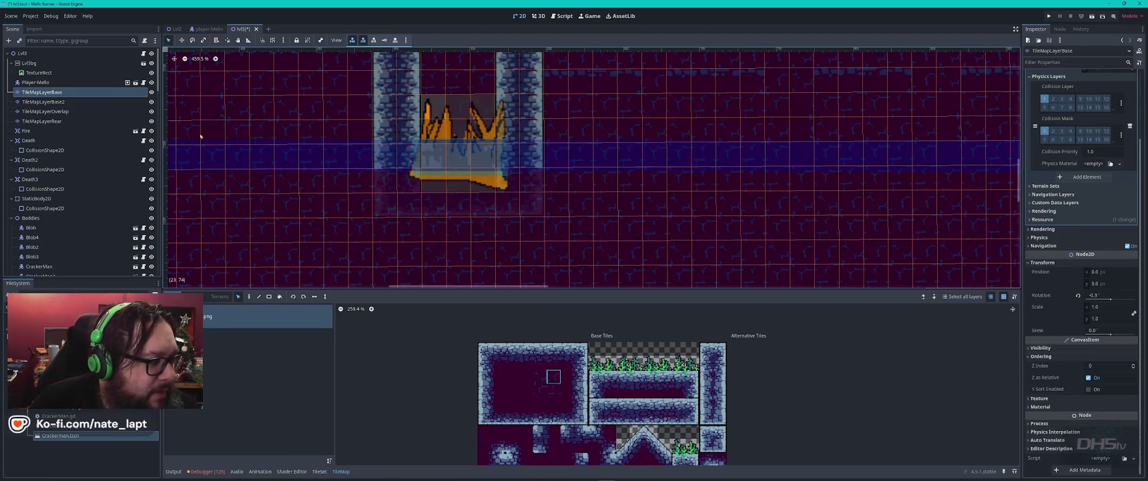
click(64, 101)
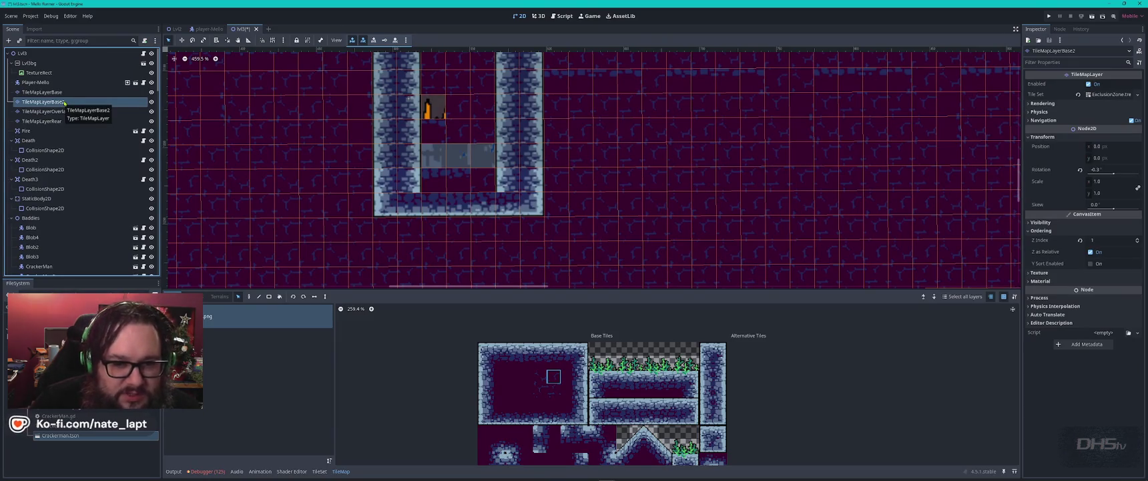
click(151, 102)
click(151, 103)
click(152, 102)
click(151, 102)
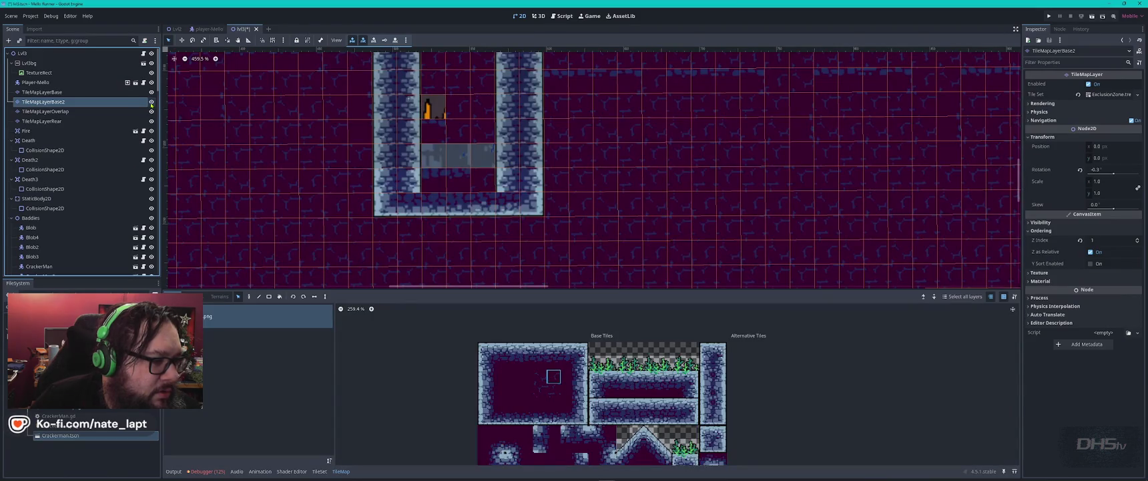
click(152, 102)
click(152, 102)
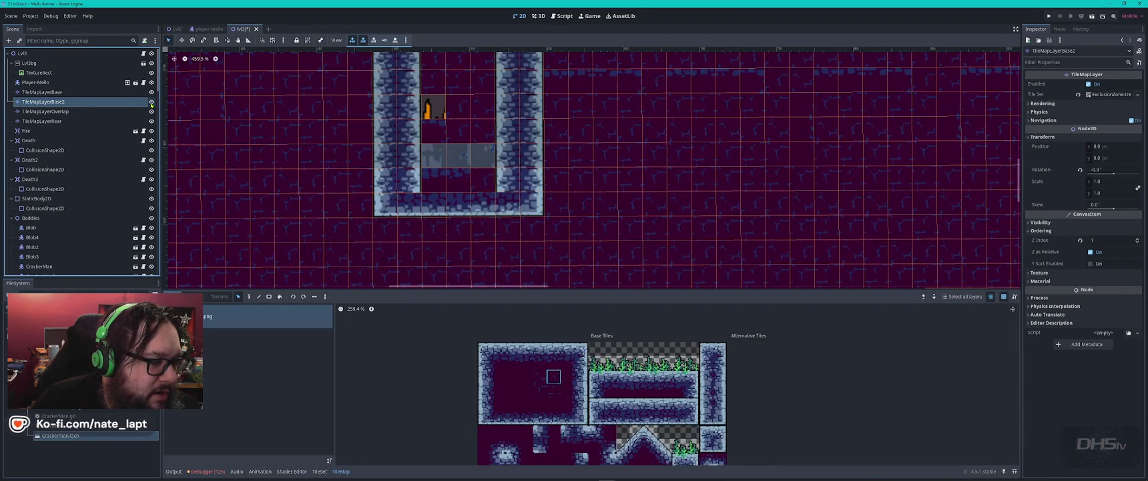
Set TileMapLayerOverlap's Z Index to 2 and hide the layer
click(136, 112)
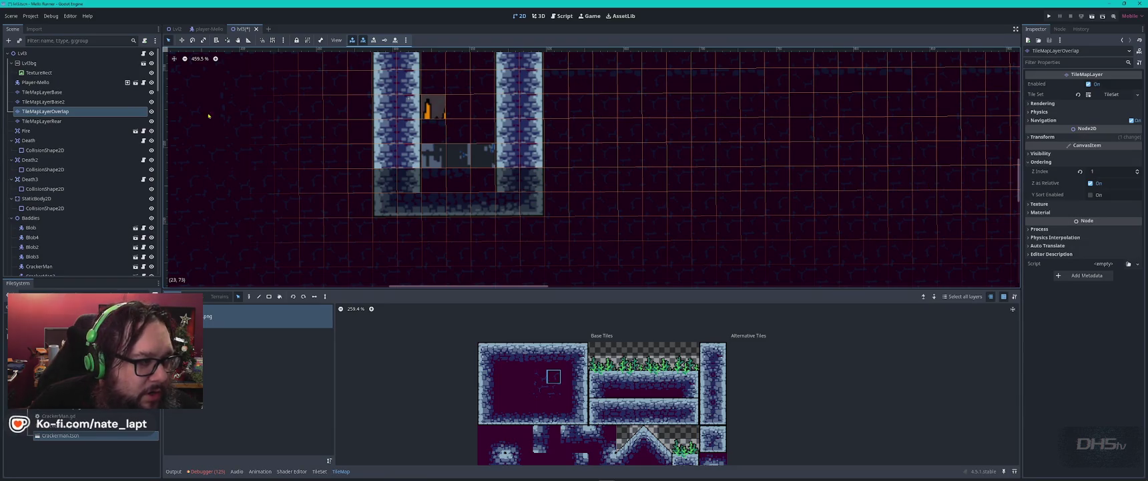
click(1137, 170)
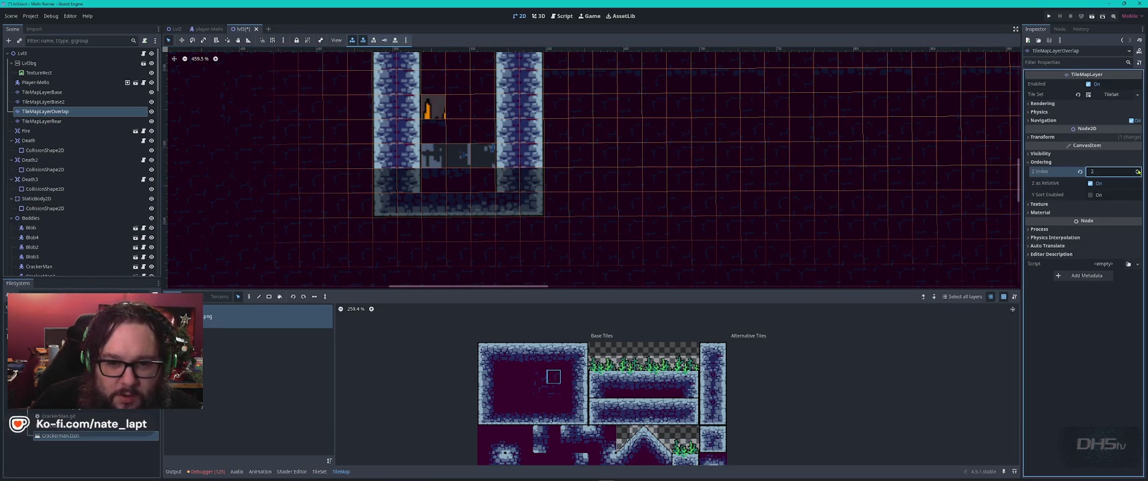
click(152, 111)
click(151, 112)
click(152, 111)
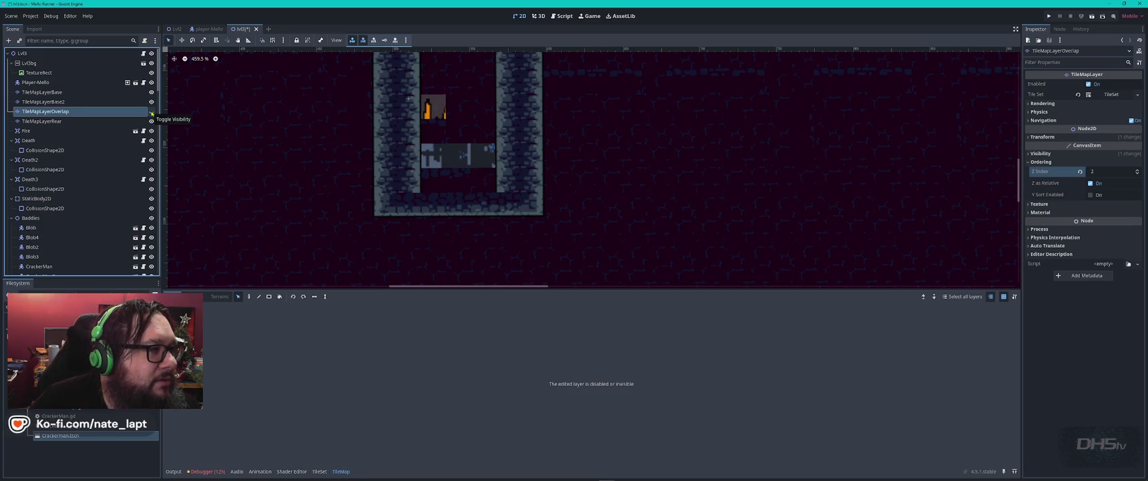
Toggle Overlap, Base2 and Base layer visibility to compare how each covers the fire
click(152, 111)
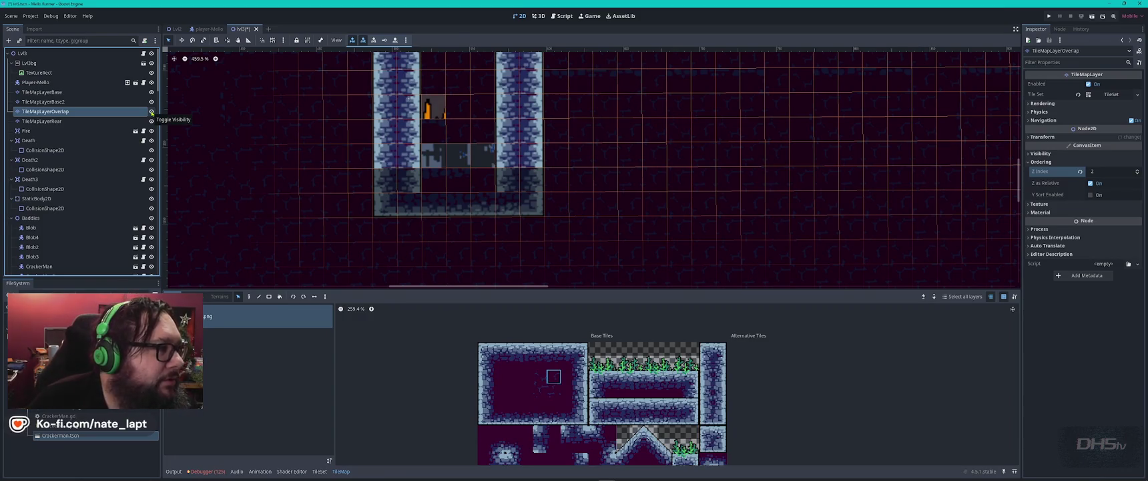
click(151, 102)
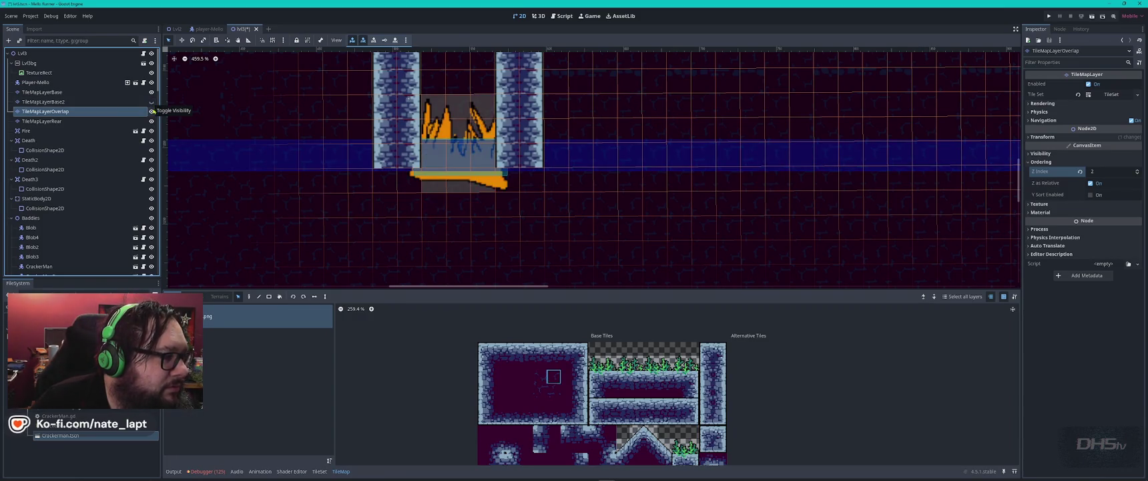
click(152, 110)
click(152, 102)
click(152, 102)
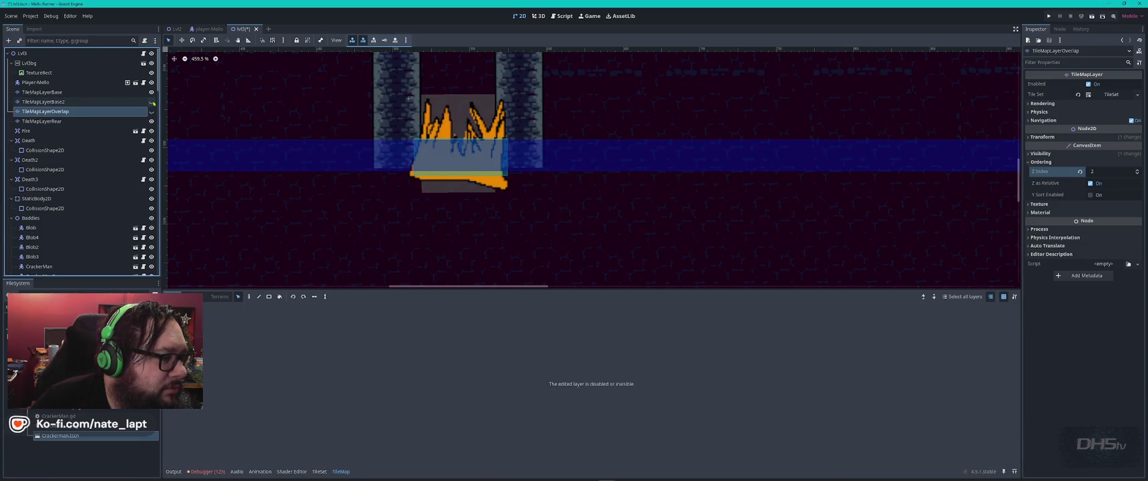
click(153, 101)
click(152, 101)
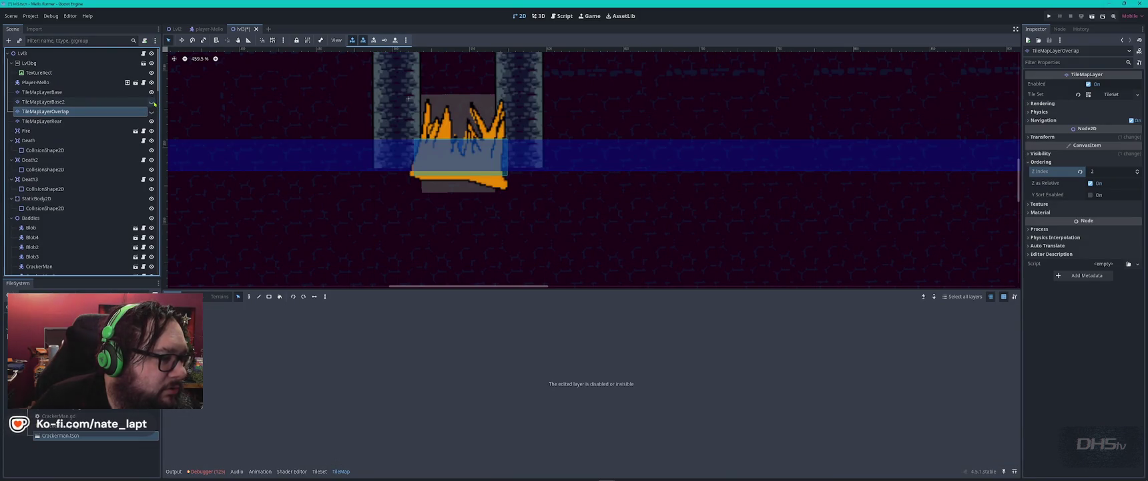
click(152, 101)
click(152, 102)
click(152, 101)
click(152, 111)
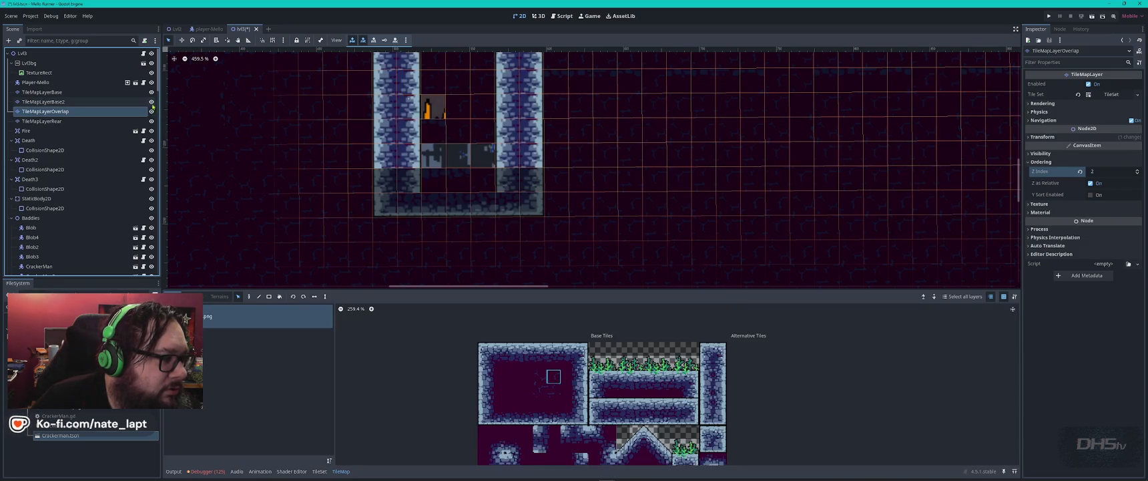
click(152, 101)
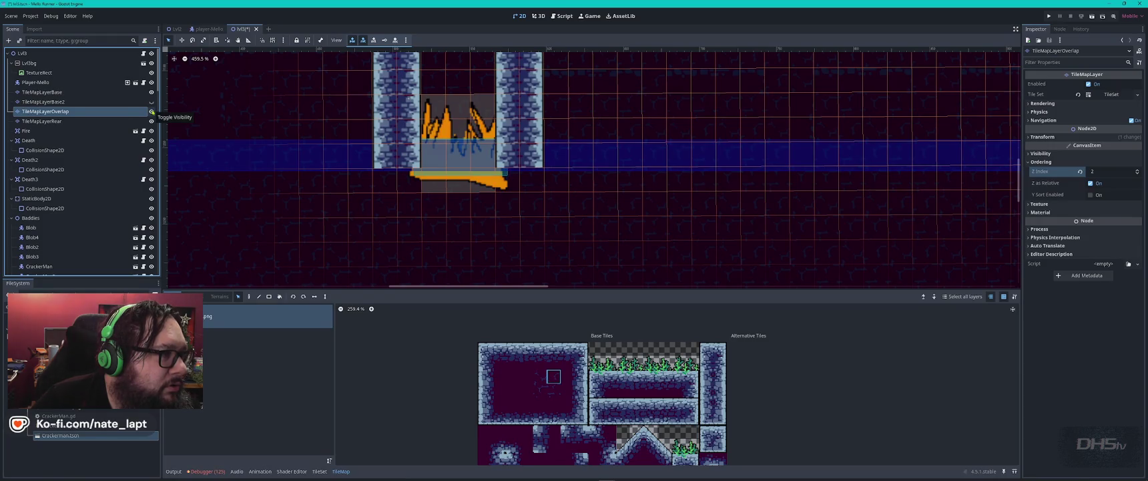
click(152, 112)
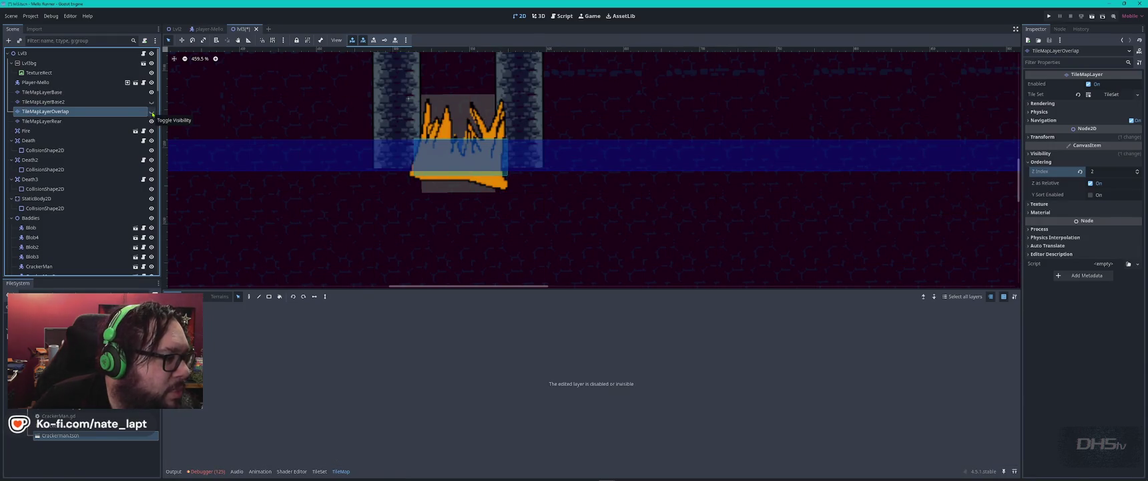
click(151, 111)
click(152, 93)
click(152, 94)
click(151, 93)
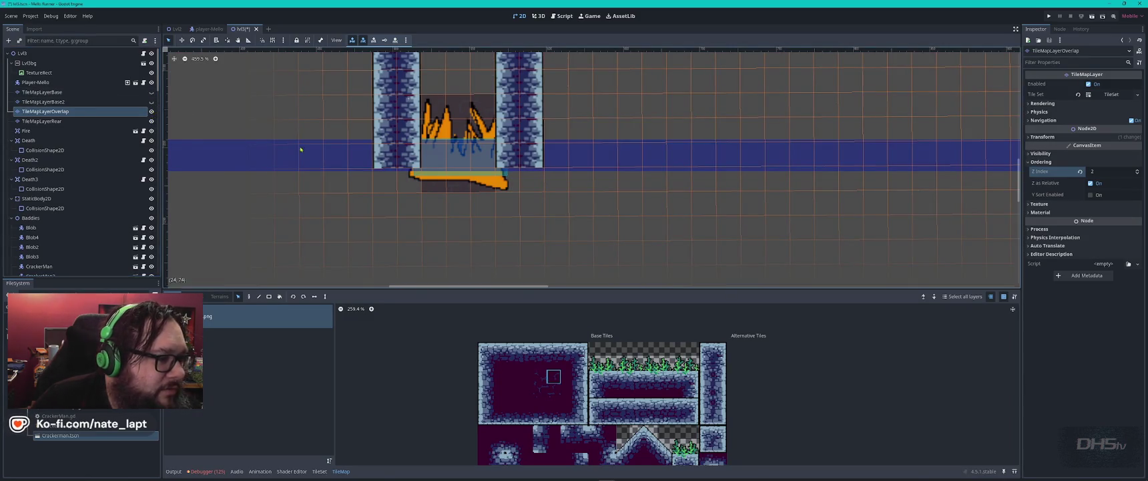
Paint stone tiles down the shaft's left wall on TileMapLayerBase2
scroll(491, 191, down, 5)
click(151, 111)
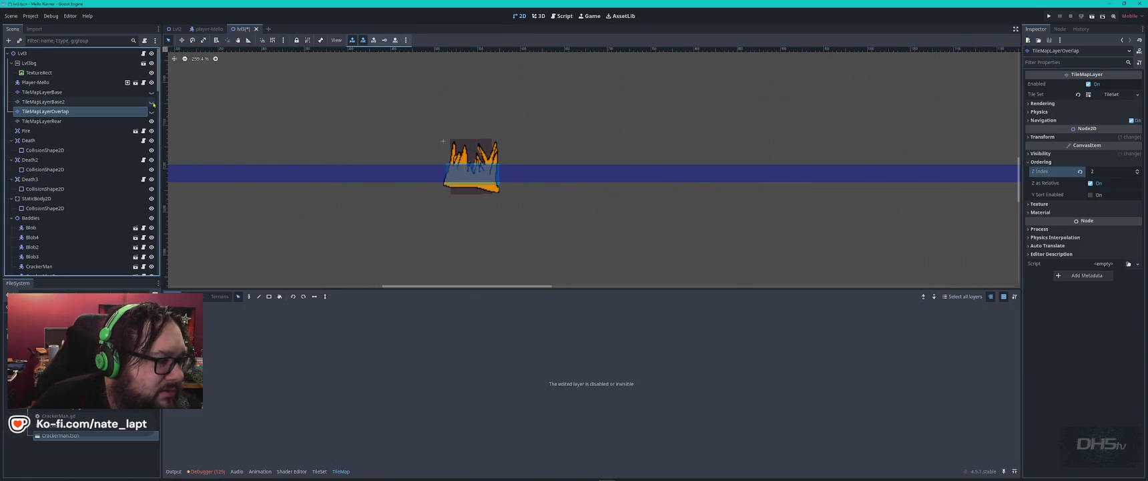
click(151, 101)
click(152, 102)
click(151, 102)
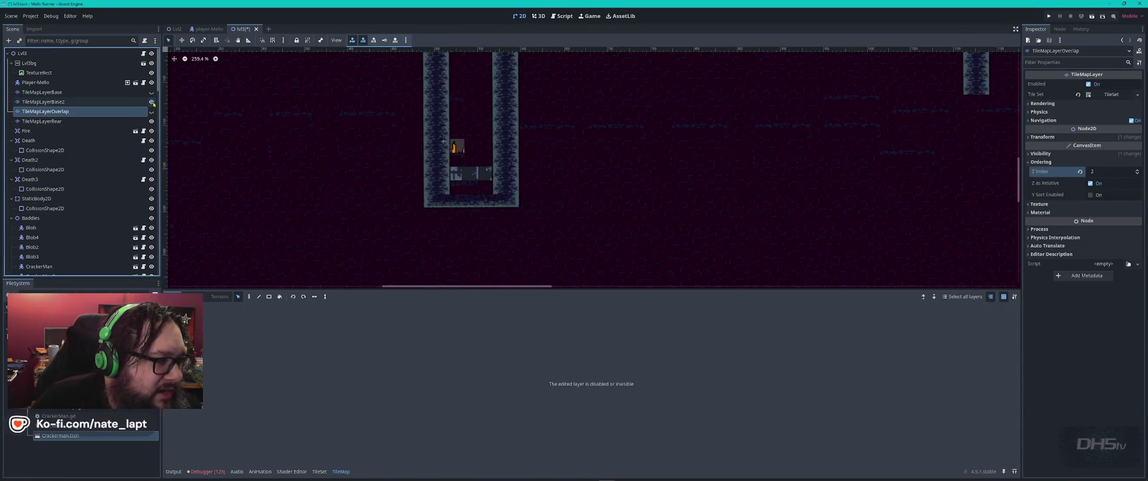
click(44, 101)
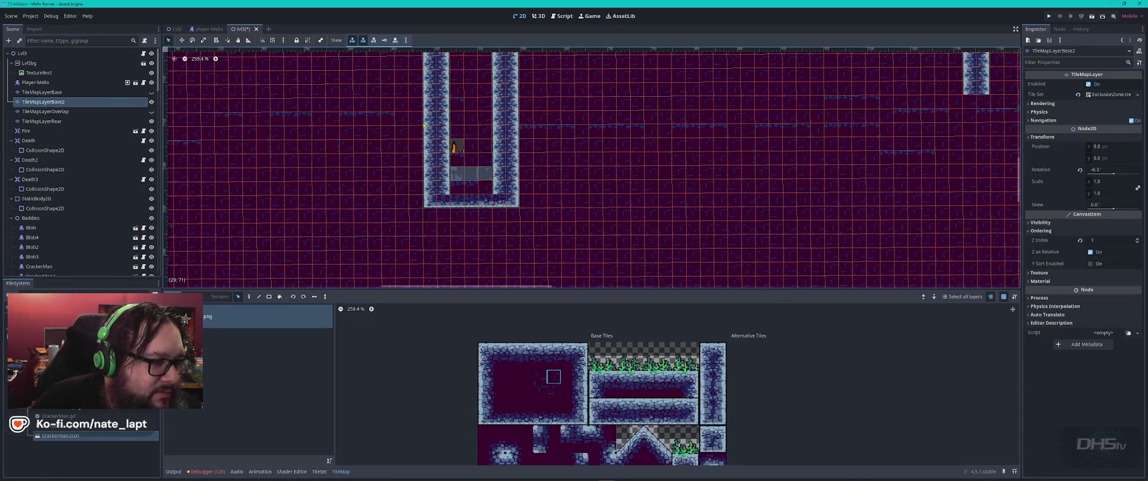
drag(430, 154, 443, 189)
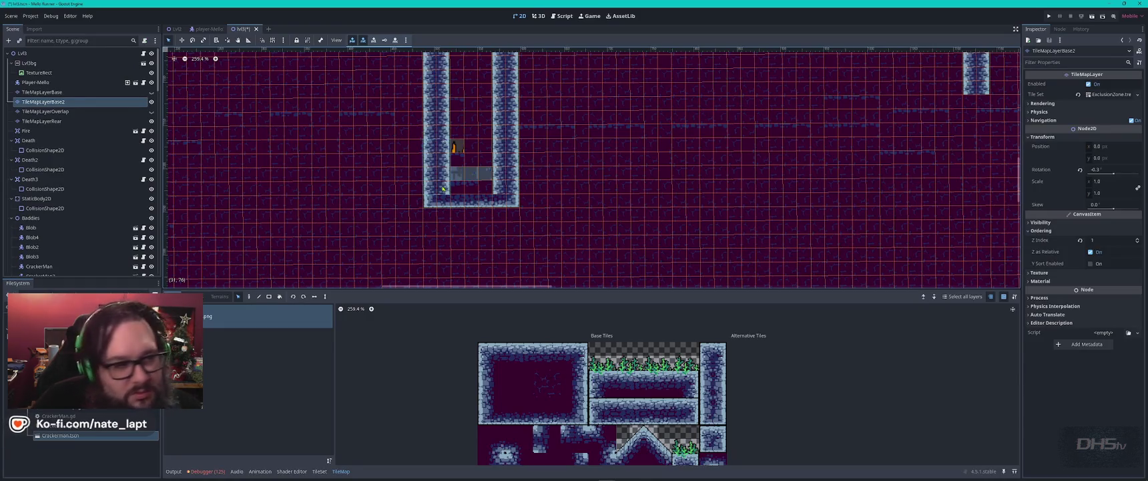
scroll(494, 171, up, 2)
click(152, 101)
click(151, 102)
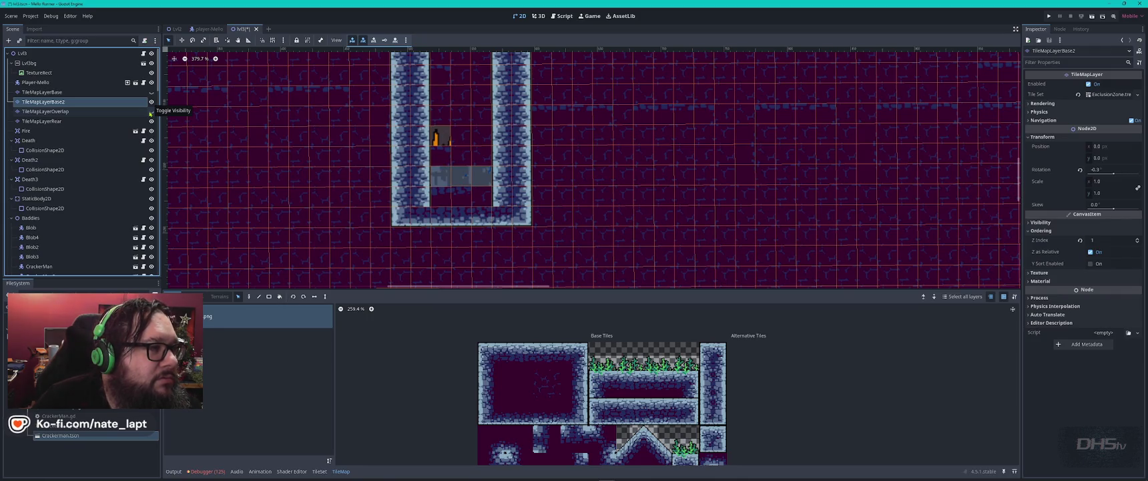
Compare the shaft's wall pillars by toggling Base2, Overlap and Base layer visibility
click(150, 111)
click(151, 102)
click(152, 112)
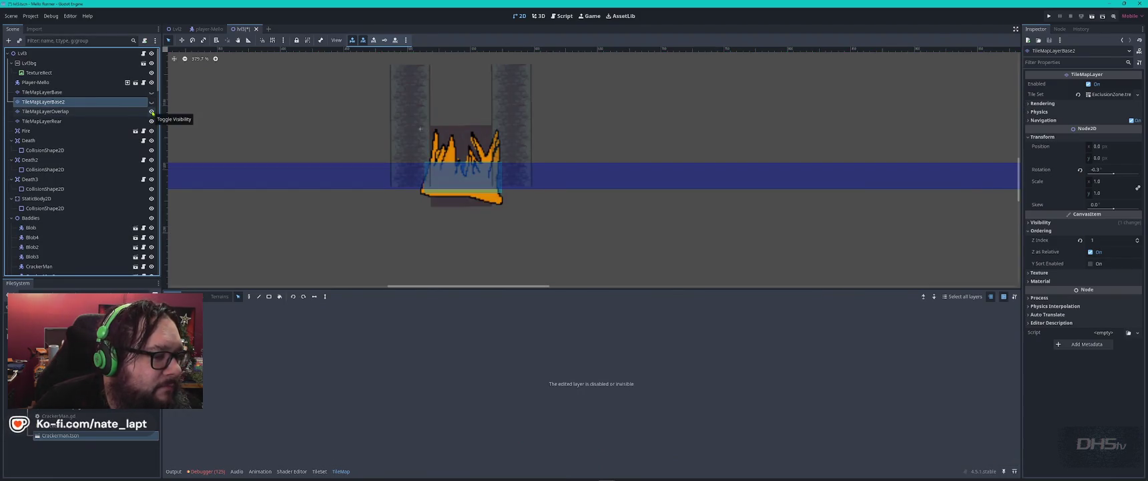
click(152, 112)
click(152, 92)
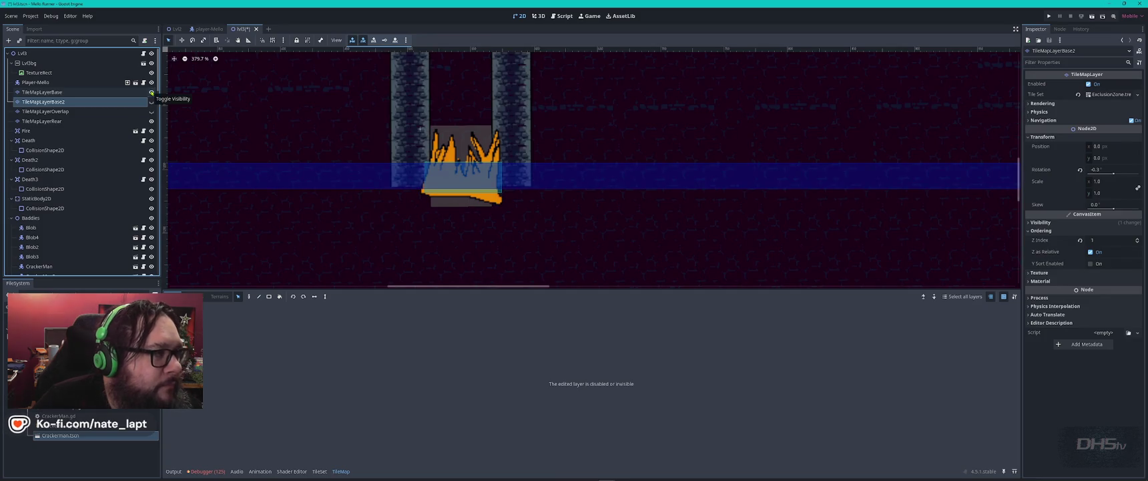
click(152, 92)
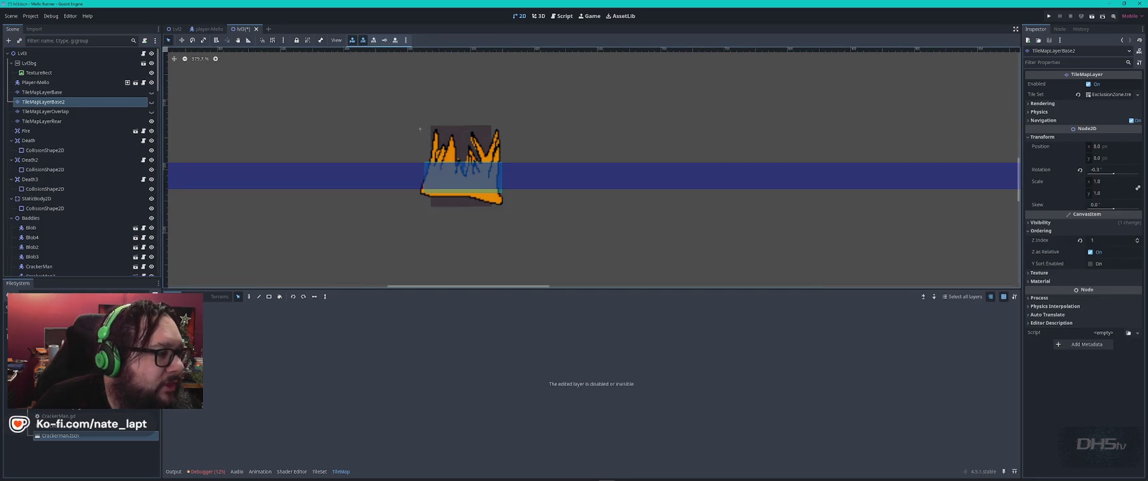
click(151, 101)
click(151, 101)
scroll(482, 143, up, 1)
scroll(483, 142, up, 1)
Select the Fire node and toggle Rear, Overlap and Base2 visibility to check what sits behind it
click(442, 128)
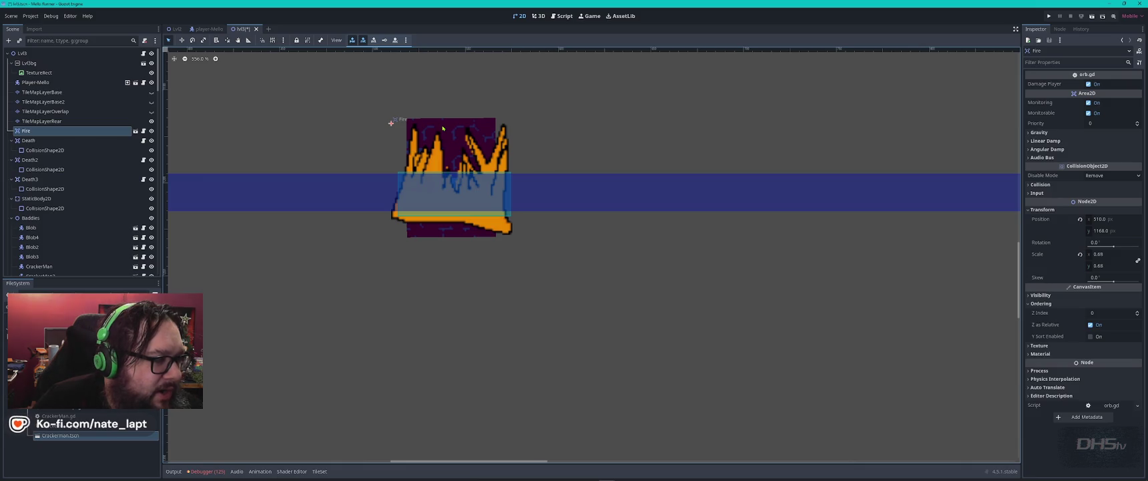
click(151, 121)
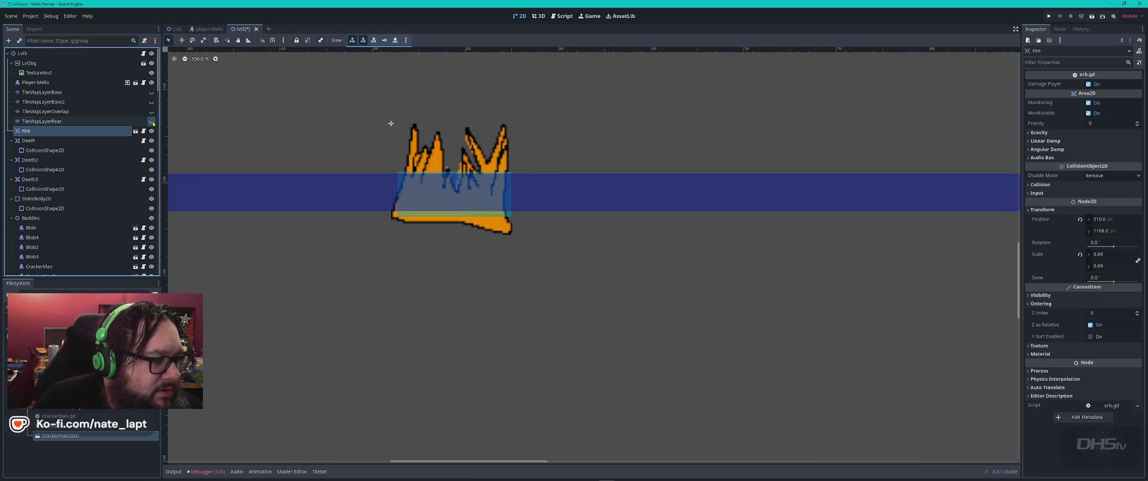
click(151, 121)
click(152, 121)
click(151, 121)
click(152, 121)
click(152, 111)
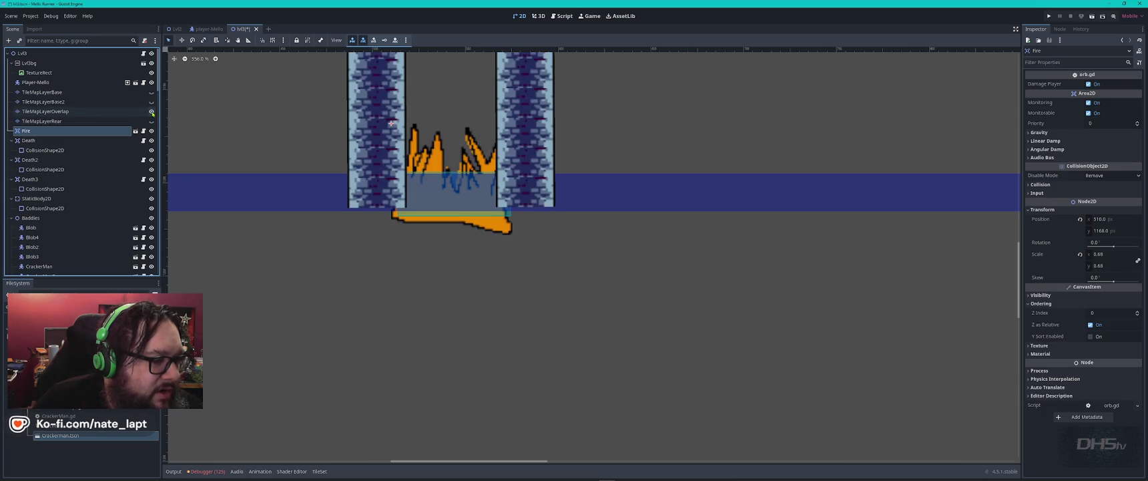
click(152, 112)
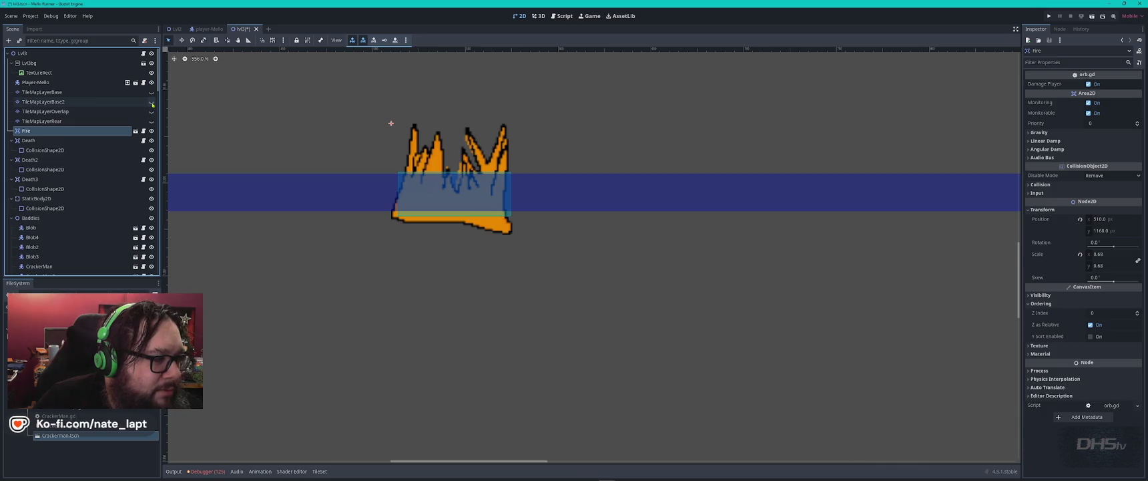
click(152, 102)
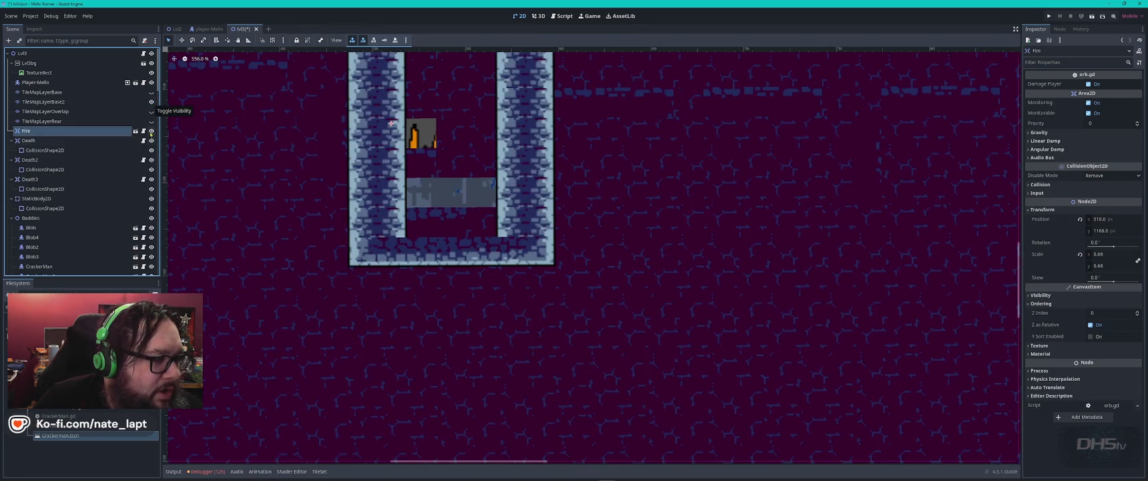
Erase TileMapLayerBase2's background tiles down both sides of the shaft around the fire
click(120, 101)
drag(365, 130, 393, 221)
drag(523, 124, 541, 215)
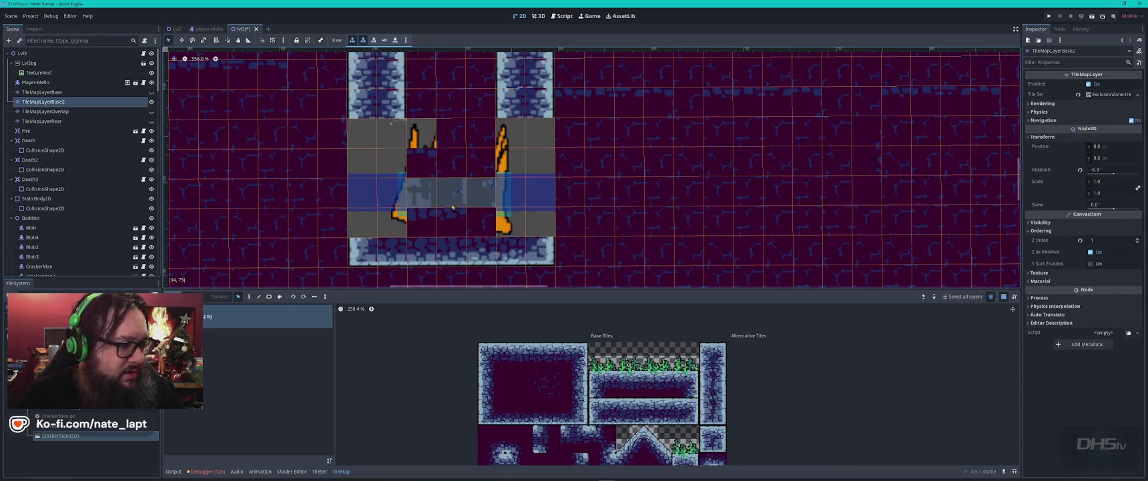
click(151, 112)
click(152, 112)
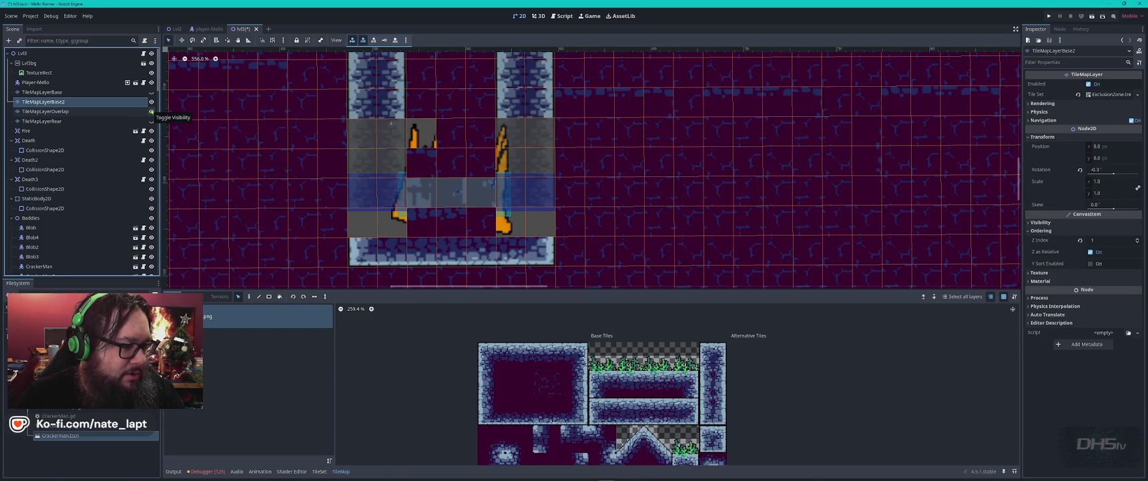
click(145, 113)
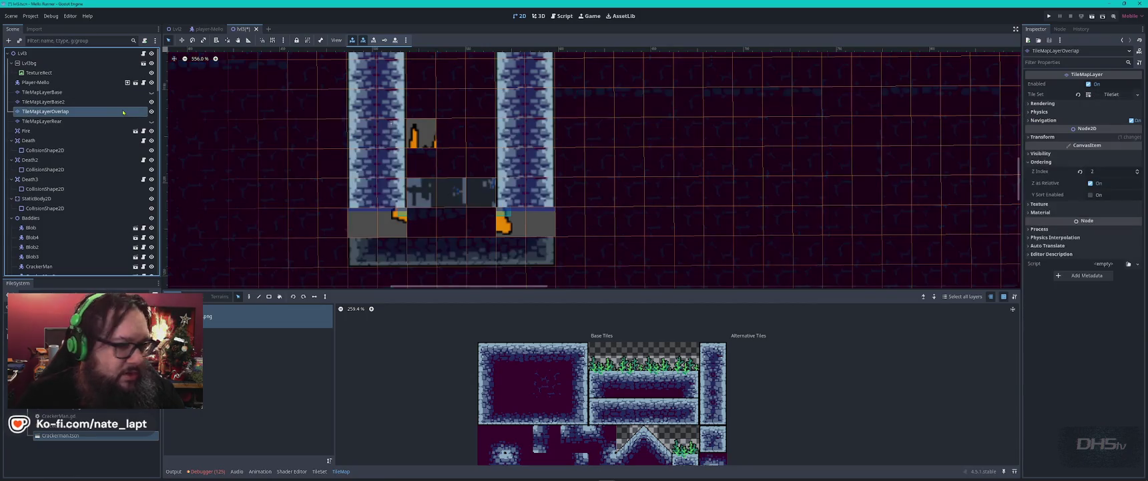
Raise TileMapLayerOverlap's Z Index, then bring it back down to 2
click(1137, 171)
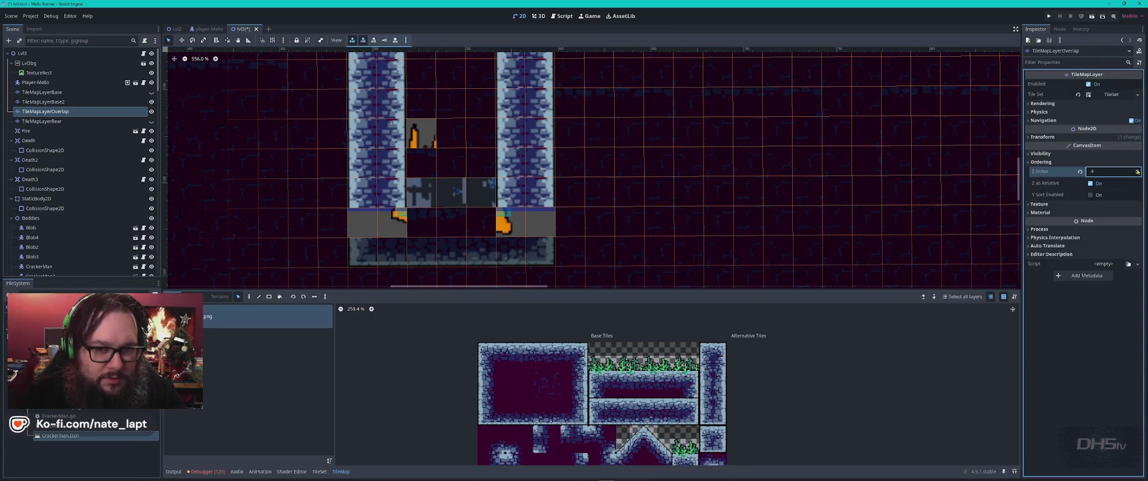
click(1137, 171)
click(1137, 171)
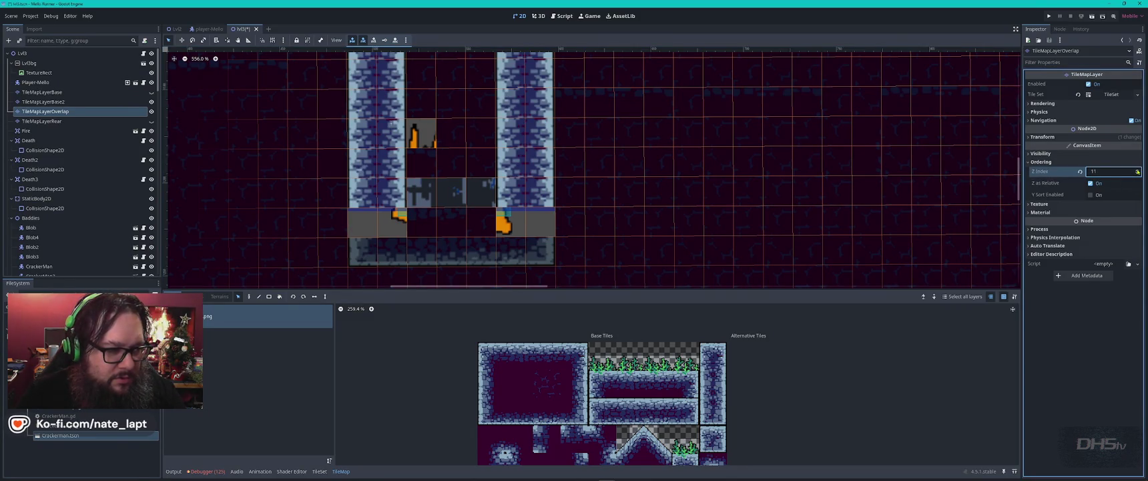
click(1138, 174)
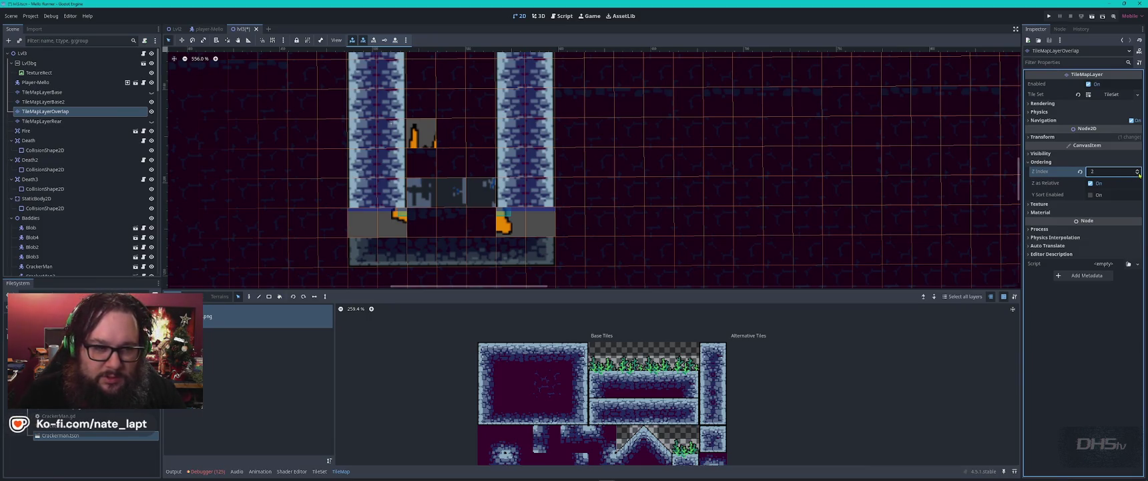
Check the Rear and Base2 layers, hide TileMapLayerBase2, and select TileMapLayerBase
click(53, 121)
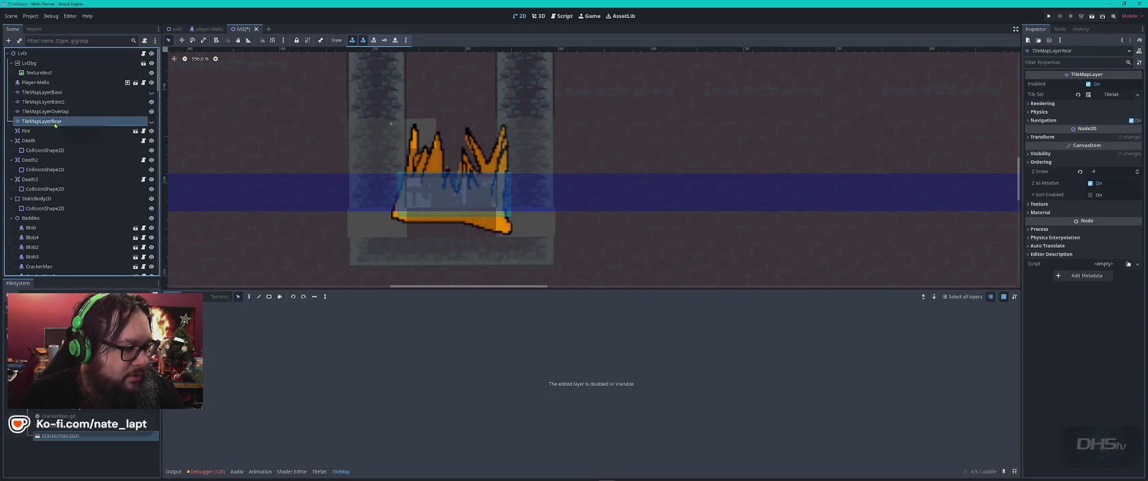
click(126, 102)
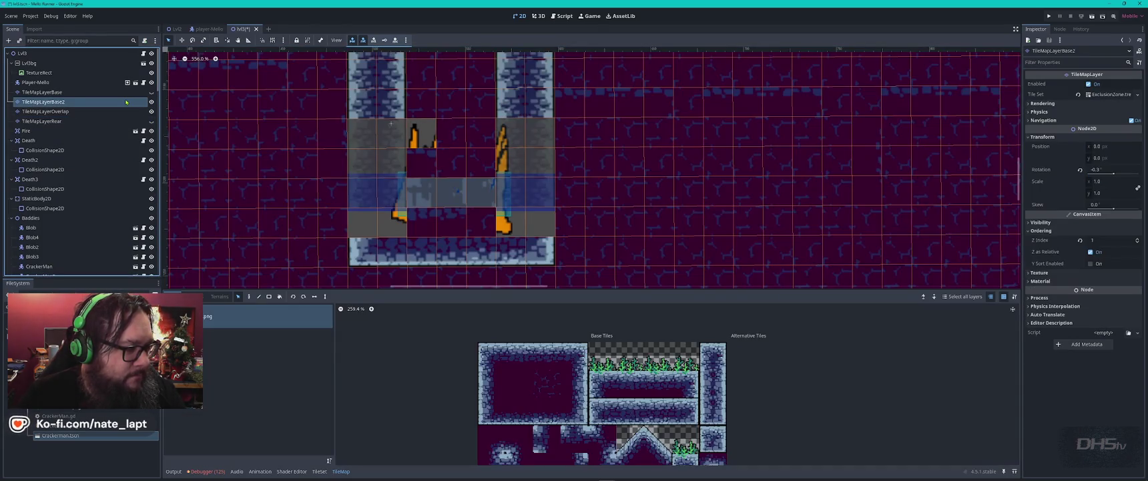
click(152, 102)
click(151, 101)
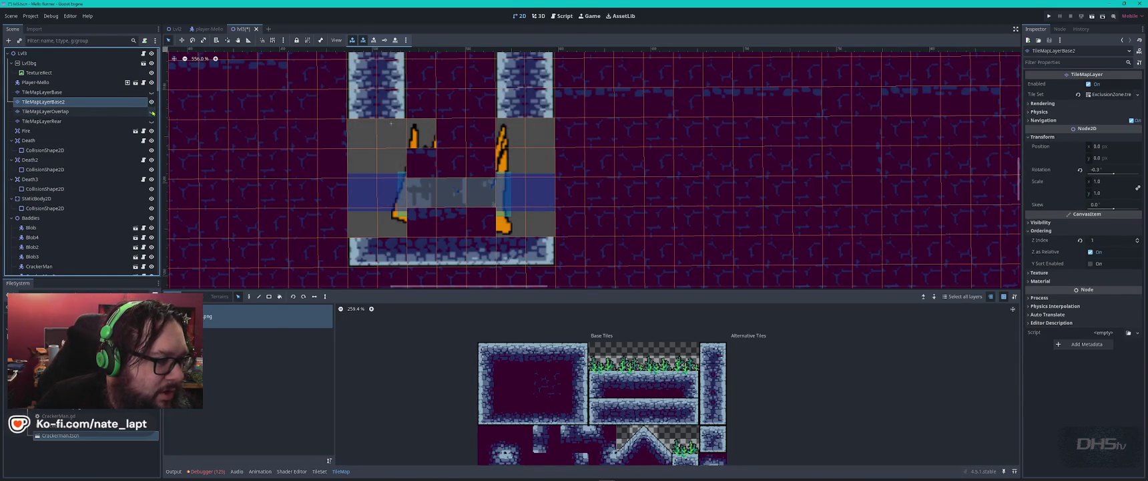
click(151, 102)
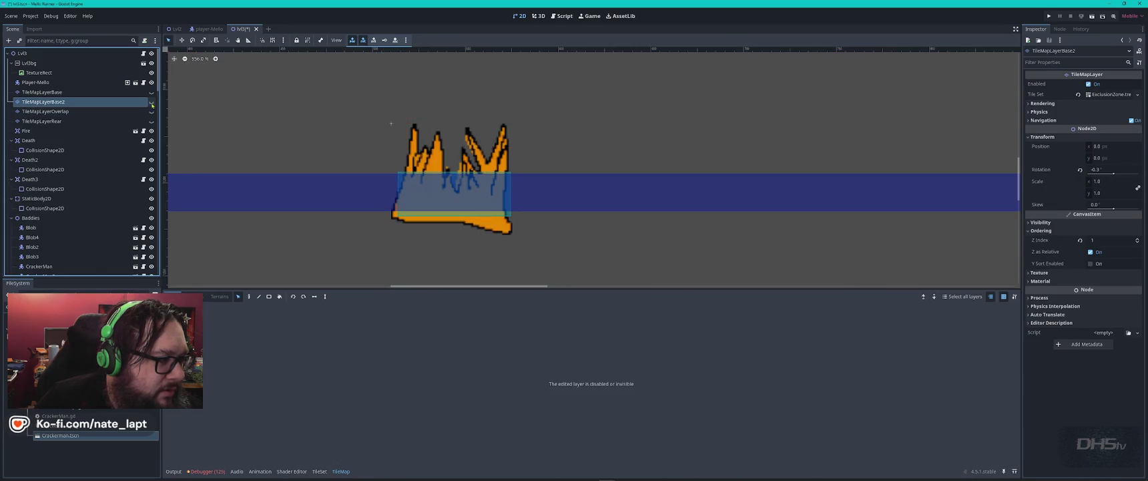
double_click(135, 101)
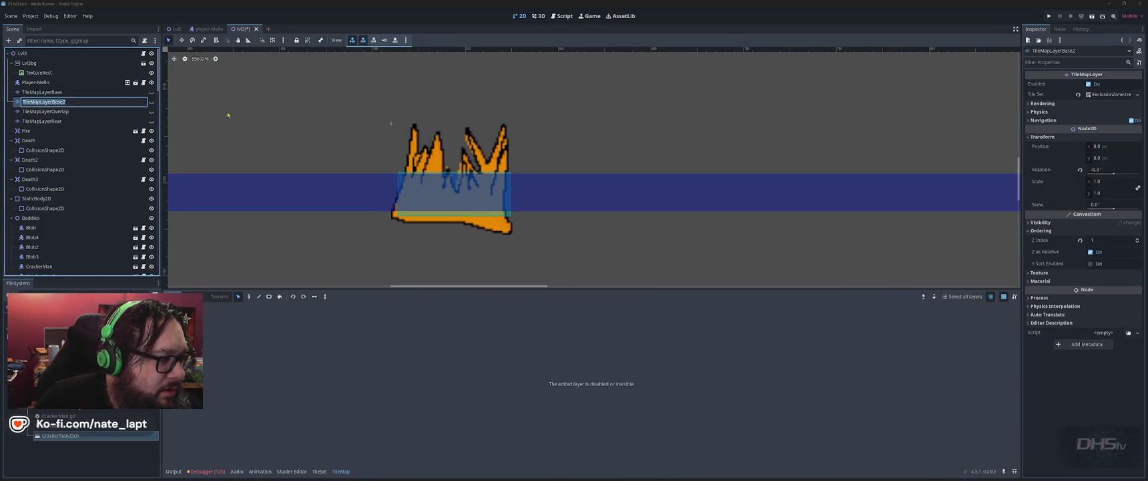
click(100, 93)
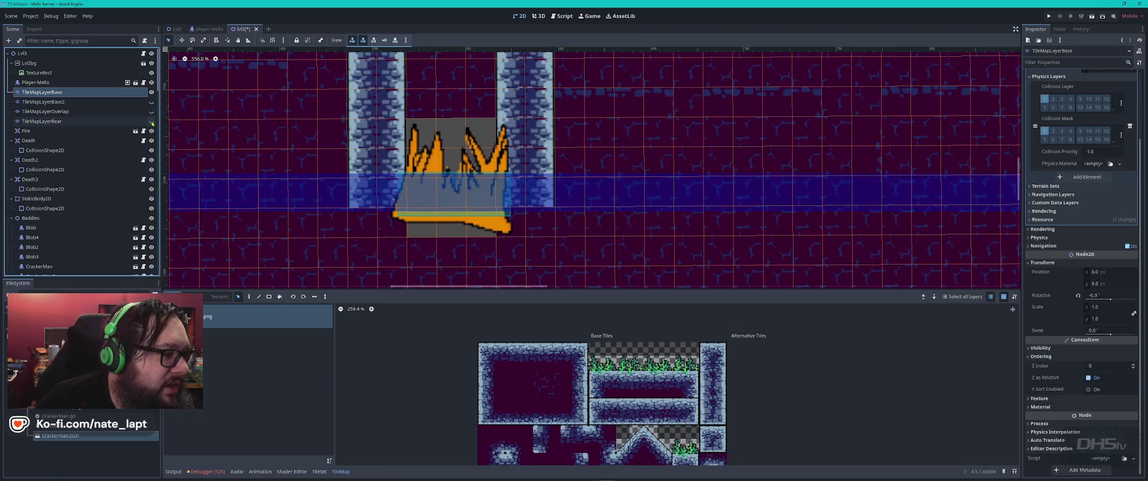
Toggle the Rear, Overlap and Base2 layers' visibility to see what covers the flames
click(128, 120)
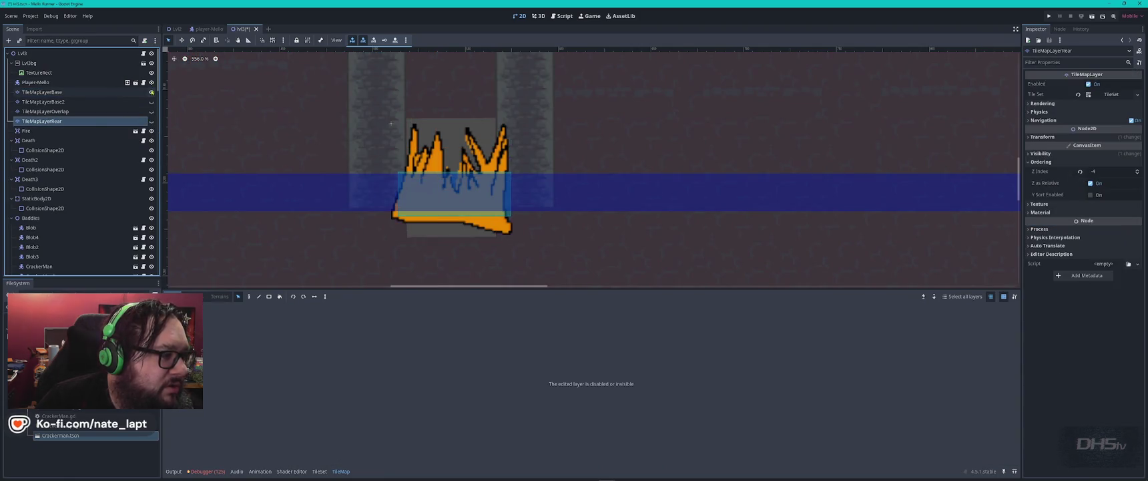
click(153, 122)
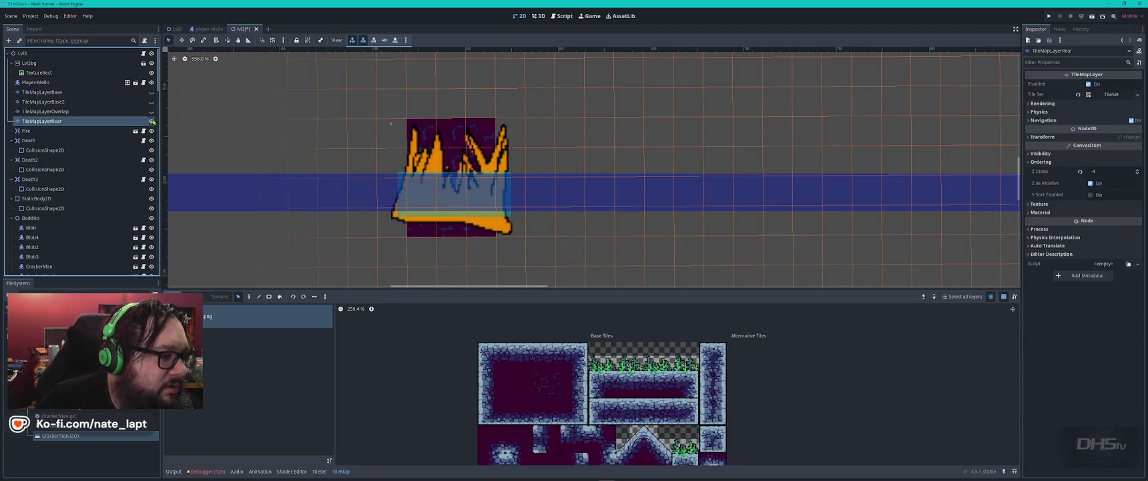
click(152, 122)
click(127, 111)
click(152, 111)
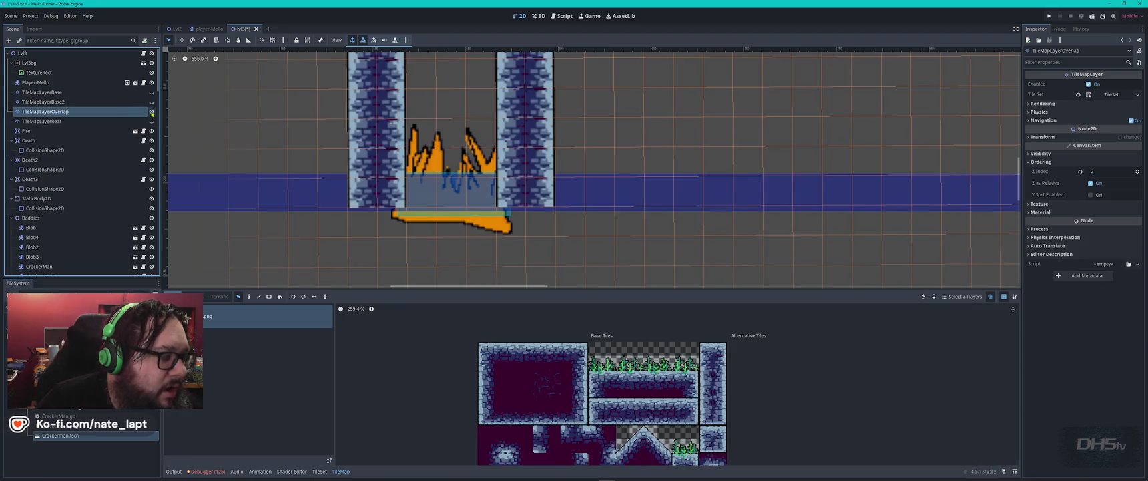
click(151, 101)
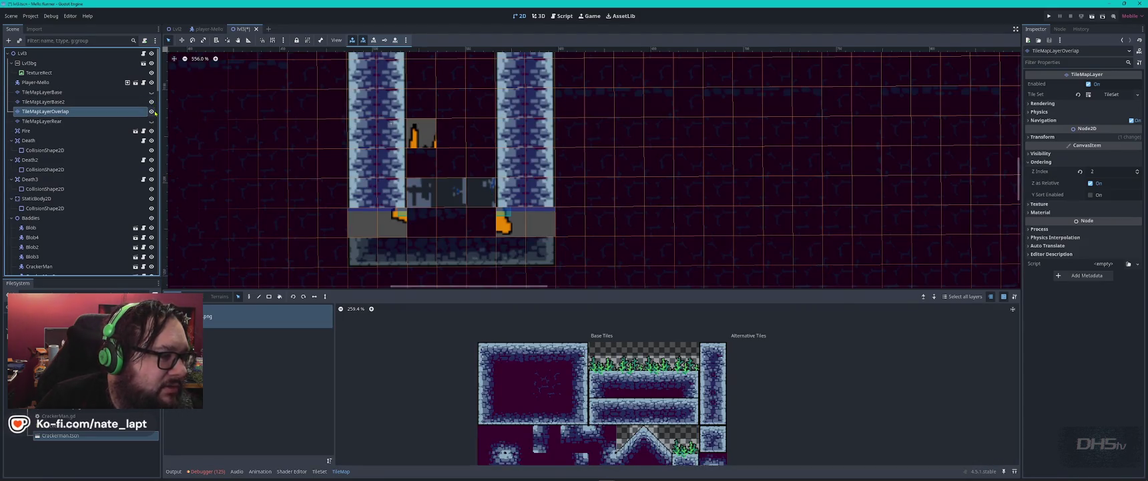
click(151, 111)
On TileMapLayerBase2, erase the dark tiles covering the flames
click(127, 101)
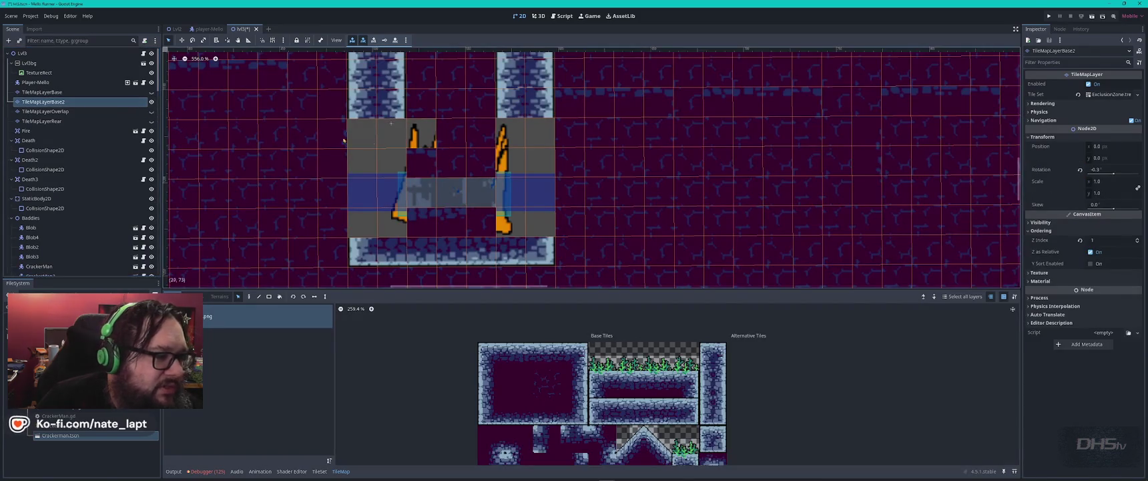
click(459, 135)
mouse_move(400, 136)
mouse_down()
mouse_move(424, 143)
mouse_move(475, 218)
mouse_up()
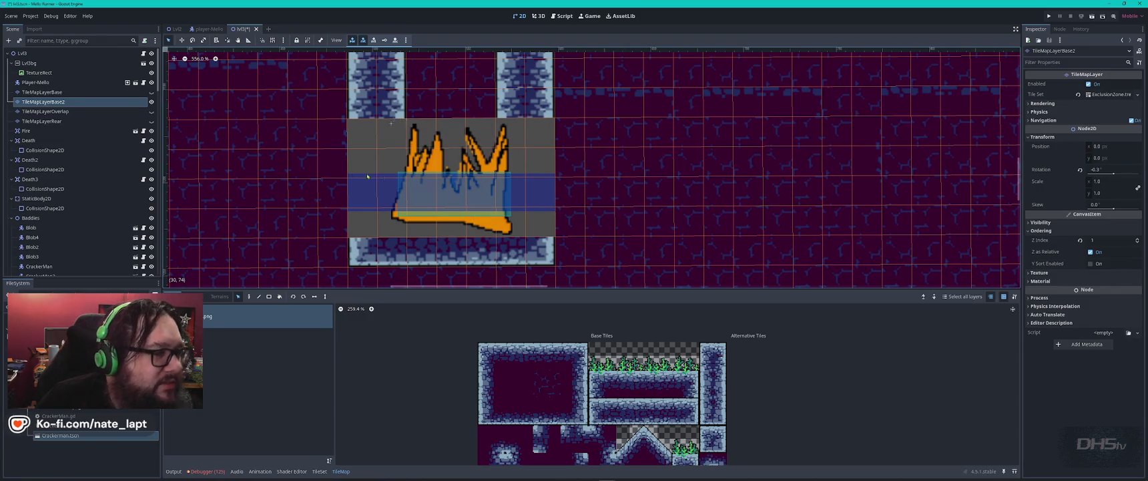
Toggle Base and Overlap visibility to check the result, then select TileMapLayerBase
click(152, 92)
click(151, 92)
click(152, 92)
click(152, 92)
click(152, 111)
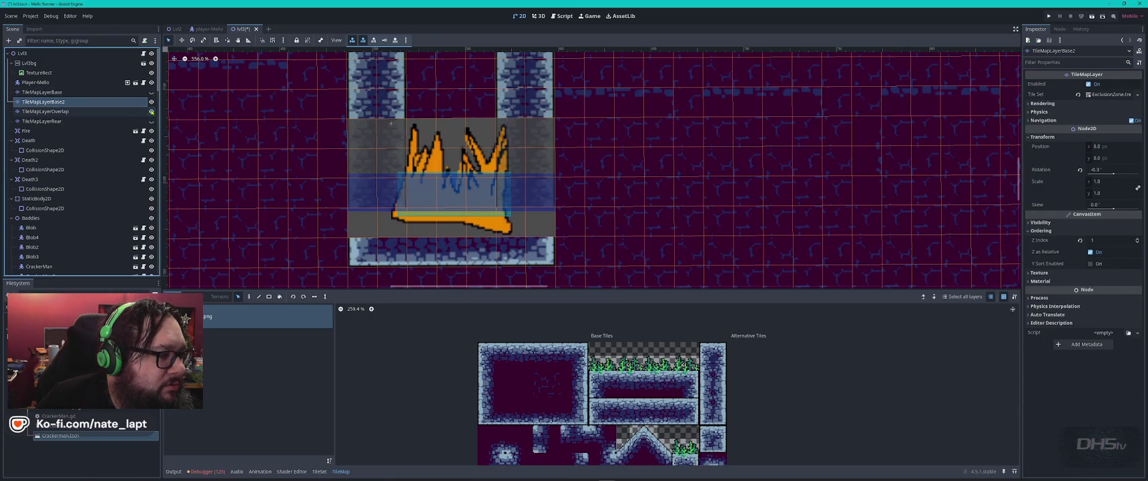
click(151, 111)
click(213, 115)
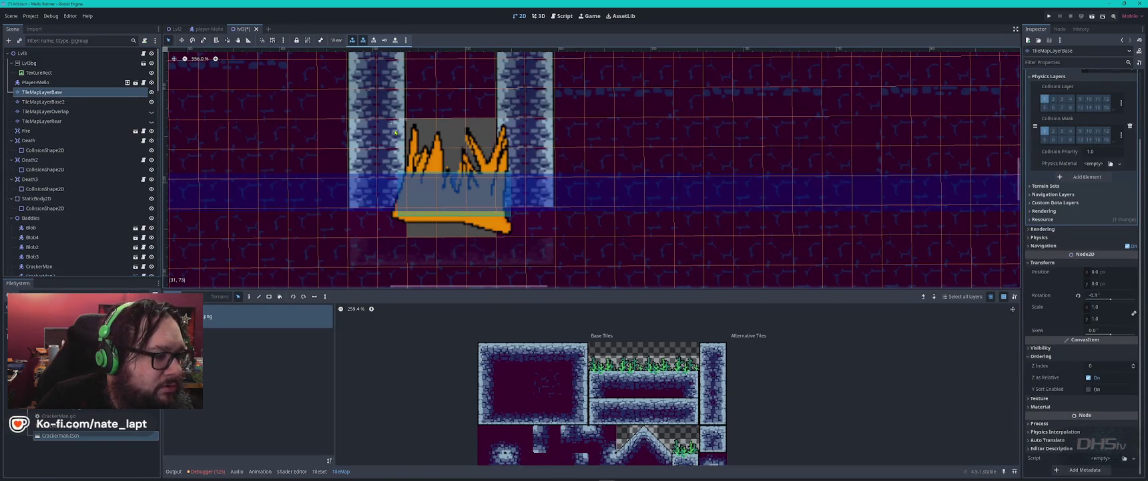
Delete the lower stone tiles of the left and right shaft walls
drag(395, 132, 352, 201)
key(Delete)
drag(511, 134, 538, 200)
key(Delete)
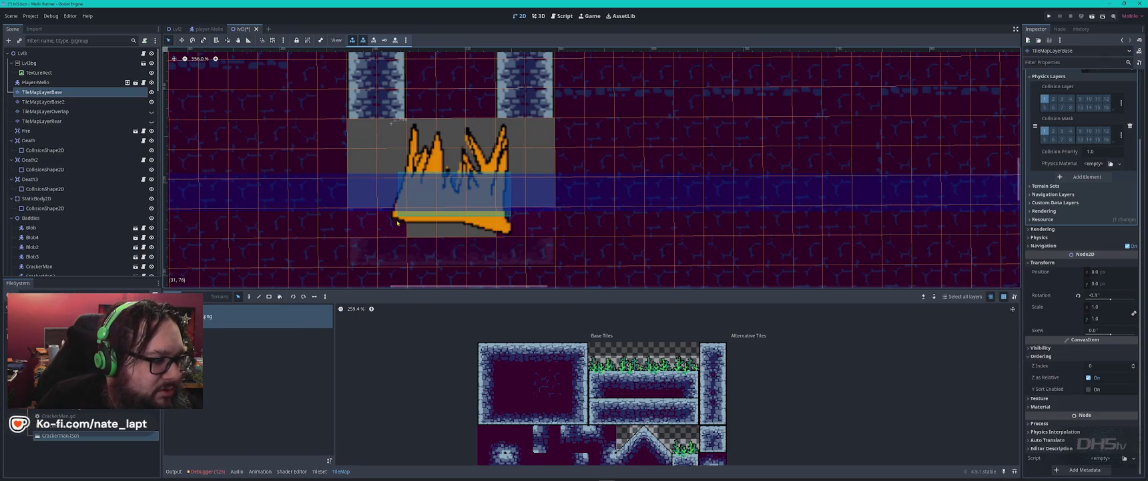
Delete the remaining cells beside and across the fire's base
click(392, 222)
key(Delete)
click(520, 223)
key(Delete)
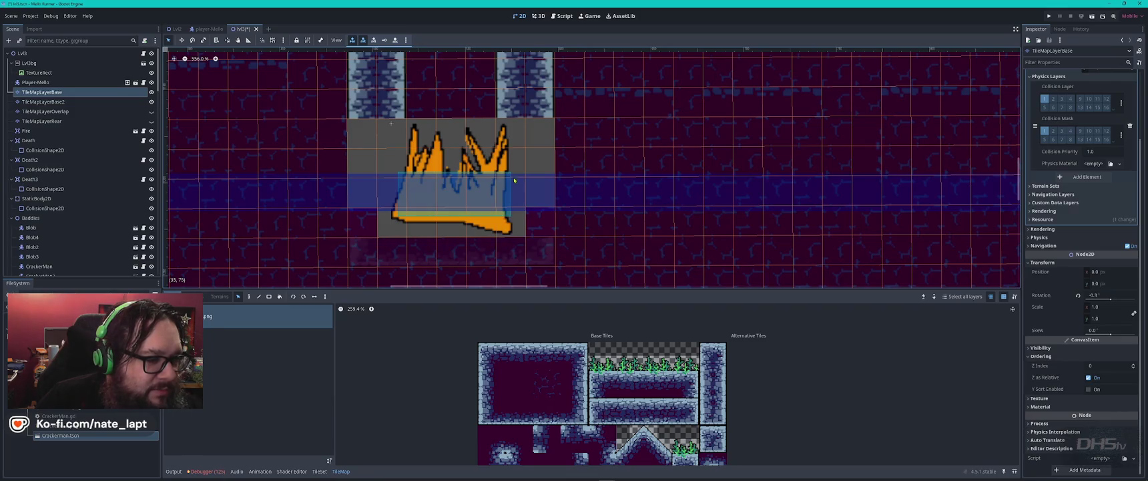
drag(514, 154, 514, 227)
key(Delete)
drag(392, 187, 395, 220)
key(Delete)
mouse_move(394, 154)
mouse_down()
mouse_move(494, 223)
mouse_move(505, 219)
mouse_up()
key(Delete)
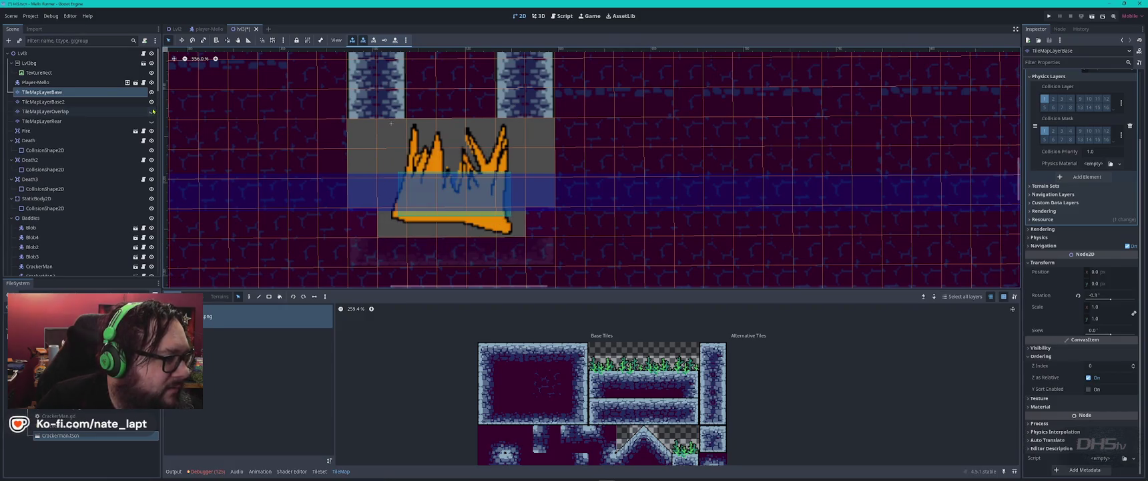
click(152, 111)
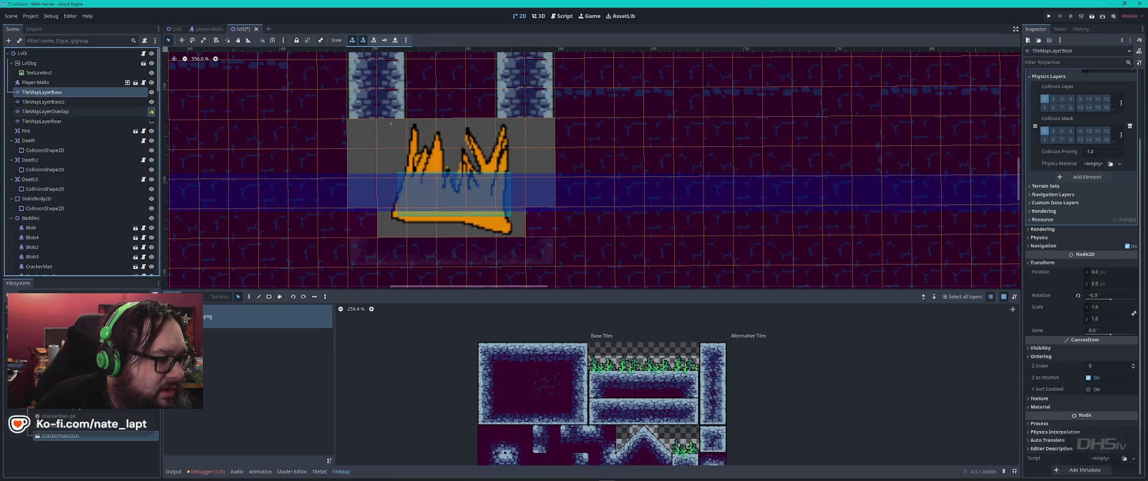
click(45, 112)
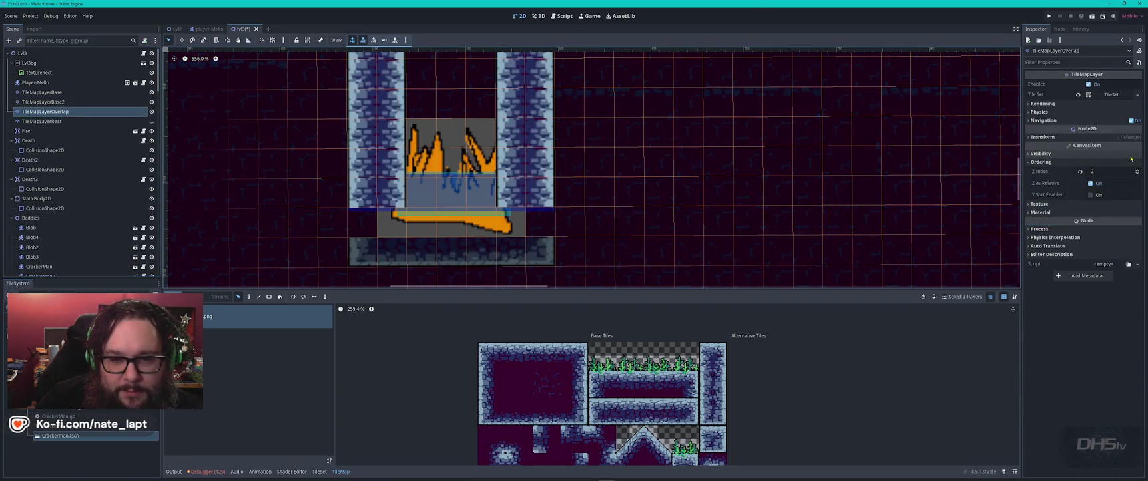
click(1138, 171)
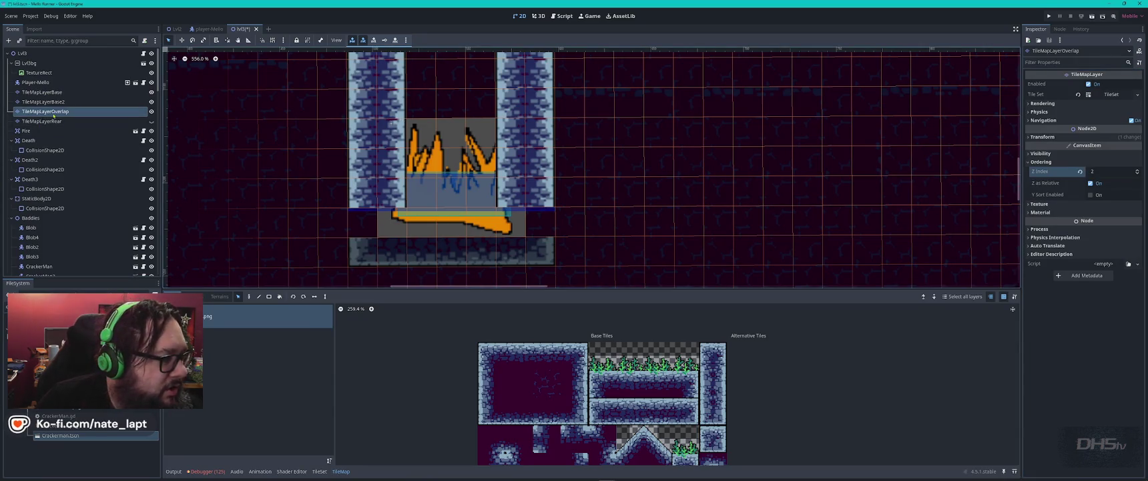
click(142, 121)
click(151, 122)
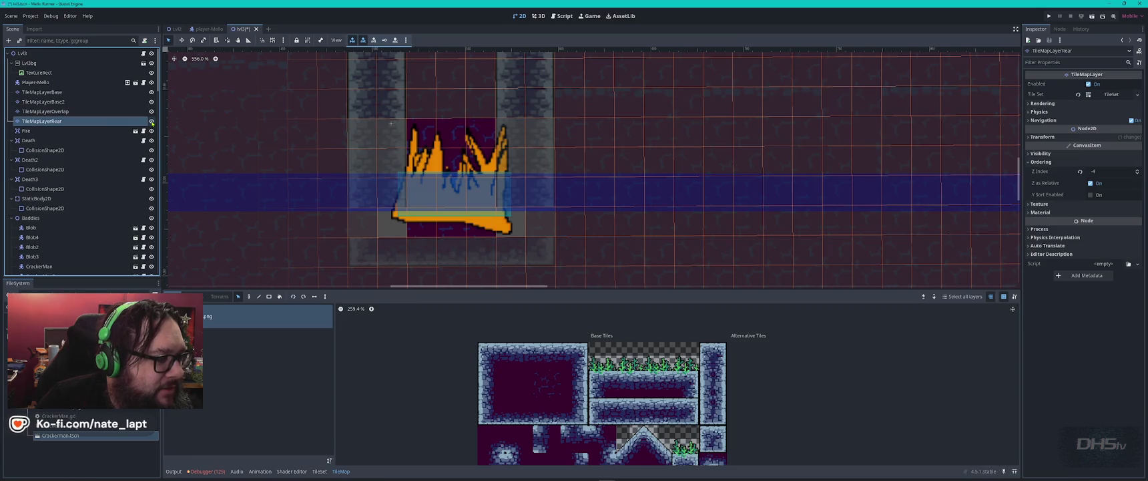
click(119, 112)
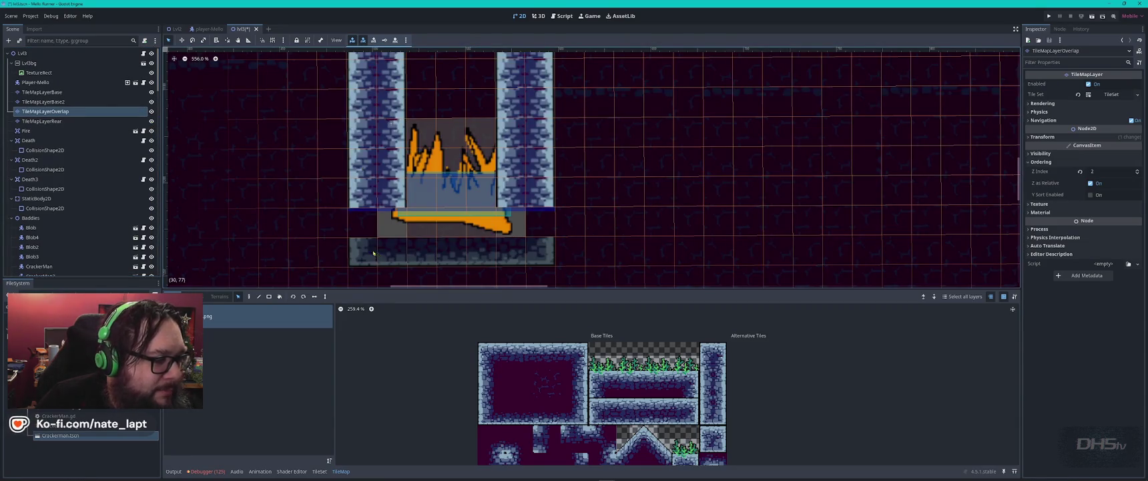
click(147, 102)
click(151, 102)
click(151, 102)
click(151, 102)
click(151, 102)
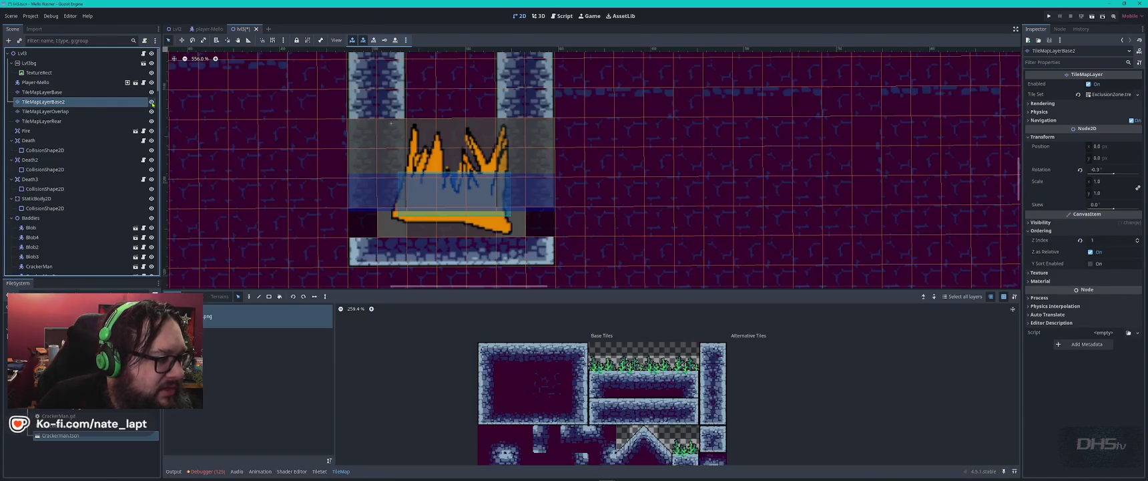
double_click(133, 102)
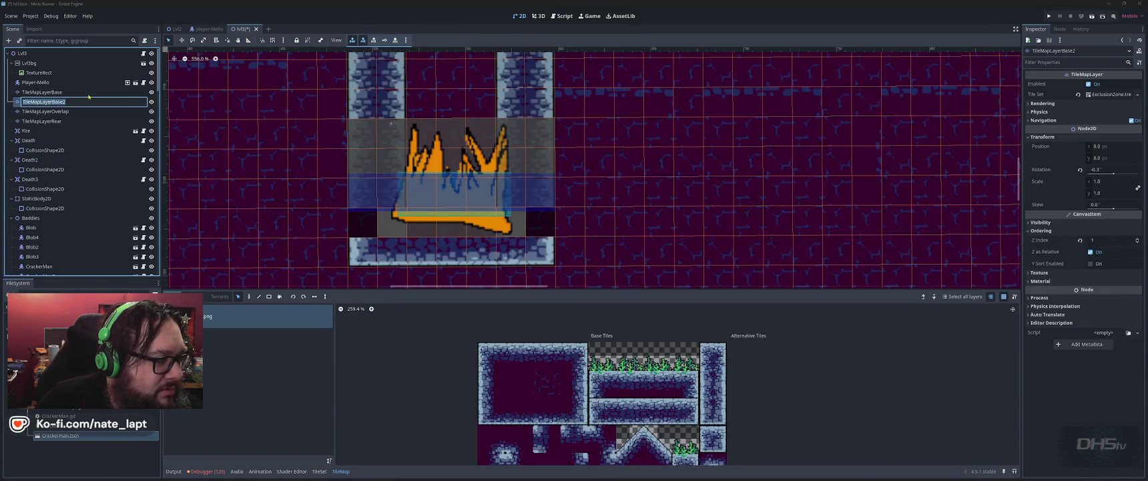
key(Return)
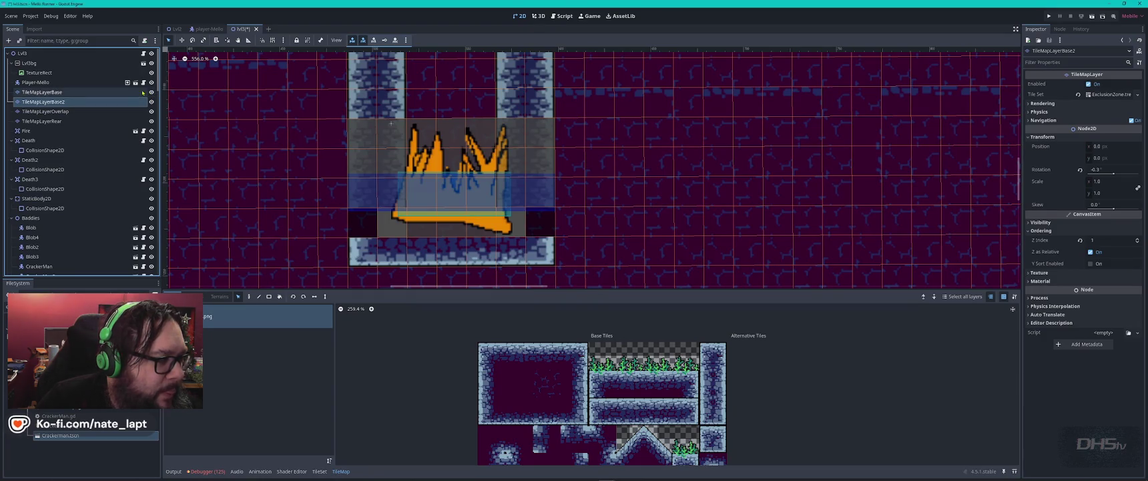
click(134, 94)
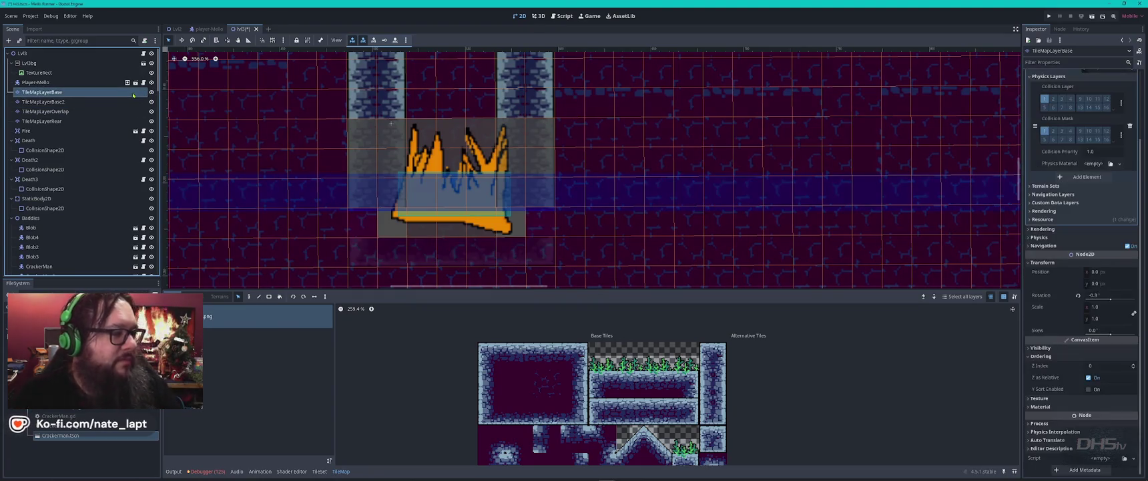
Delete the TileMapLayerBase2 node and confirm the removal
click(151, 92)
click(152, 92)
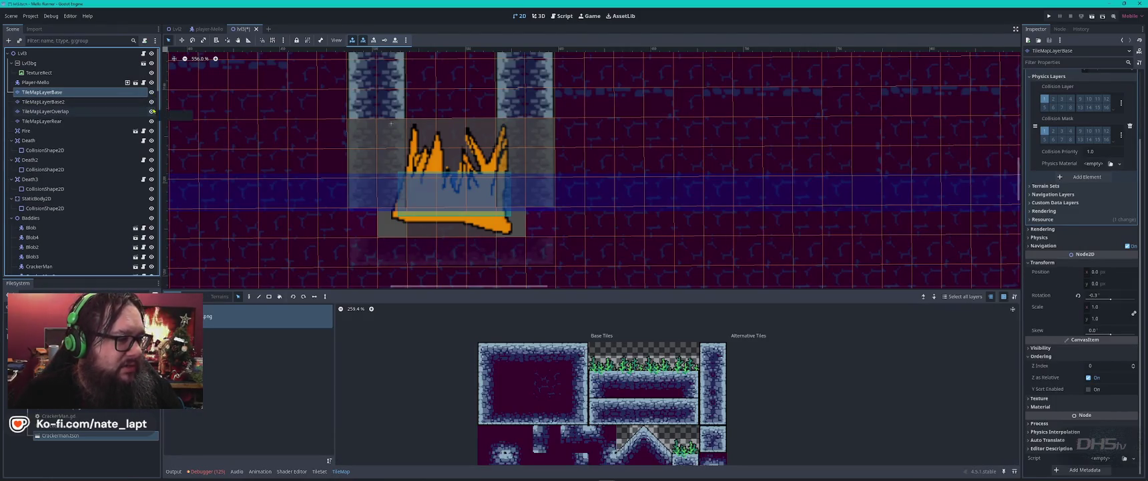
scroll(133, 112, down, 5)
scroll(406, 143, down, 5)
scroll(182, 163, up, 1)
scroll(127, 167, up, 5)
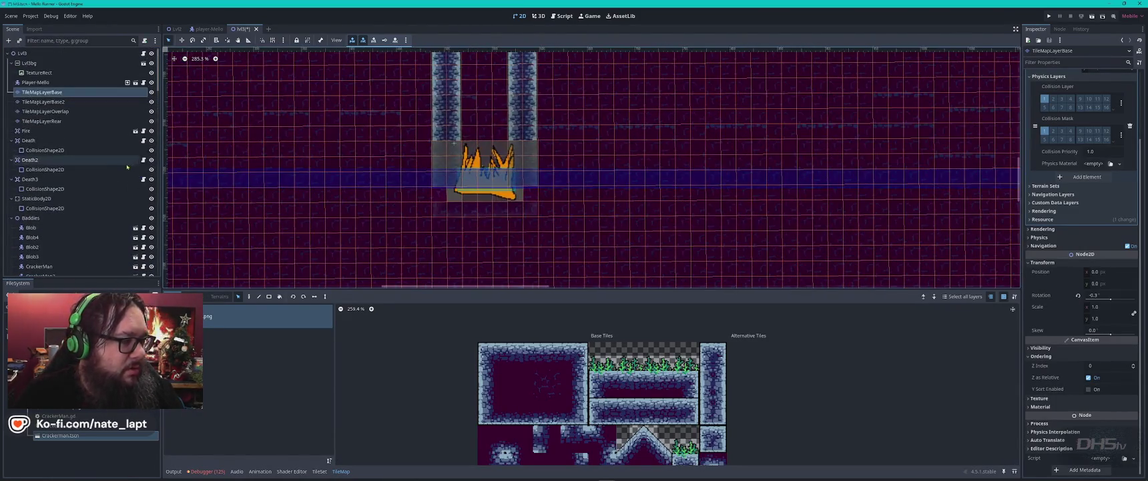
click(108, 101)
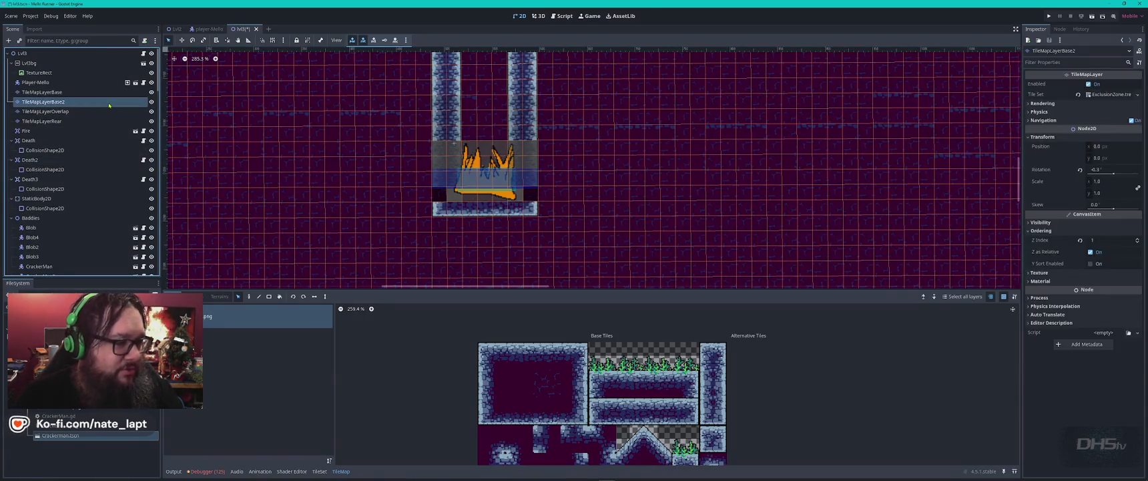
key(Delete)
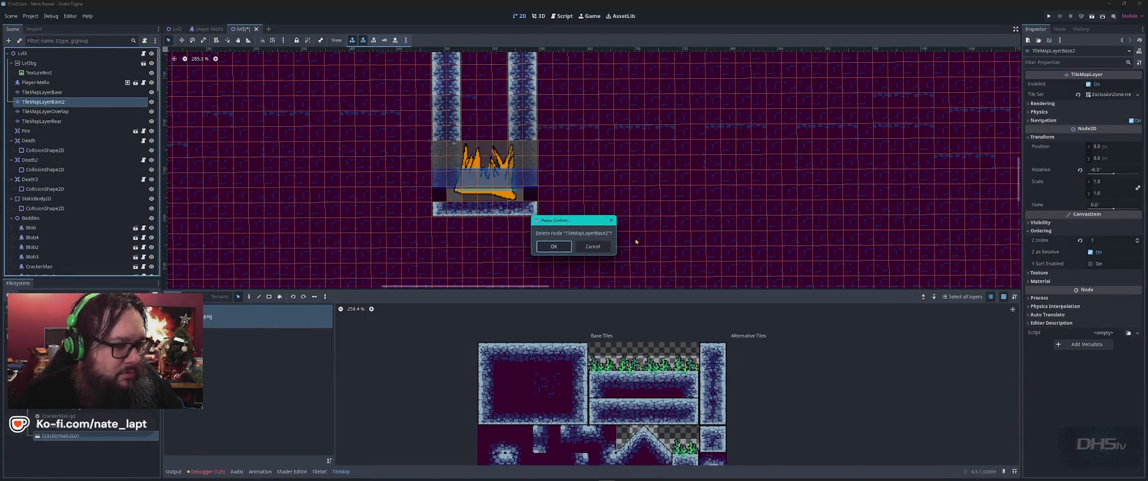
click(563, 247)
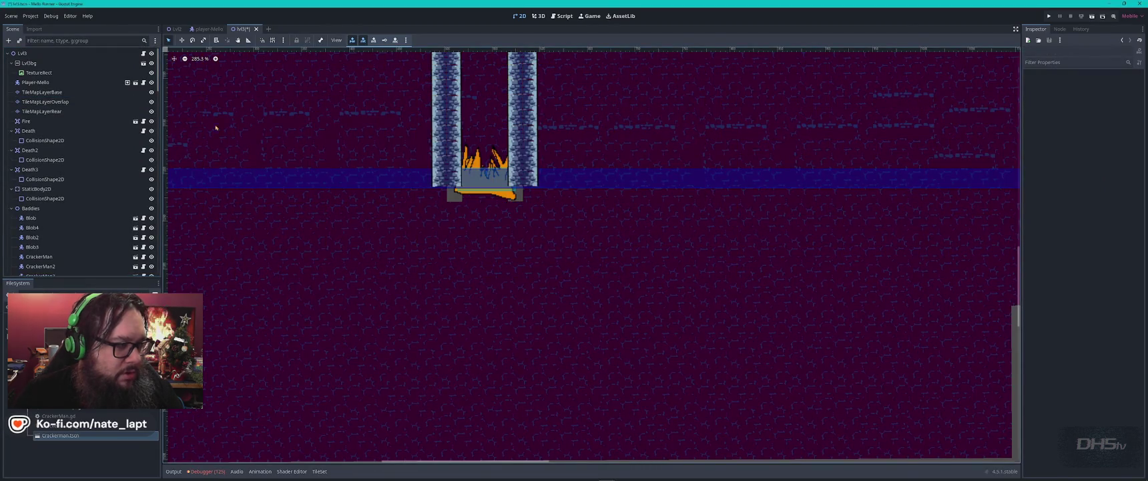
Bring the viewport back to the fire shaft and select TileMapLayerRear
scroll(710, 173, down, 7)
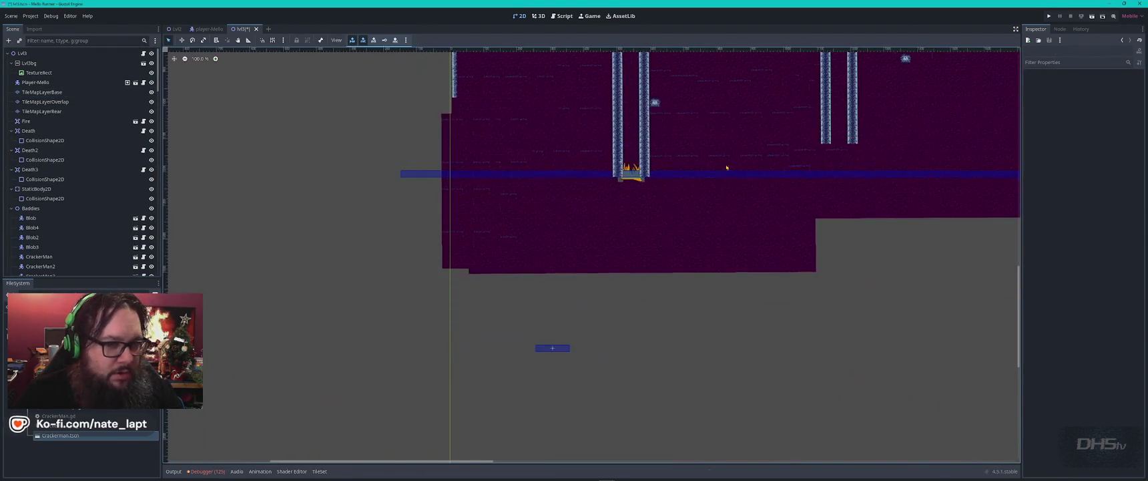
scroll(557, 320, up, 3)
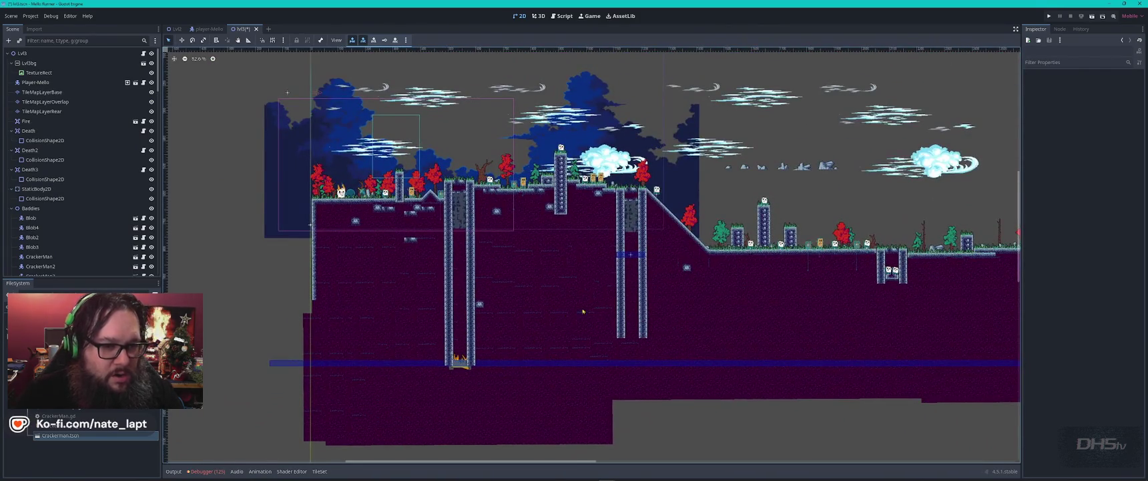
drag(873, 281, 492, 289)
scroll(492, 289, up, 5)
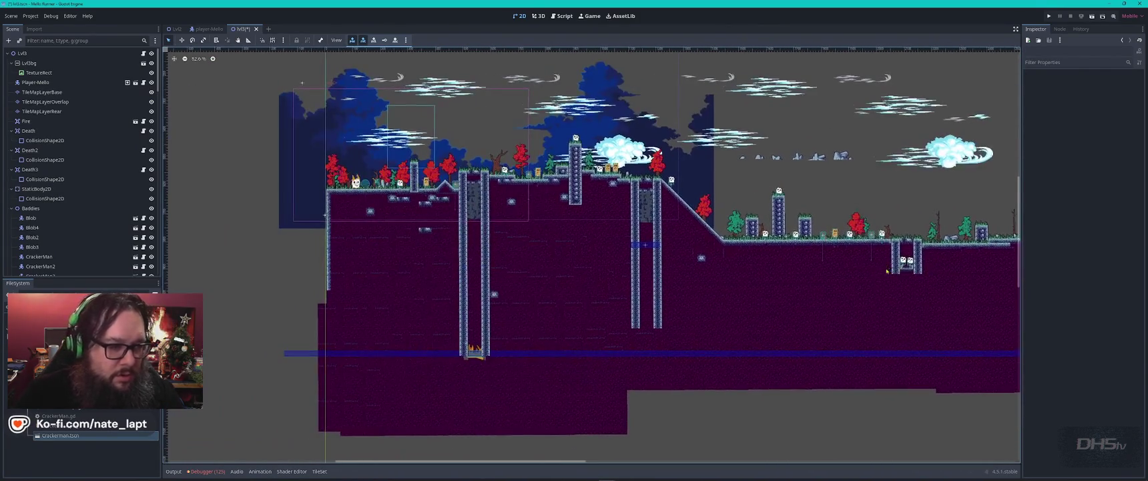
drag(907, 291, 301, 172)
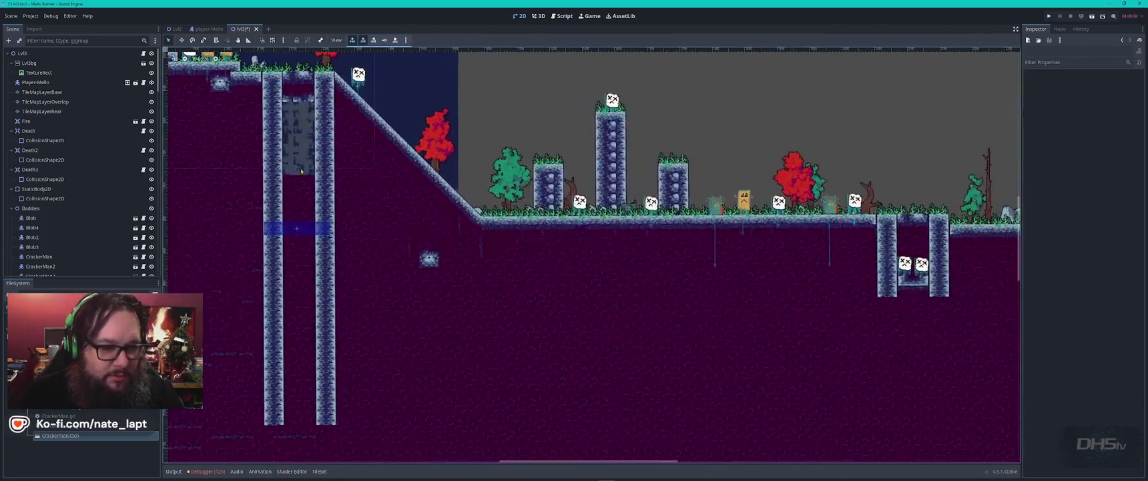
drag(528, 252, 989, 220)
mouse_move(405, 431)
mouse_down()
mouse_move(606, 325)
mouse_move(666, 267)
mouse_up()
scroll(666, 267, up, 3)
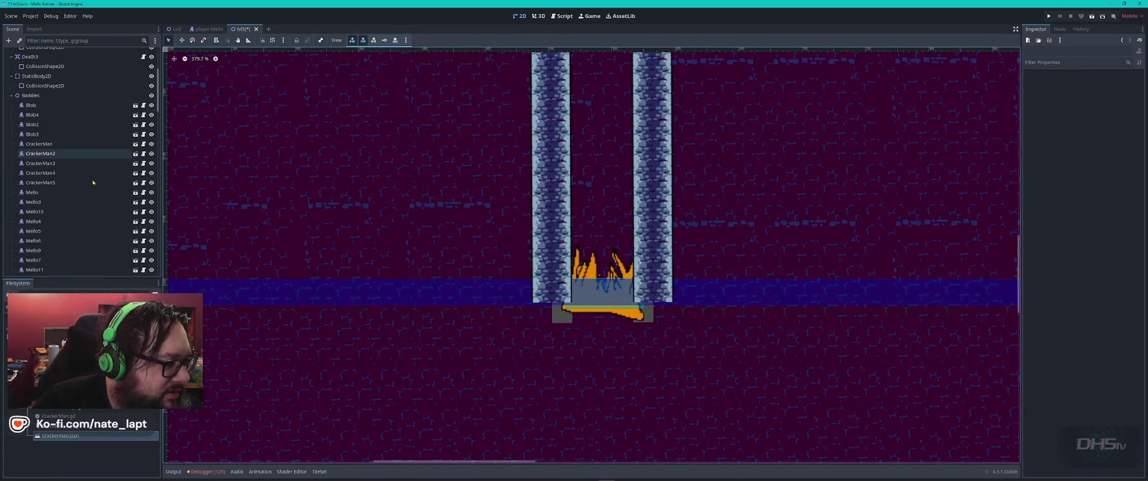
click(82, 114)
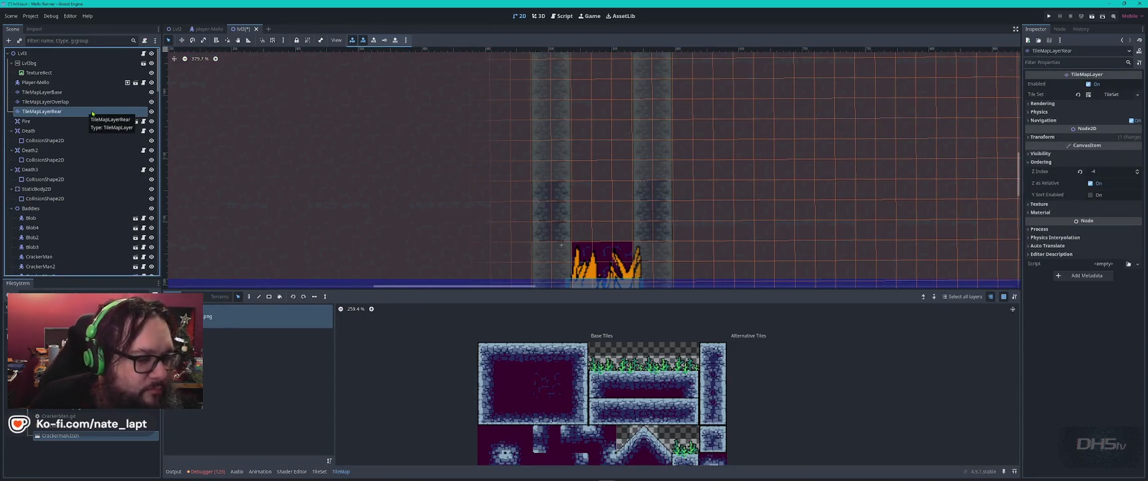
Leave tile editing and inspect the Death hazard's collision shape
scroll(92, 113, down, 3)
scroll(552, 149, down, 3)
scroll(553, 149, up, 3)
scroll(553, 149, up, 1)
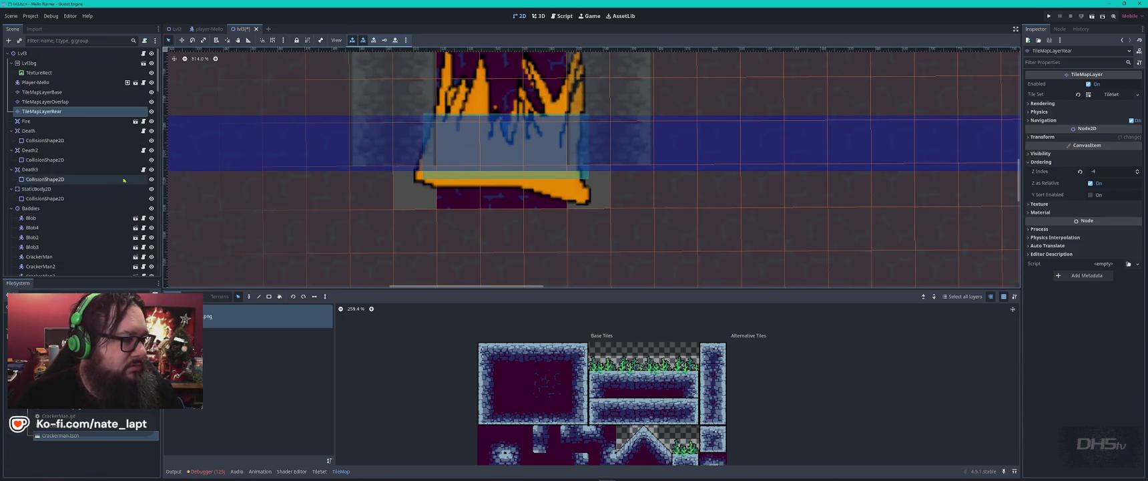
key(Escape)
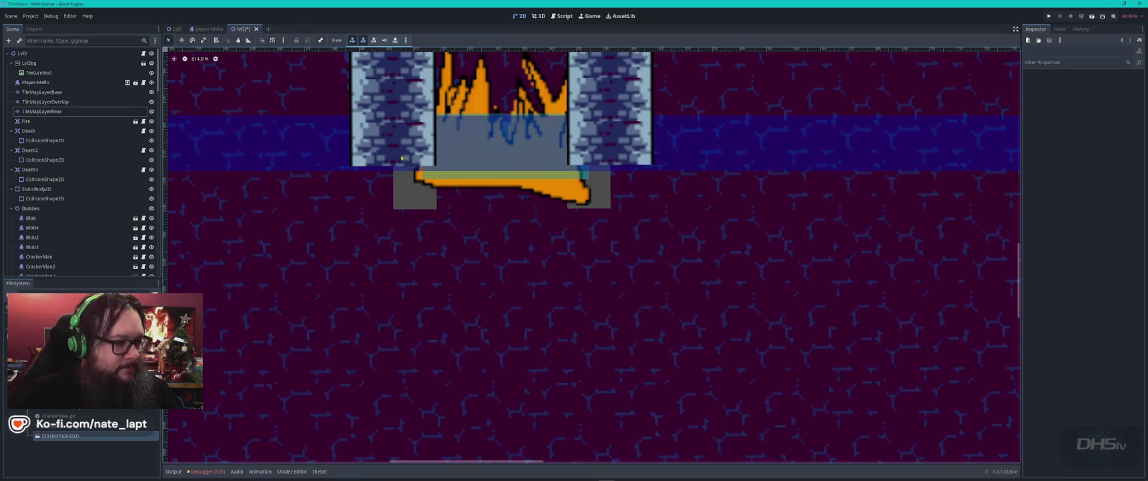
click(45, 141)
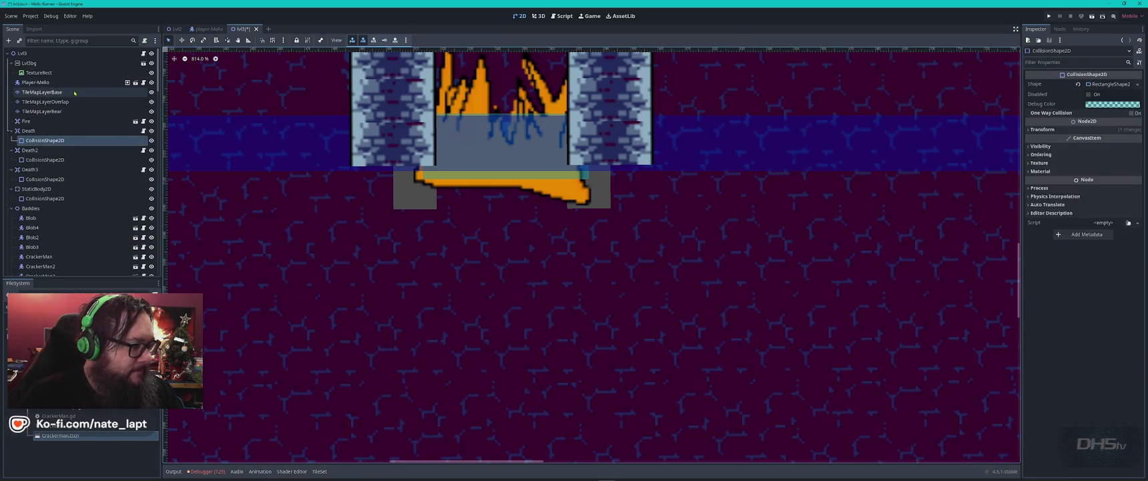
On TileMapLayerOverlap, paint a stone wall tile, a four-tile floor strip and a corner tile
click(45, 101)
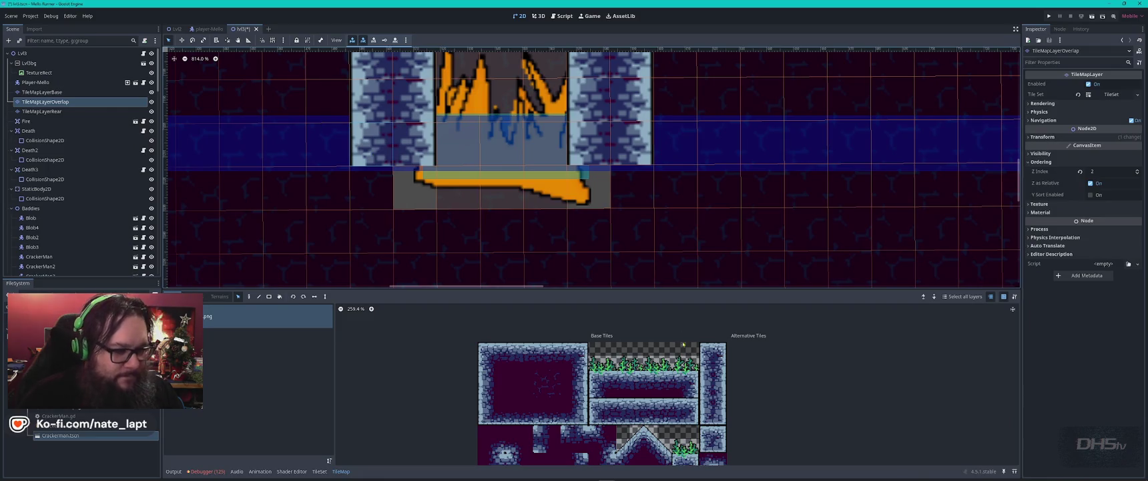
click(706, 419)
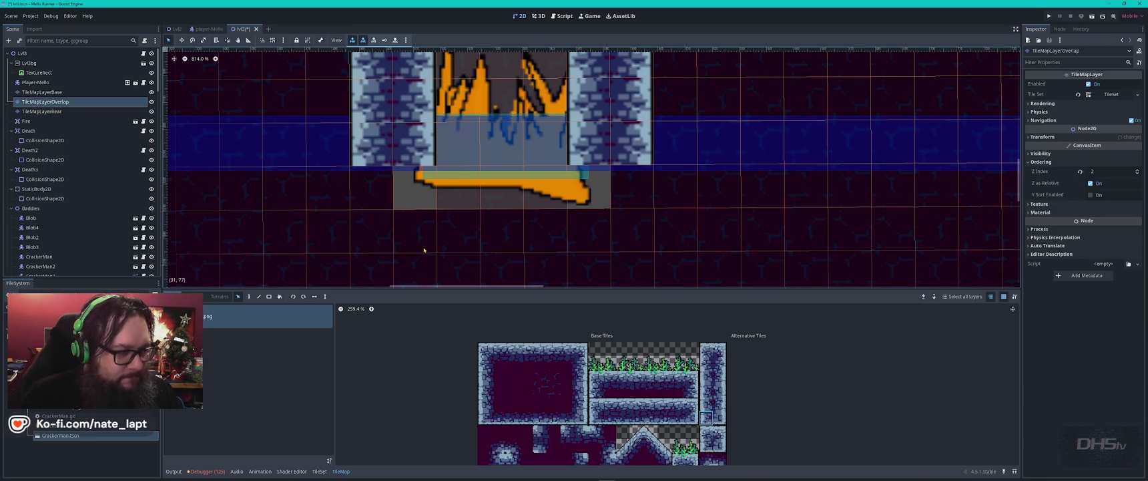
key(d)
click(379, 198)
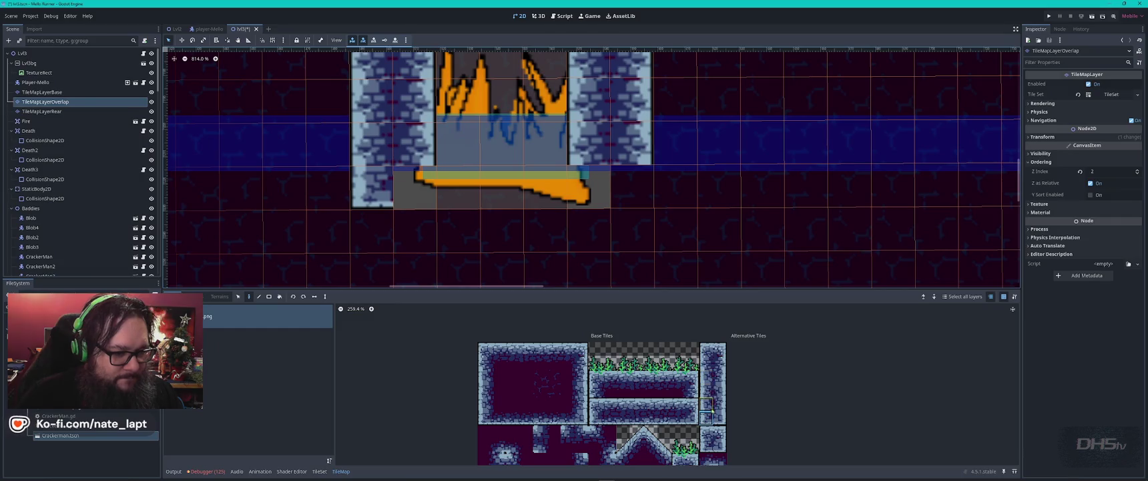
drag(607, 419, 651, 419)
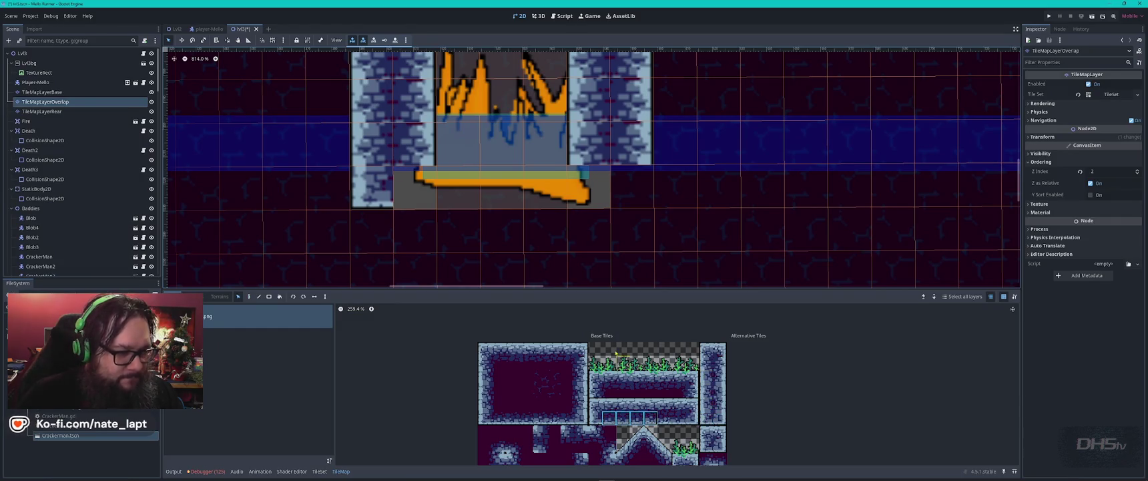
click(461, 193)
click(505, 193)
click(691, 418)
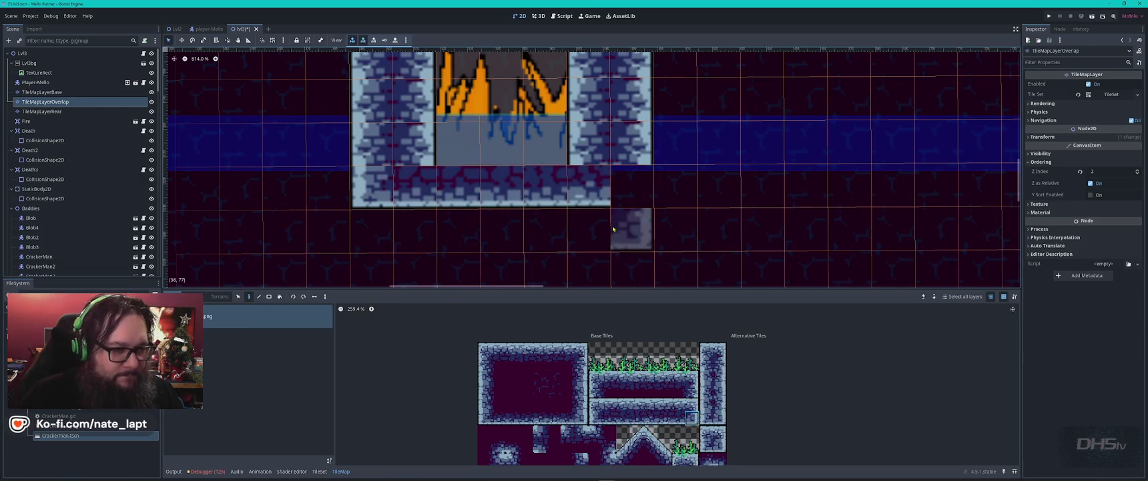
click(632, 186)
Pan along the shaft walls back to the fire pit and check the Death hazard's collision
scroll(520, 161, down, 3)
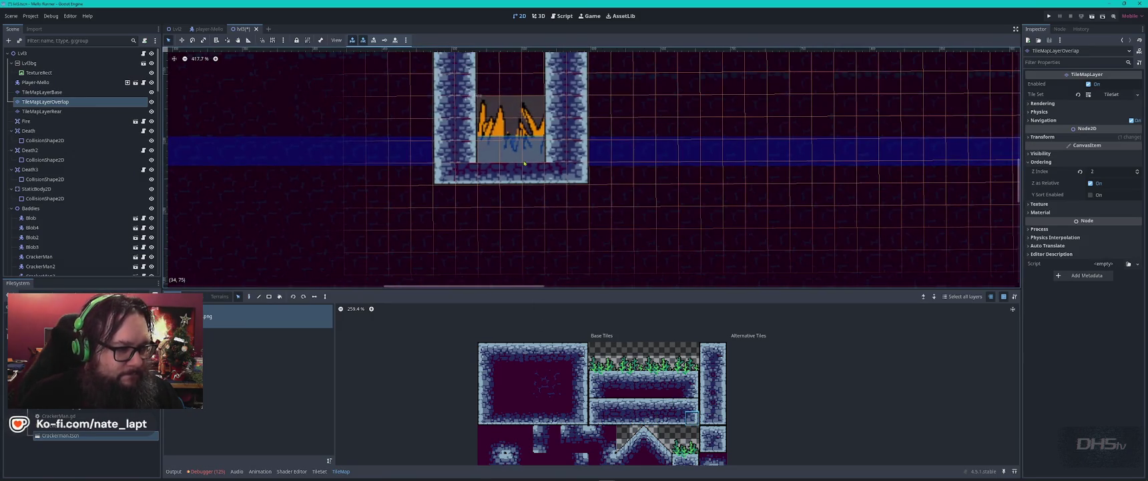
key(Escape)
drag(597, 121, 538, 256)
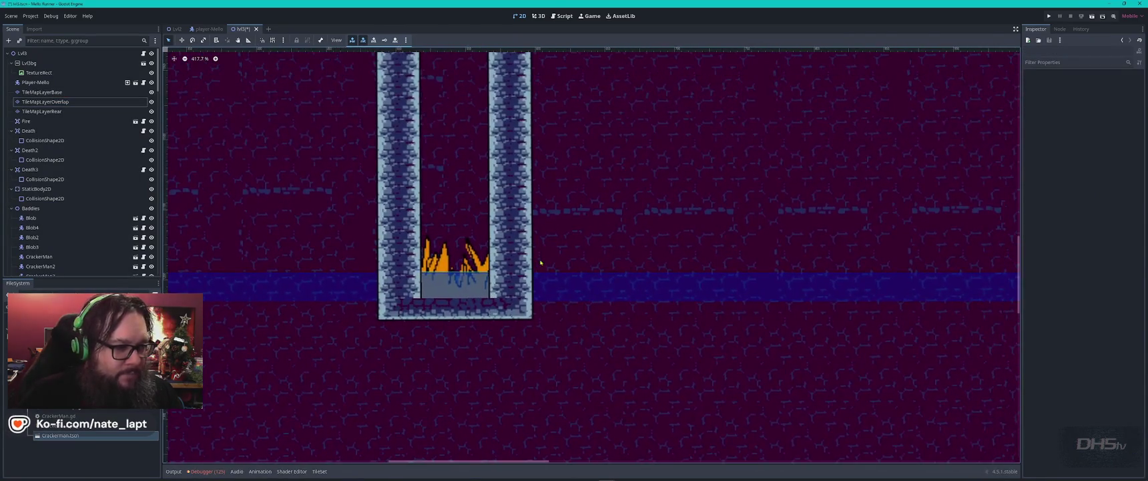
scroll(544, 265, down, 3)
drag(824, 213, 534, 346)
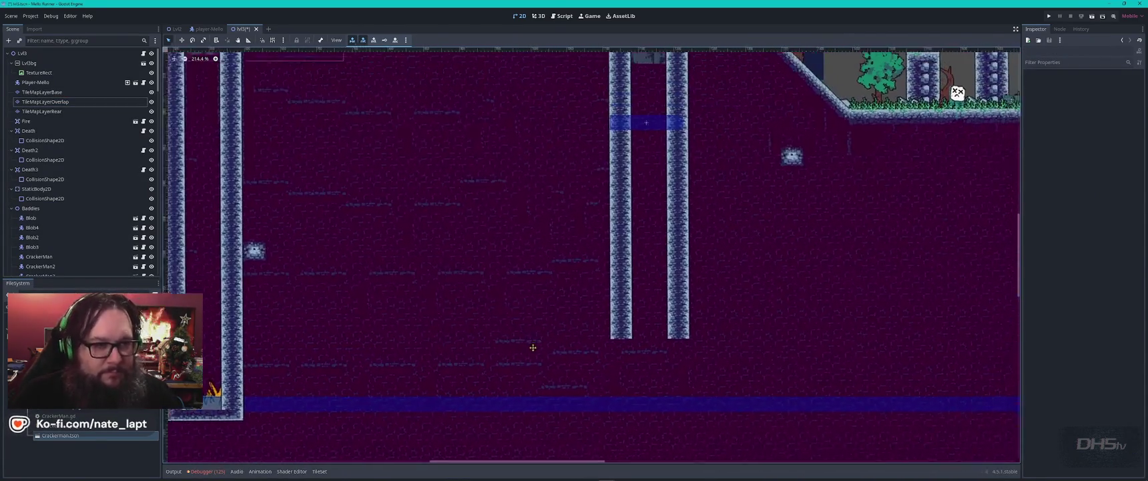
scroll(641, 328, down, 3)
scroll(641, 328, up, 3)
drag(173, 414, 590, 273)
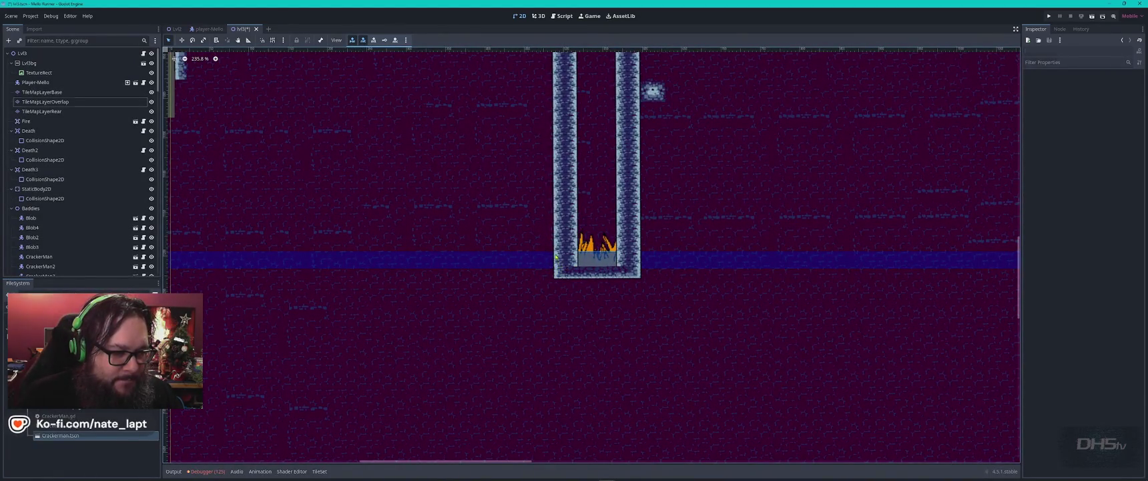
click(605, 273)
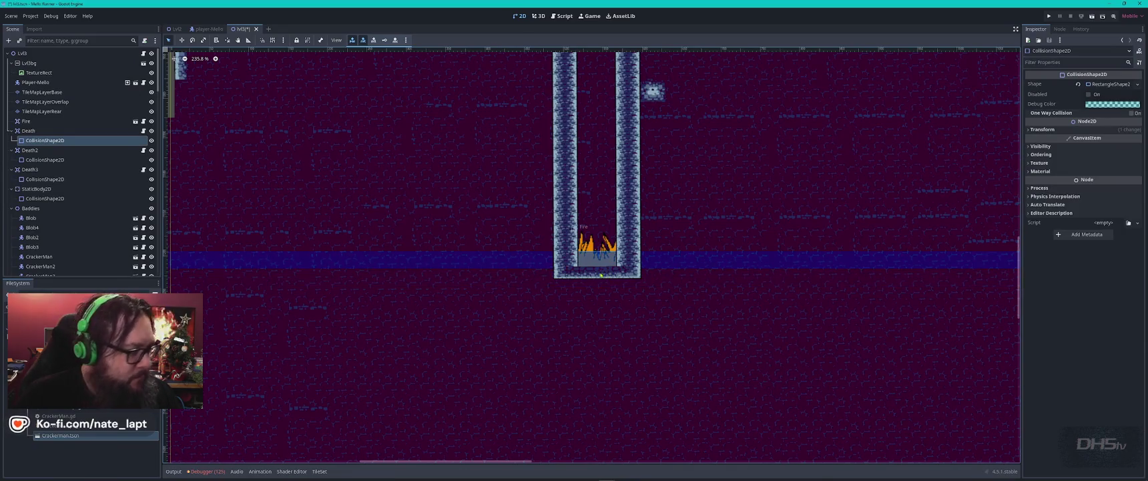
Copy the fire-pit tiles as a pattern and stamp them at the pillar bottoms
click(46, 102)
drag(566, 273, 640, 244)
scroll(371, 217, right, 10)
scroll(371, 216, right, 1)
key(d)
click(534, 258)
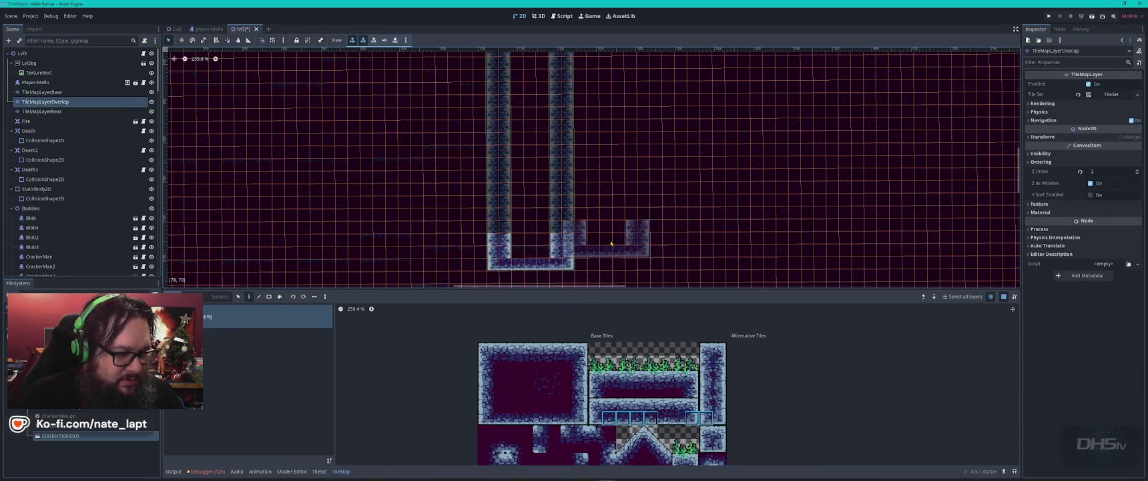
key(Escape)
key(Escape)
scroll(677, 232, down, 5)
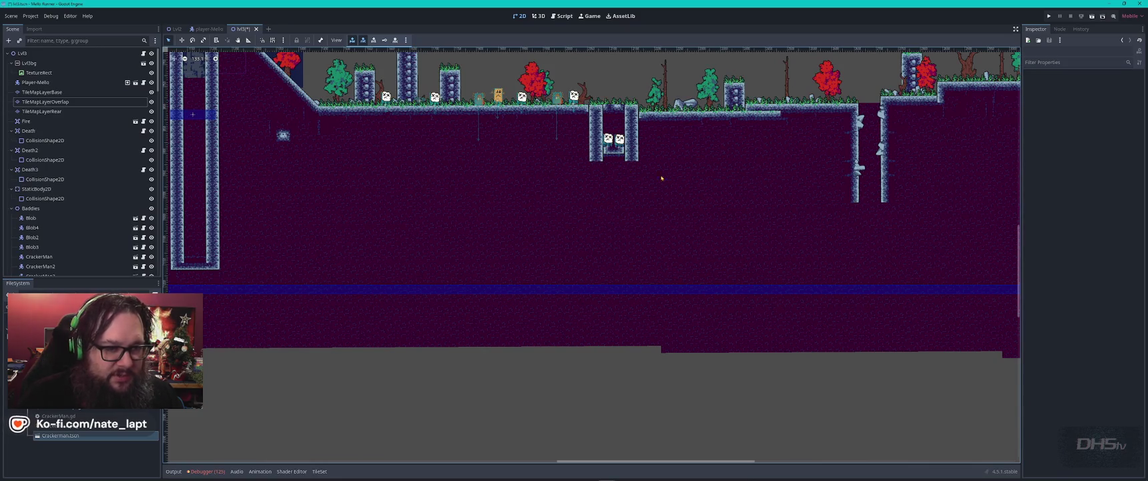
click(60, 111)
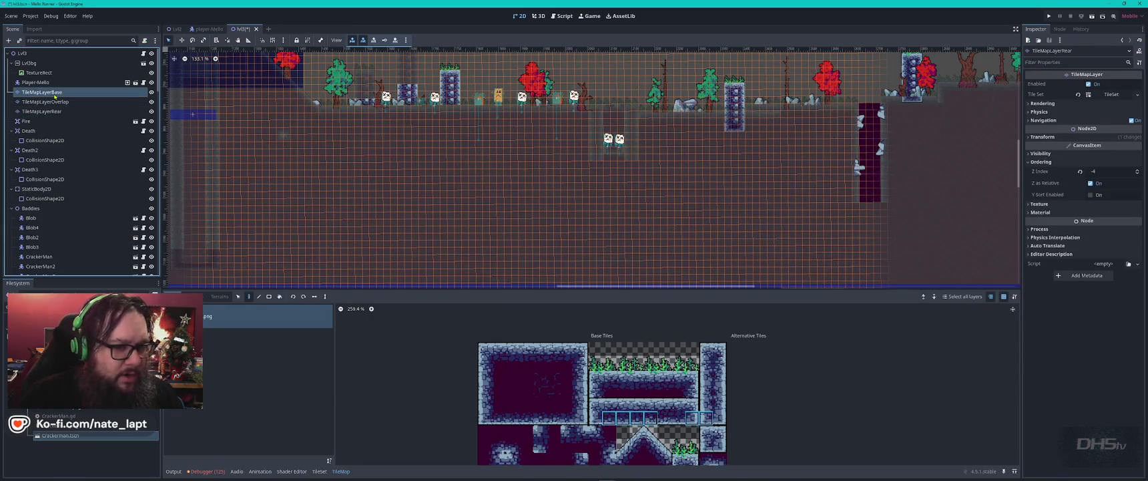
Switch between the base and overlap layers, ending on TileMapLayerBase for editing
click(60, 93)
click(61, 103)
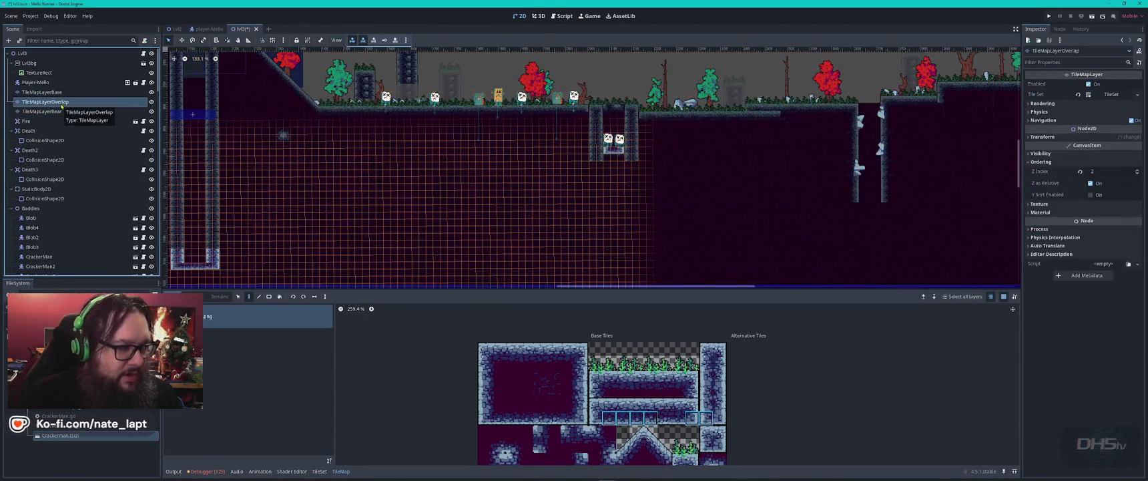
click(60, 92)
click(869, 230)
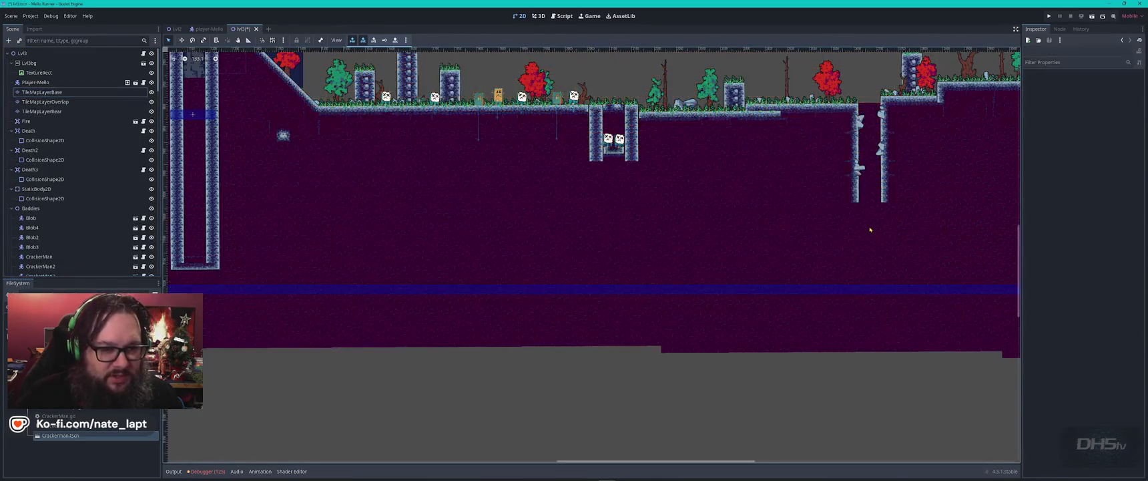
click(880, 227)
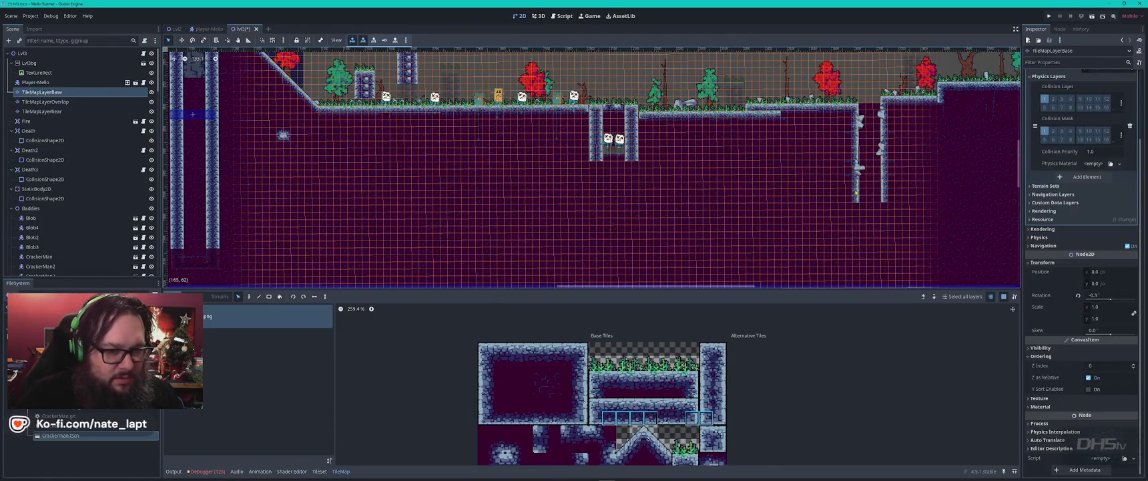
scroll(710, 180, up, 5)
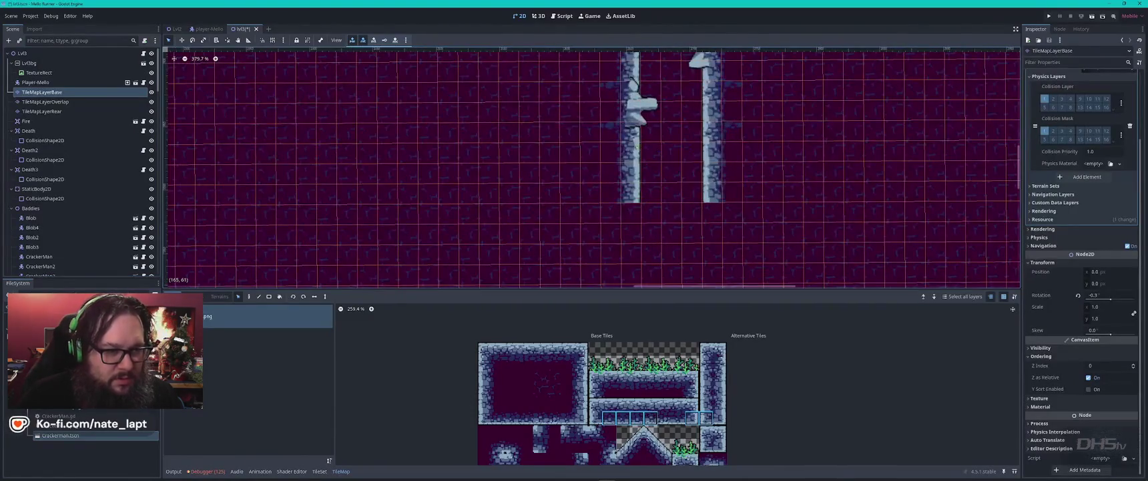
Pick tiles from both pillars and paint the lower pillar sections as solid tiles
drag(636, 188, 636, 191)
drag(713, 141, 713, 203)
scroll(699, 134, down, 3)
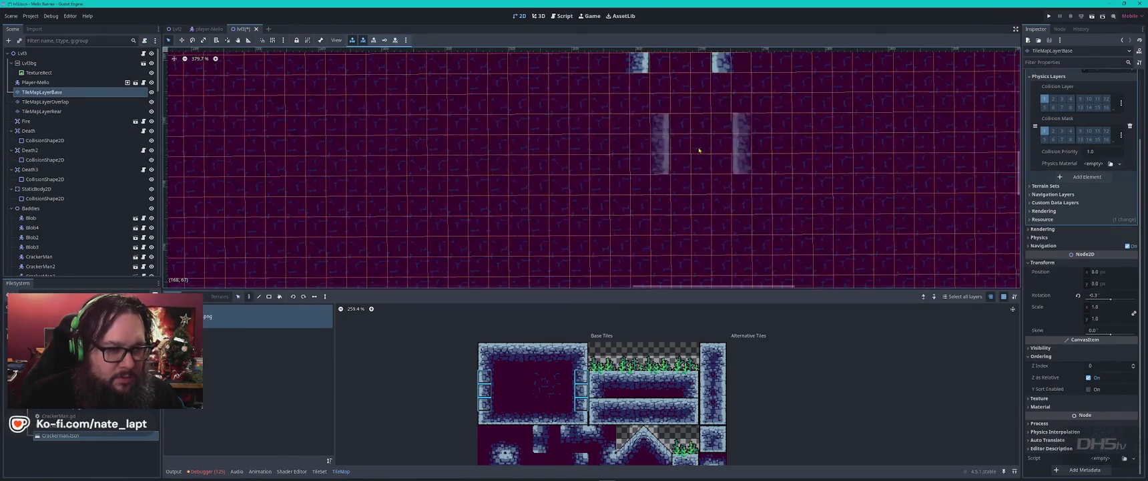
click(681, 107)
click(682, 169)
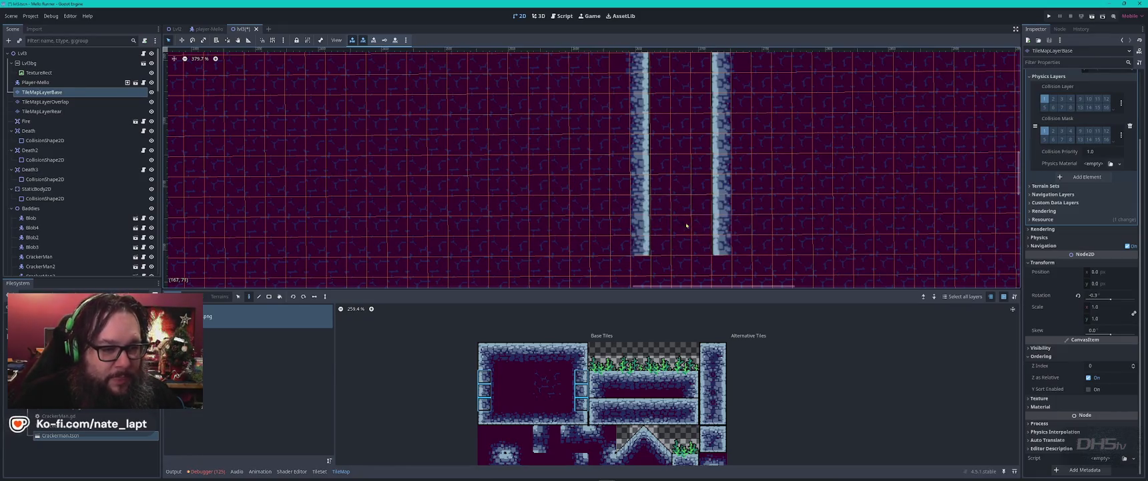
scroll(688, 240, down, 4)
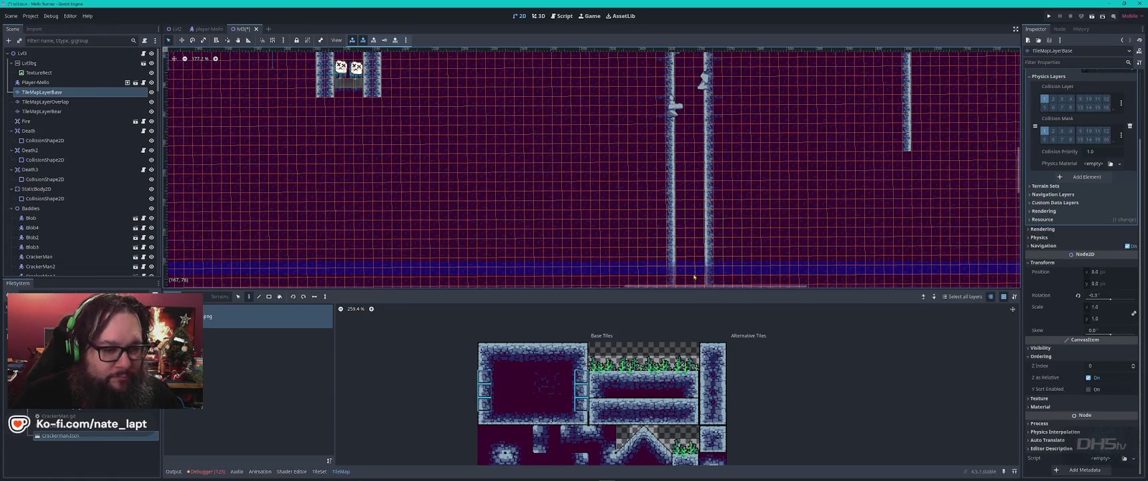
scroll(693, 232, down, 4)
mouse_move(693, 233)
mouse_down()
mouse_move(681, 120)
mouse_move(681, 155)
mouse_up()
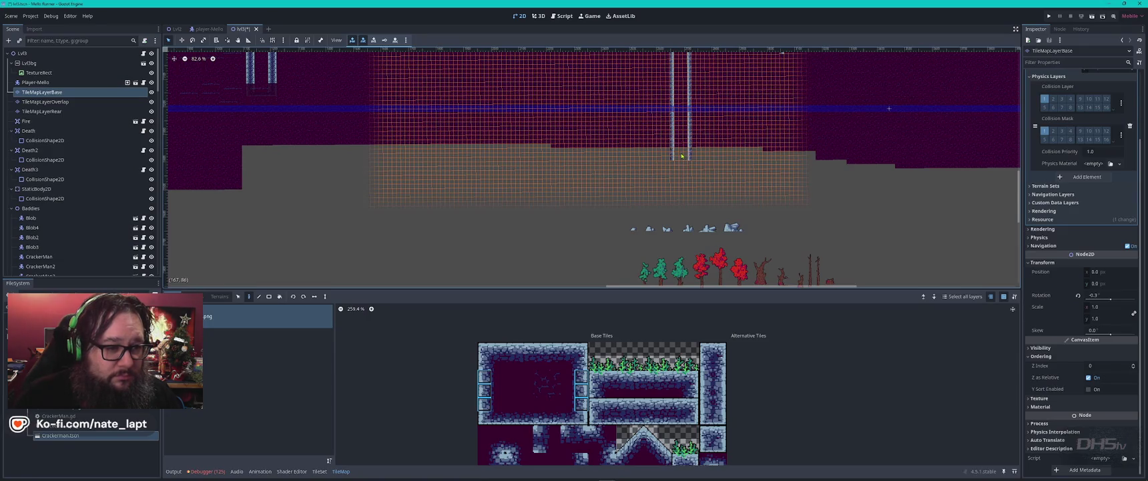
Pick the right pillar's wall tiles and paint the column down to the ground
key(Escape)
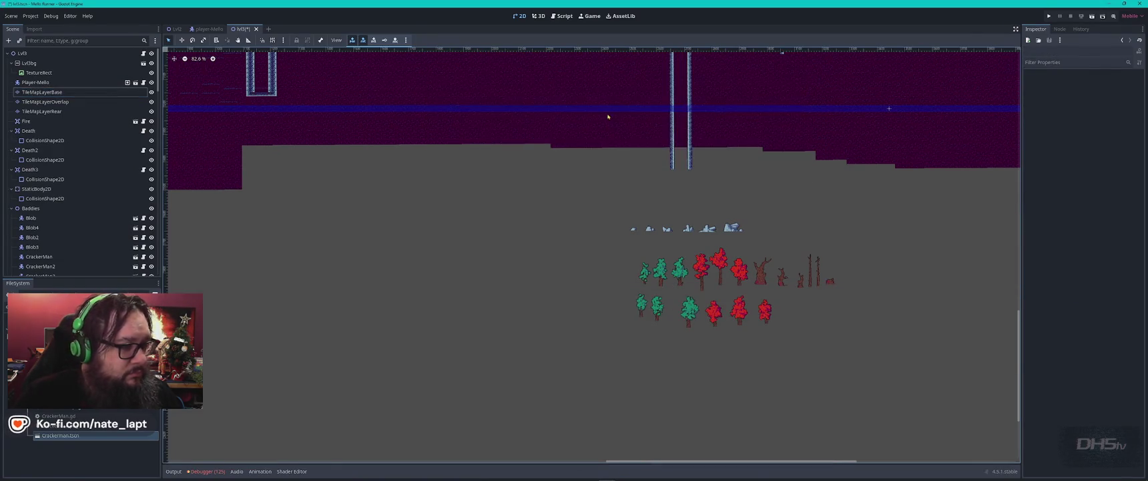
scroll(674, 194, up, 5)
scroll(668, 211, up, 5)
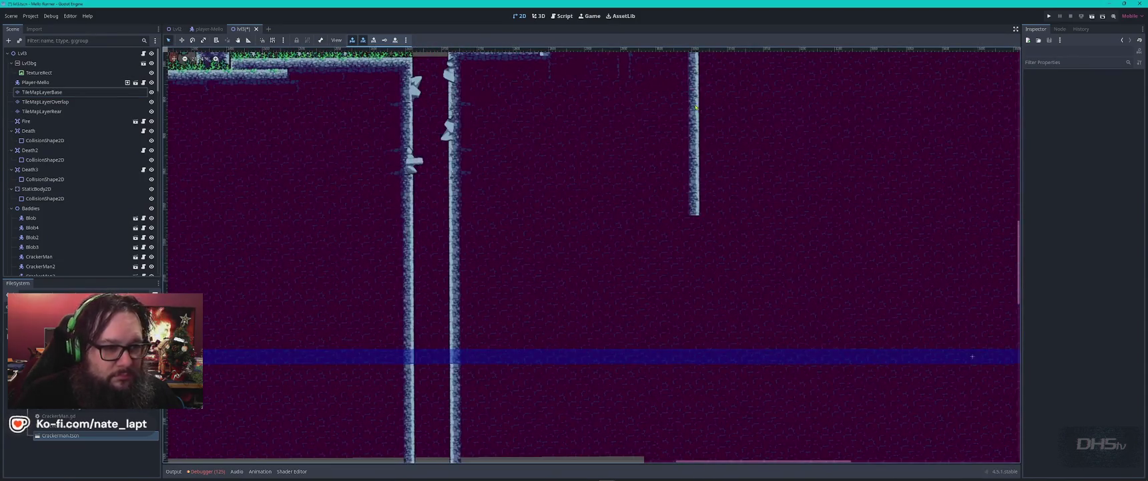
click(696, 108)
ctrl+drag(695, 90, 696, 211)
scroll(699, 248, down, 3)
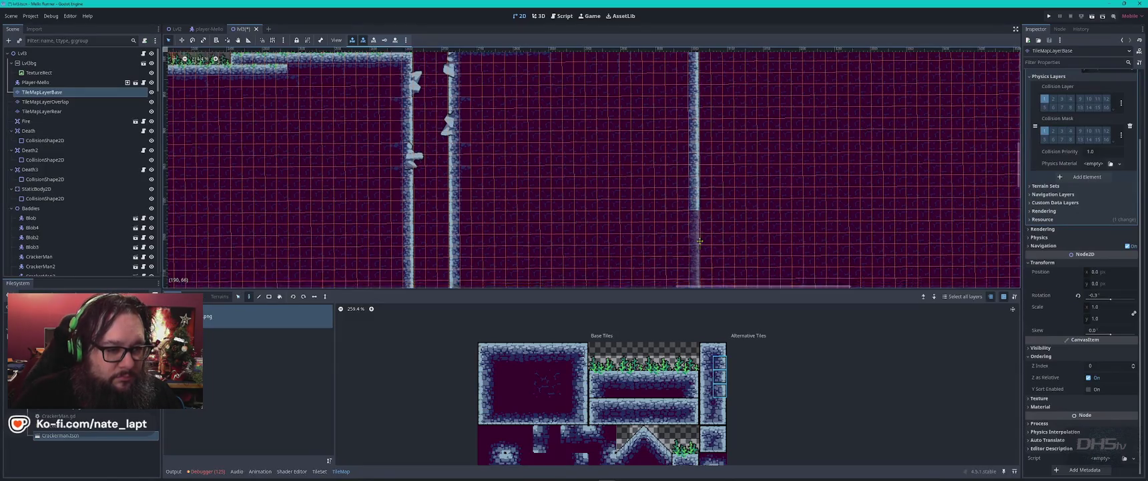
drag(701, 106, 702, 284)
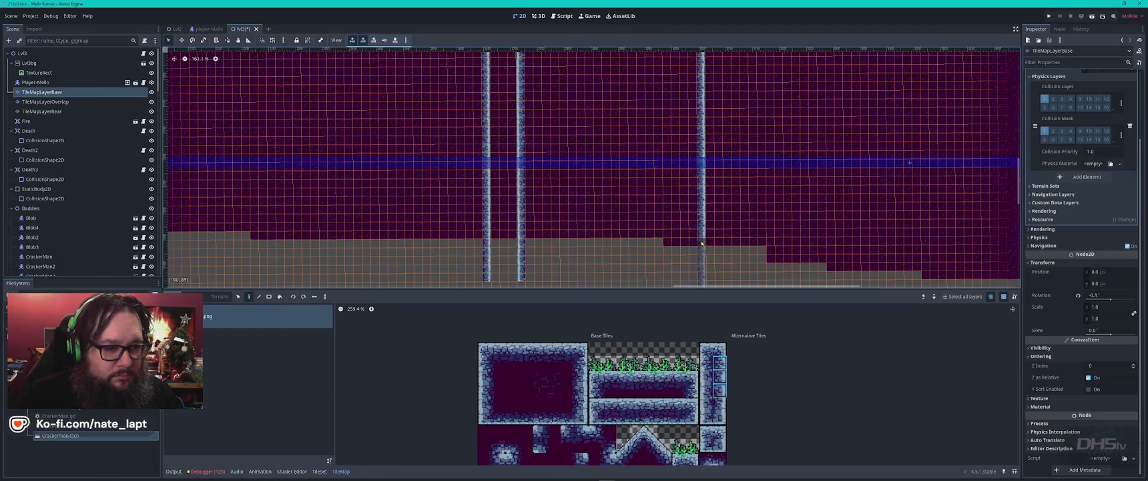
scroll(710, 244, down, 5)
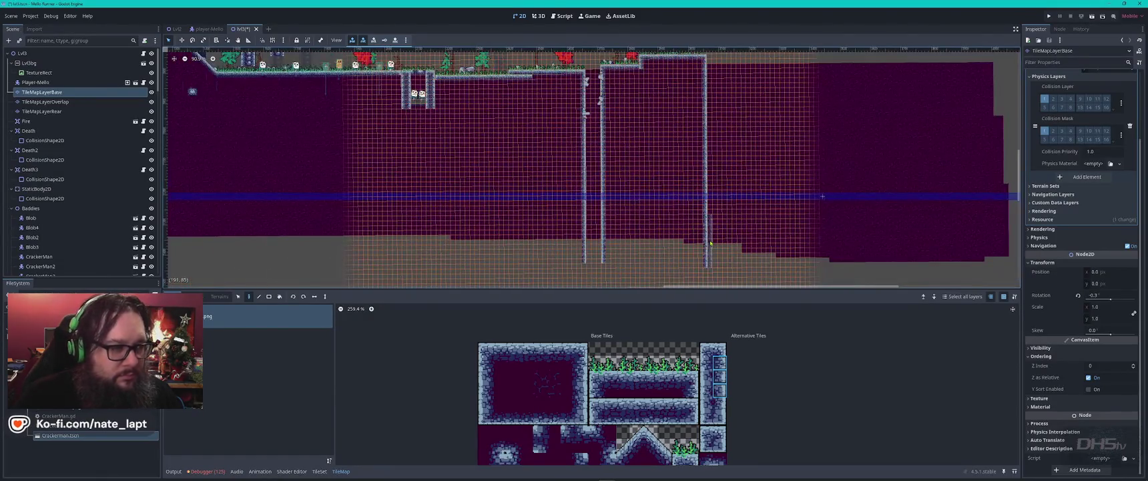
key(Escape)
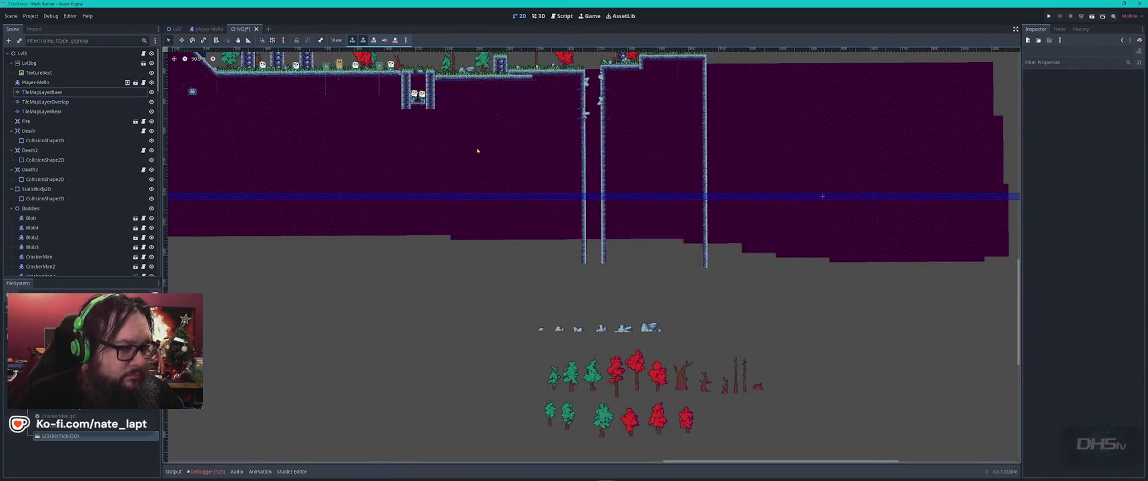
Save the lvl3 scene with Ctrl+S, then briefly Alt+Tab and return to Godot
scroll(726, 286, down, 3)
key(ctrl+s)
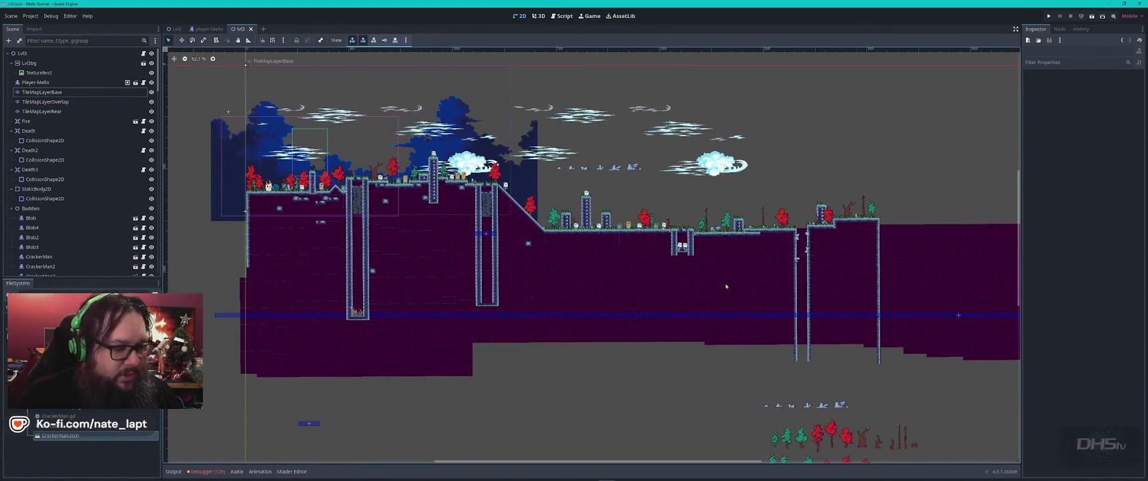
key(alt+Tab)
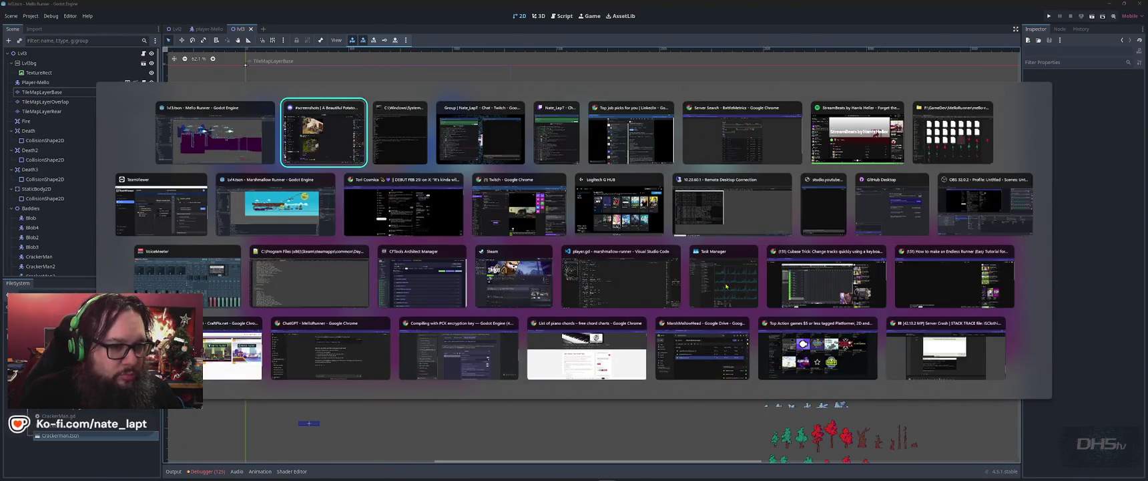
key(Escape)
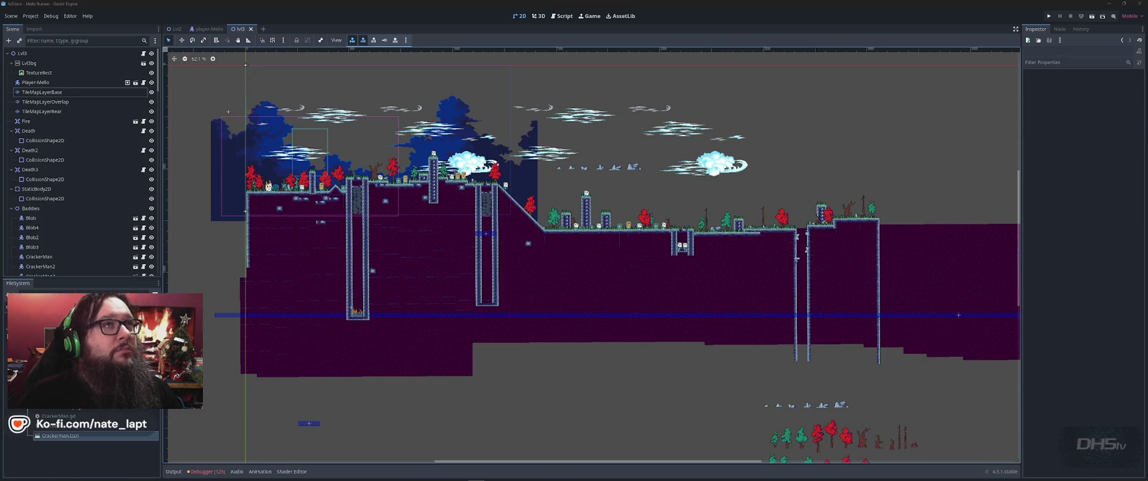
key(alt+Tab)
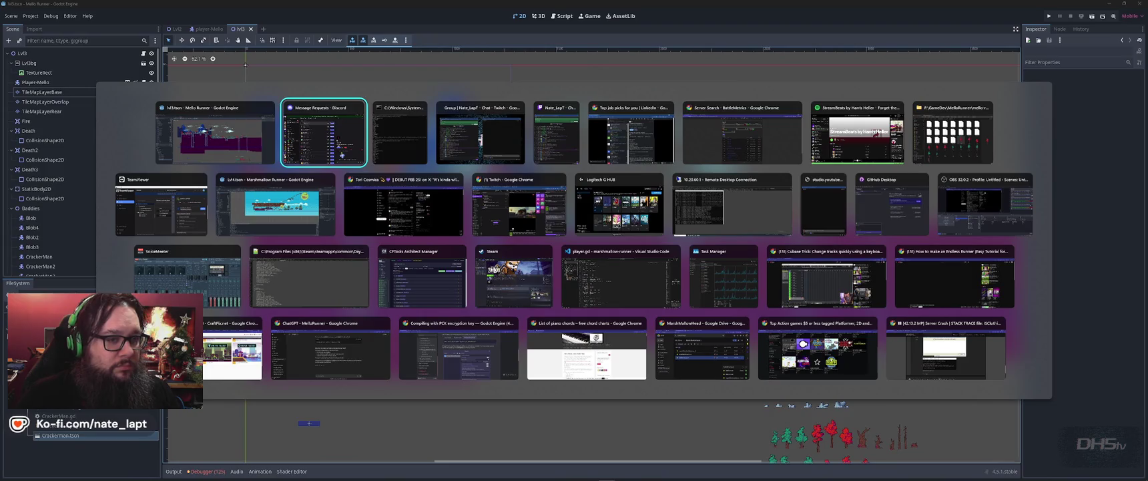
key(Tab)
key(Tab)
key(Tab)
key(Escape)
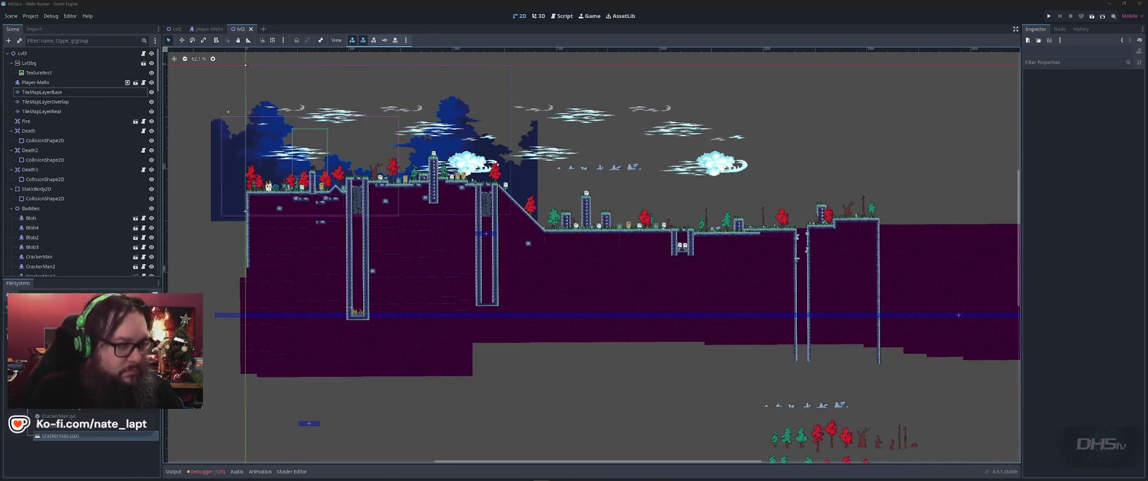
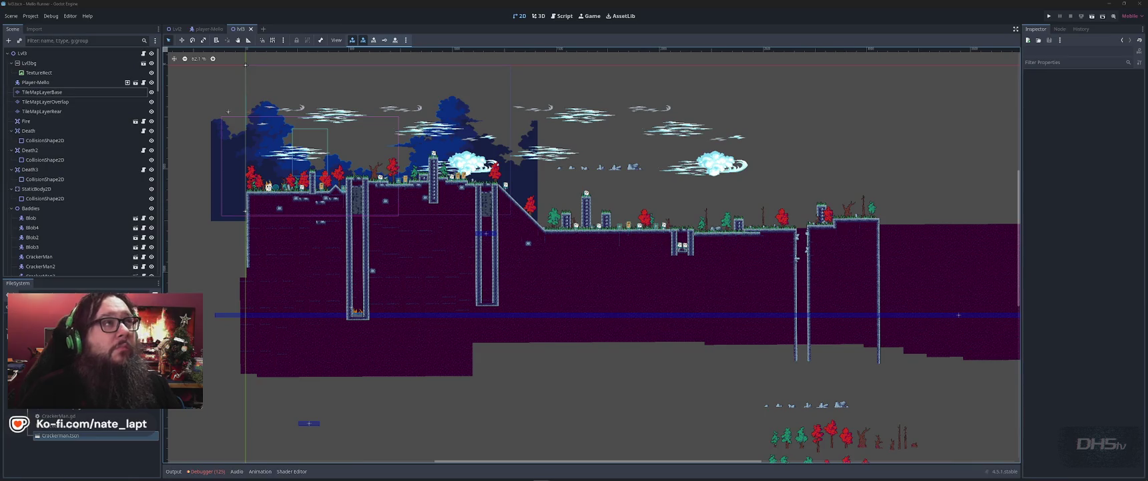
Select stone sprite 21 beside the tower in the level view
key(alt+Tab)
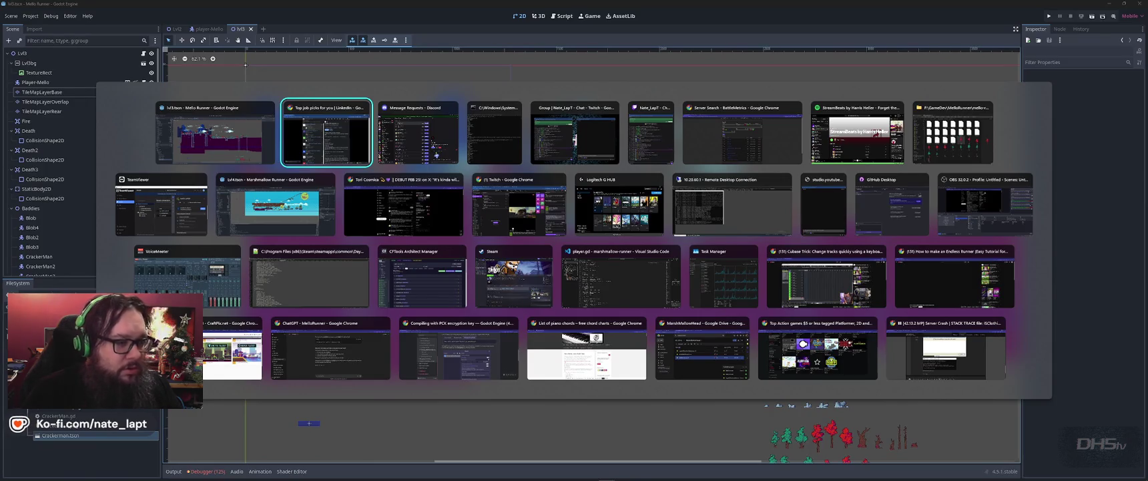
key(Escape)
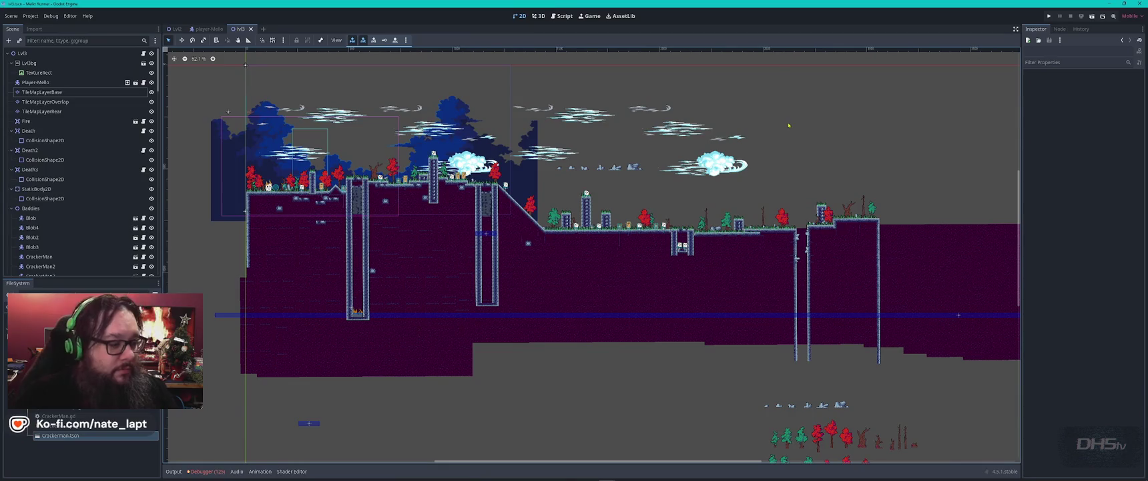
scroll(804, 154, down, 2)
scroll(630, 111, up, 9)
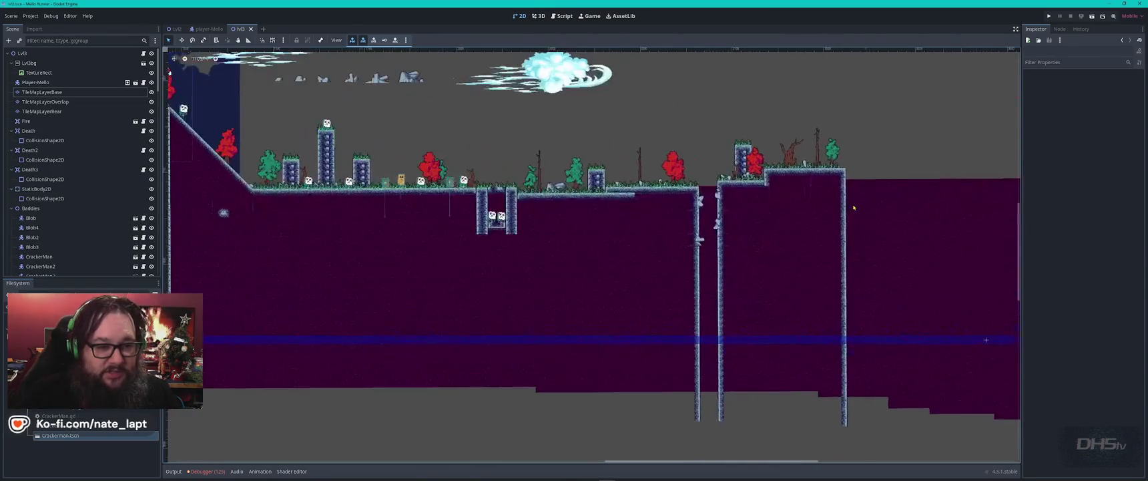
scroll(630, 110, up, 4)
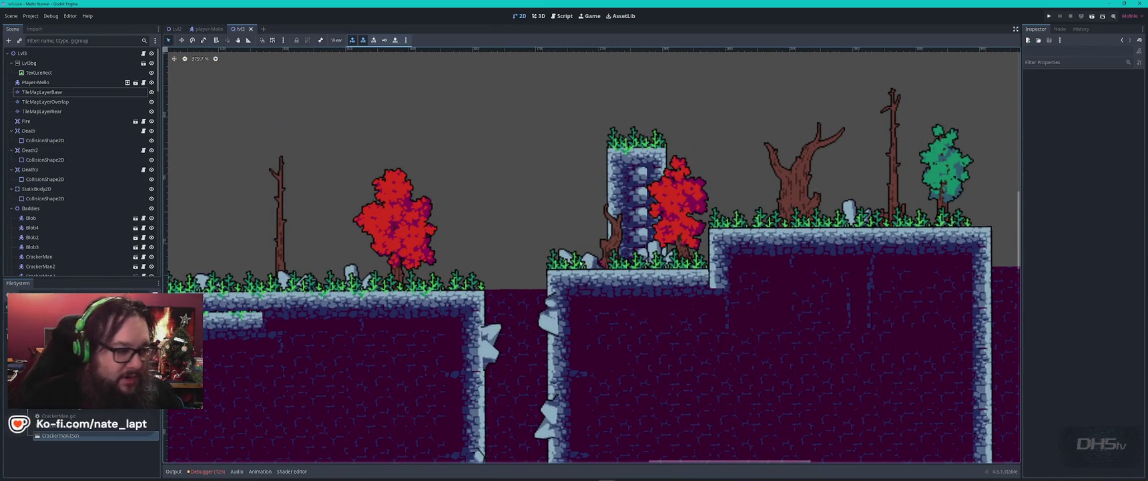
click(592, 263)
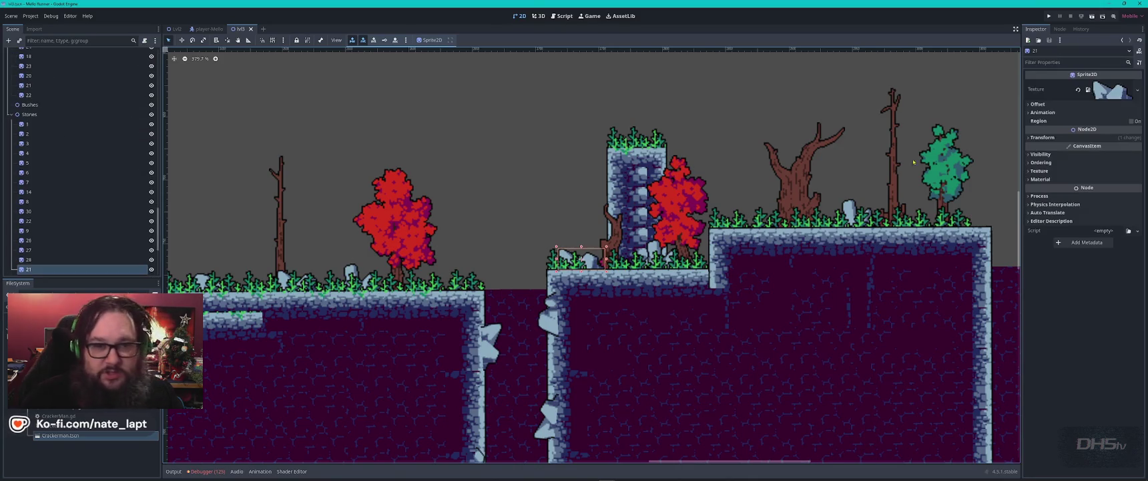
scroll(62, 169, down, 5)
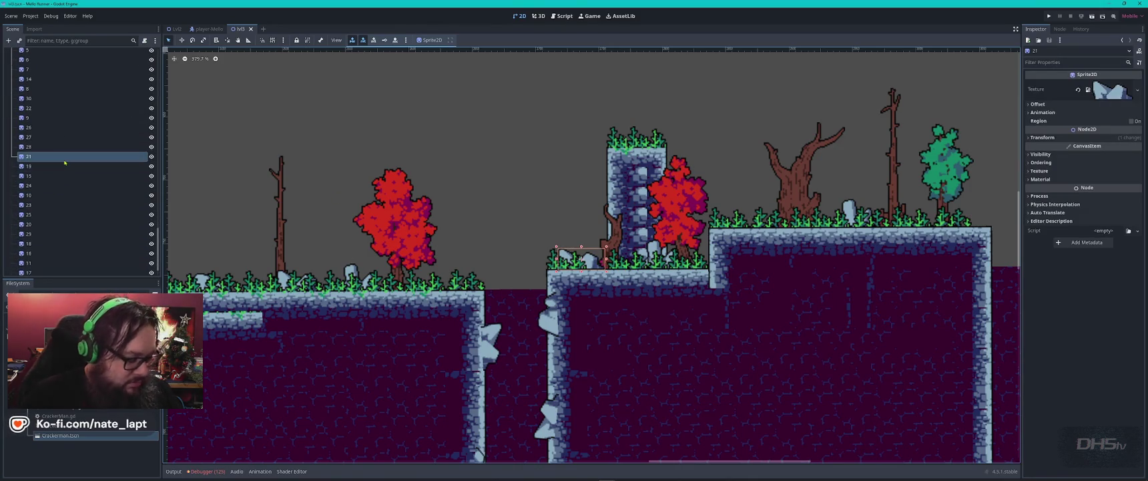
Add an Area2D child to stone 21 and a CollisionShape2D under it
key(ctrl+a)
text(a)
key(Up)
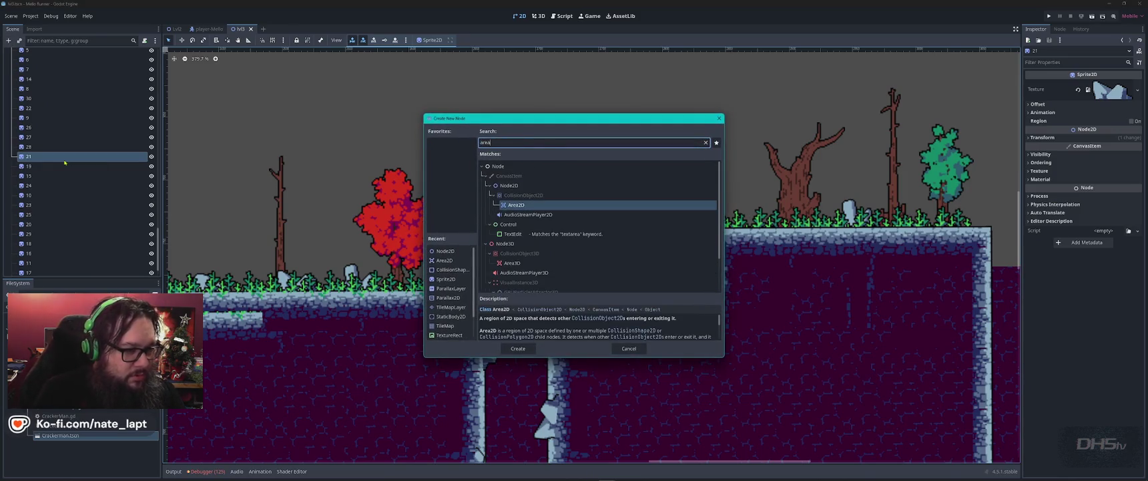
key(Return)
key(ctrl+a)
text(collisionshape)
key(Return)
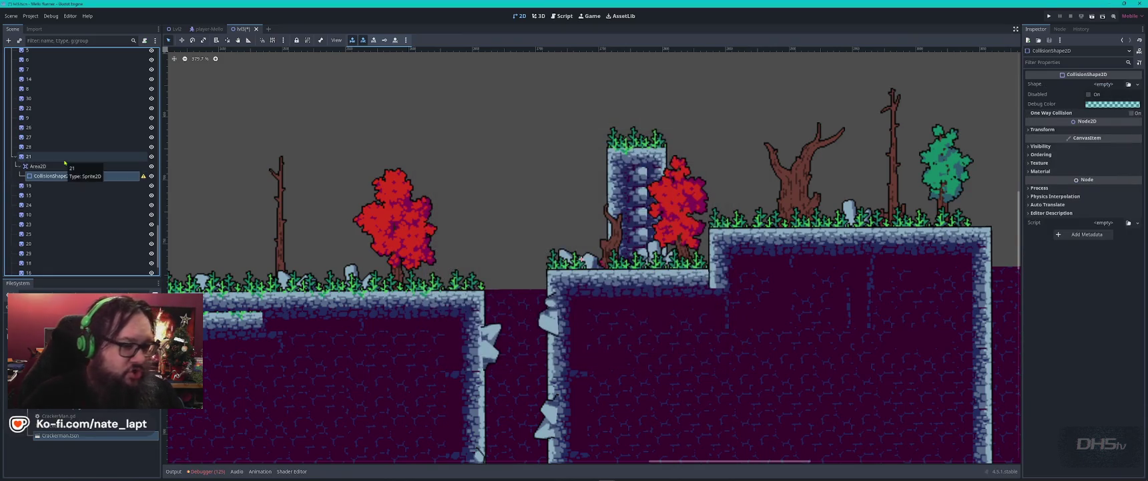
Give the collision a RectangleShape2D fitted over stone 21, then save the scene
click(1137, 84)
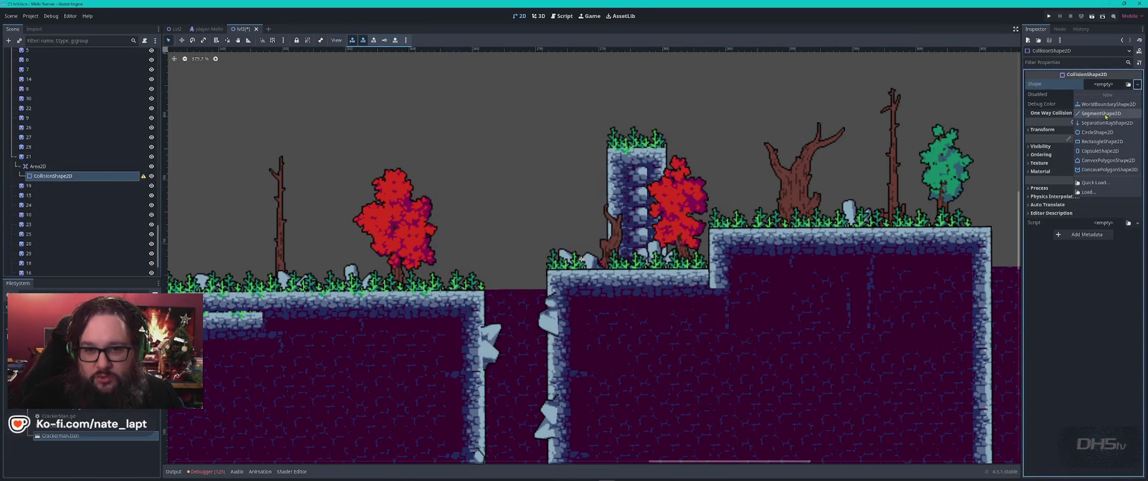
click(1098, 142)
scroll(610, 288, up, 8)
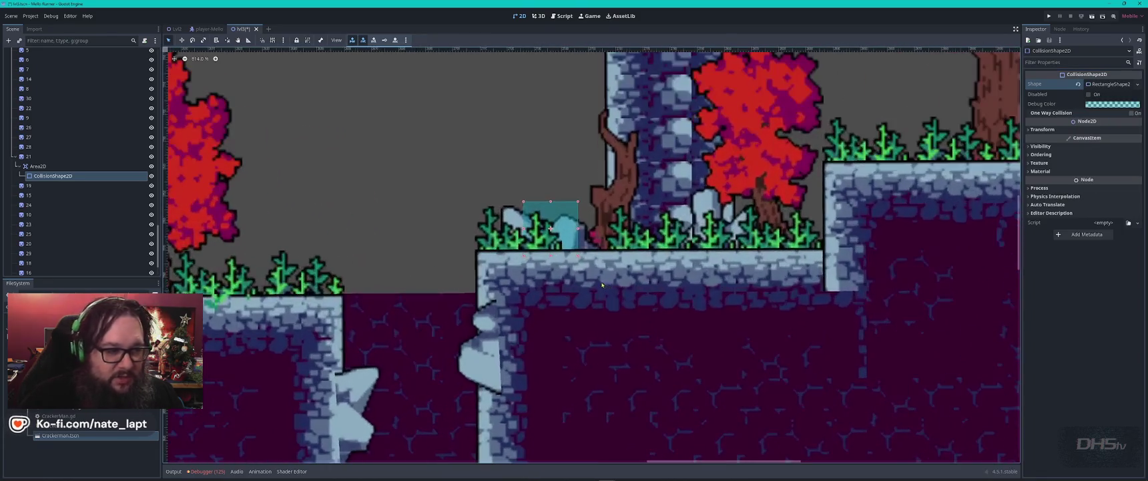
drag(578, 206, 602, 228)
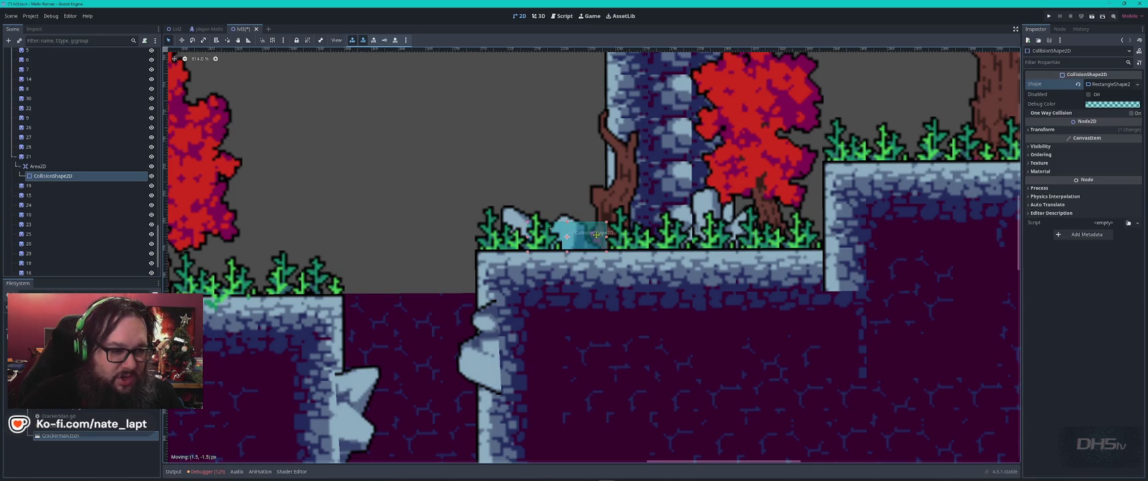
click(521, 218)
drag(521, 218, 538, 215)
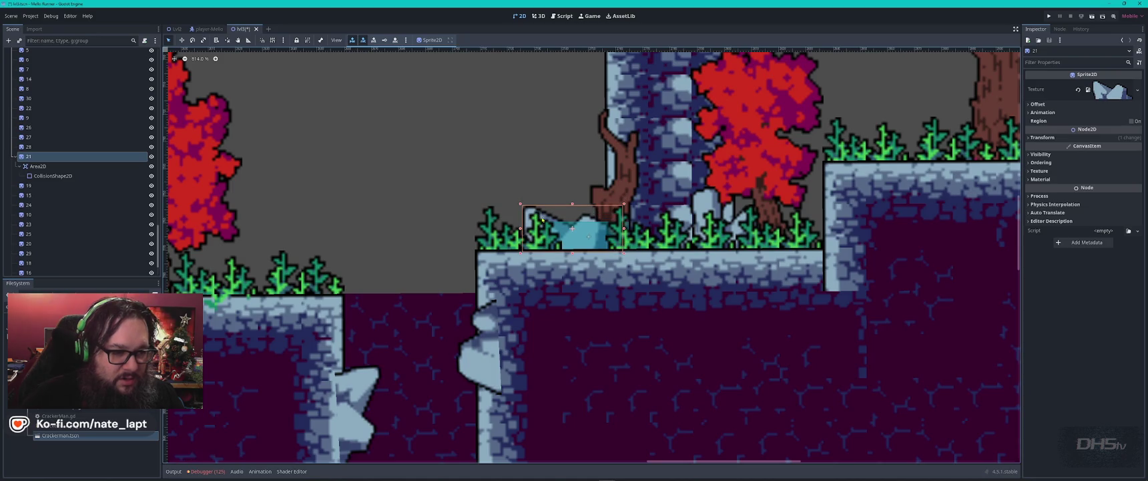
click(589, 235)
drag(588, 236, 570, 230)
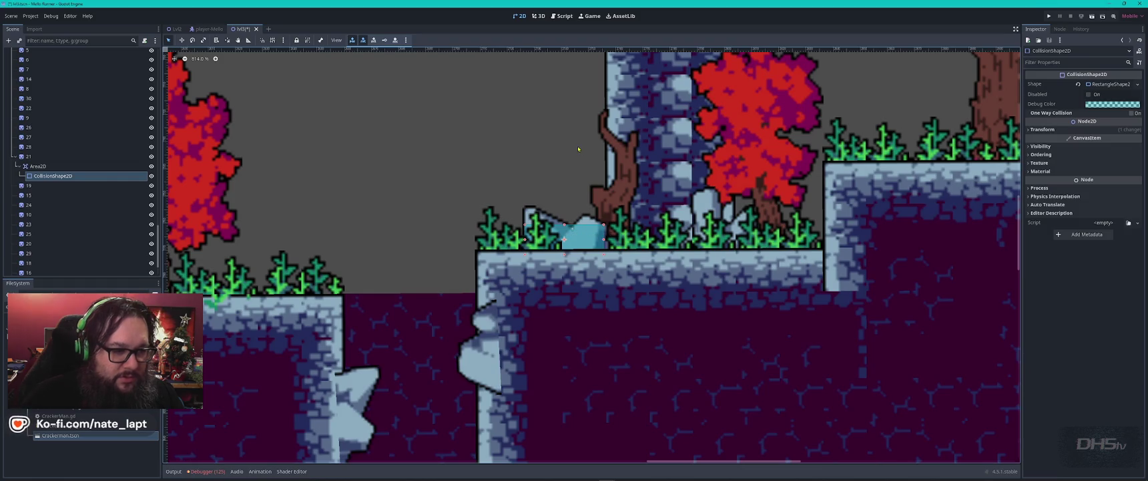
key(Escape)
key(ctrl+s)
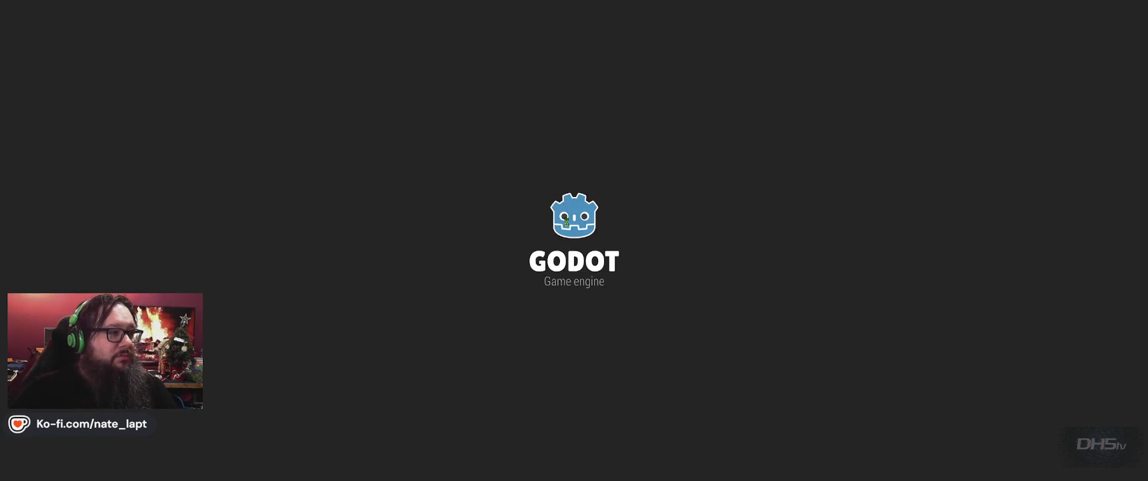
Bring the running game to the front and choose Start on its title menu
key(alt+Tab)
key(alt+Tab)
key(Escape)
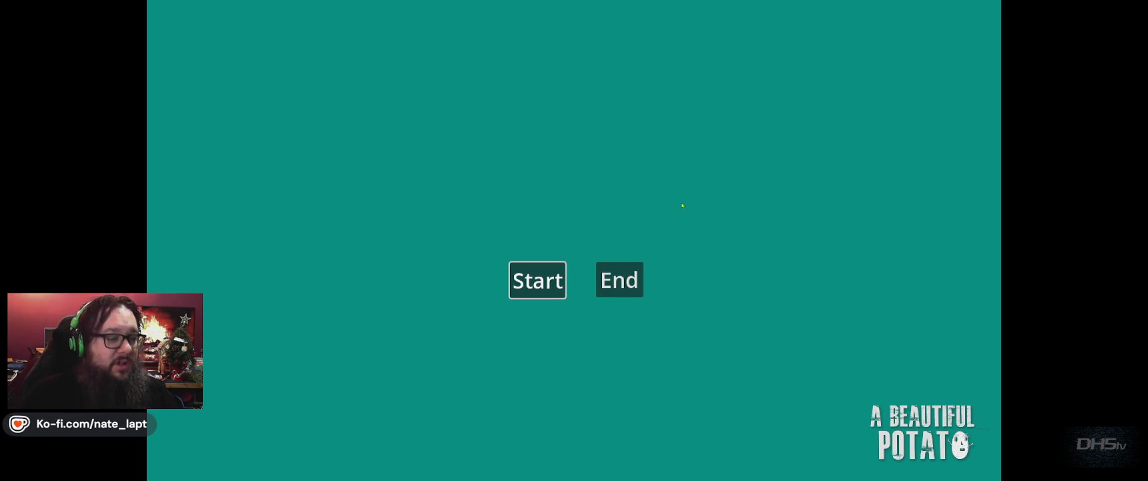
click(542, 281)
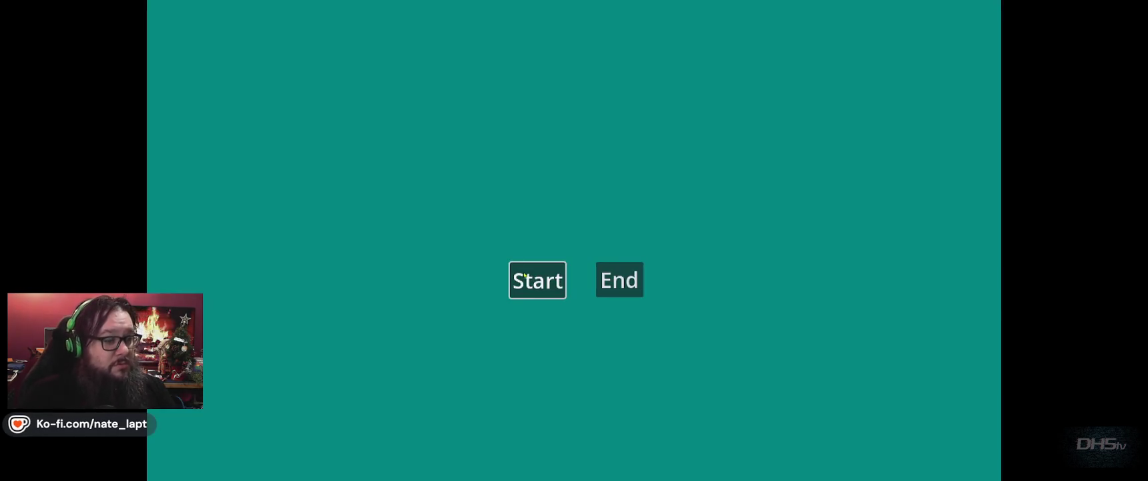
click(524, 275)
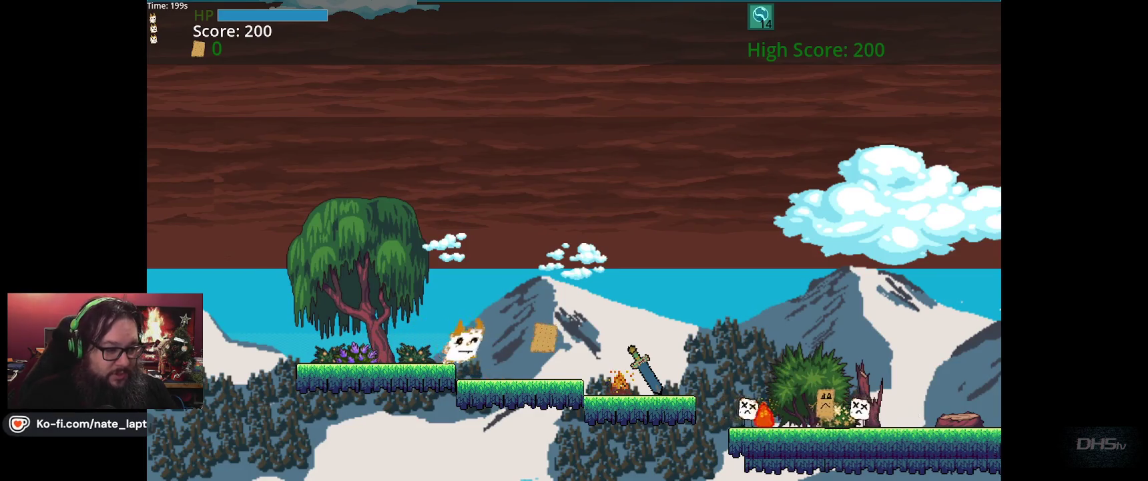
Run and jump right through the level on a first attempt
key(Right)
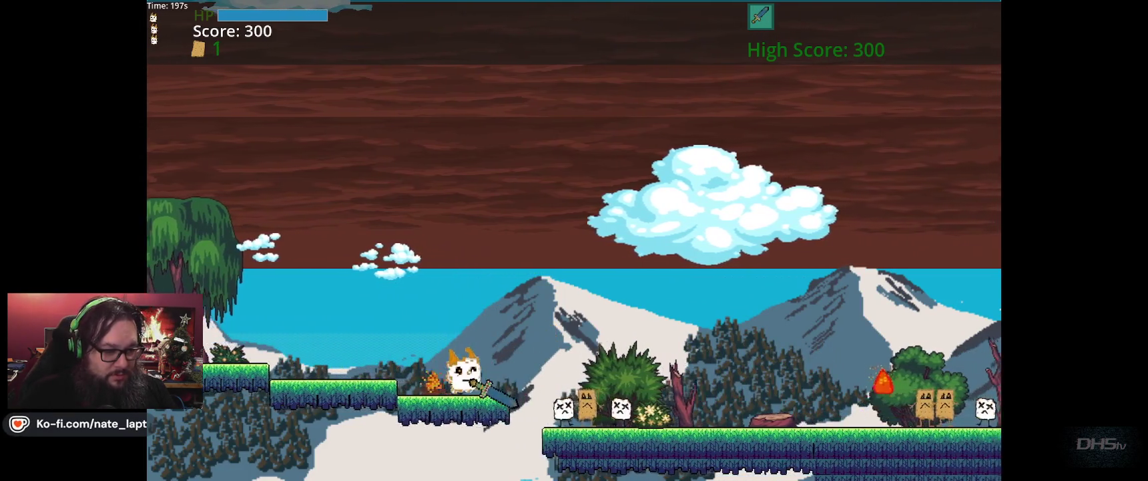
key(Right)
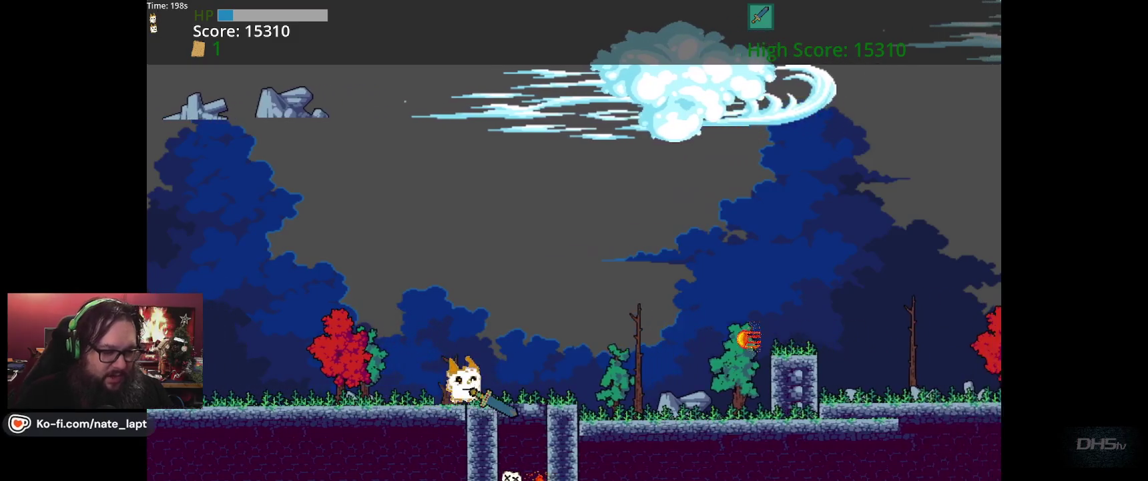
key(Right)
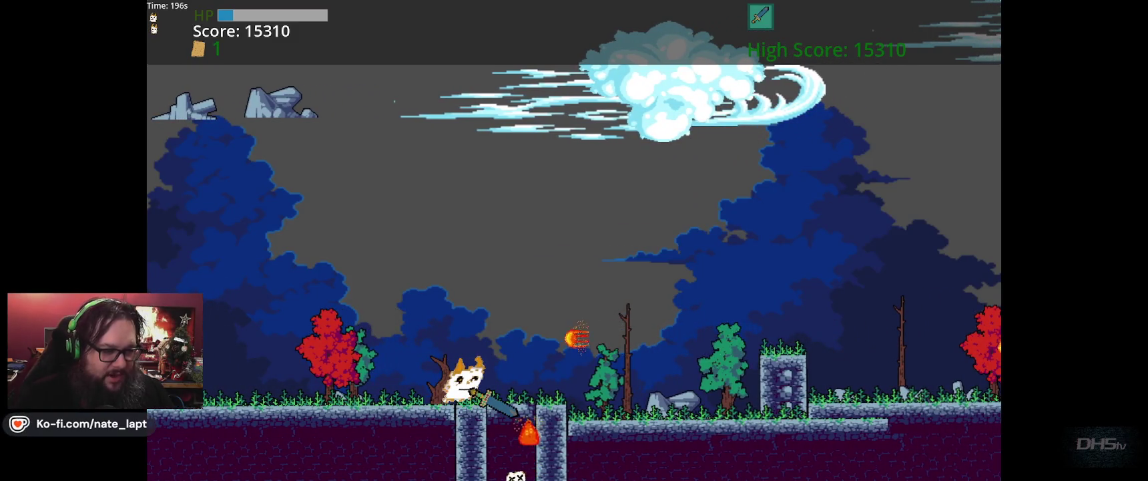
key(Up)
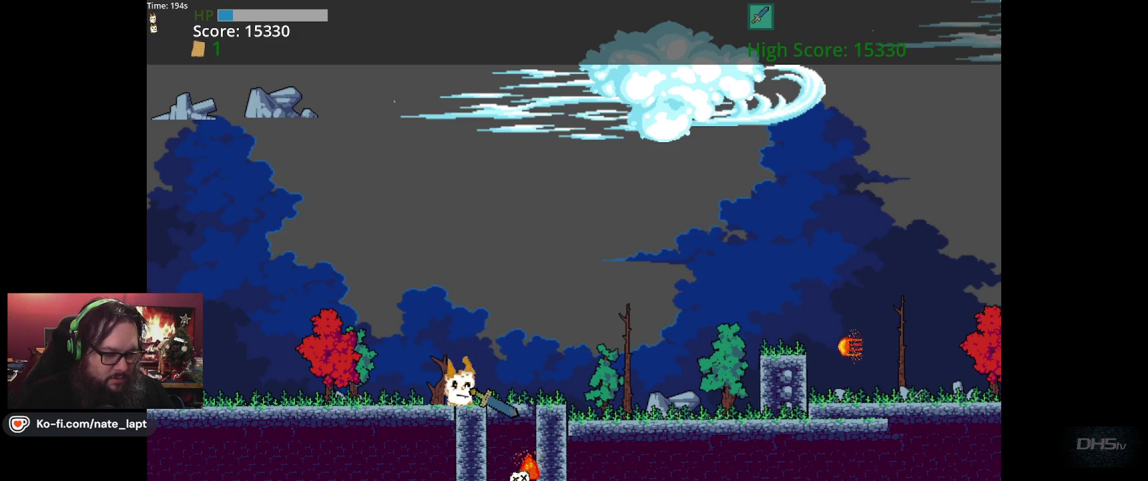
key(Right)
key(Right)
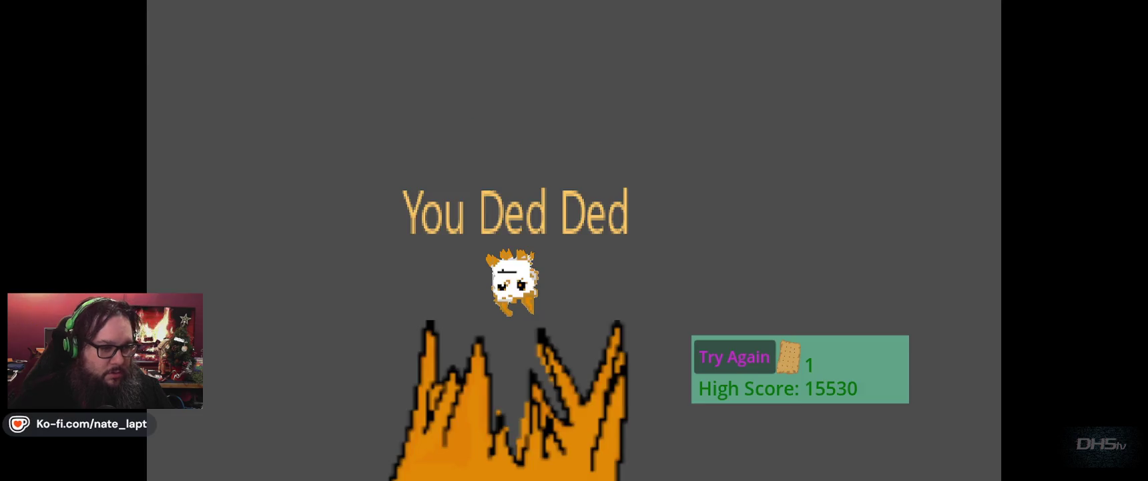
Restart the level, grab the sword and fight enemies across the pillars
key(Return)
key(Right)
key(x)
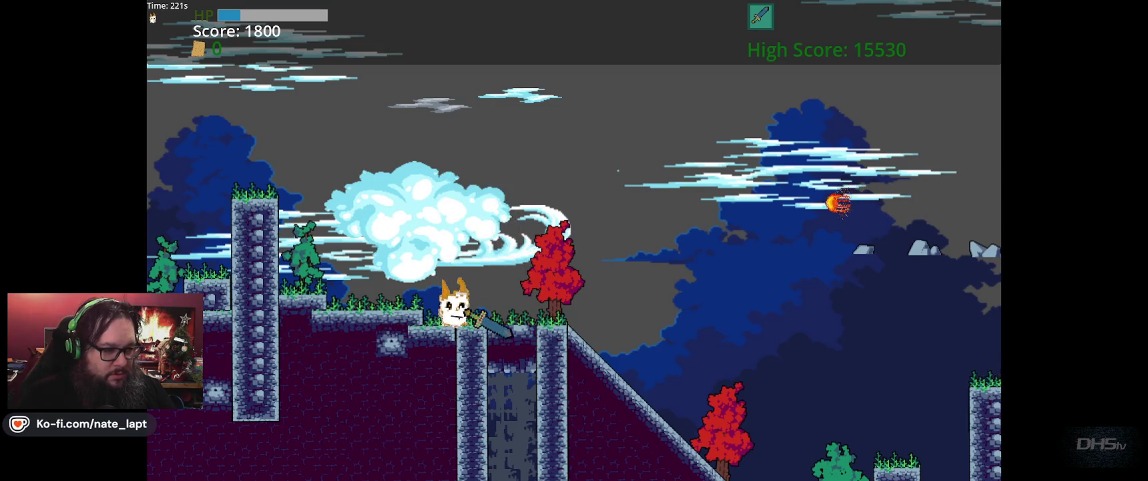
key(Right)
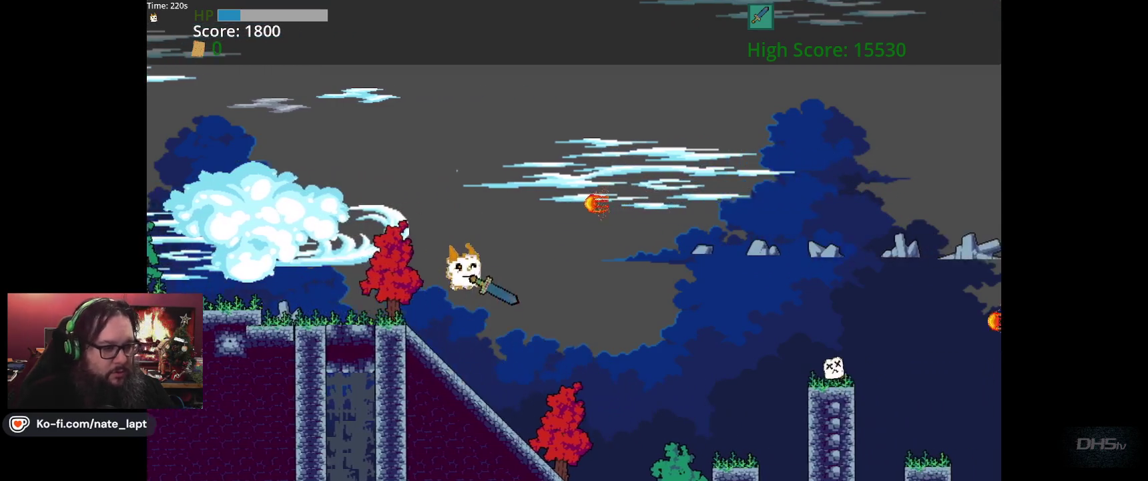
key(Right)
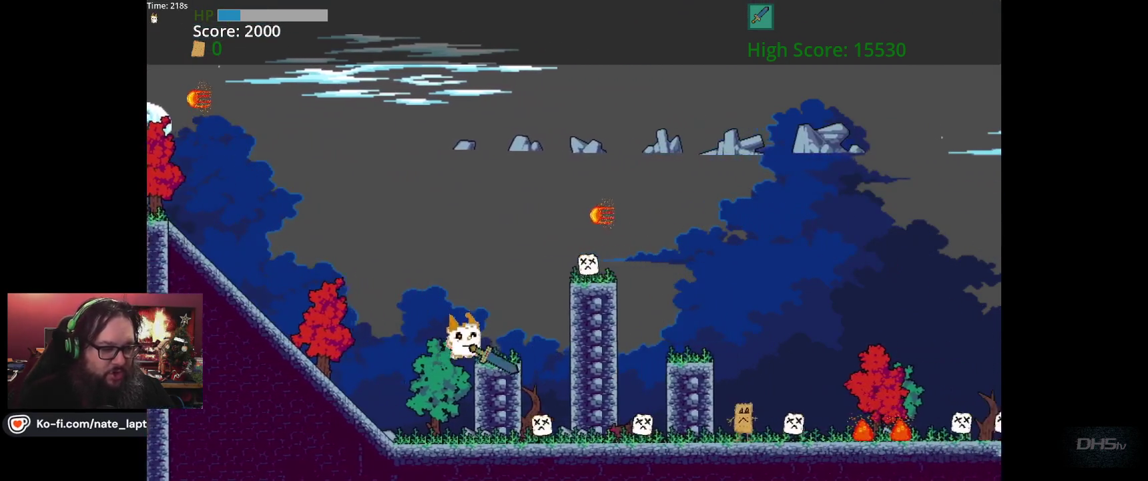
key(Left)
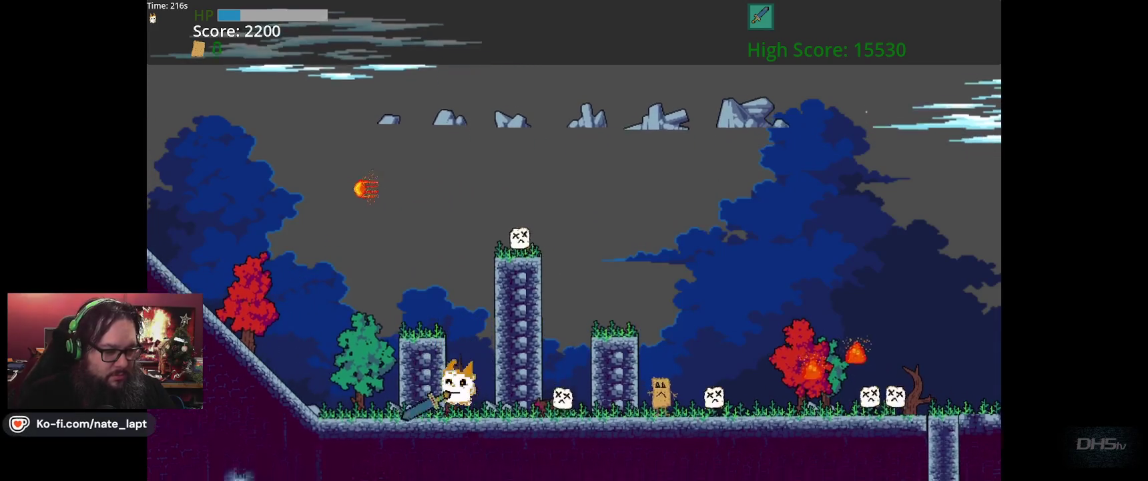
key(space)
key(Right)
key(space)
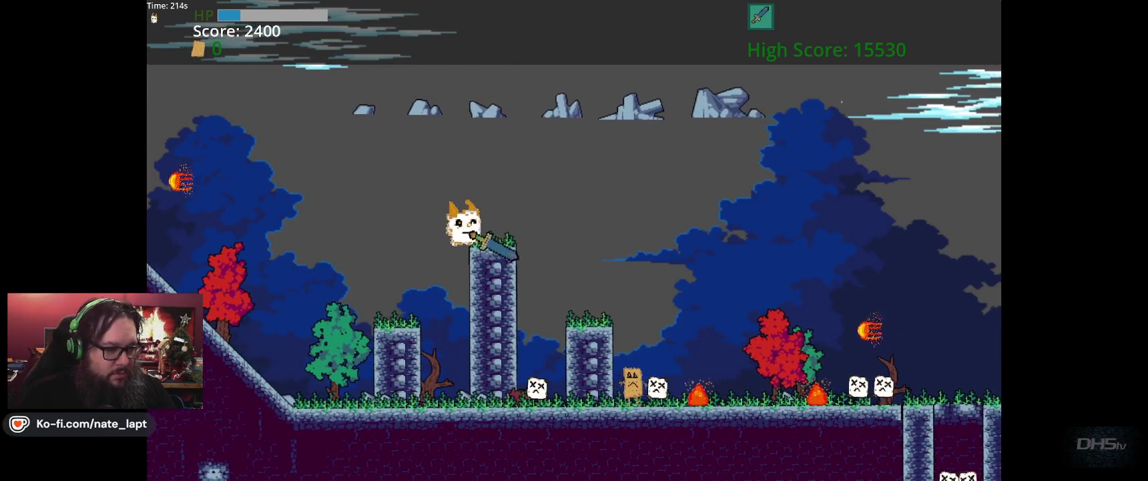
key(space)
key(Right)
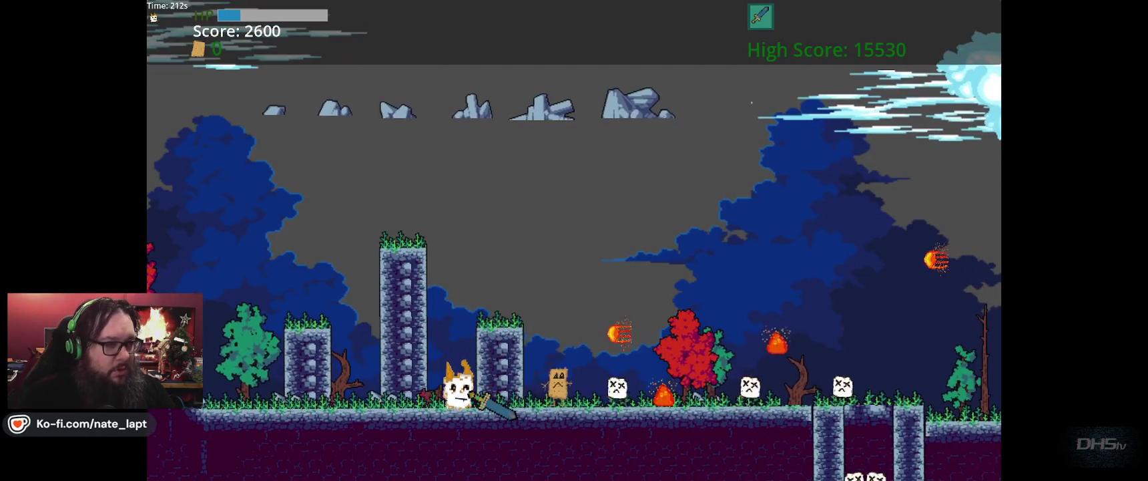
key(space)
key(Right)
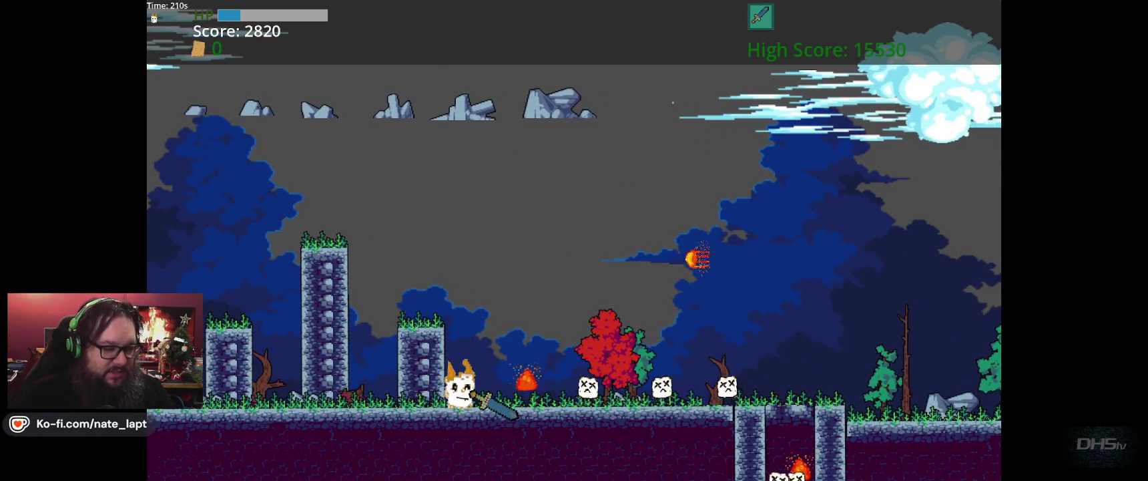
Slash the remaining enemies and run right until falling into the pit
key(Right)
key(x)
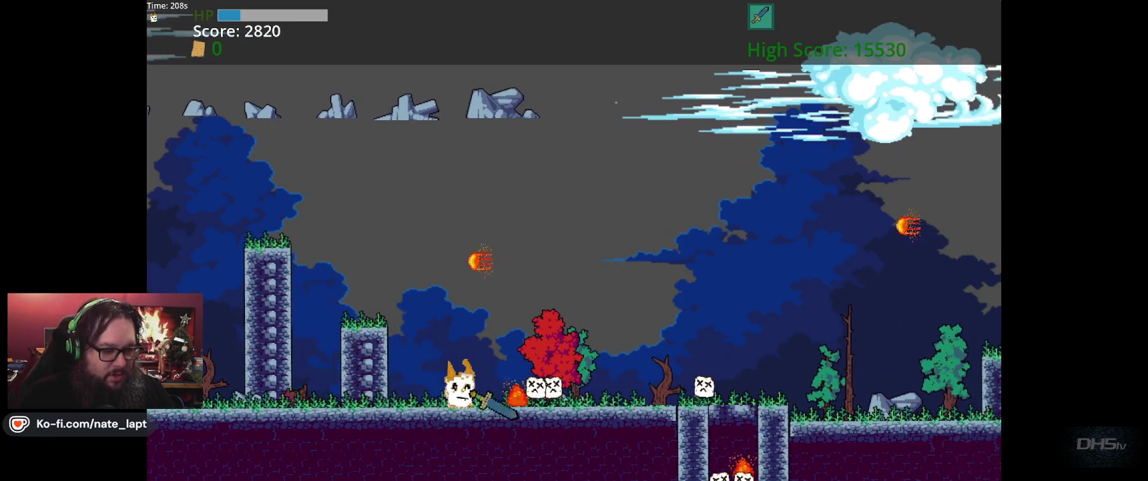
key(x)
key(Right)
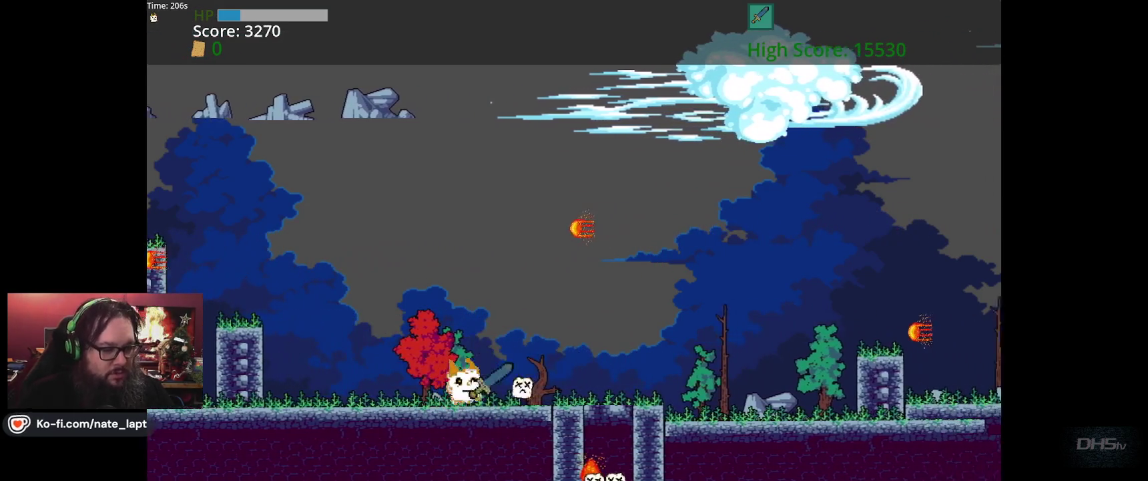
key(x)
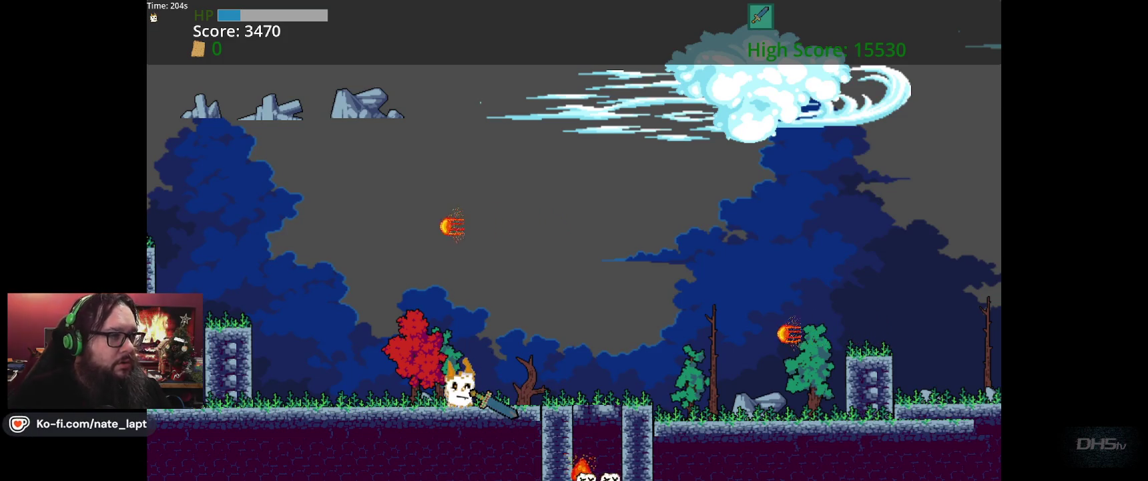
key(Right)
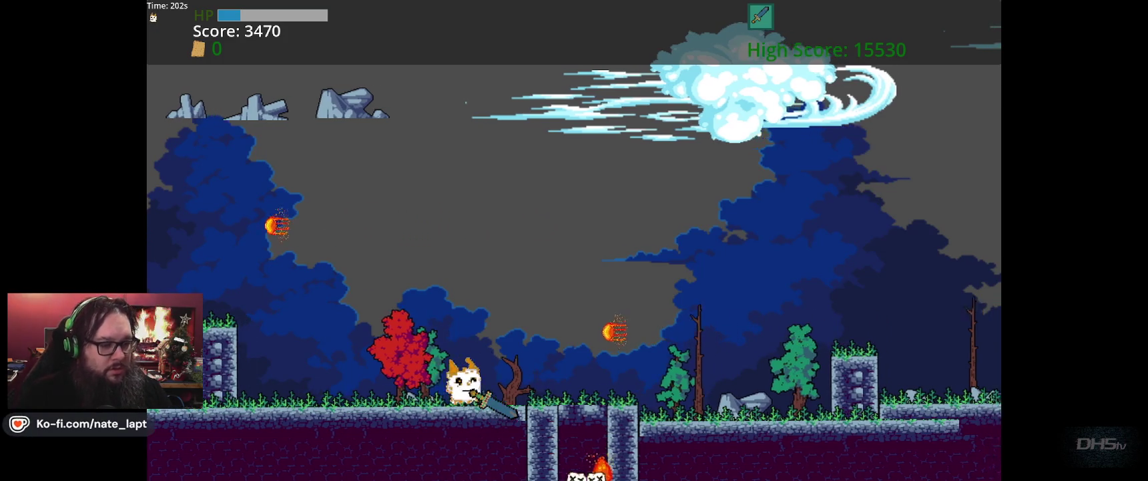
key(z)
key(x)
key(Right)
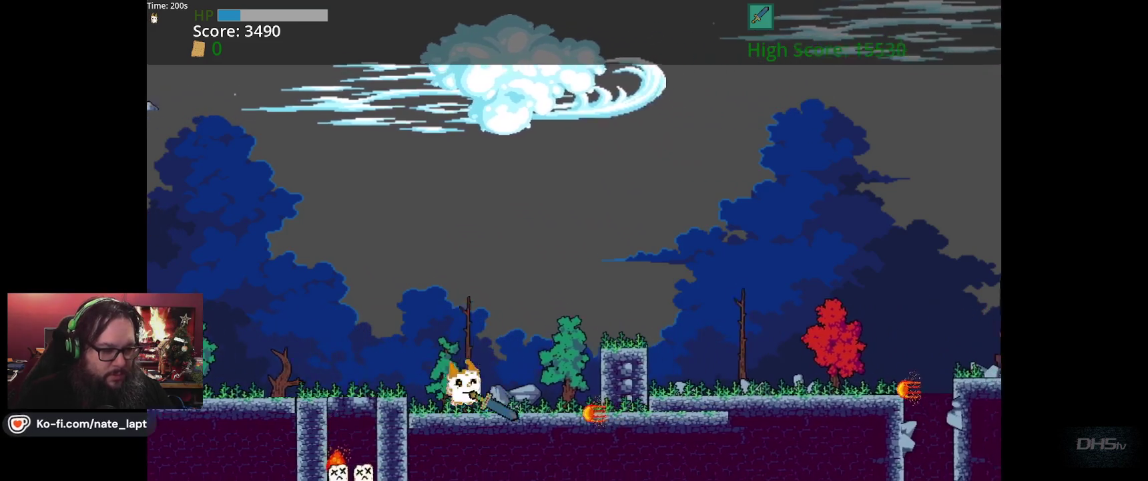
key(Right)
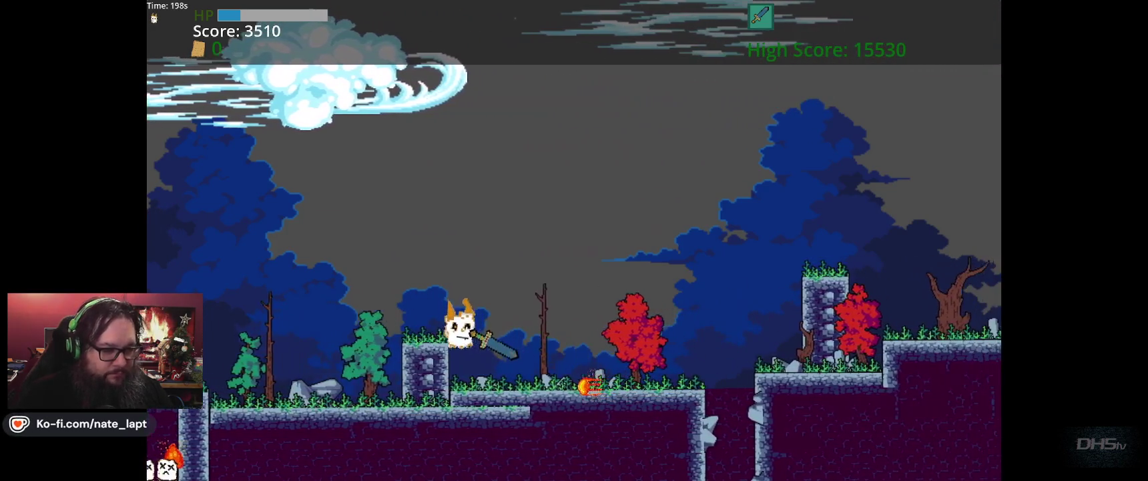
key(Right)
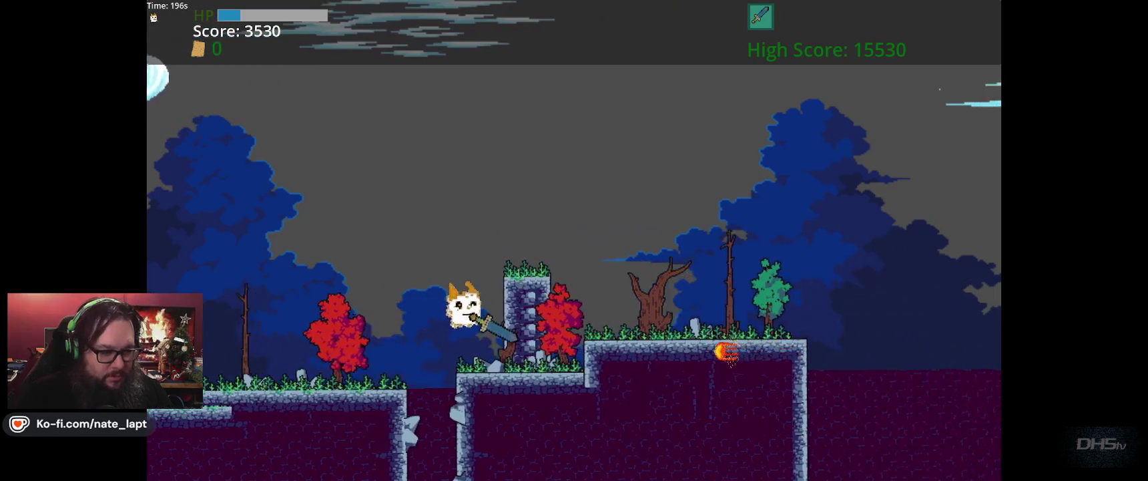
key(space)
key(space)
key(Right)
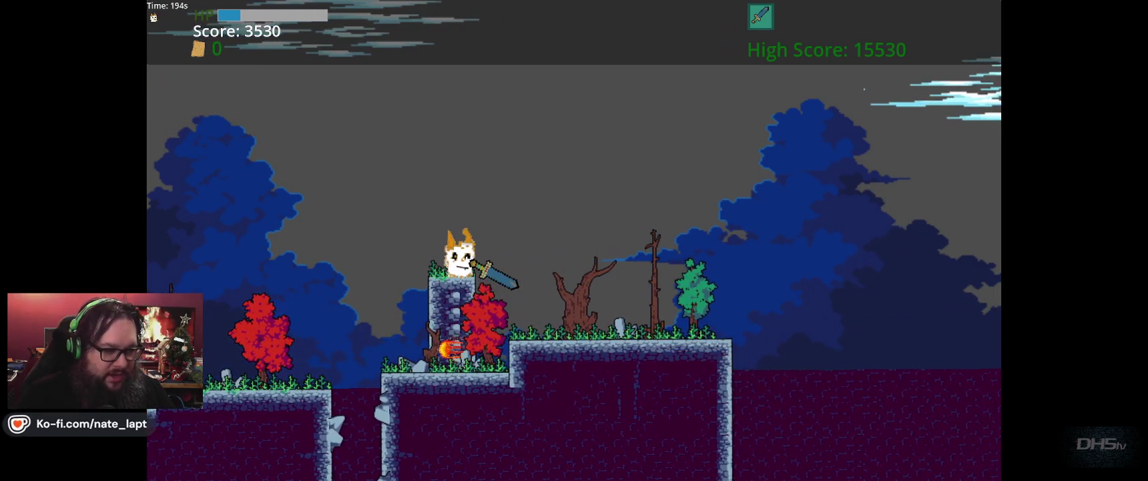
key(Right)
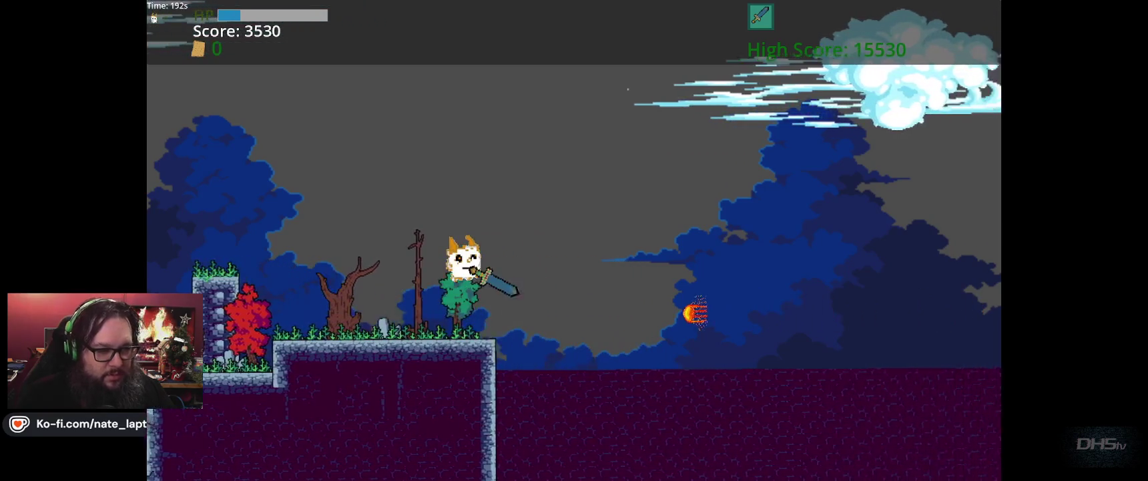
key(Right)
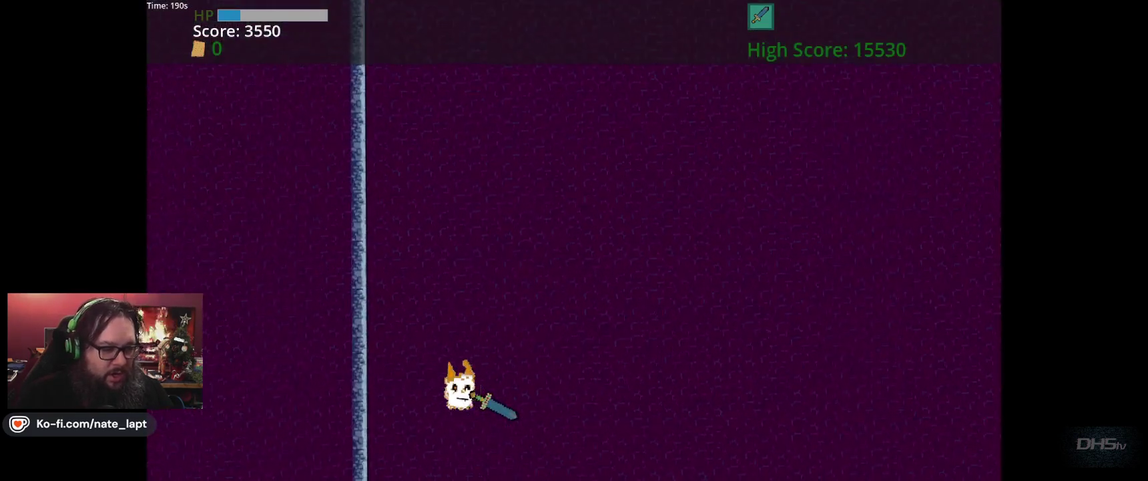
Start a new game, jump and walk left, then stop the playtest with F8
key(Return)
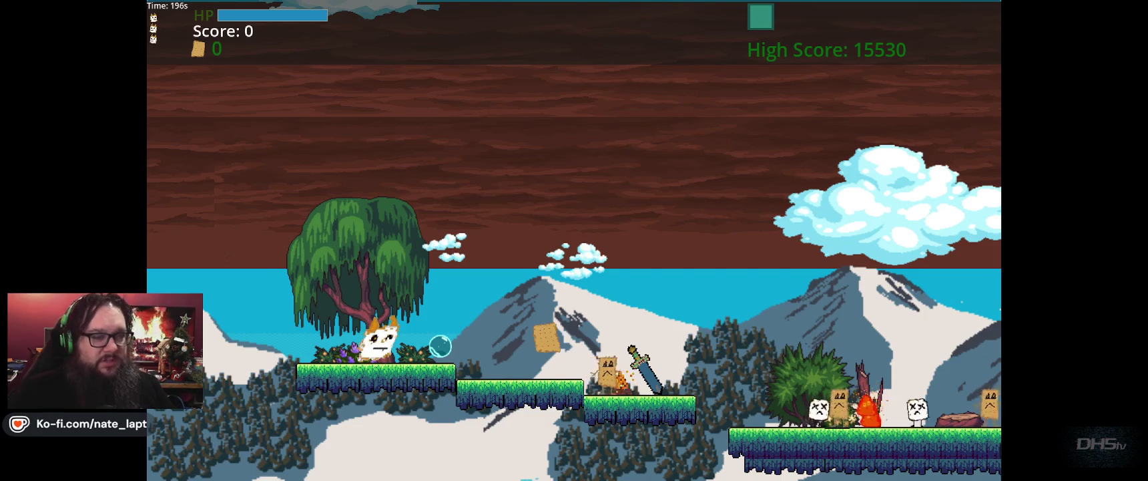
key(space)
key(Right)
key(Left)
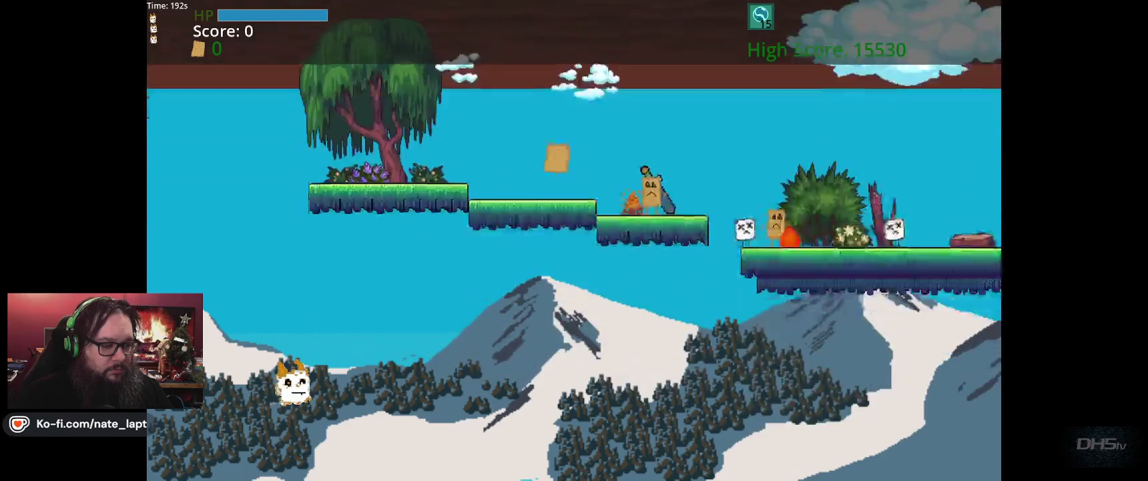
key(F8)
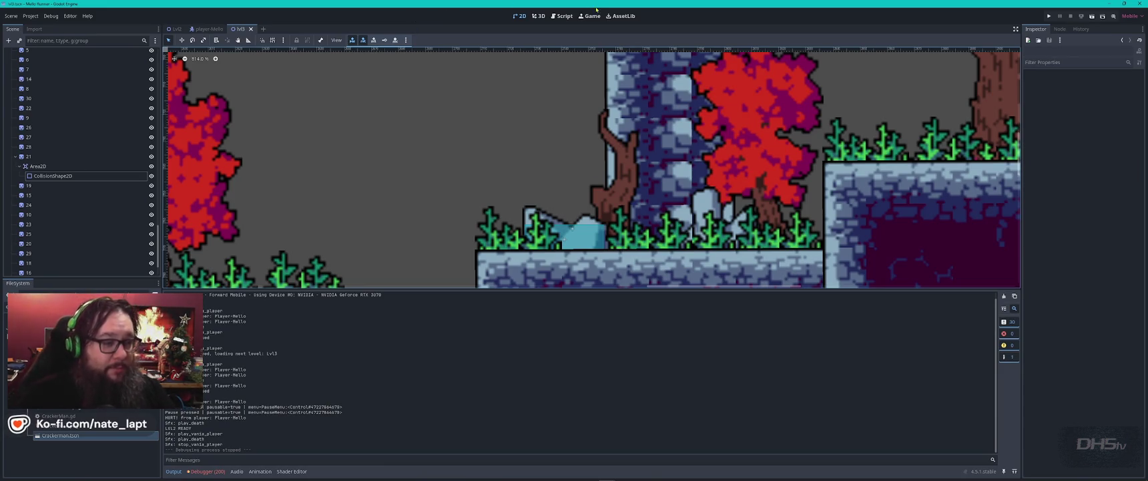
Select rock spike sprite 28 by the pit wall and set its Z Index to 1
scroll(407, 218, down, 3)
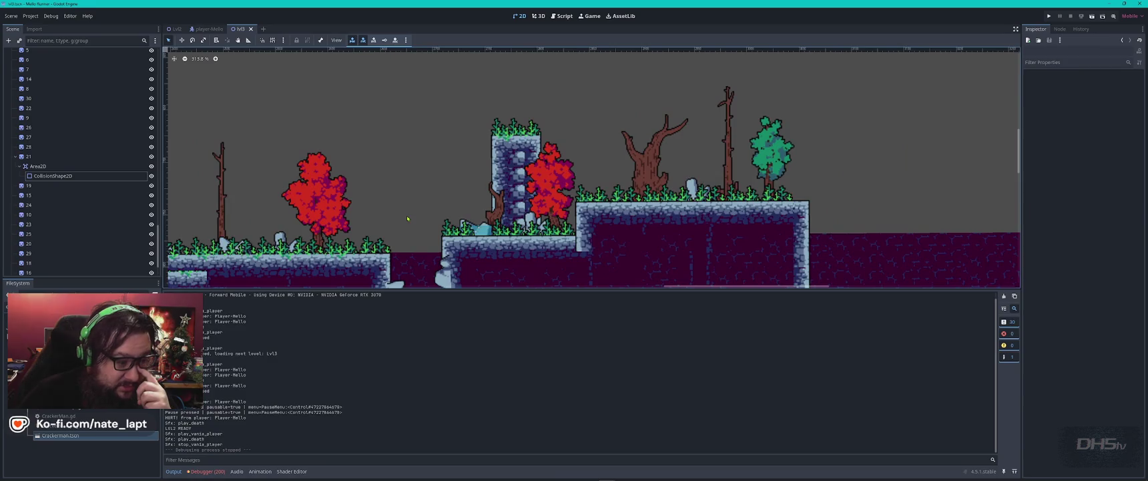
scroll(407, 219, down, 2)
scroll(398, 133, up, 2)
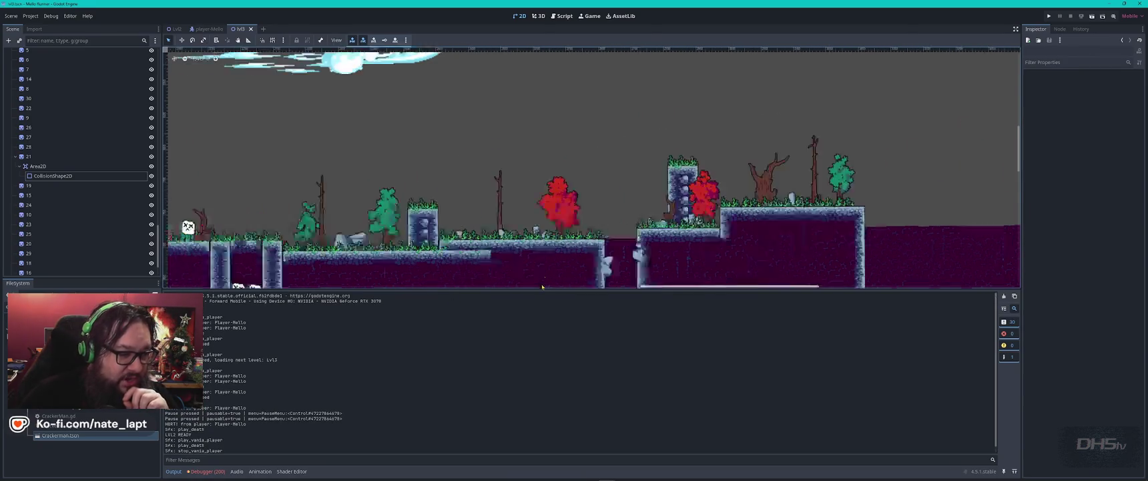
drag(397, 133, 246, 100)
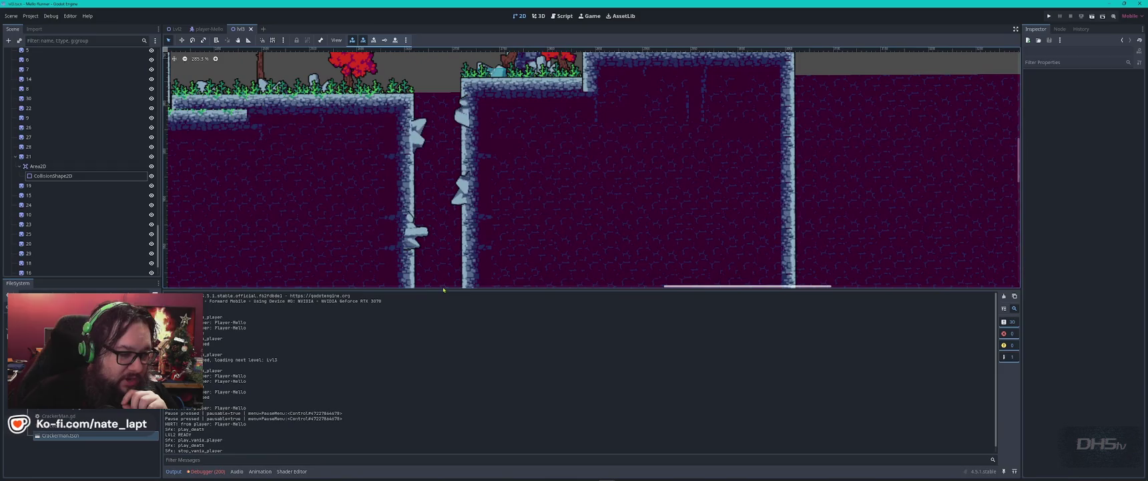
drag(592, 289, 457, 423)
click(461, 192)
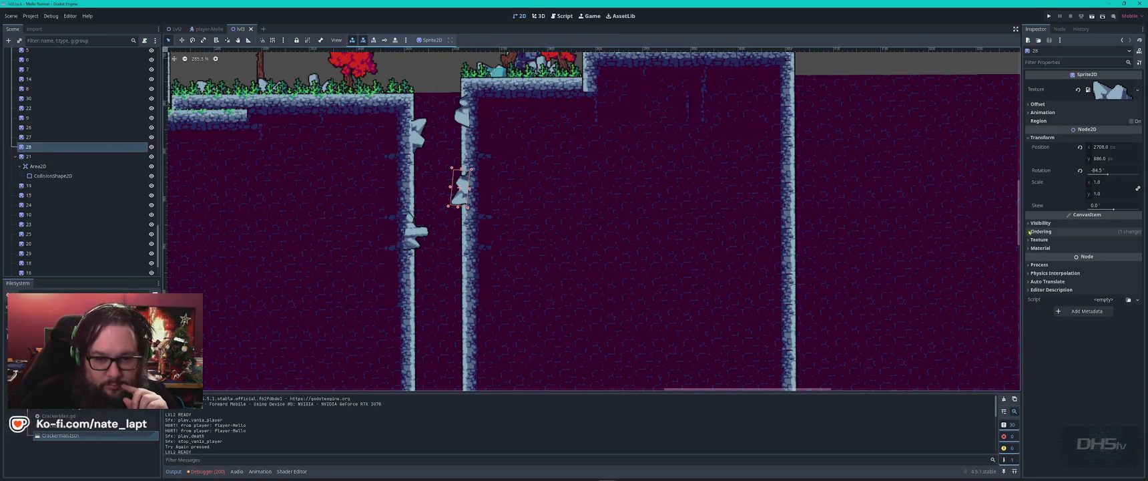
click(1041, 231)
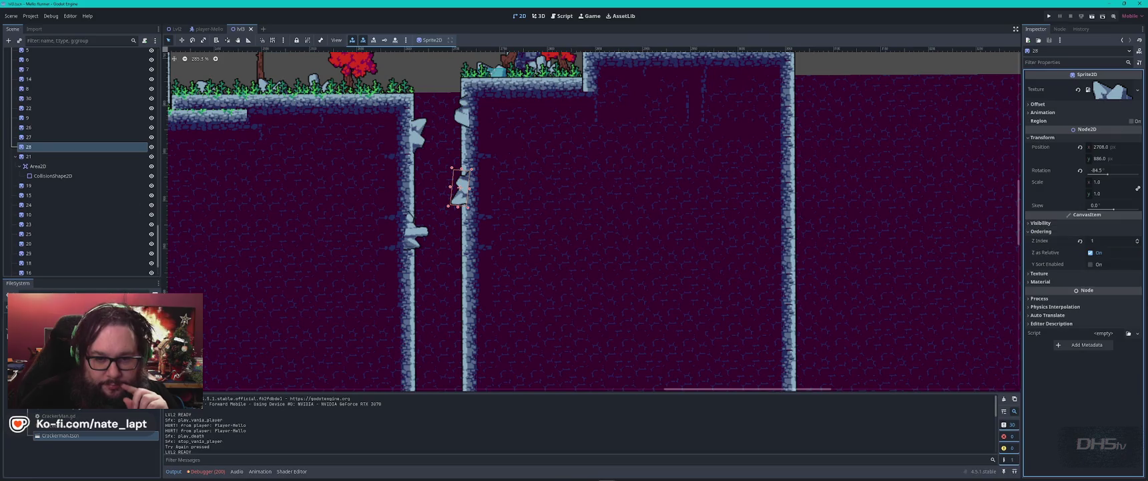
click(1137, 244)
click(1138, 238)
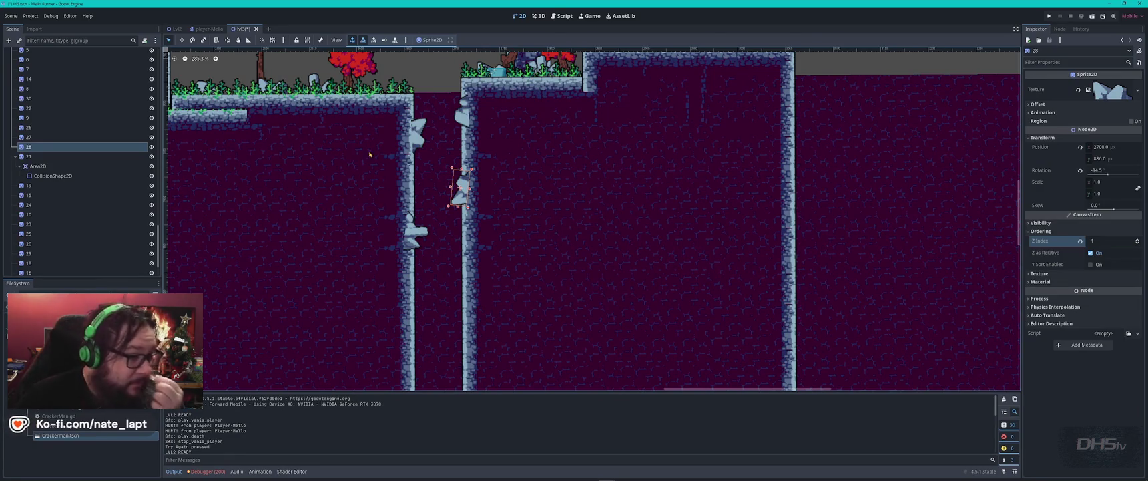
scroll(462, 80, up, 5)
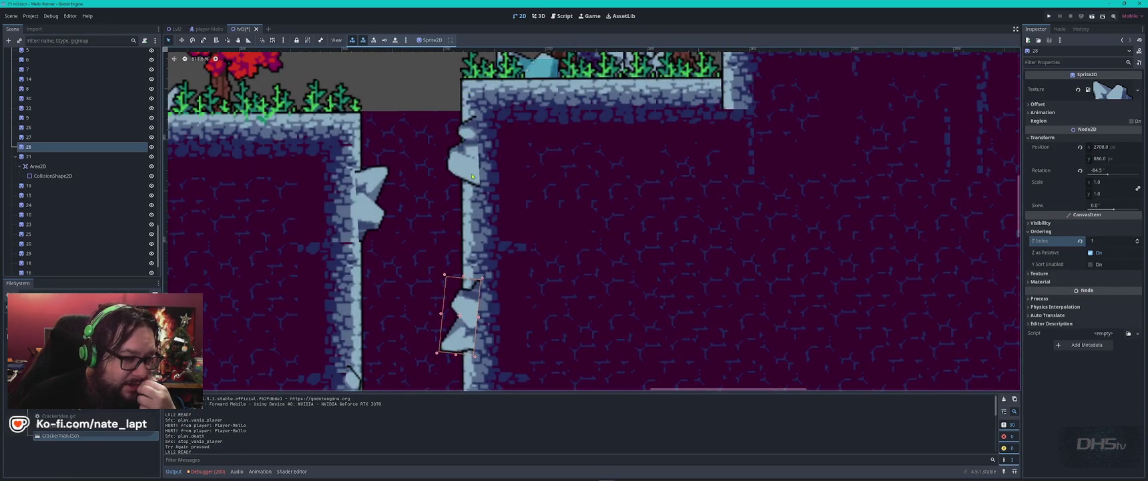
Cut the first wall column's tiles from TileMapLayerBase and paste them onto TileMapLayerOverlap
click(424, 188)
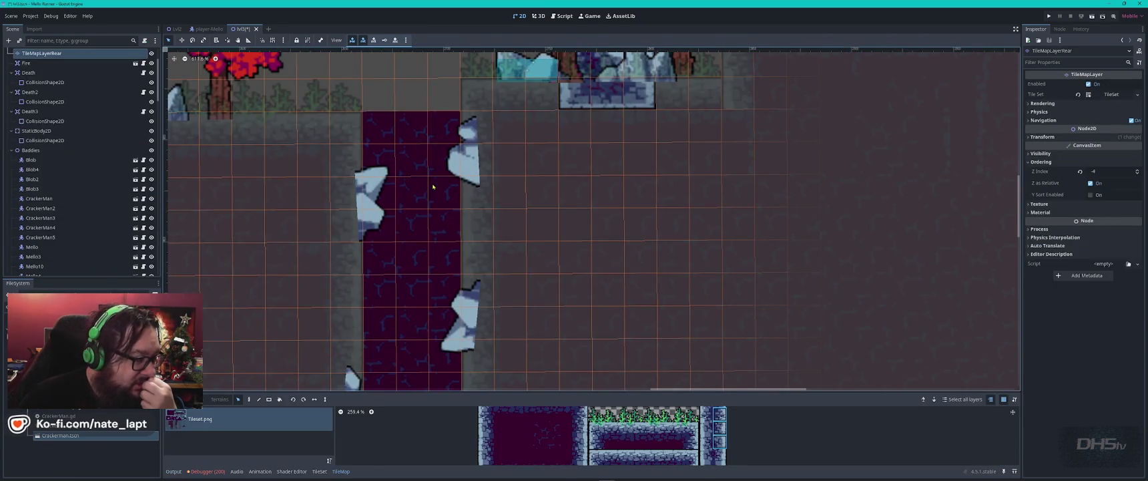
scroll(72, 107, up, 3)
click(72, 101)
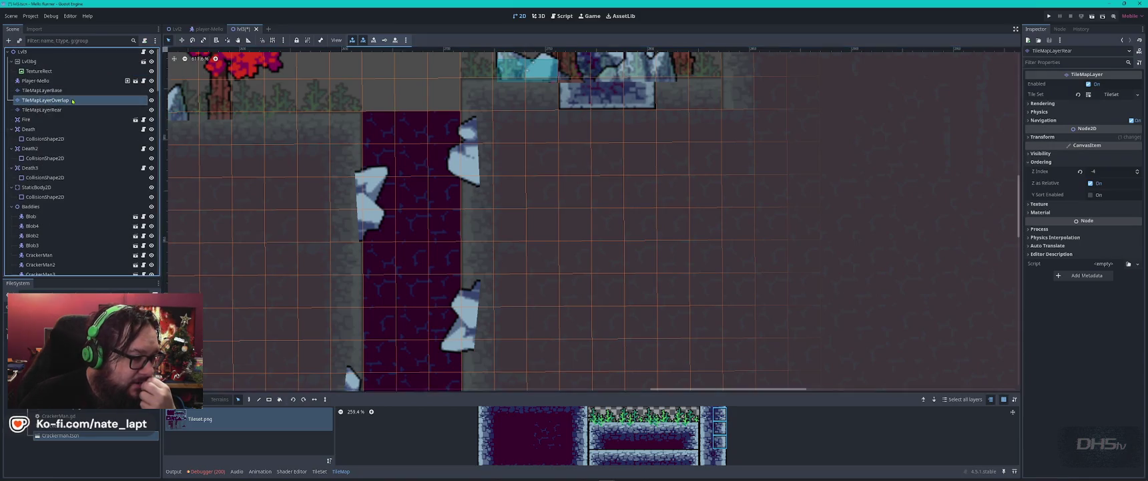
click(63, 90)
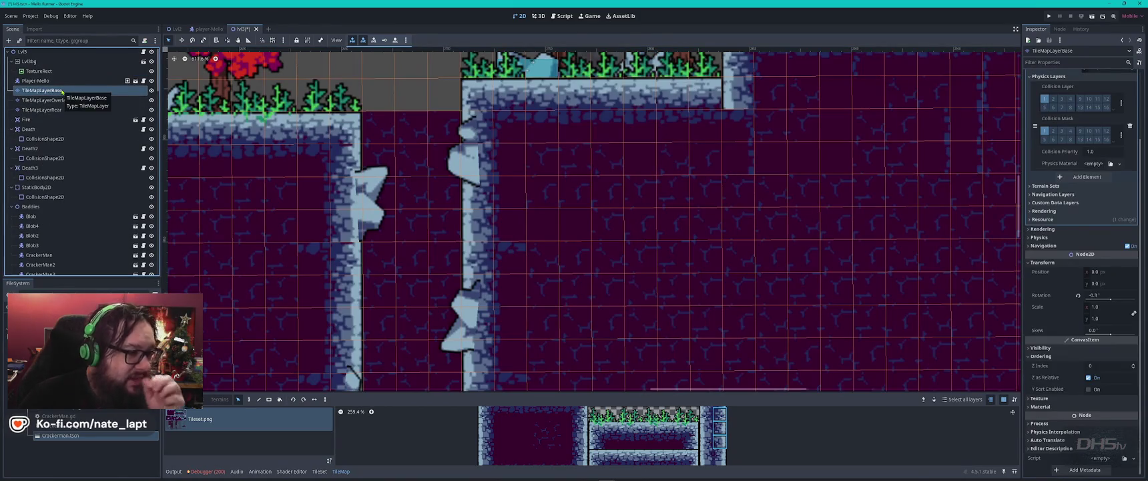
click(61, 100)
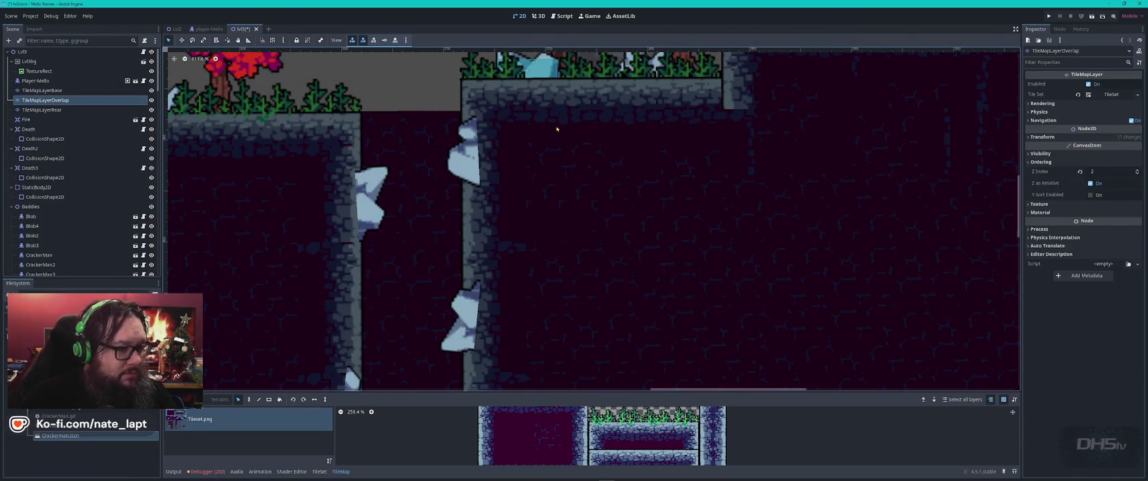
scroll(531, 130, down, 5)
click(531, 131)
click(531, 130)
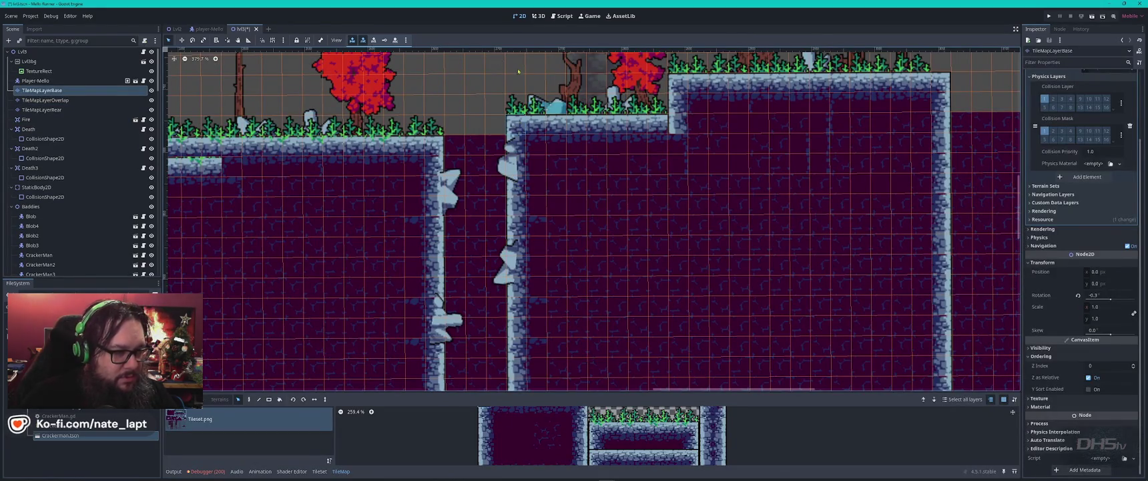
mouse_move(519, 141)
mouse_down()
mouse_move(514, 323)
mouse_move(513, 311)
mouse_up()
key(ctrl+x)
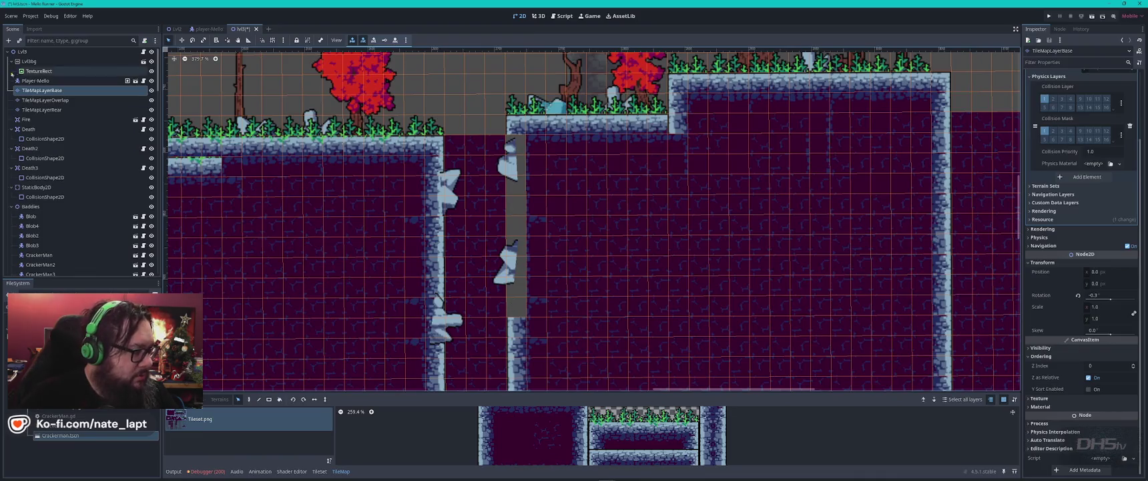
click(45, 100)
key(ctrl+v)
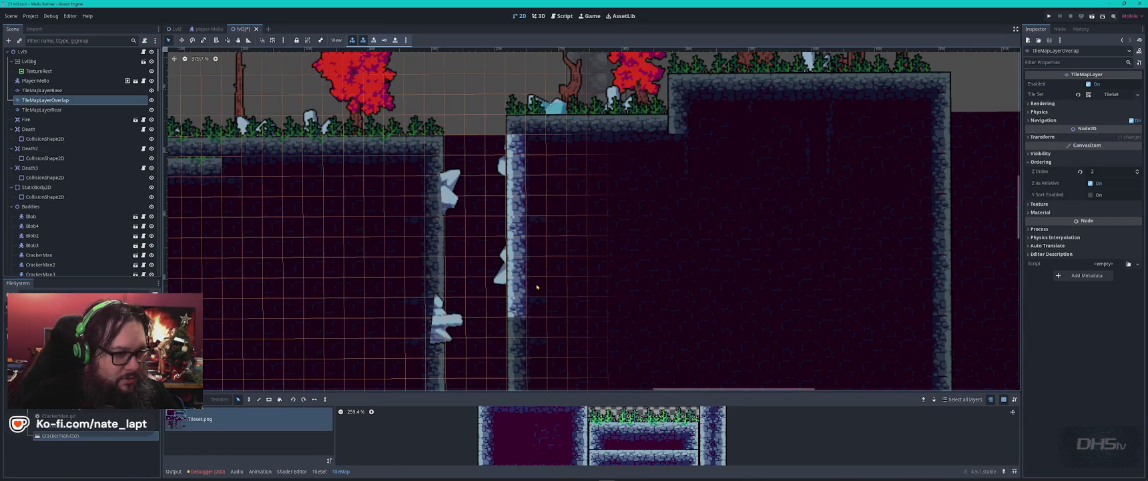
click(537, 287)
Move the other wall column's tiles from TileMapLayerBase onto TileMapLayerOverlap
click(430, 161)
drag(429, 162, 429, 362)
key(ctrl+x)
click(44, 100)
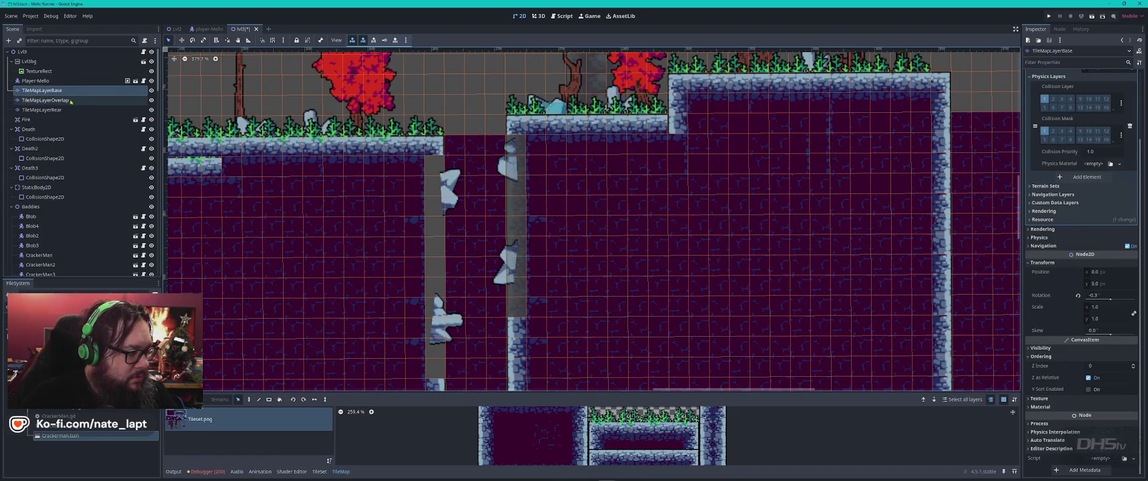
key(ctrl+v)
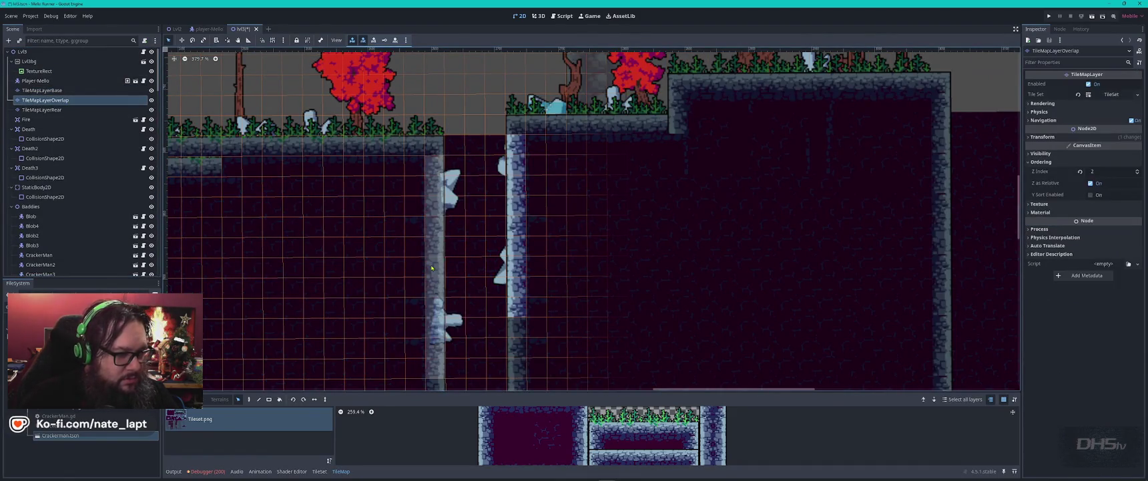
click(441, 247)
scroll(538, 243, down, 2)
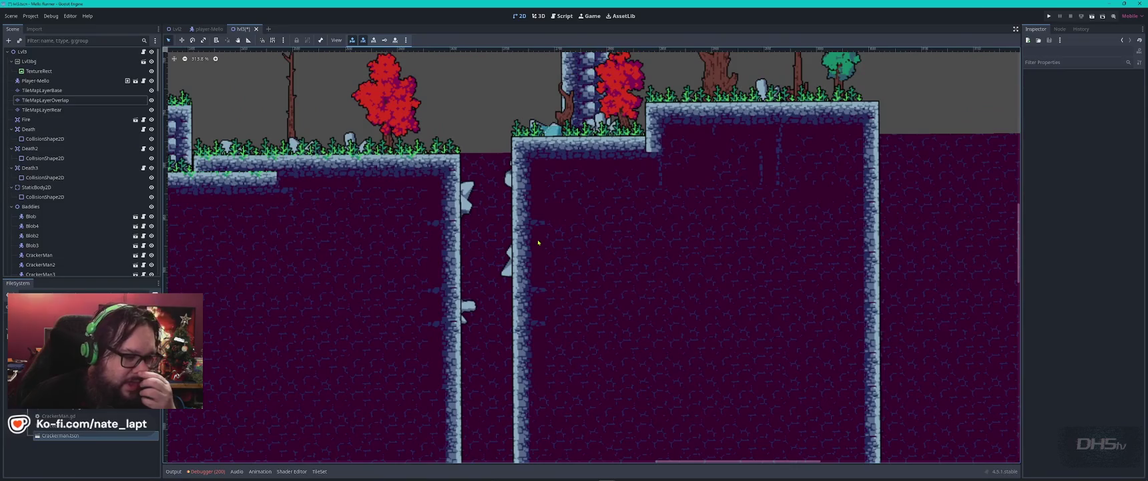
Inspect sprite node 49, the TreeCollision area and tree sprite 22 in the Scene dock
scroll(580, 214, left, 6)
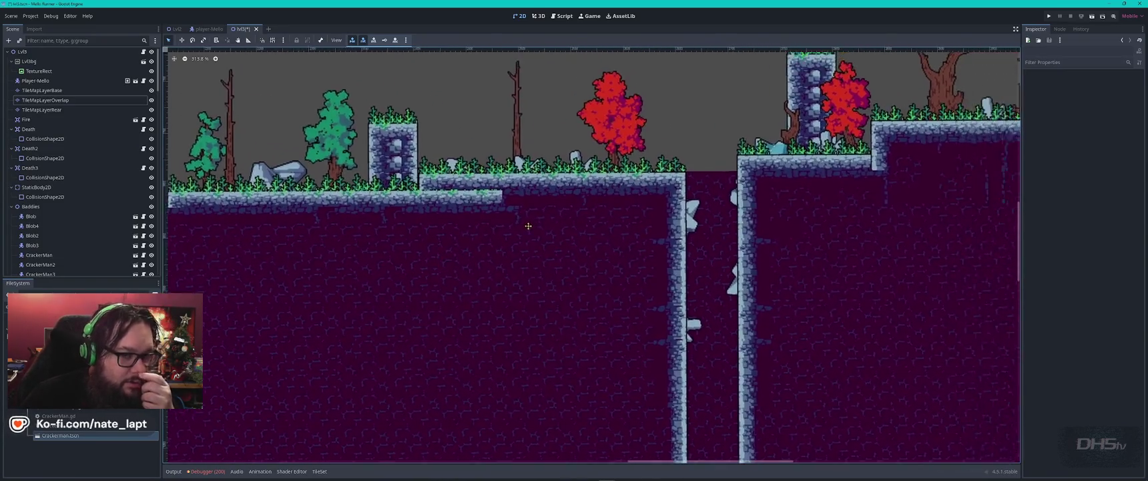
scroll(70, 182, down, 10)
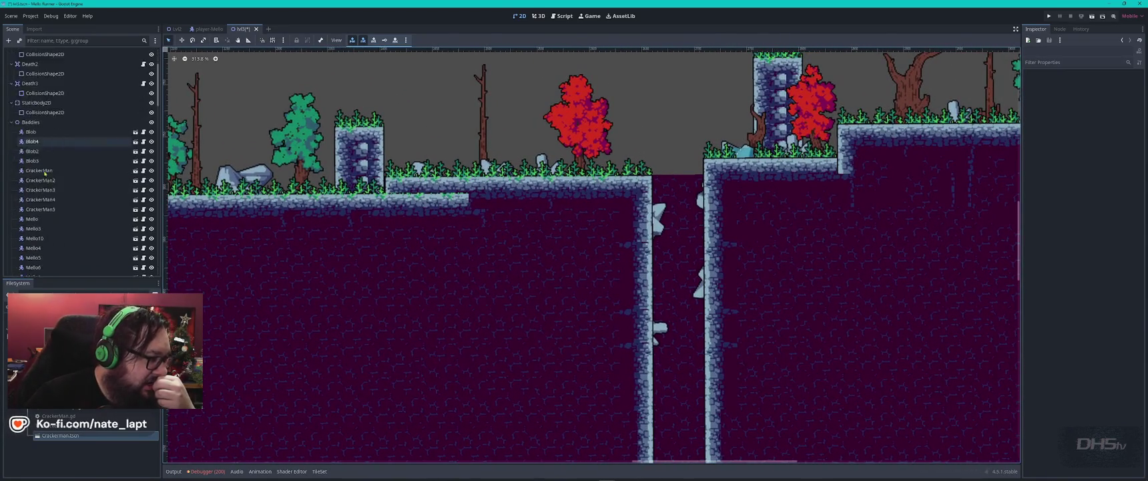
scroll(60, 147, down, 1)
click(47, 111)
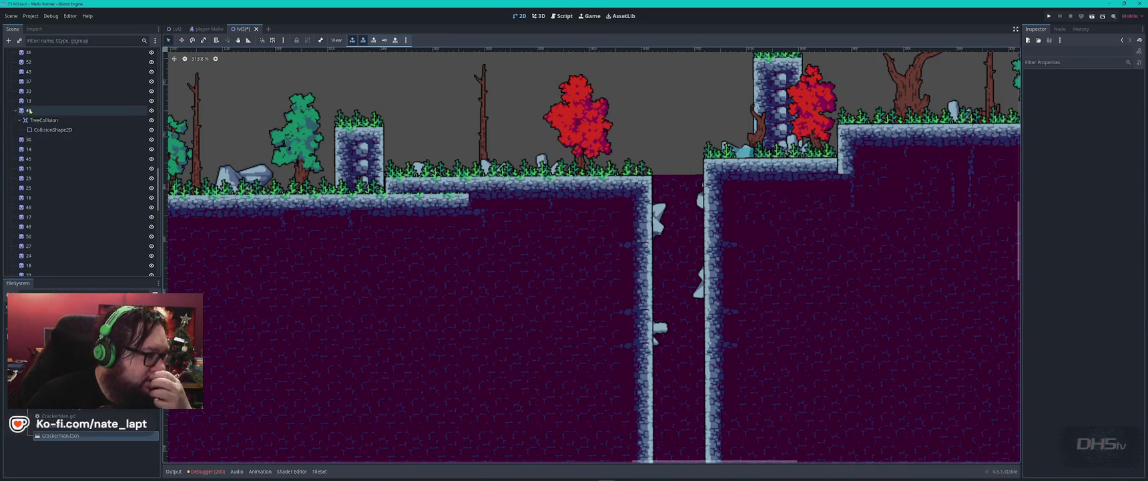
click(41, 121)
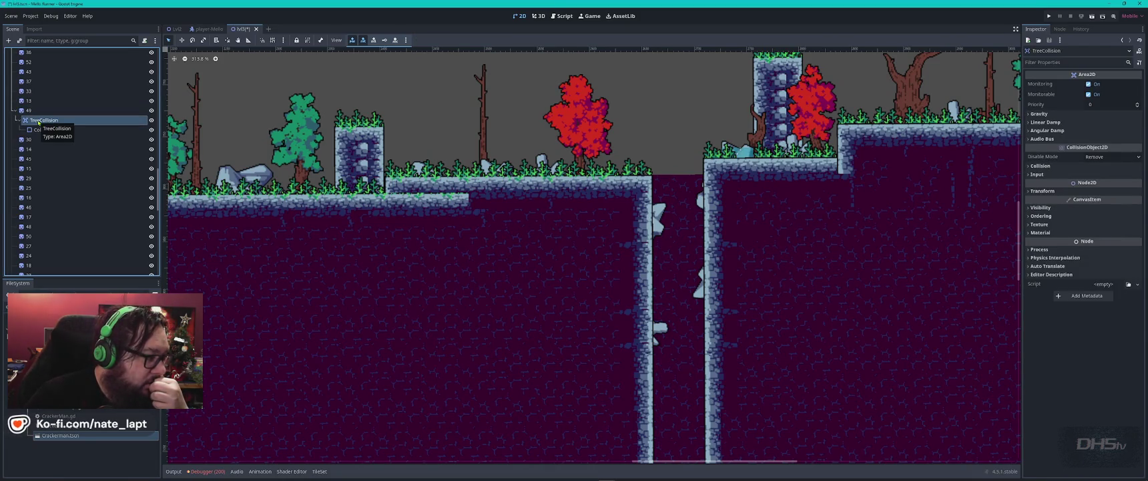
drag(27, 123, 41, 147)
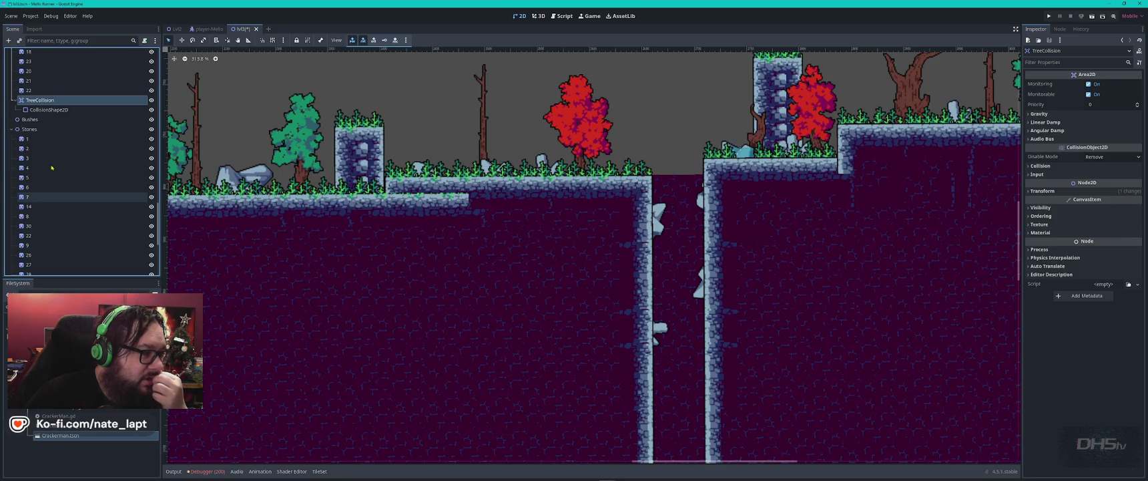
click(54, 89)
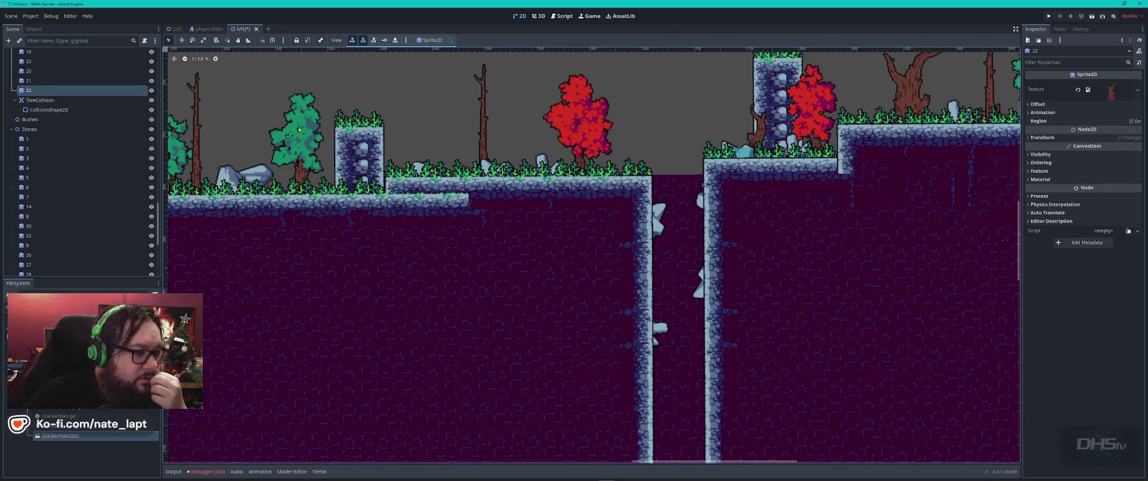
scroll(299, 128, left, 5)
drag(333, 197, 737, 218)
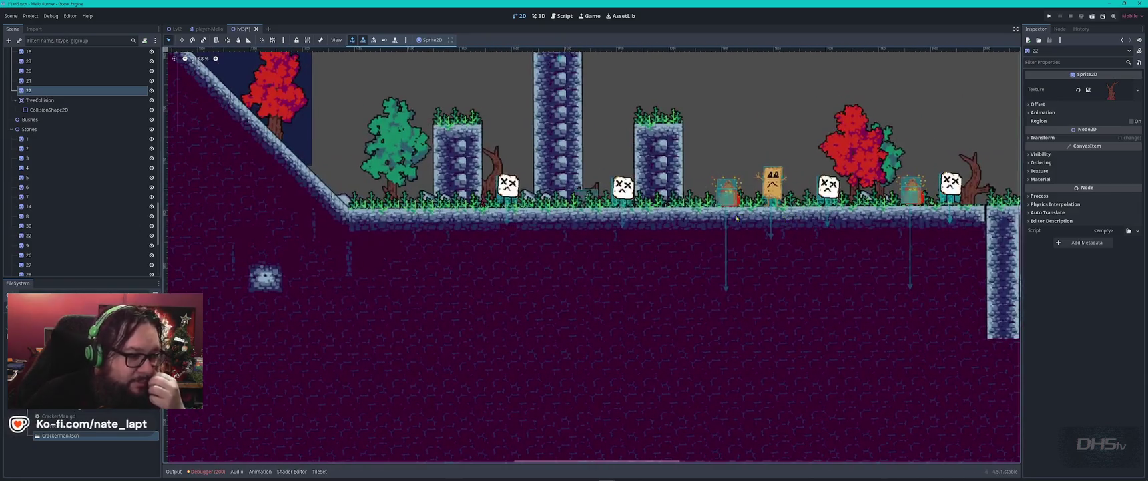
scroll(619, 195, up, 5)
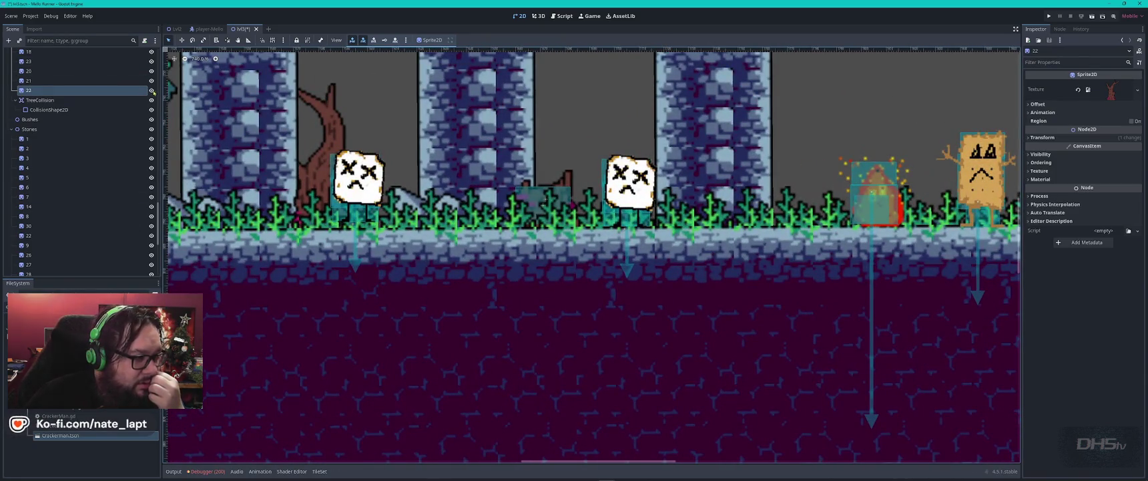
Identify the stray tree on the canvas as node 49 and move it under TreeCollision
click(80, 100)
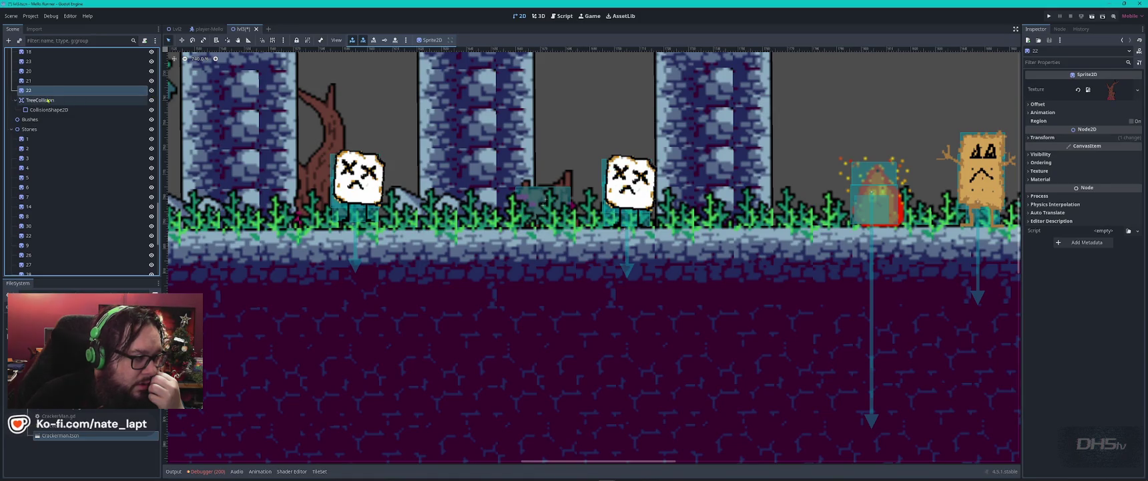
click(53, 80)
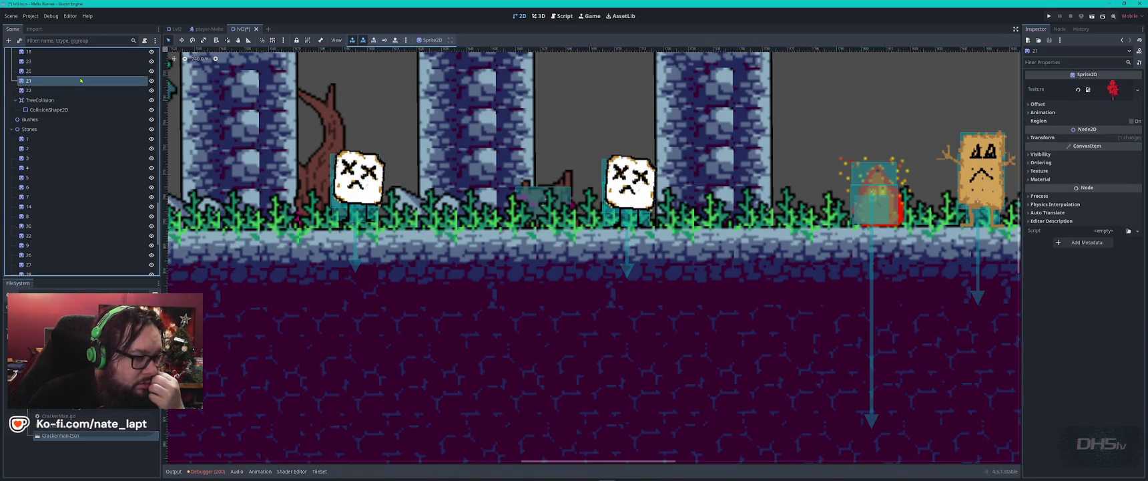
click(55, 71)
click(571, 177)
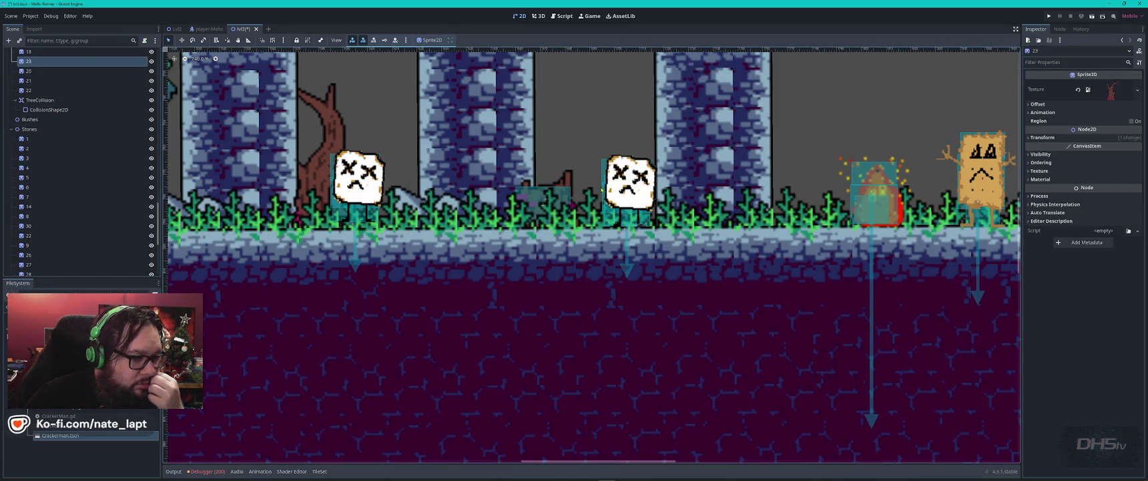
drag(28, 53, 40, 237)
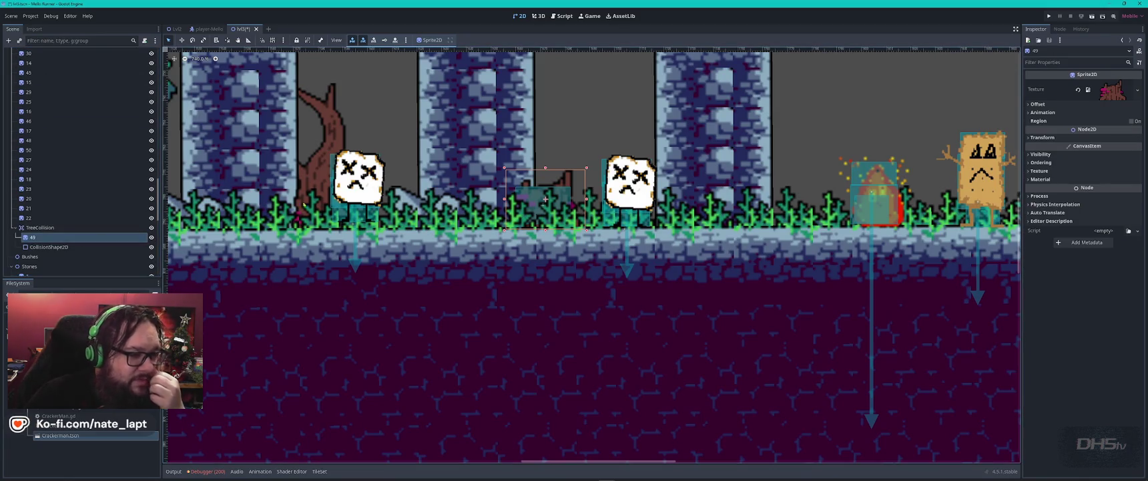
Scroll the level right and select stone sprite 21
scroll(228, 217, down, 3)
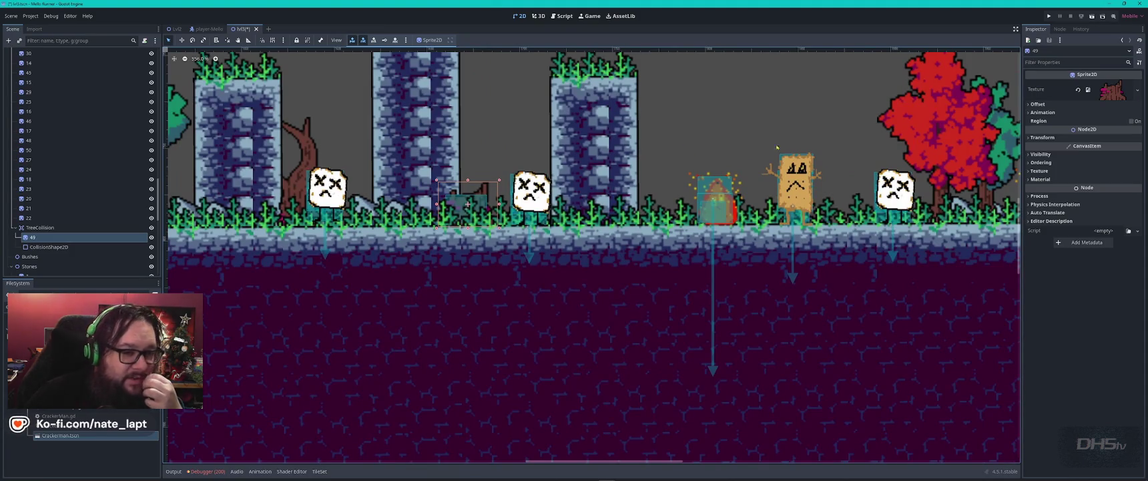
scroll(776, 146, right, 10)
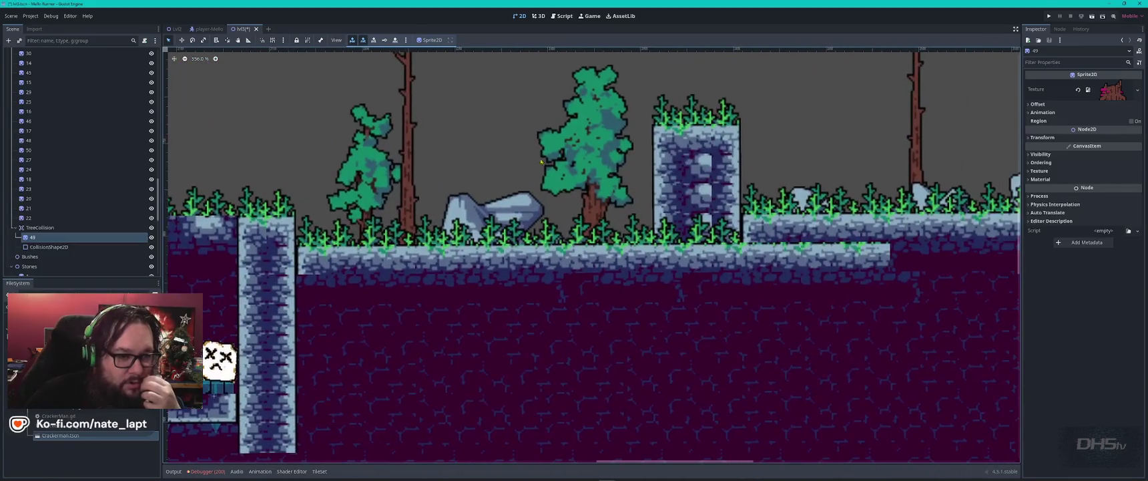
scroll(847, 182, right, 10)
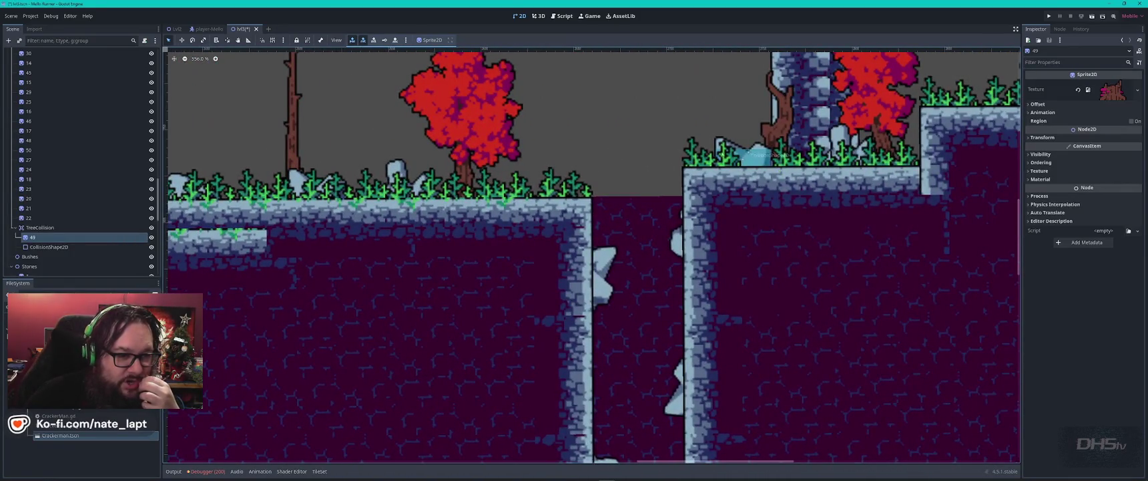
click(727, 146)
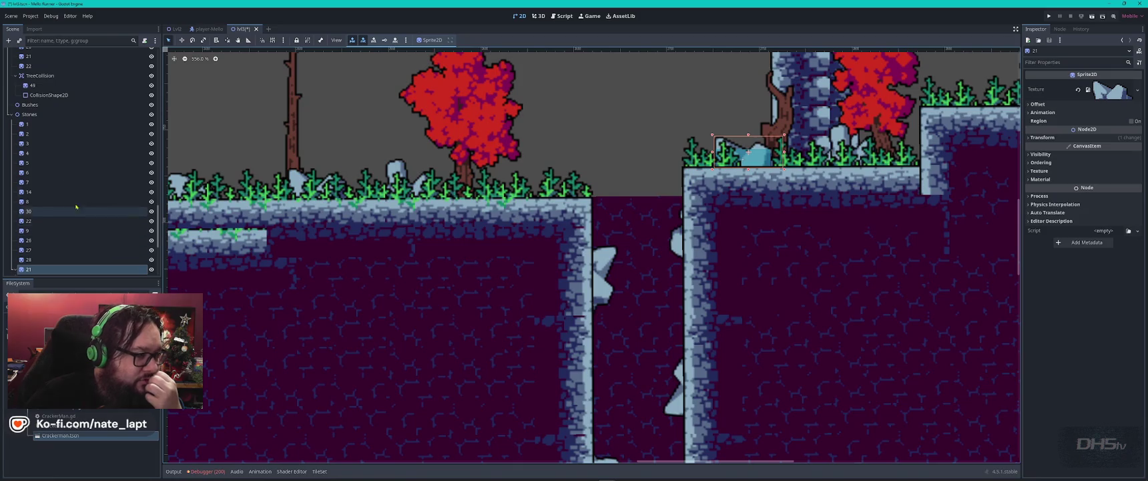
Add a new Area2D under Stones and move the CollisionShape2D and stone sprite 21 into it
click(30, 114)
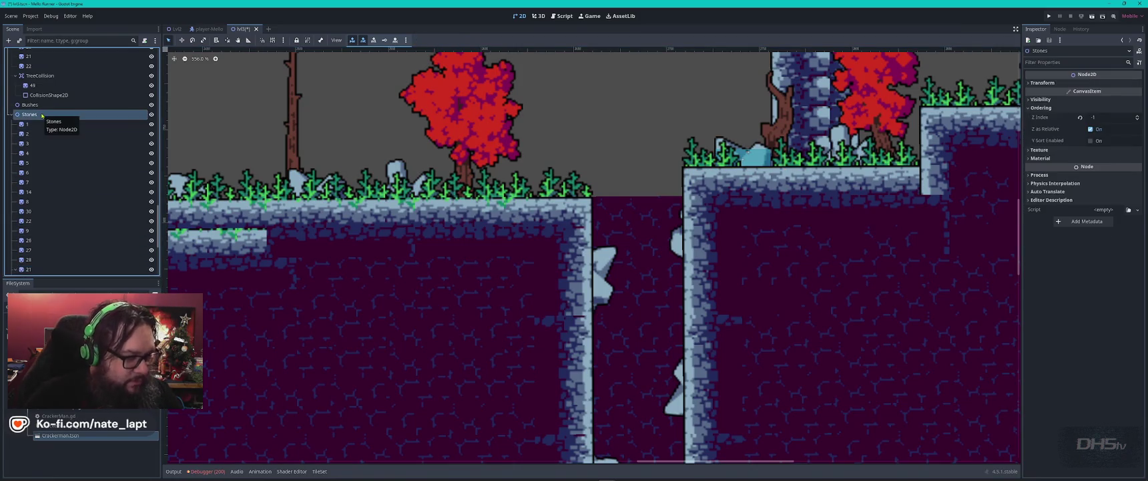
key(ctrl+a)
text(area)
key(Return)
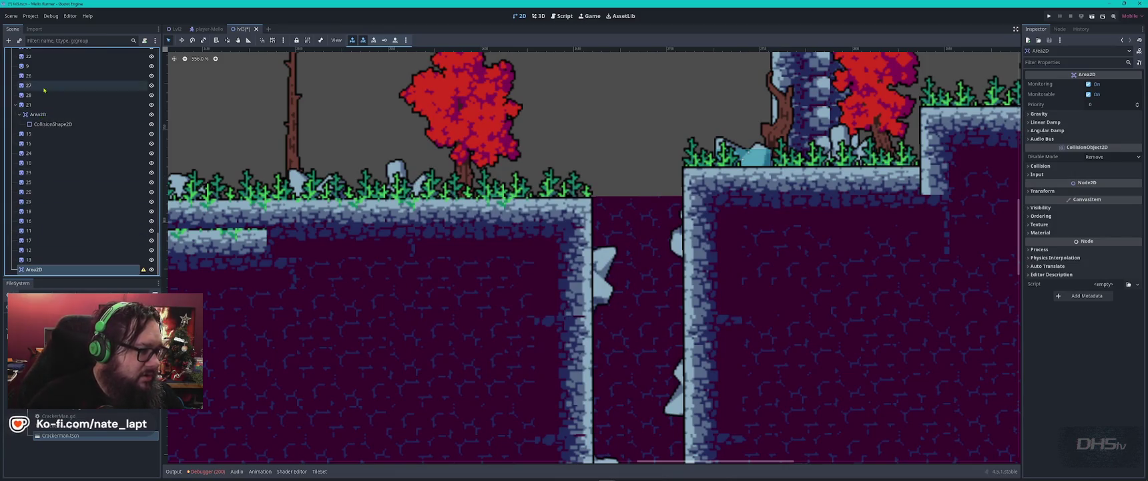
drag(52, 126, 49, 271)
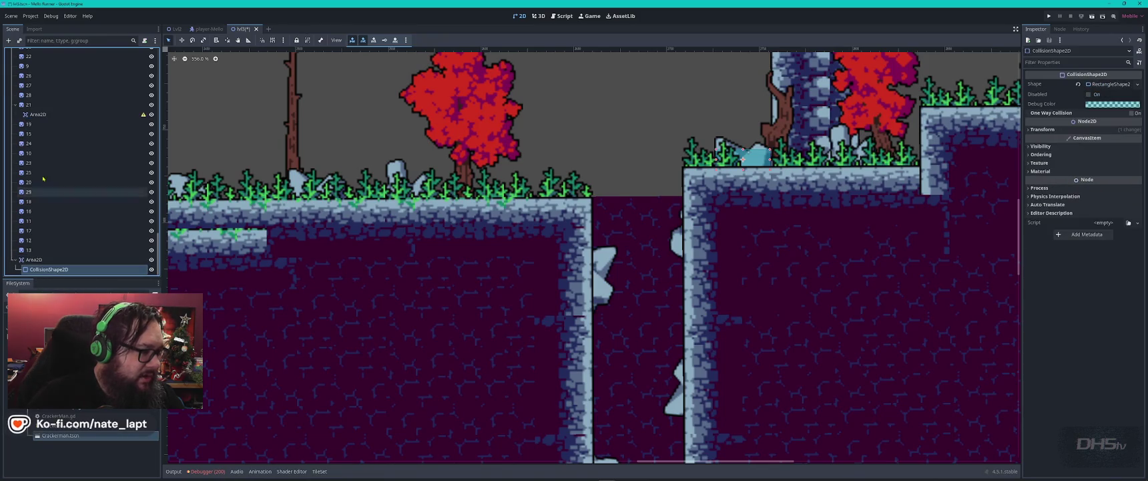
click(30, 105)
mouse_move(30, 105)
mouse_down()
mouse_move(39, 270)
mouse_move(47, 262)
mouse_up()
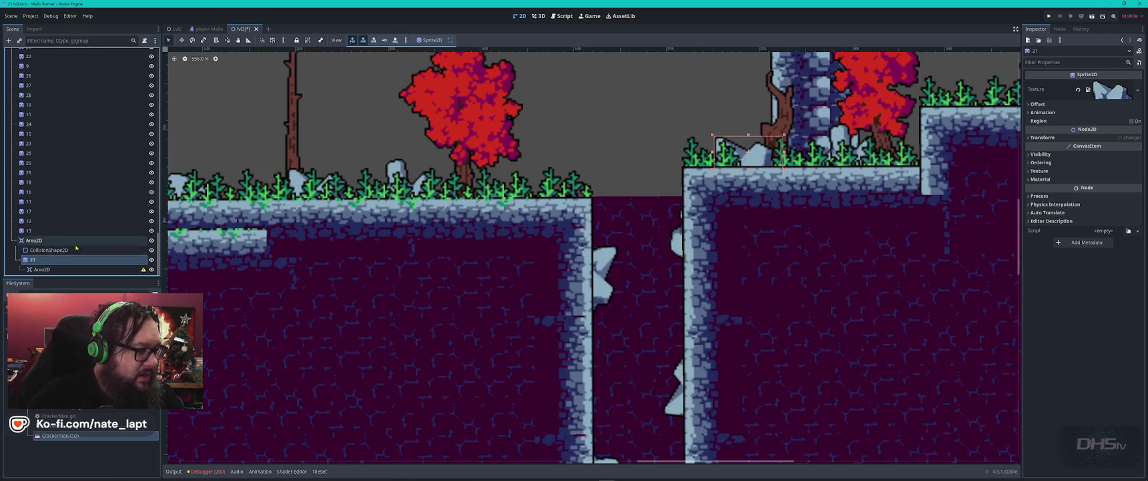
Delete stone 21's old Area2D child
click(56, 270)
key(Delete)
key(Return)
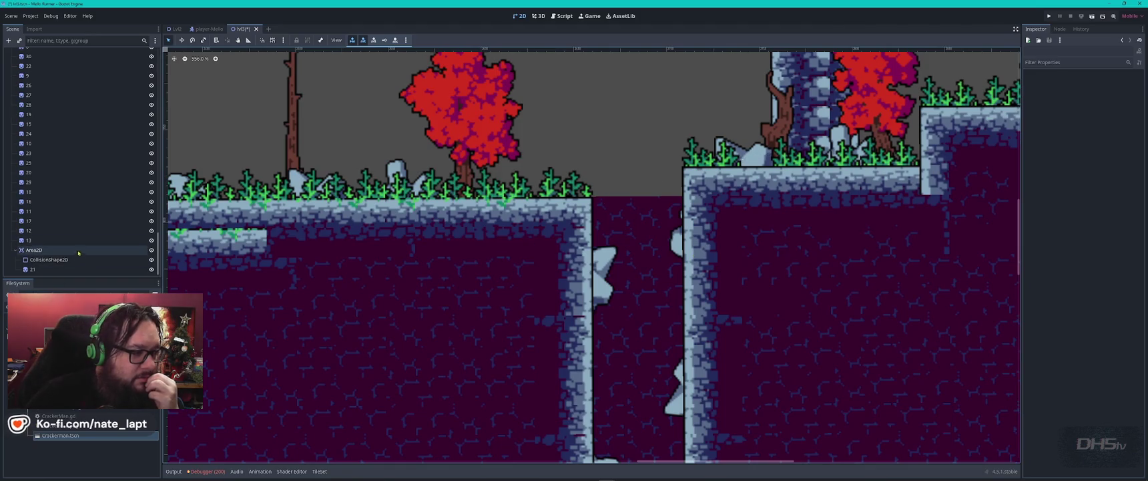
Select the new collision shape and pan around the level to check its outline
click(69, 259)
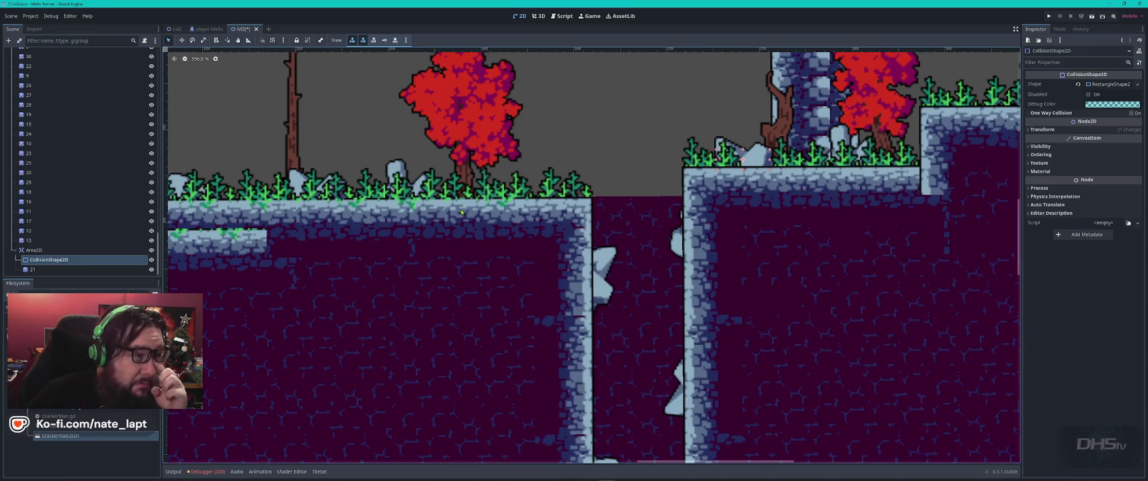
scroll(419, 235, down, 2)
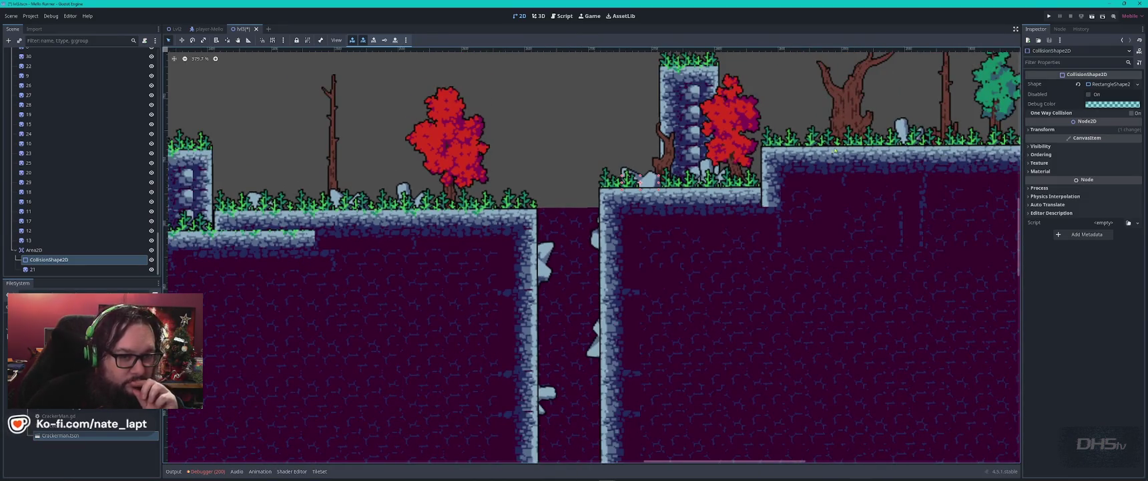
scroll(592, 256, right, 5)
scroll(592, 255, left, 8)
scroll(785, 214, left, 5)
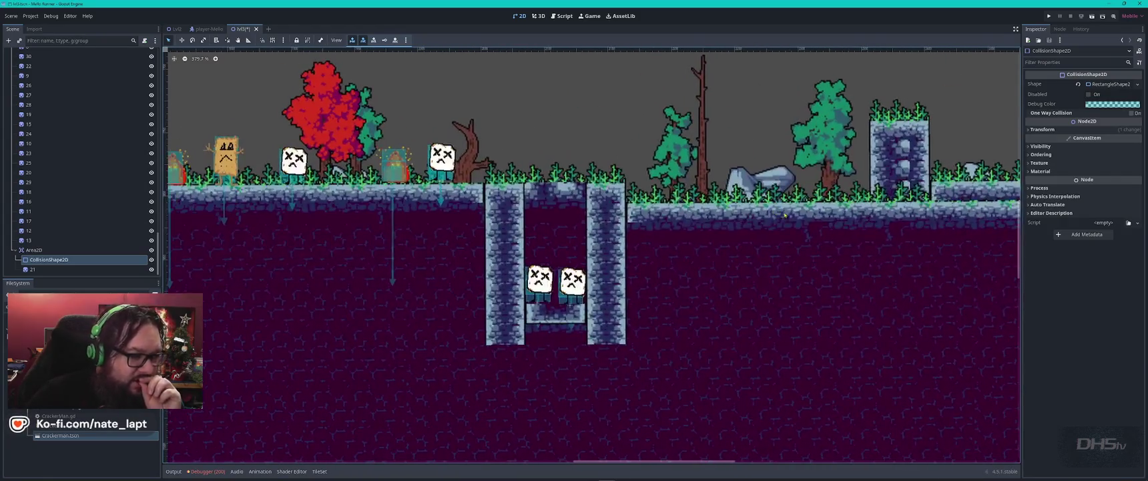
scroll(351, 227, left, 10)
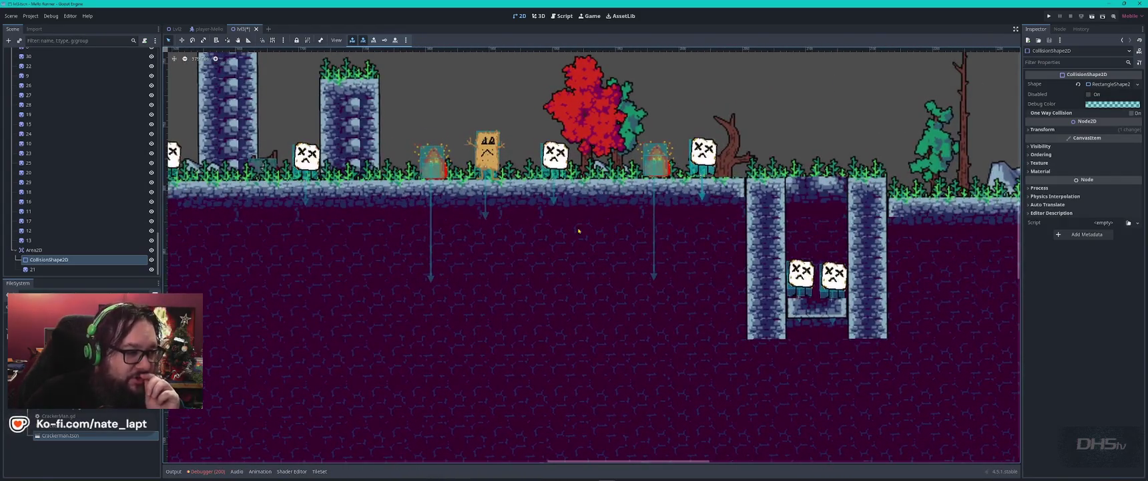
scroll(519, 216, down, 3)
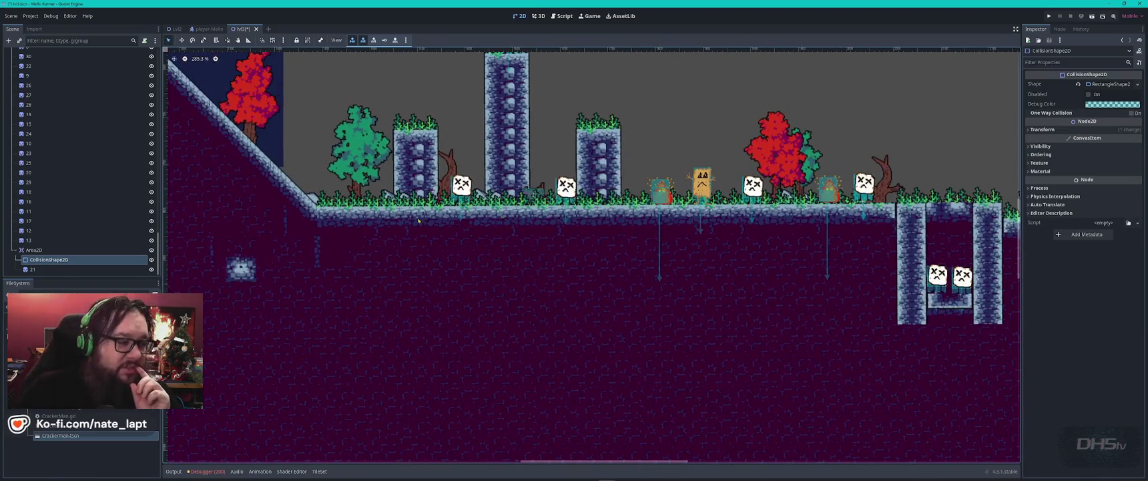
scroll(419, 220, left, 9)
scroll(419, 220, up, 3)
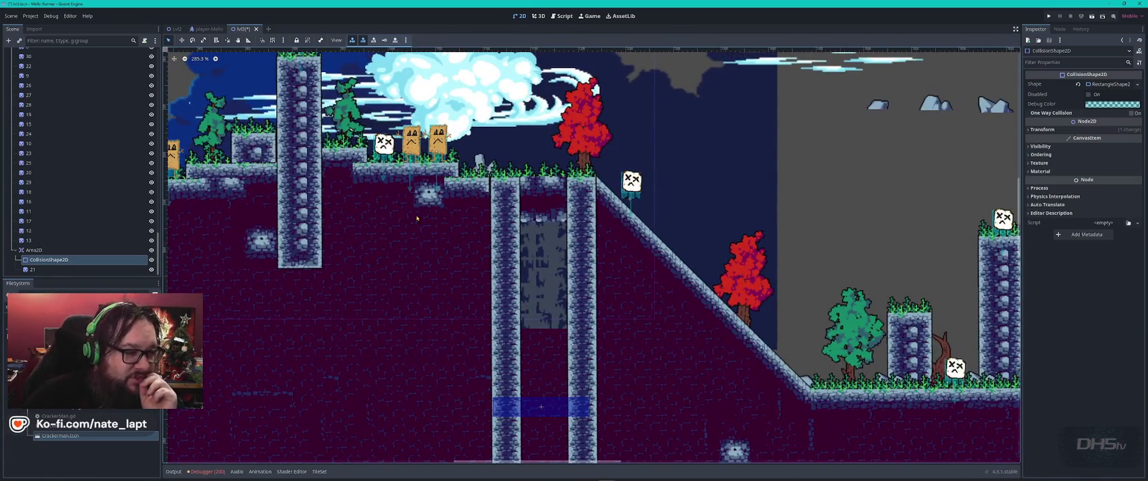
key(alt+Tab)
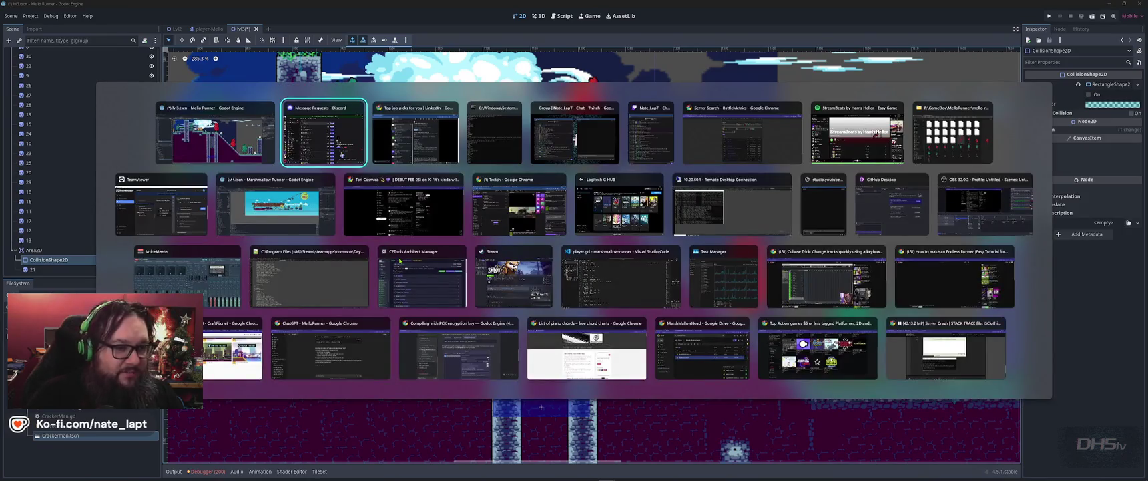
key(alt+Tab)
key(alt+Tab)
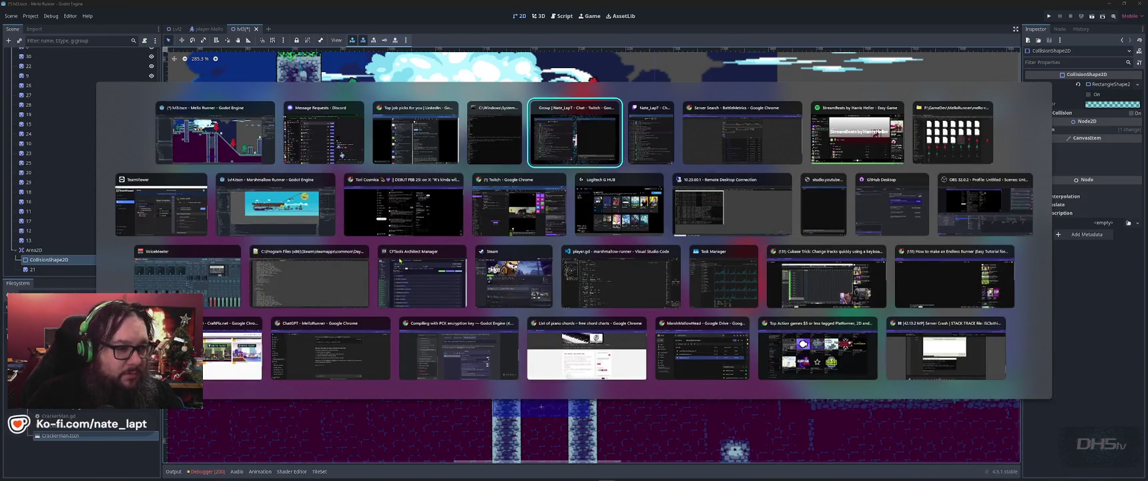
key(shift+alt+Tab)
key(shift+alt+Tab)
key(shift+alt+Tab)
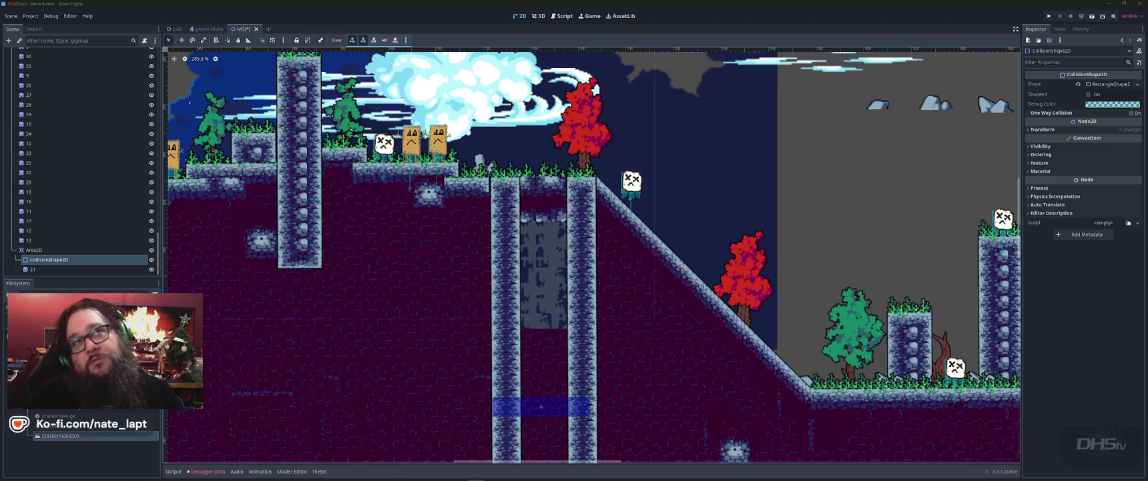
key(alt+Tab)
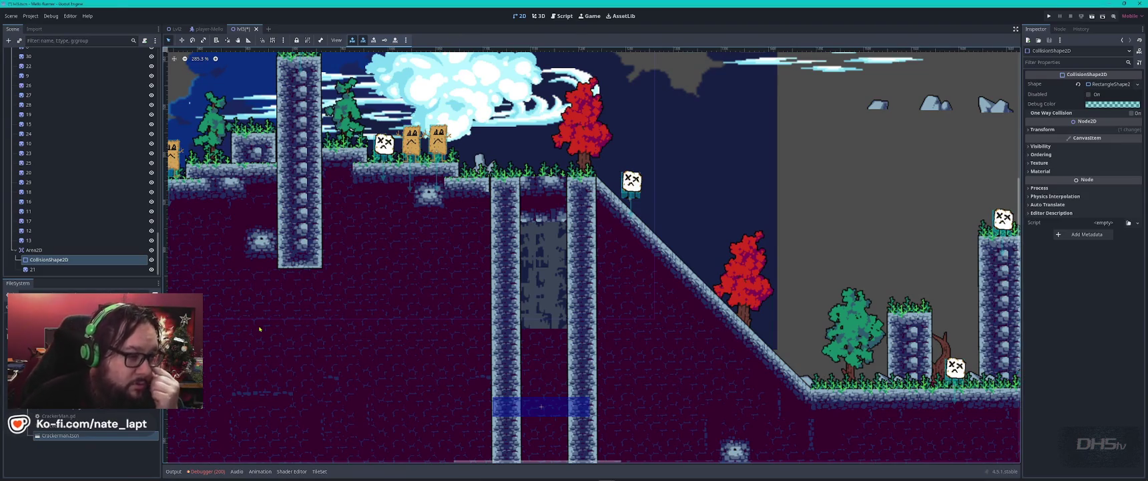
Lower the blue collision shape beside the pillars by 217 px
scroll(601, 255, left, 8)
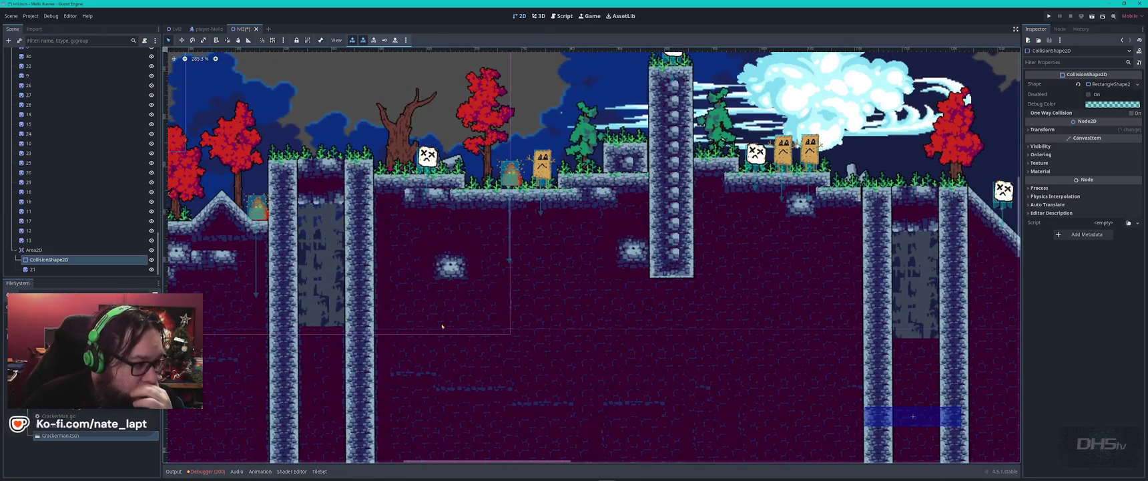
scroll(442, 326, left, 10)
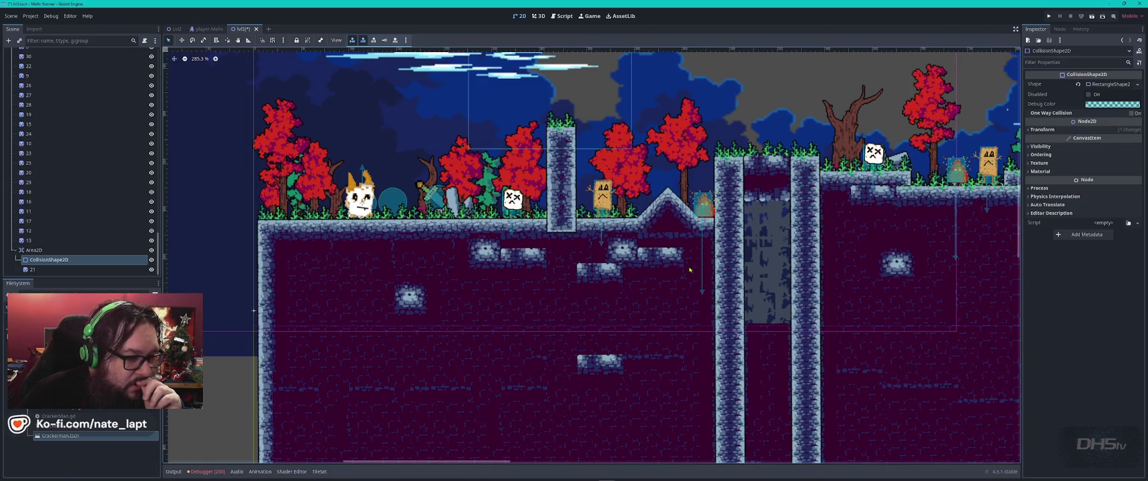
scroll(693, 294, down, 5)
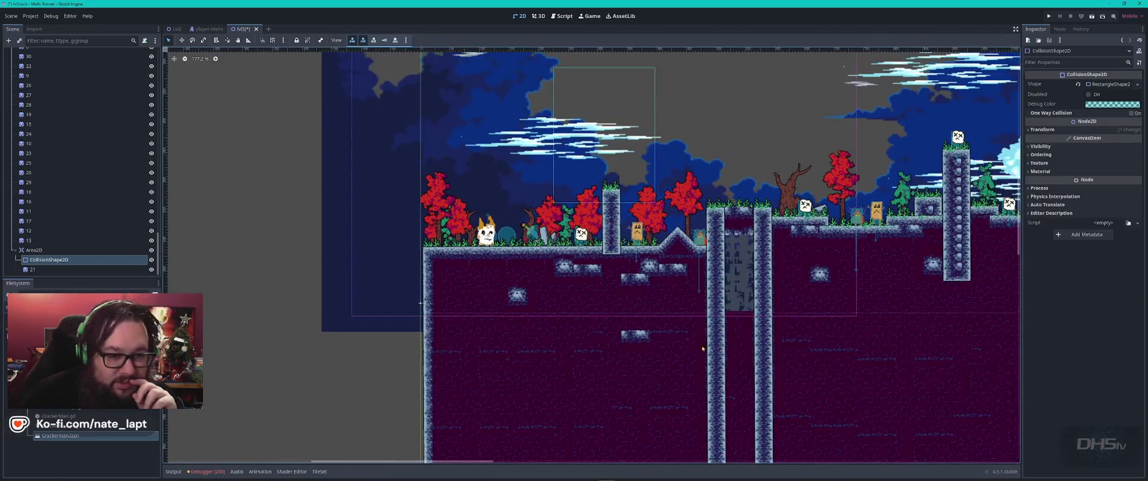
scroll(481, 195, up, 3)
drag(810, 128, 598, 274)
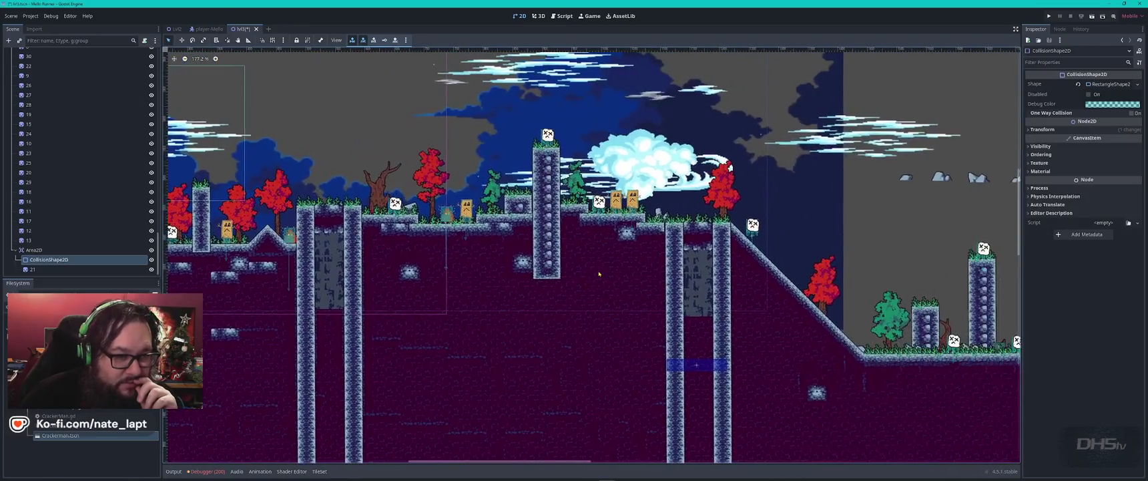
drag(502, 319, 541, 247)
scroll(552, 273, down, 3)
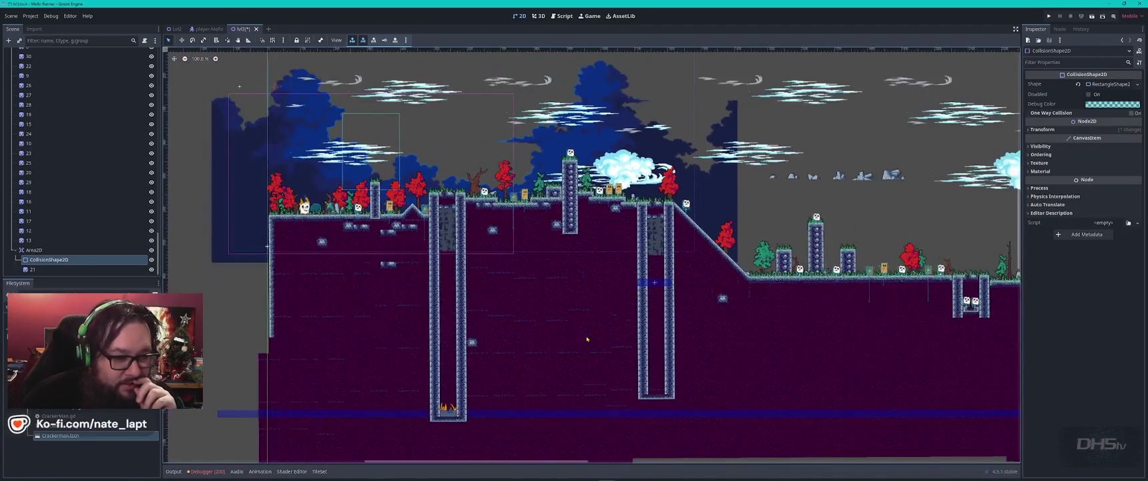
drag(587, 339, 566, 305)
scroll(631, 151, up, 5)
mouse_move(561, 197)
mouse_down()
mouse_move(562, 369)
mouse_move(597, 200)
mouse_move(602, 333)
mouse_up()
scroll(562, 370, down, 2)
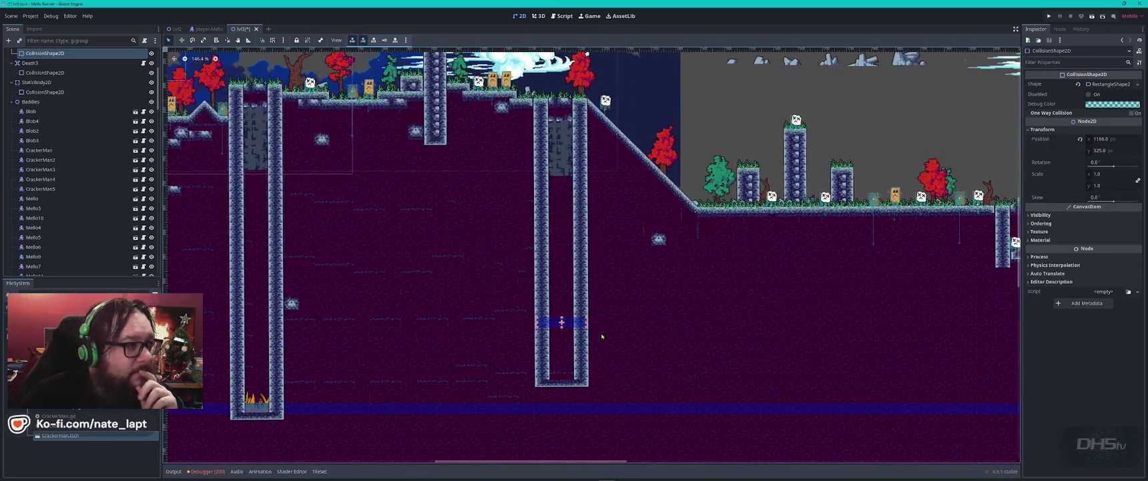
Delete the six rock sprites (Sprite2D 7–12) floating in the sky
key(Escape)
mouse_move(883, 111)
mouse_down()
mouse_move(401, 251)
mouse_move(651, 224)
mouse_move(770, 183)
mouse_up()
drag(819, 133, 484, 222)
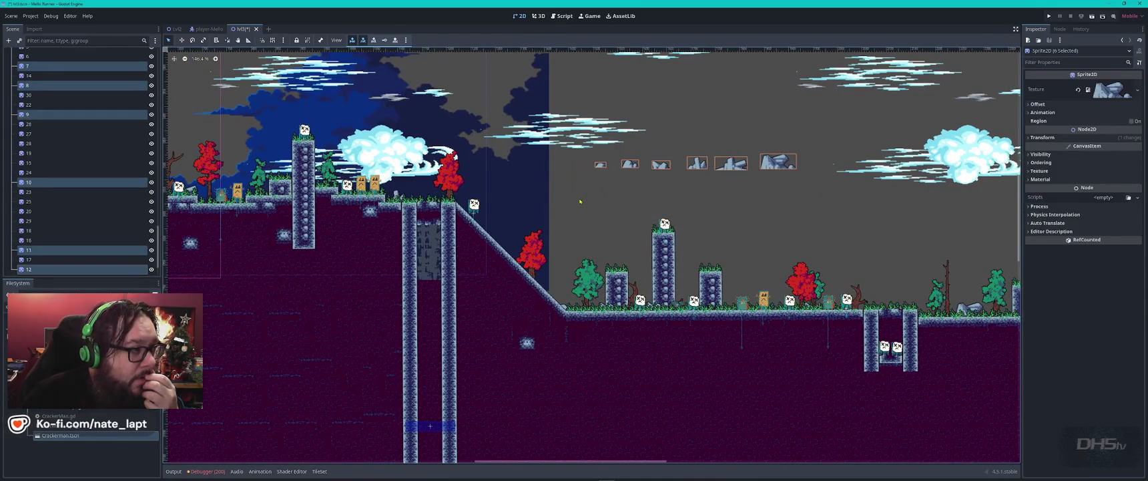
scroll(580, 201, down, 4)
drag(681, 358, 535, 232)
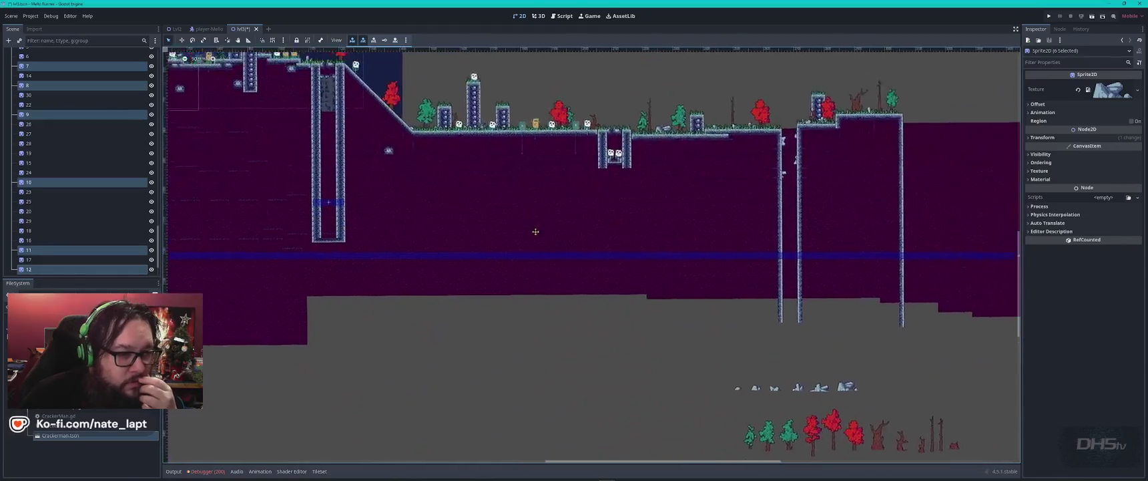
scroll(539, 131, up, 3)
scroll(591, 258, down, 1)
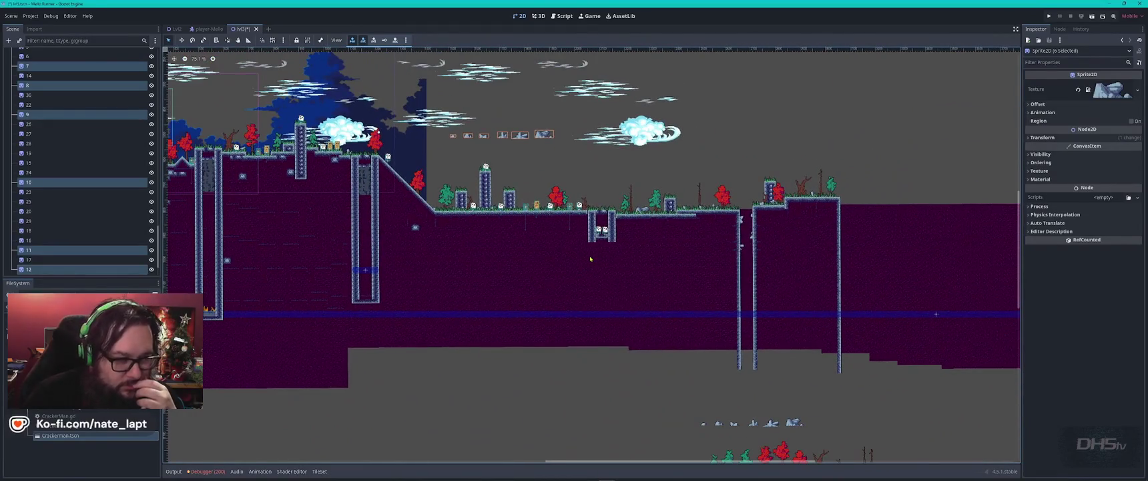
key(Delete)
click(556, 250)
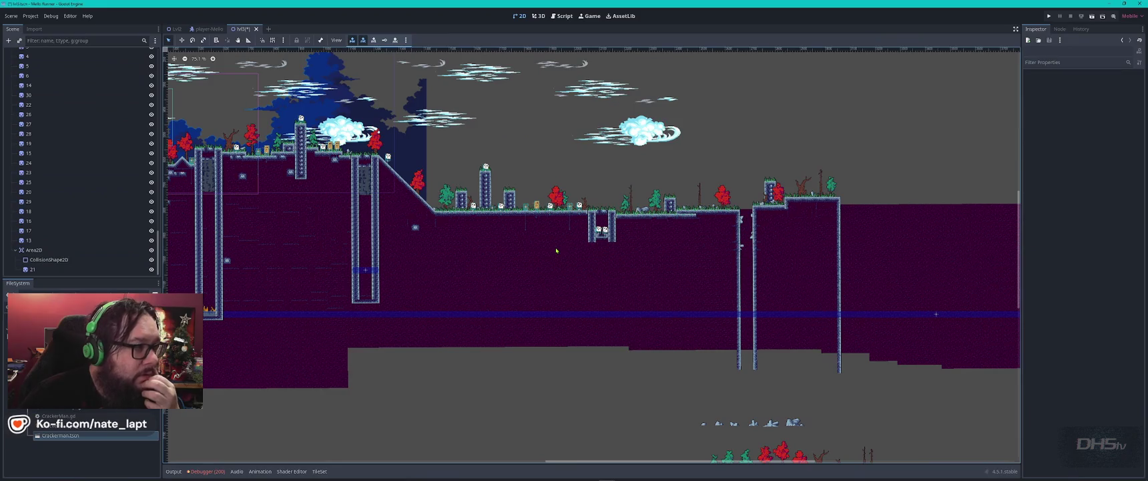
Select the Blob2 enemy in the level
scroll(516, 190, up, 4)
scroll(671, 198, up, 2)
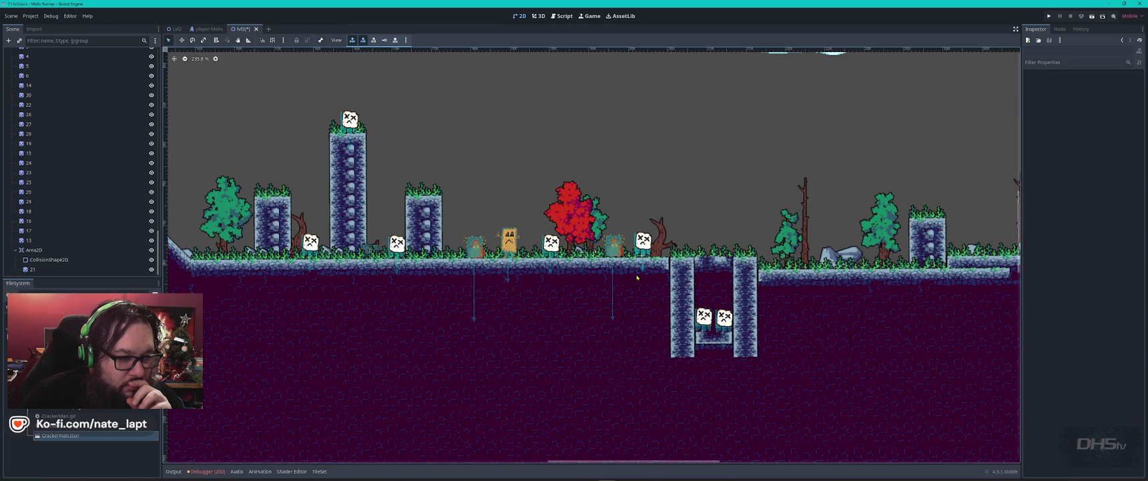
click(613, 247)
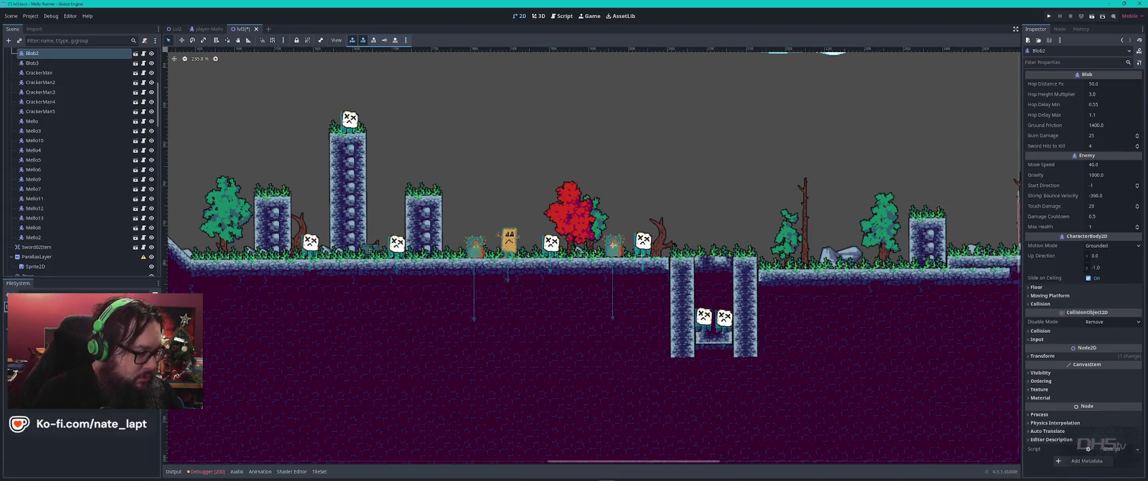
Shorten the Blob scene's LedgeRay to 50 px downward, then save and close the Blob scene
double_click(56, 410)
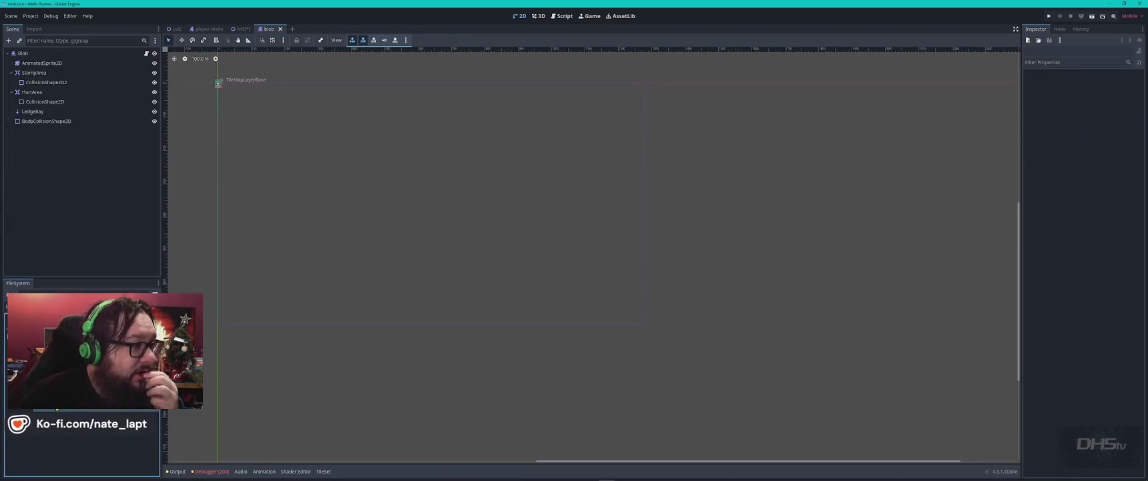
scroll(220, 87, up, 10)
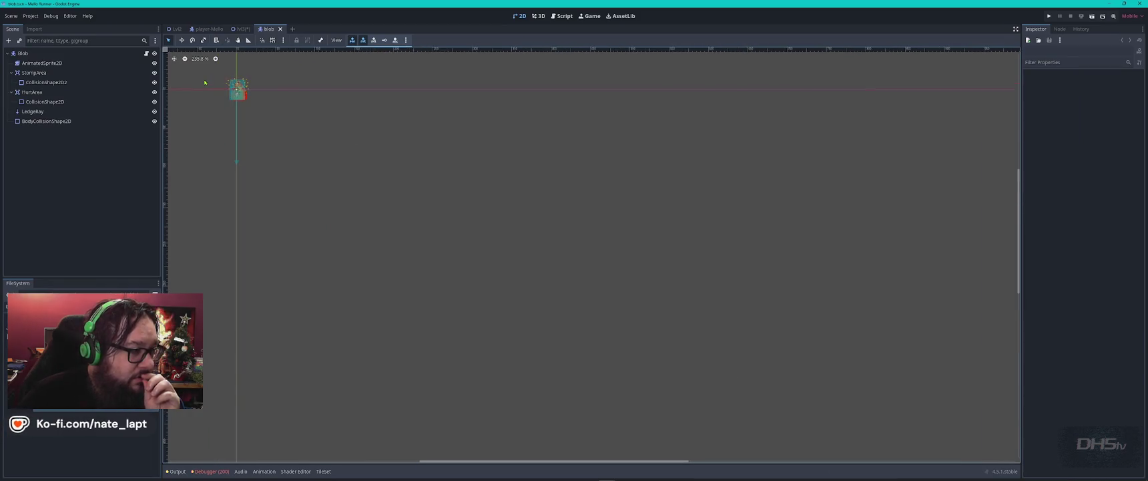
drag(298, 121, 503, 229)
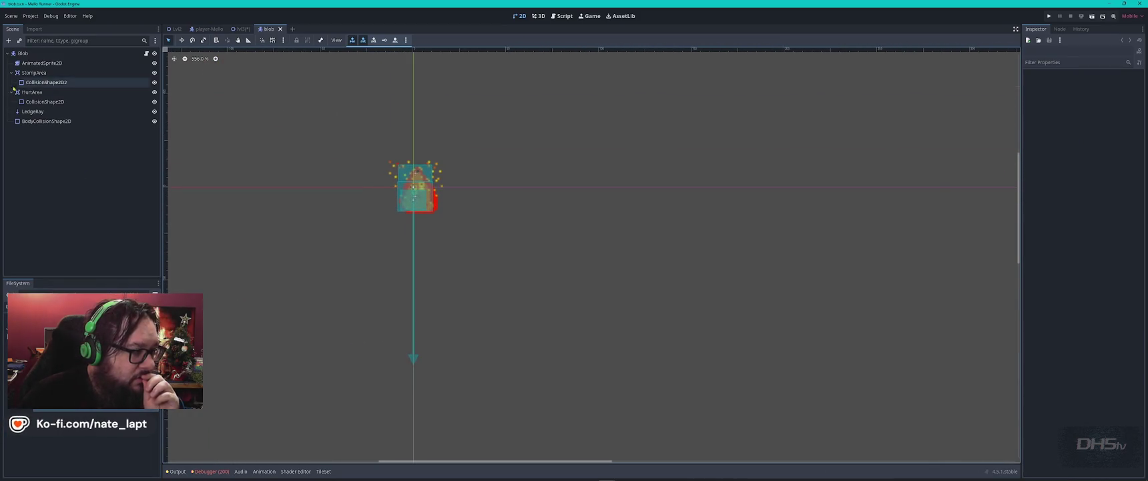
click(32, 111)
drag(413, 364, 414, 265)
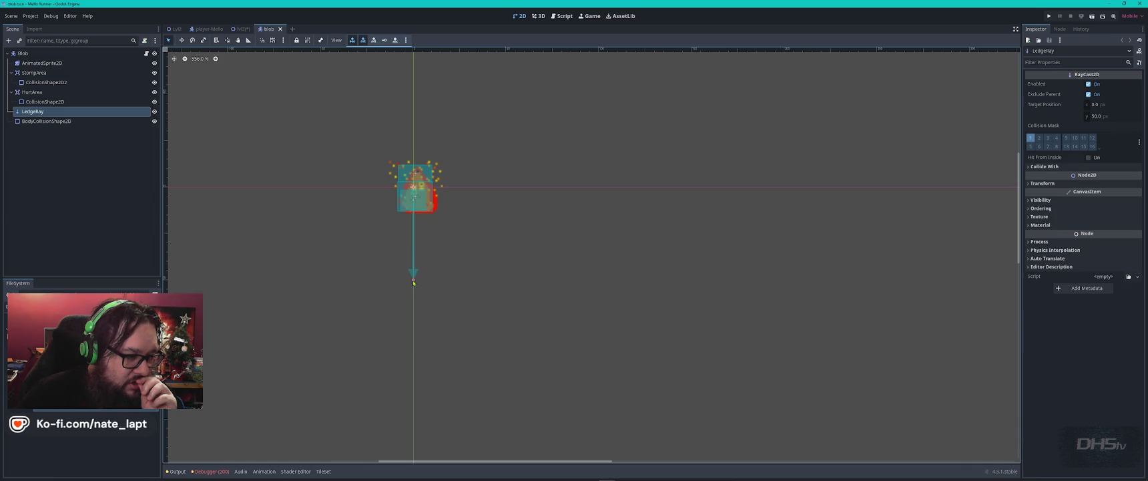
click(473, 290)
key(ctrl+s)
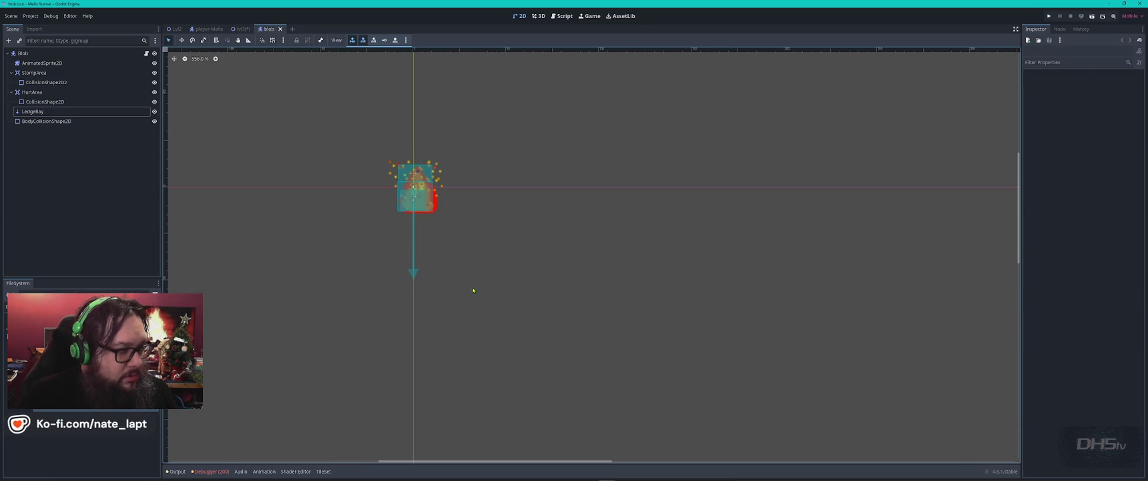
key(ctrl+shift+w)
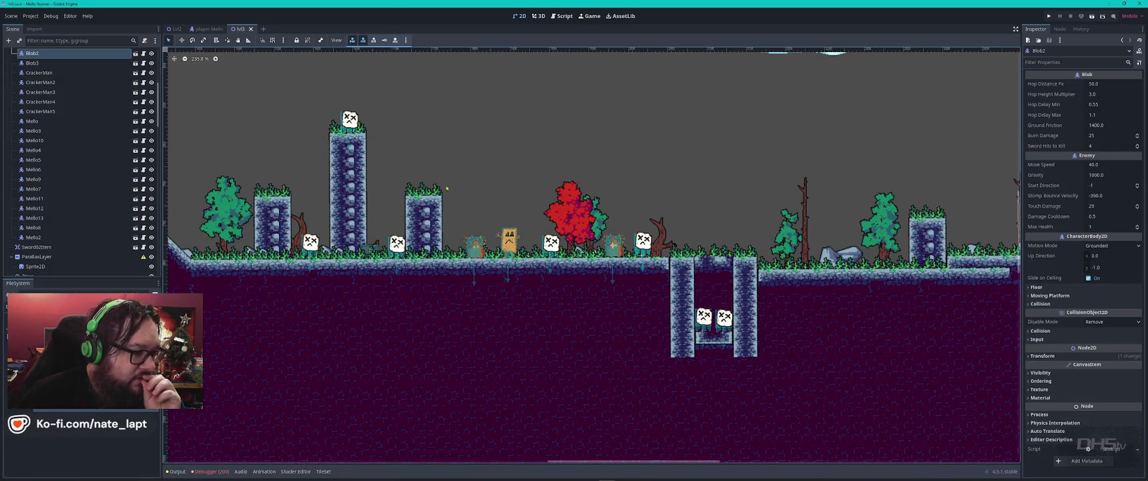
Deselect Blob2 and switch the editor over to the Lvl2 level scene
scroll(446, 188, down, 3)
click(439, 141)
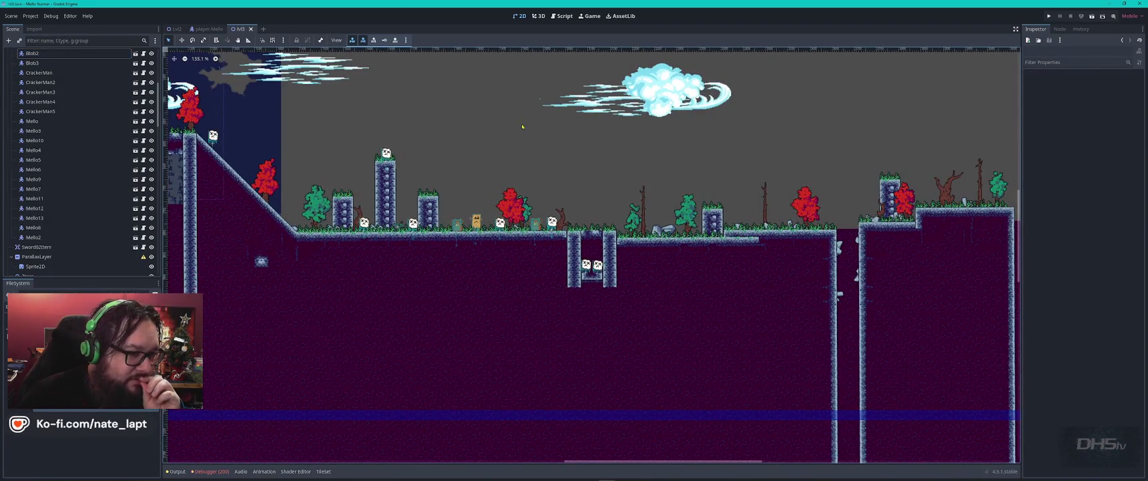
scroll(401, 154, down, 1)
scroll(300, 167, up, 5)
scroll(244, 172, down, 5)
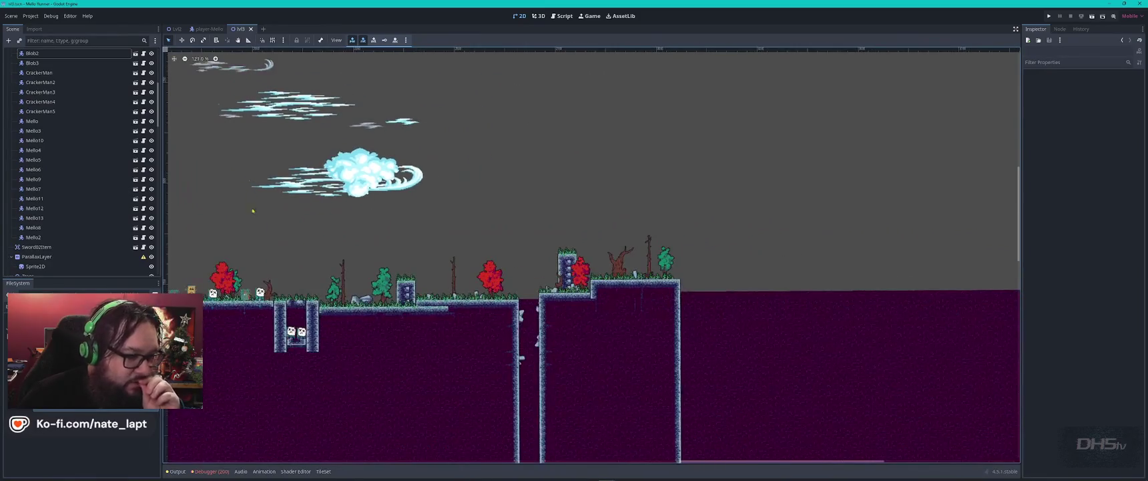
scroll(789, 335, down, 3)
scroll(789, 335, up, 3)
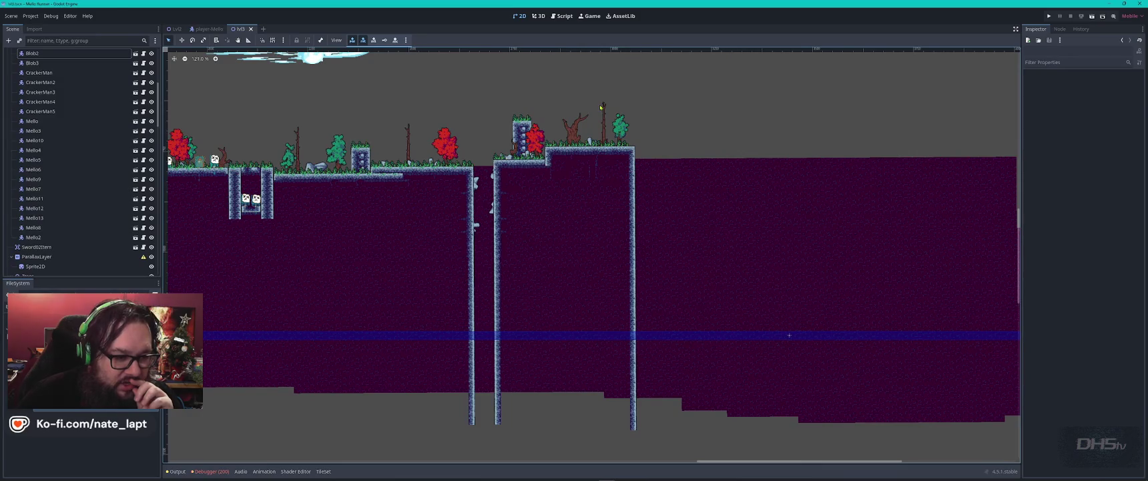
scroll(600, 107, down, 4)
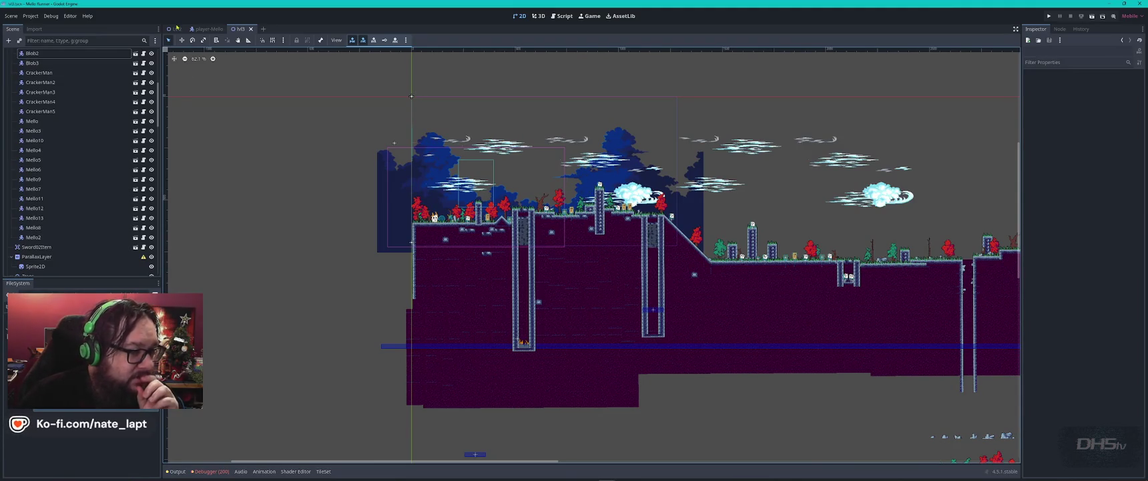
click(176, 29)
scroll(318, 175, down, 3)
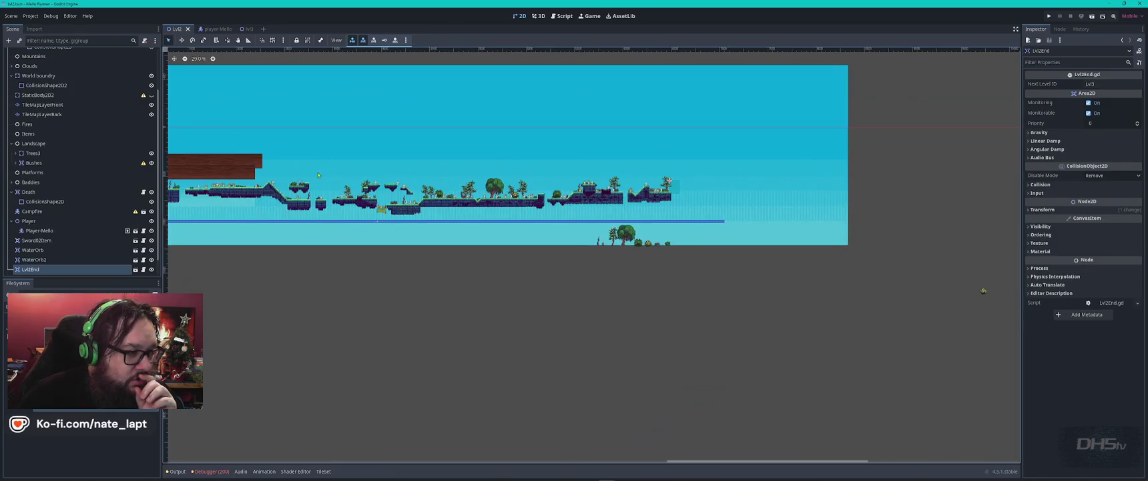
Deselect Lvl2End, then select the Campfire and Player nodes
scroll(319, 175, up, 2)
click(359, 176)
scroll(359, 177, up, 2)
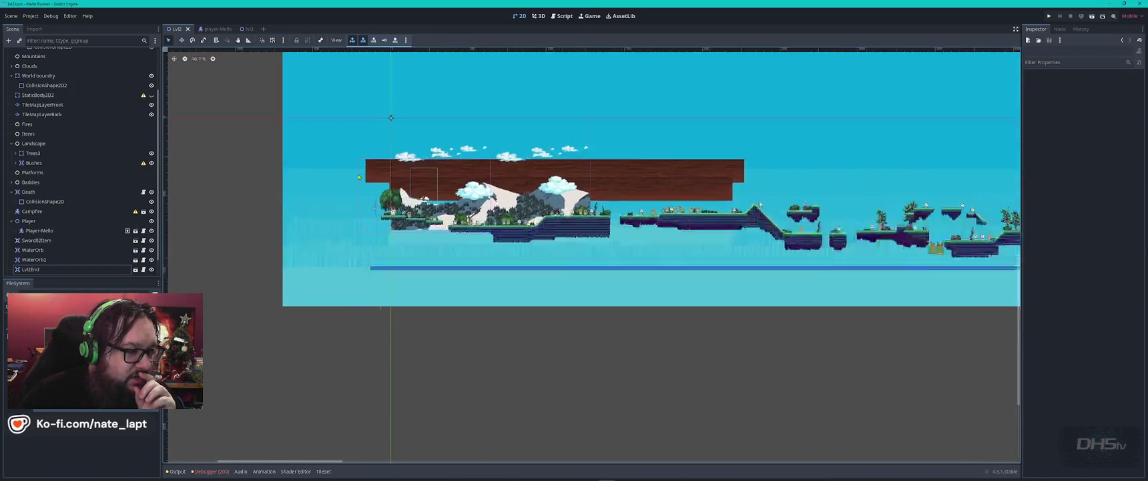
scroll(360, 177, up, 1)
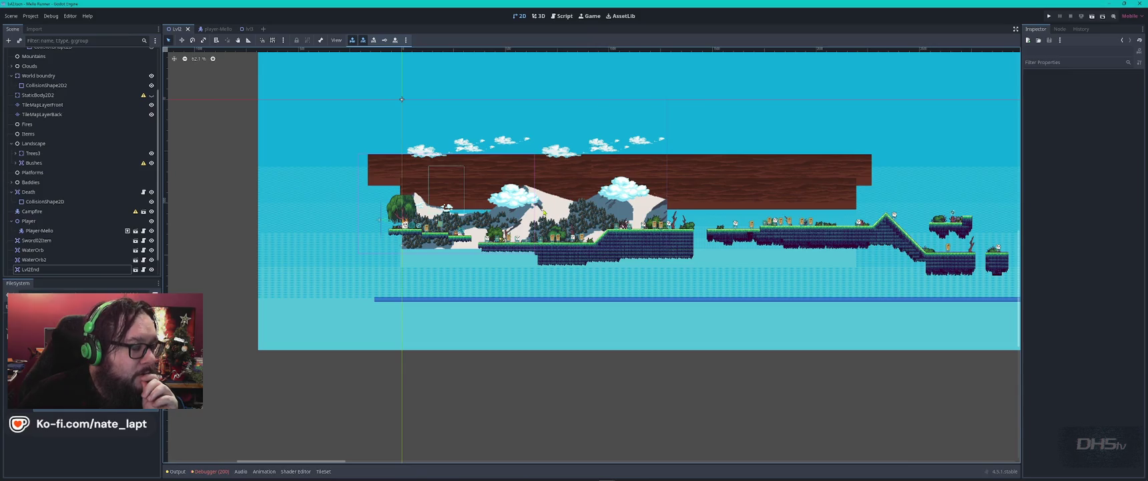
scroll(544, 212, up, 2)
scroll(544, 213, down, 1)
scroll(66, 108, up, 3)
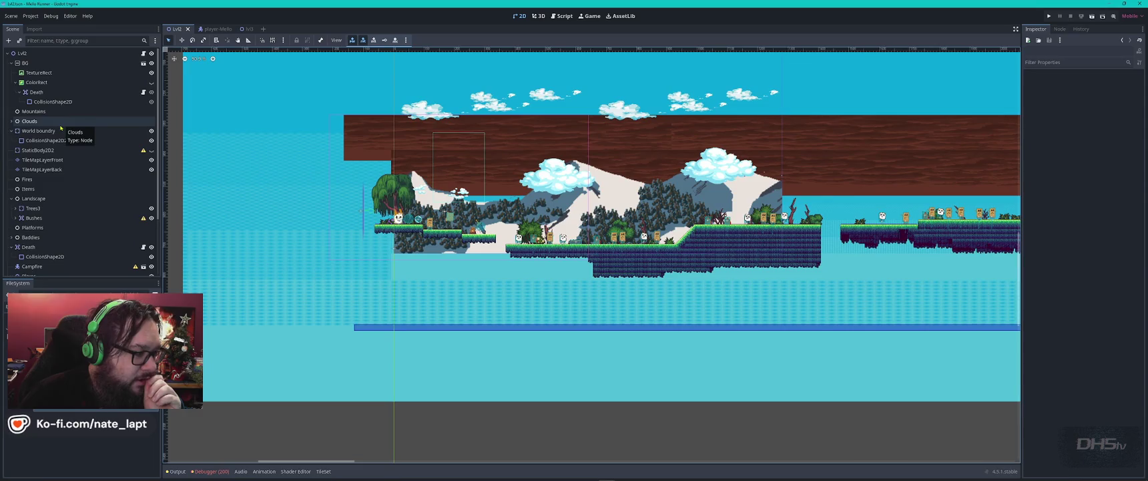
scroll(61, 132, down, 3)
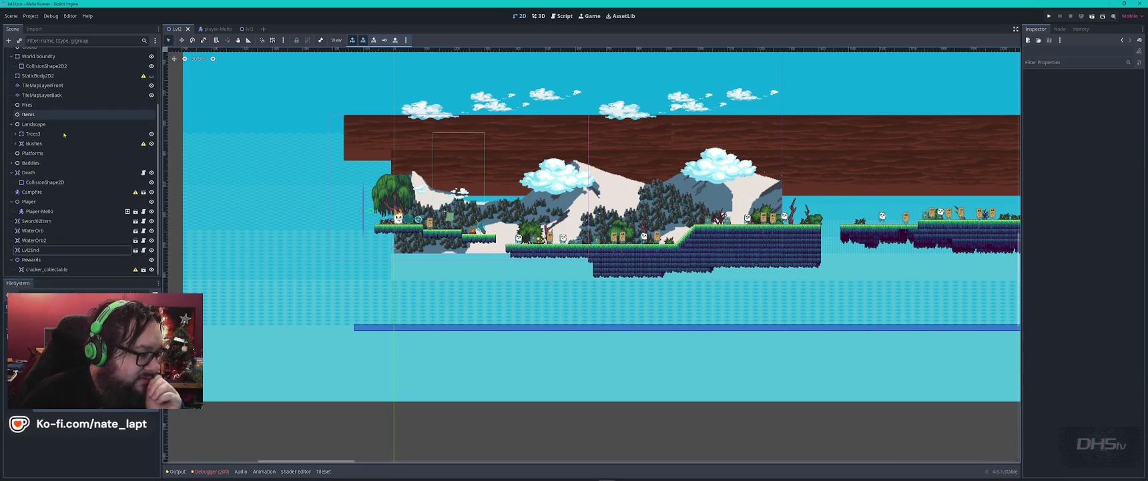
click(39, 194)
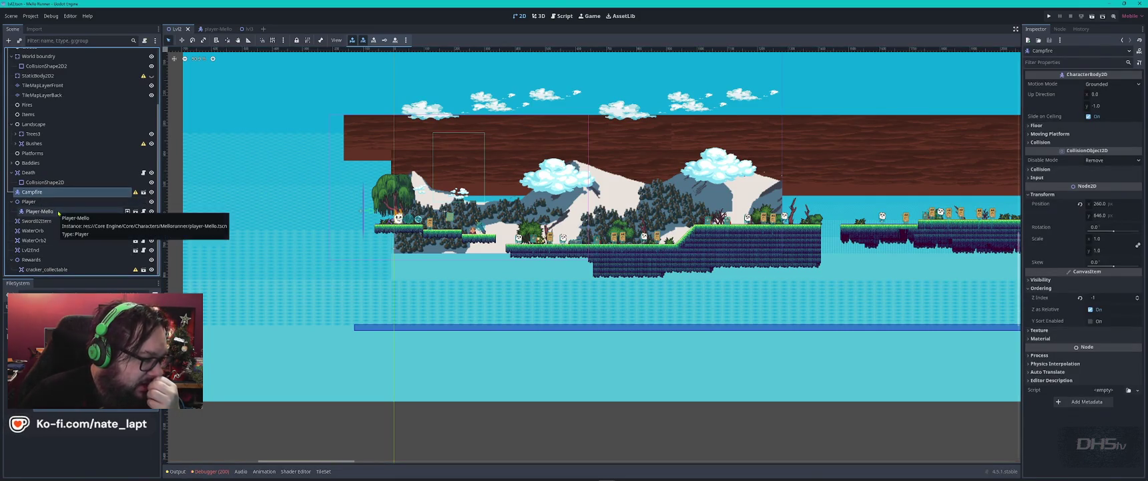
click(30, 200)
Select the BG background node and hide it, then show it again
scroll(455, 196, up, 5)
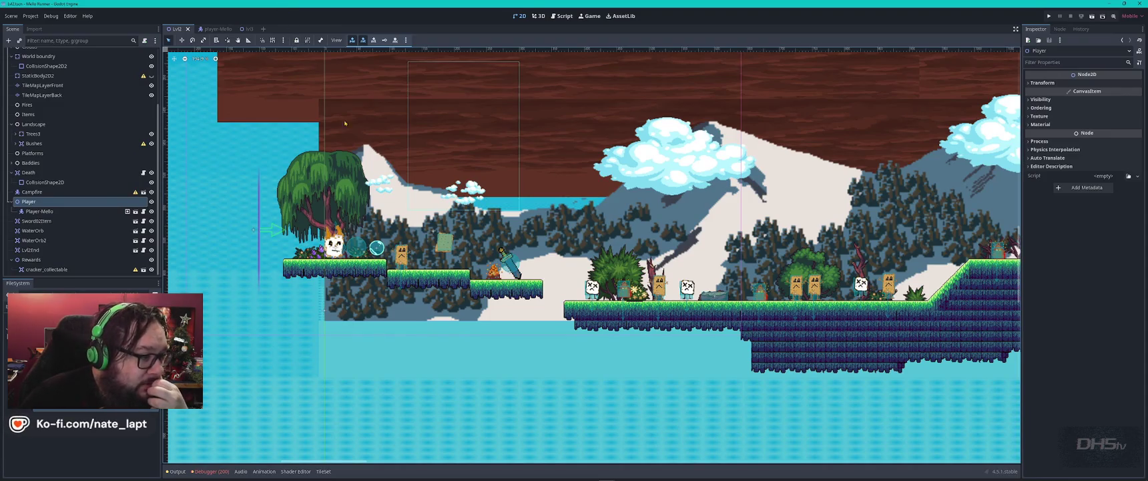
scroll(353, 223, up, 5)
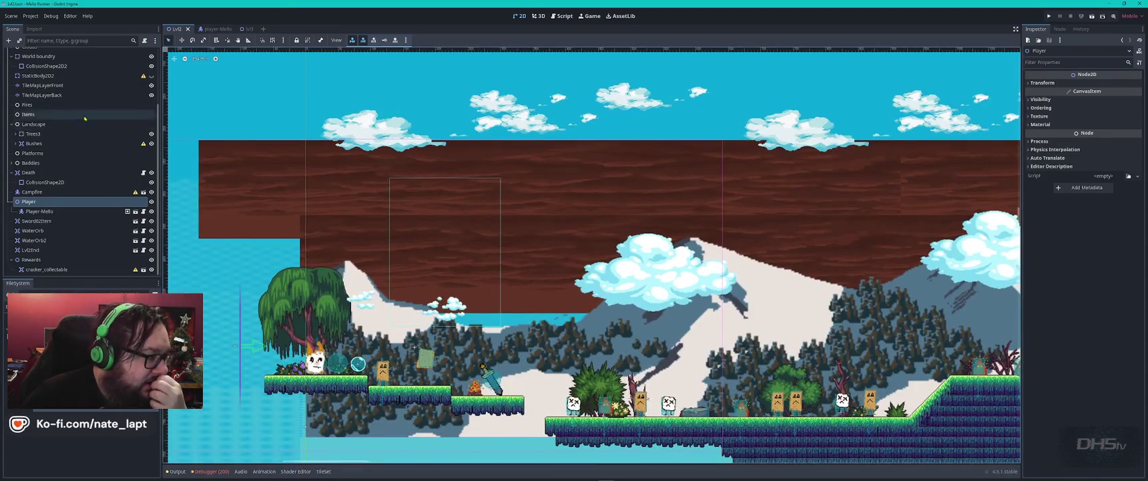
scroll(80, 167, up, 3)
click(26, 63)
click(151, 63)
click(152, 62)
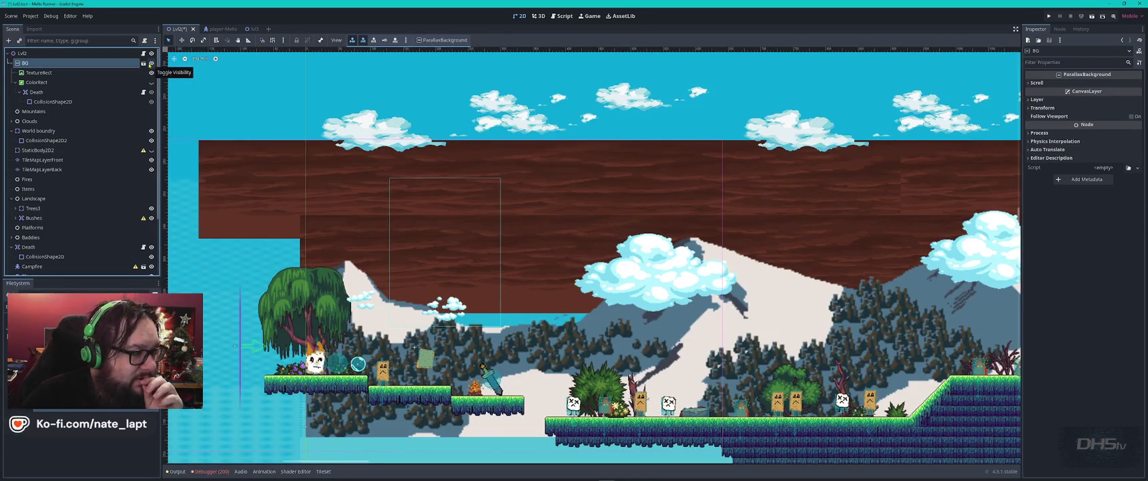
Toggle the BG layer off and on twice, then check the TextureRect's properties
click(152, 63)
click(151, 63)
click(152, 64)
click(152, 63)
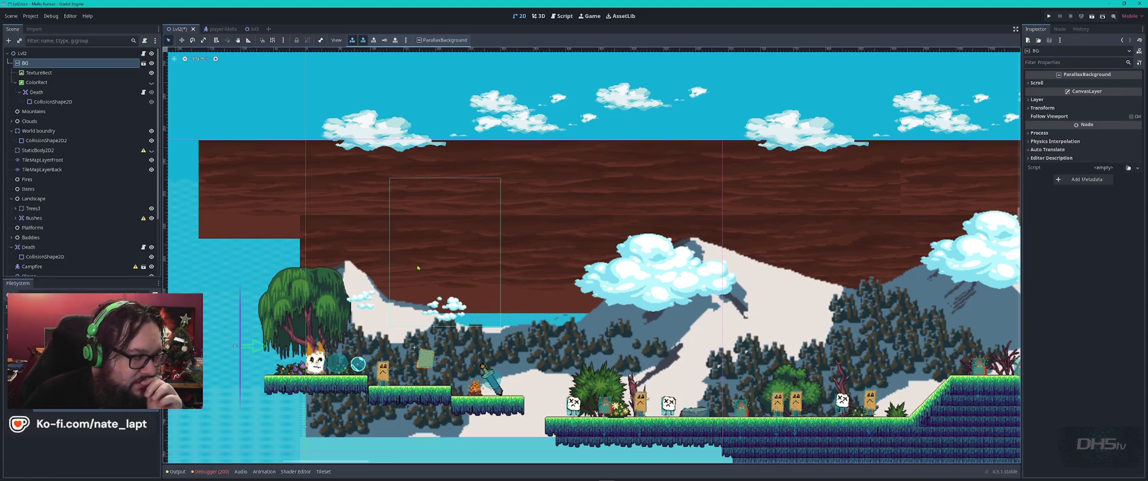
click(40, 72)
click(27, 63)
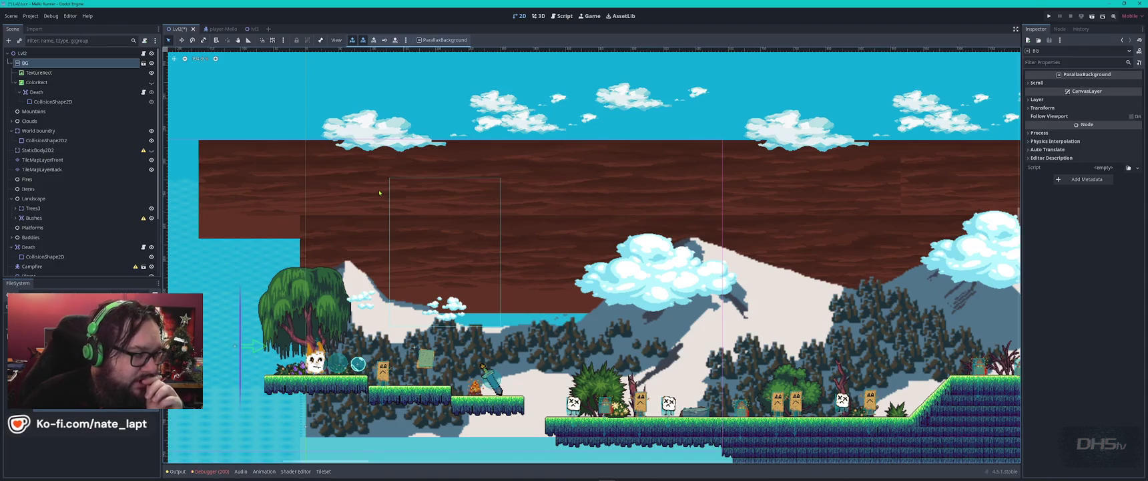
Hide and reshow the TextureRect mountain background and the ColorRect layer
click(107, 72)
click(152, 75)
click(151, 75)
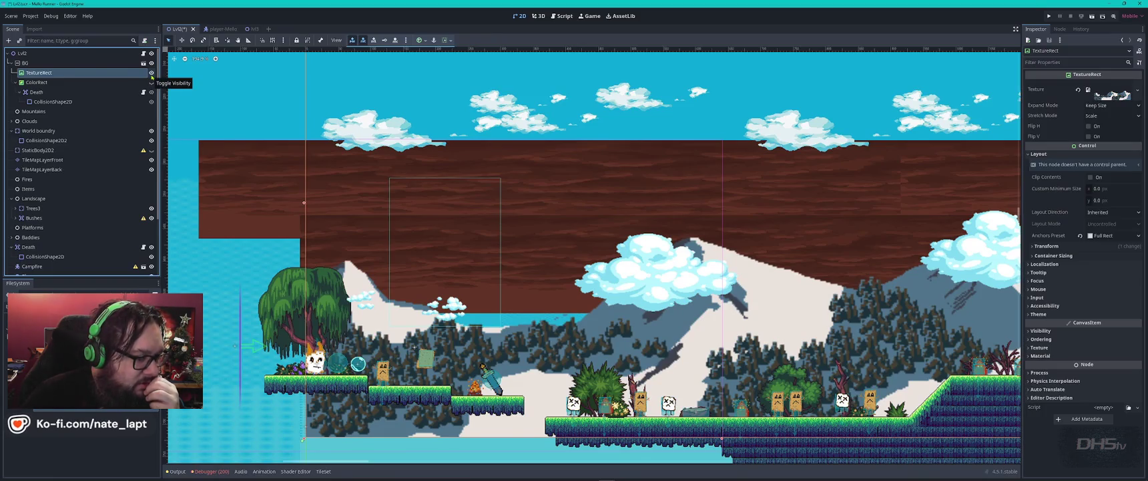
scroll(748, 327, down, 3)
scroll(600, 253, up, 3)
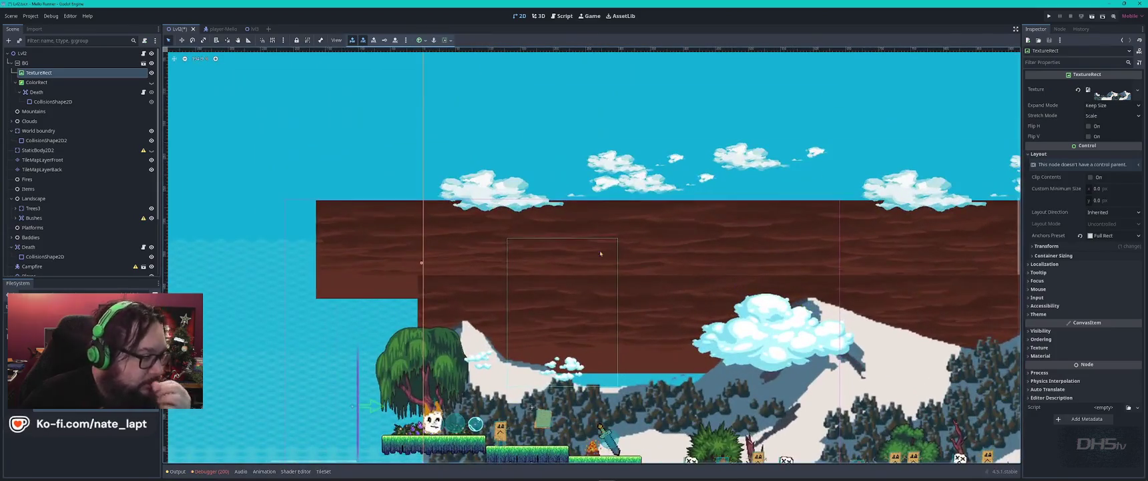
click(152, 82)
click(152, 83)
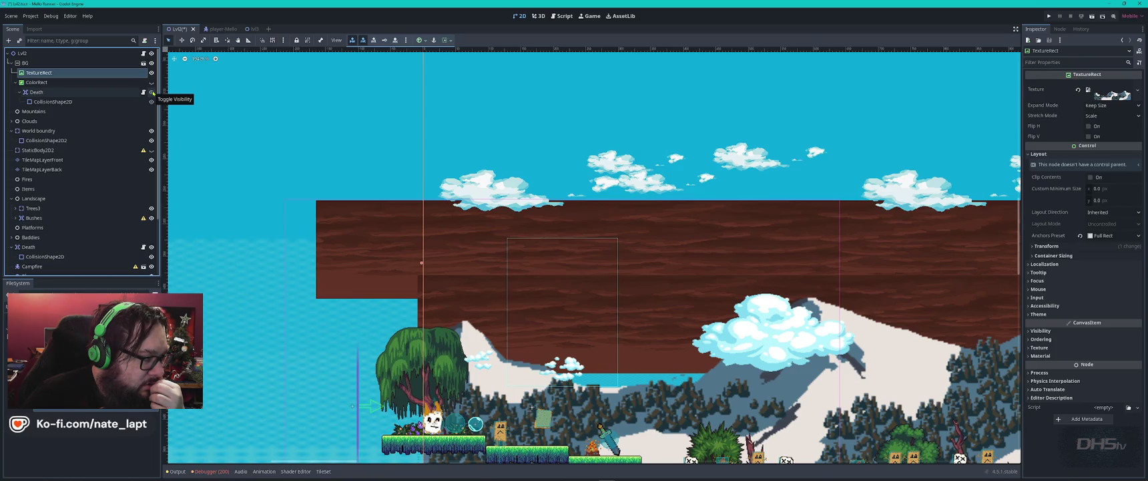
Toggle the TextureRect once more, then select the Death area to view its properties
scroll(340, 214, down, 2)
scroll(38, 114, down, 3)
scroll(38, 113, up, 3)
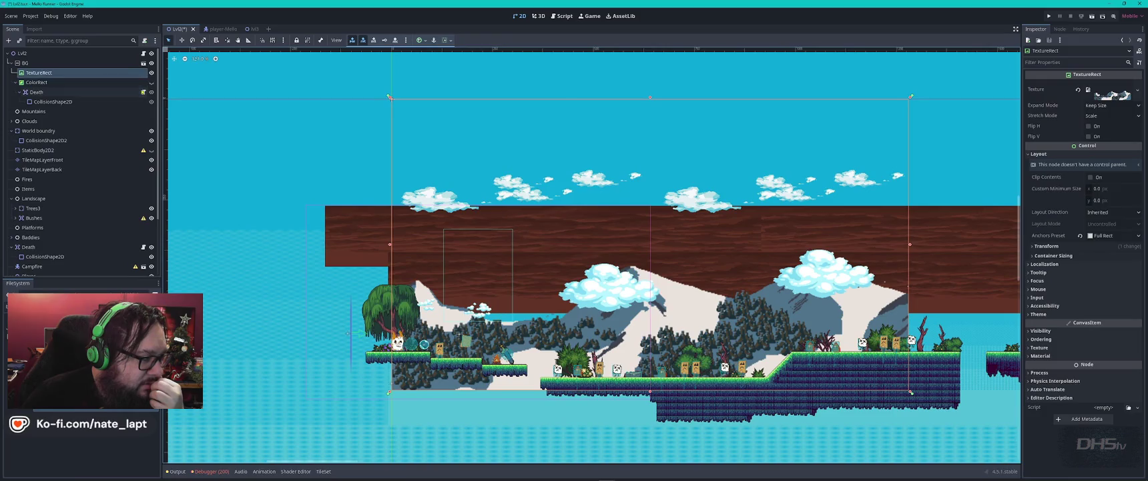
scroll(474, 366, down, 3)
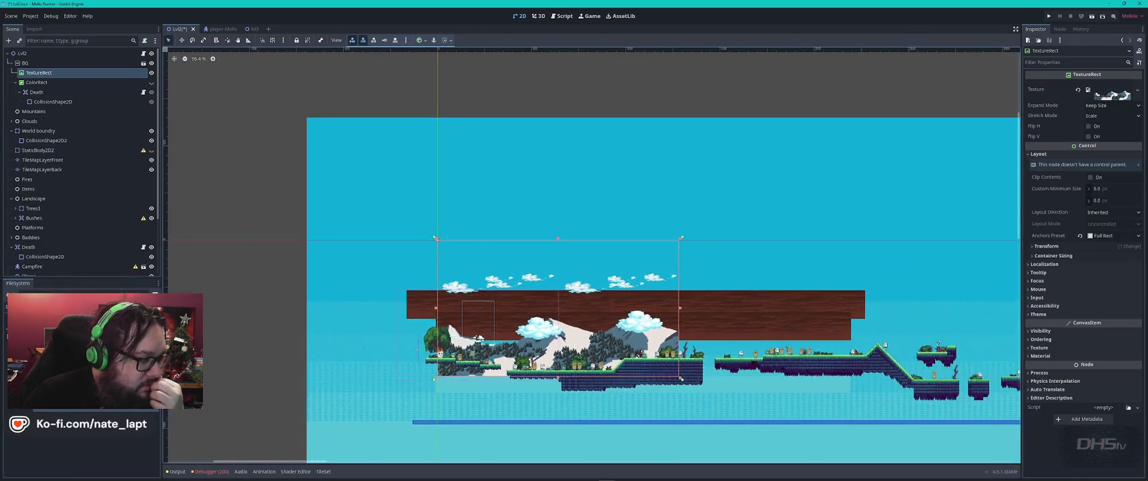
click(151, 73)
click(152, 73)
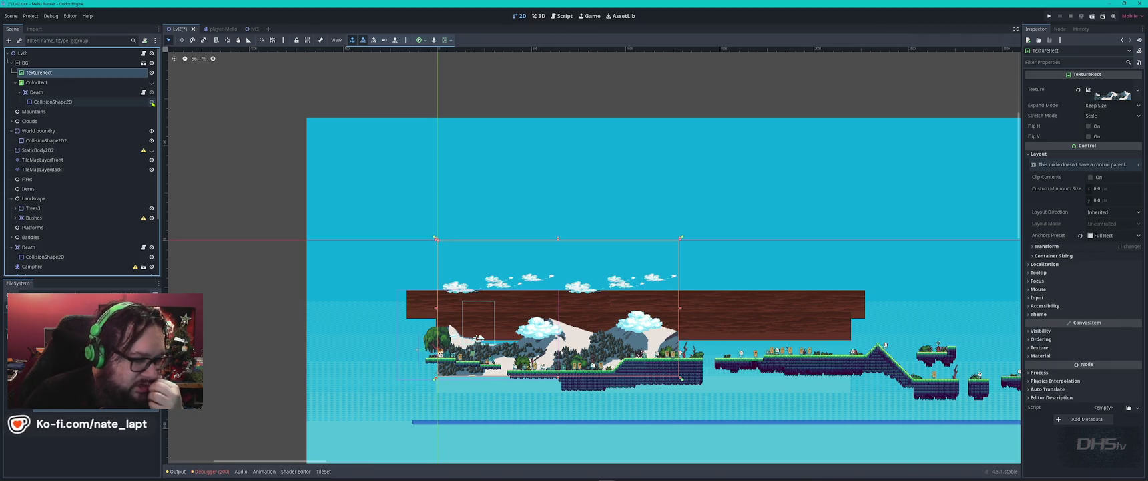
click(78, 91)
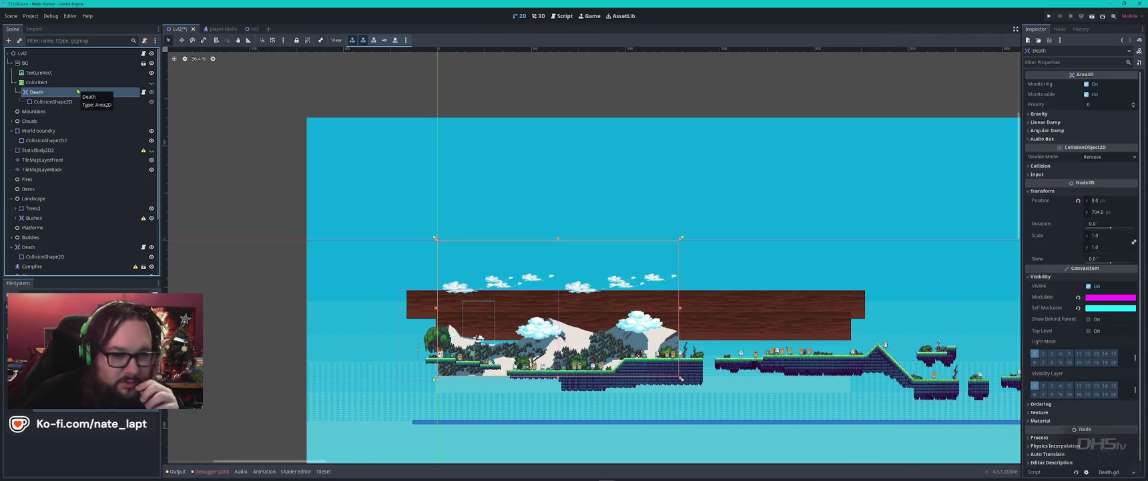
Toggle the Death area's visibility twice, then select ColorRect and reselect Death
scroll(848, 254, down, 3)
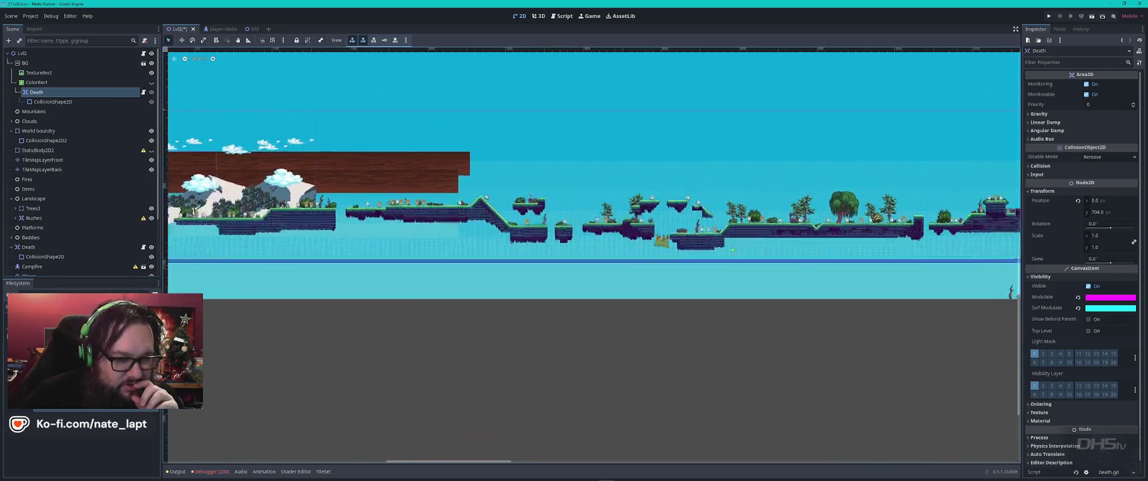
scroll(847, 253, up, 2)
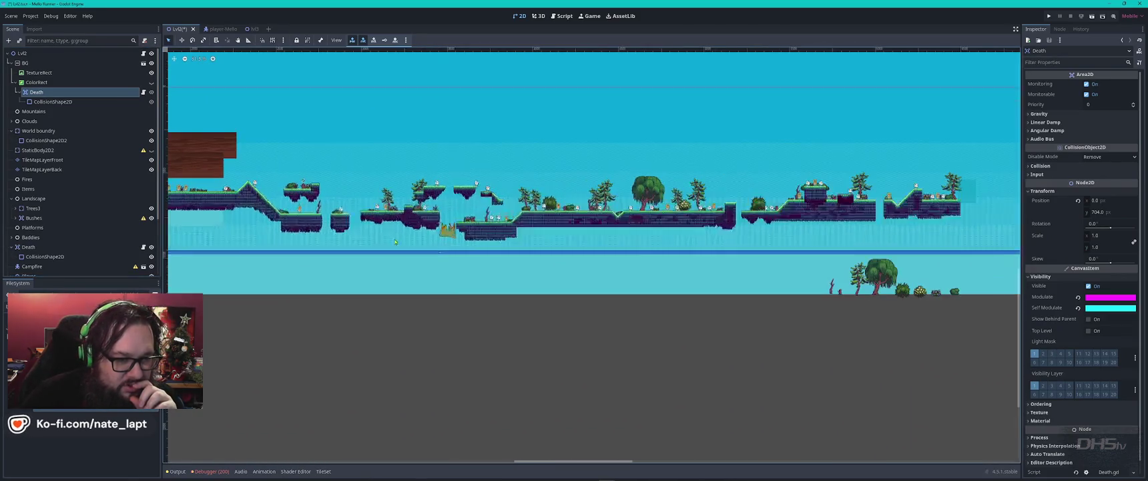
click(151, 92)
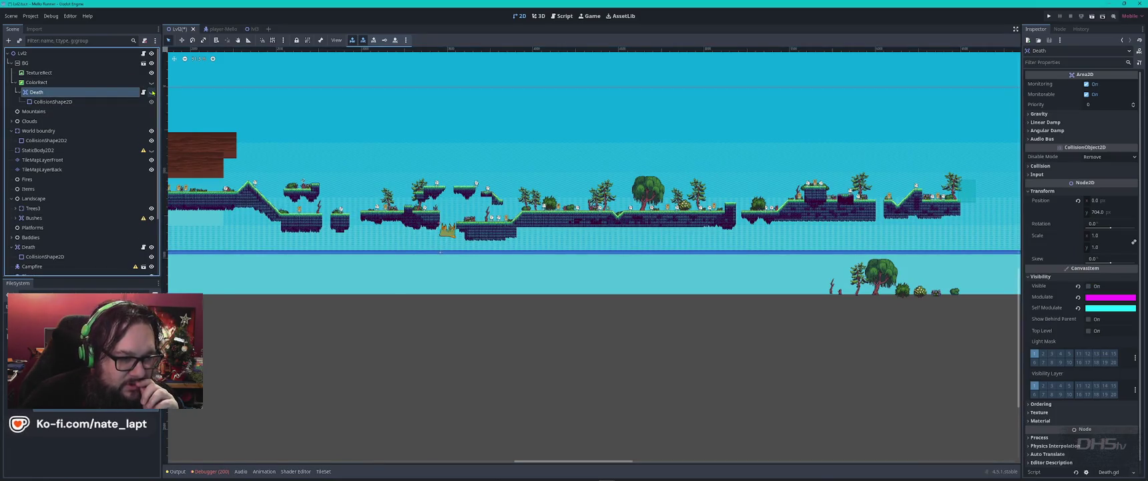
click(152, 92)
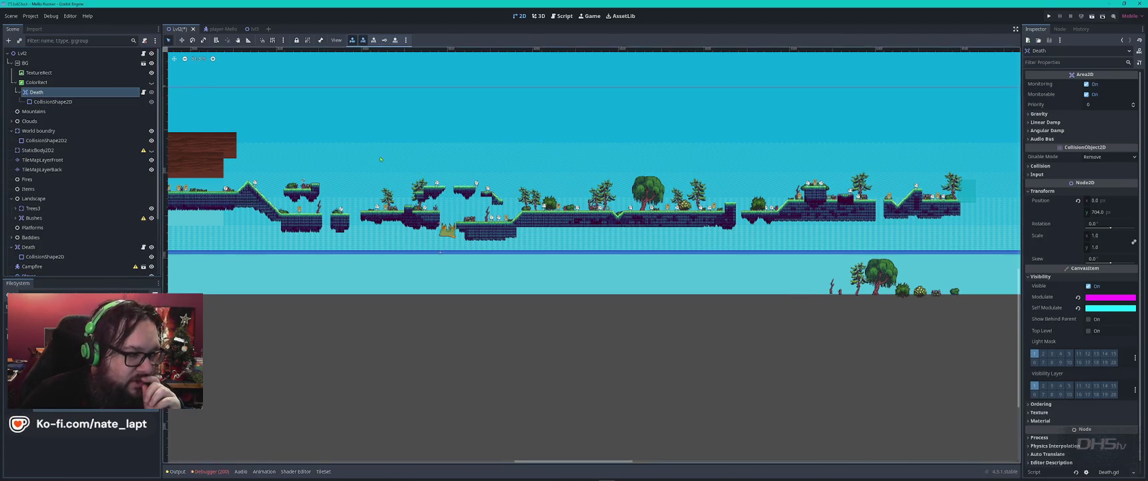
scroll(380, 159, down, 2)
scroll(477, 174, up, 5)
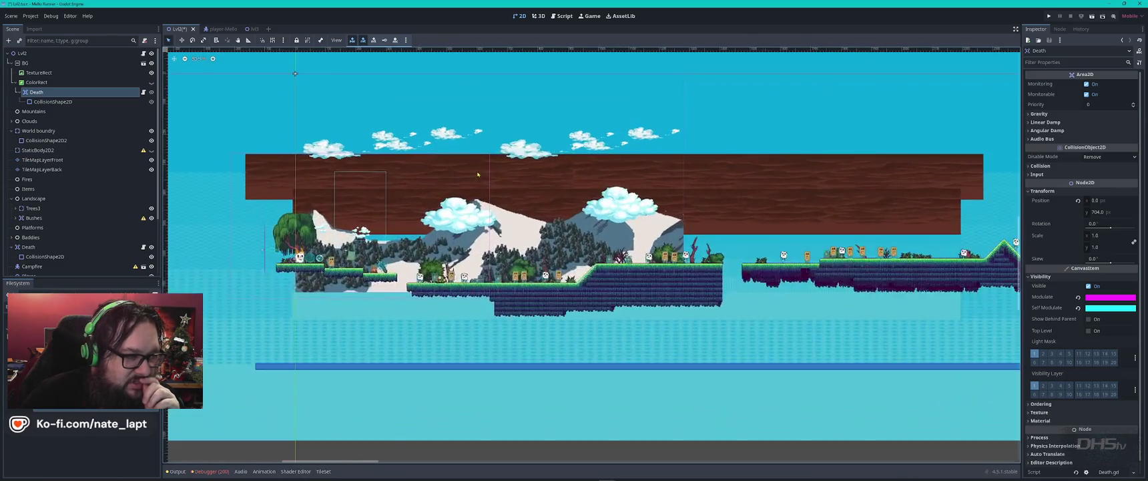
scroll(285, 78, up, 7)
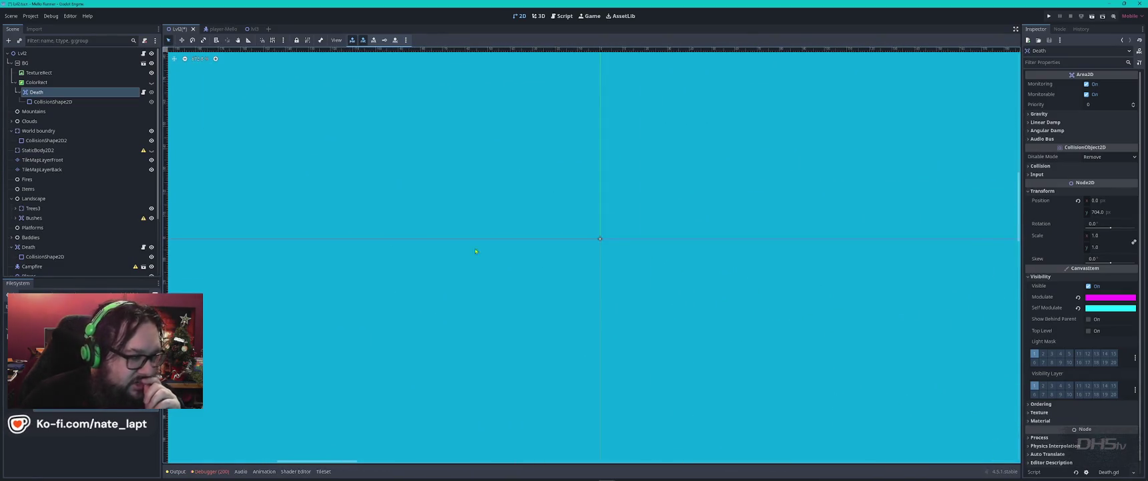
click(152, 92)
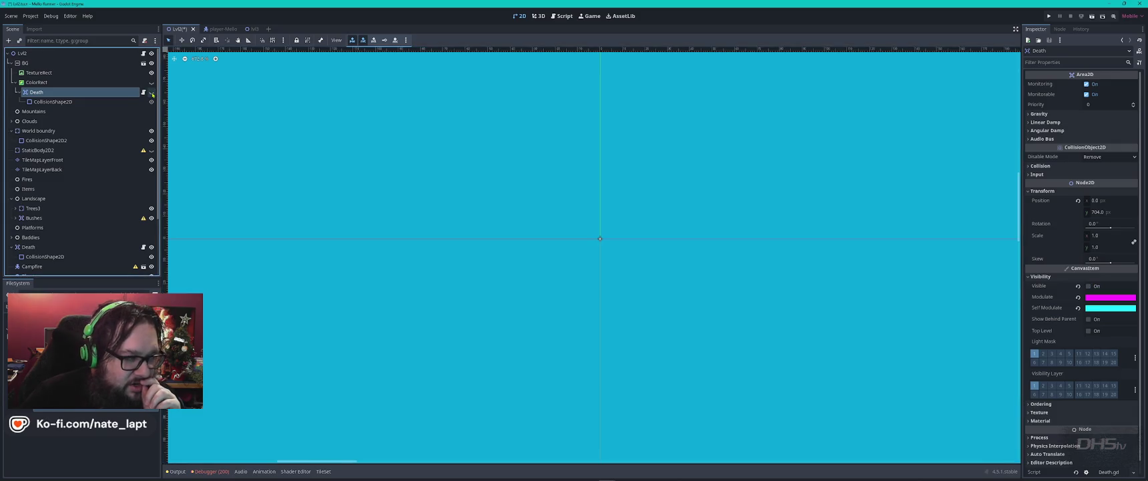
click(151, 92)
click(37, 83)
click(37, 92)
Delete the stray Bush116 sprite lying outside the level's right section
scroll(610, 364, down, 1)
scroll(610, 364, down, 2)
scroll(566, 341, up, 1)
scroll(566, 341, down, 1)
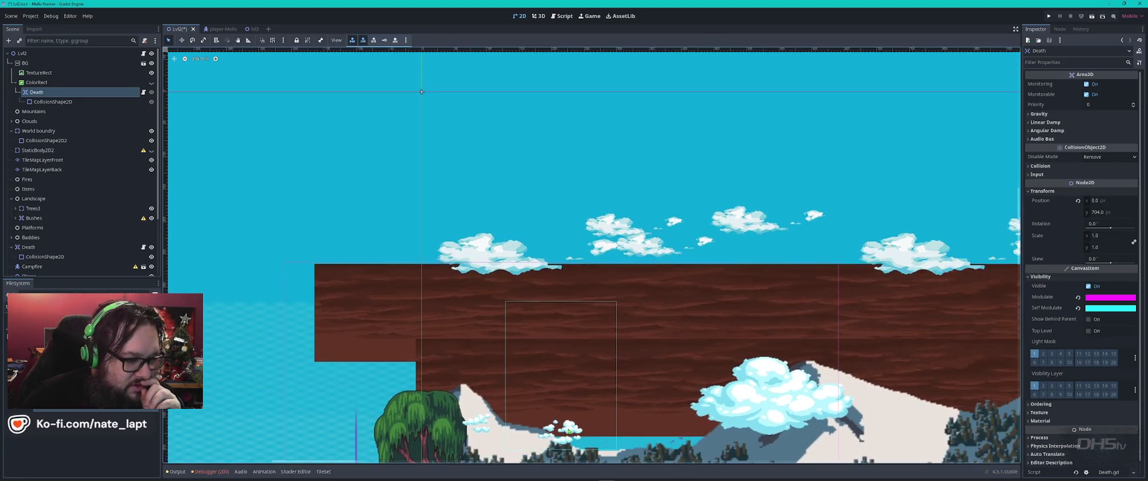
scroll(418, 146, up, 3)
scroll(418, 146, up, 1)
scroll(622, 275, down, 2)
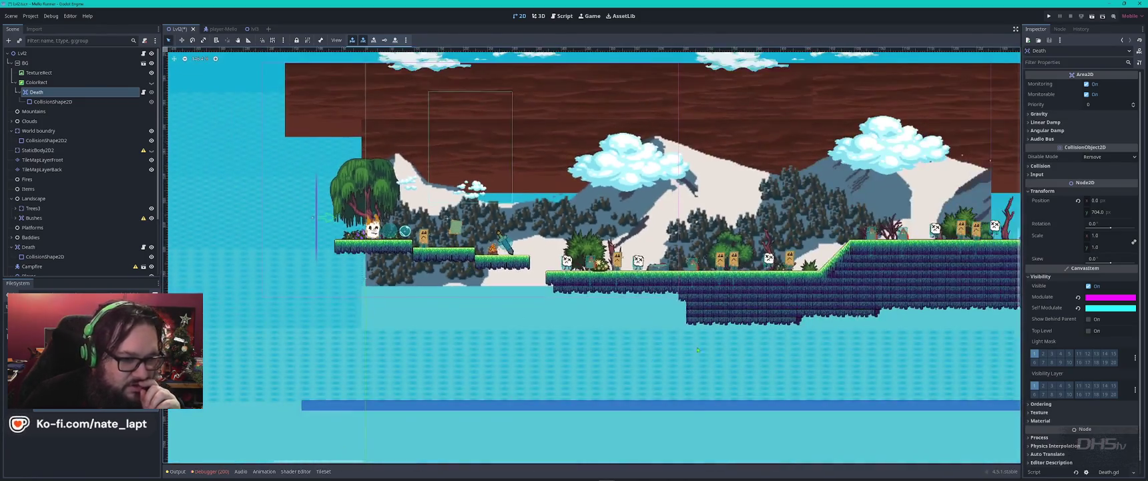
scroll(734, 234, right, 5)
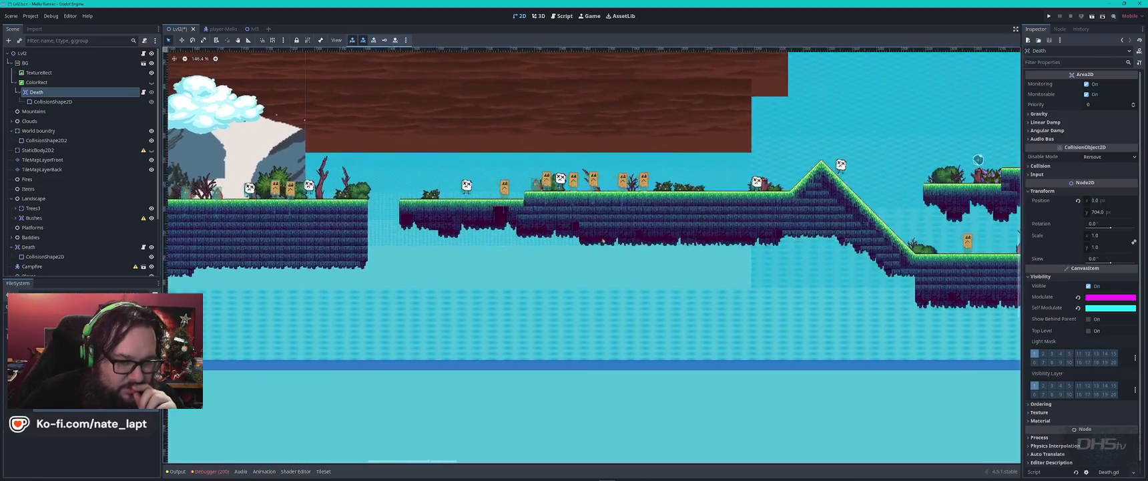
scroll(821, 268, right, 4)
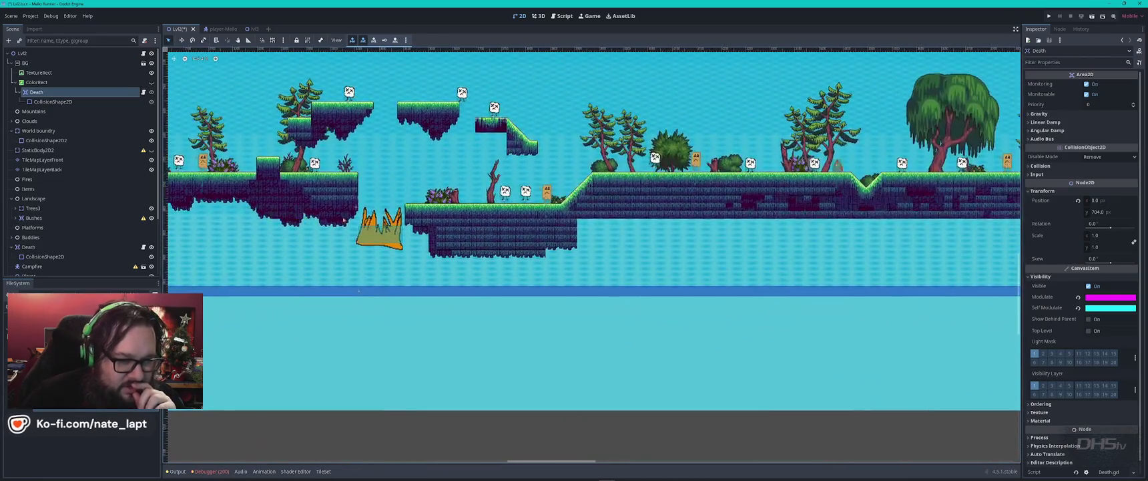
drag(838, 199, 289, 202)
scroll(774, 186, down, 3)
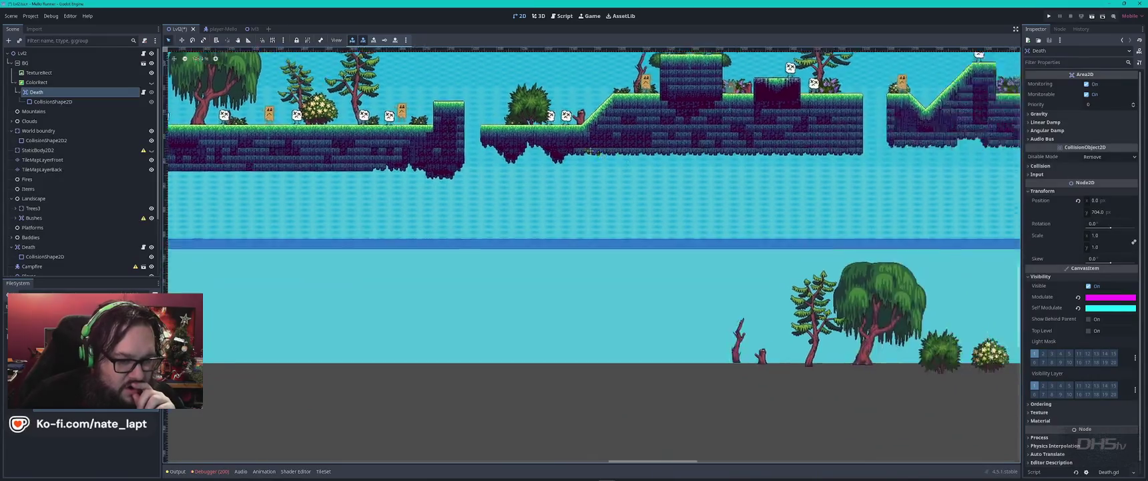
scroll(729, 295, down, 3)
scroll(729, 295, down, 1)
scroll(729, 295, down, 2)
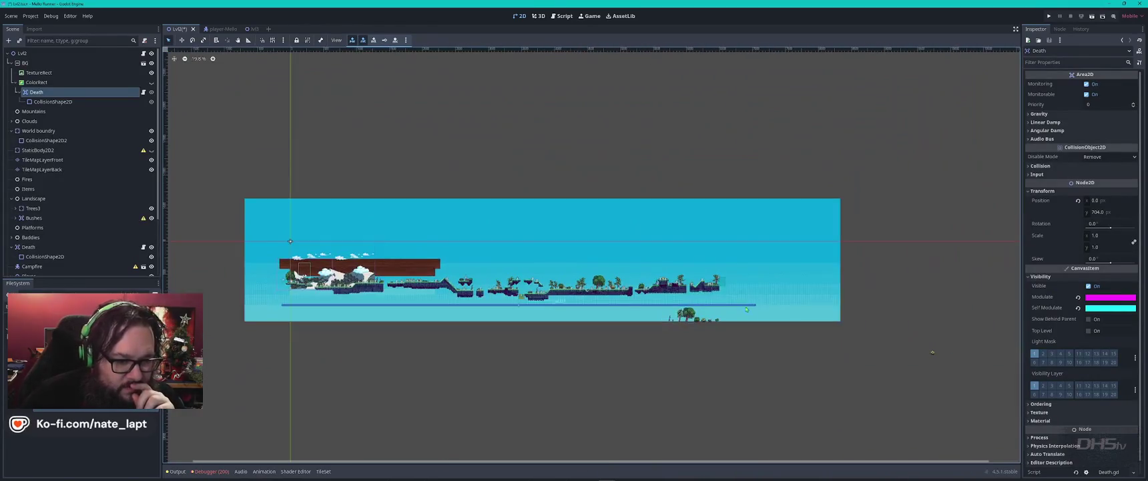
scroll(863, 359, up, 3)
scroll(879, 381, up, 3)
scroll(879, 381, down, 4)
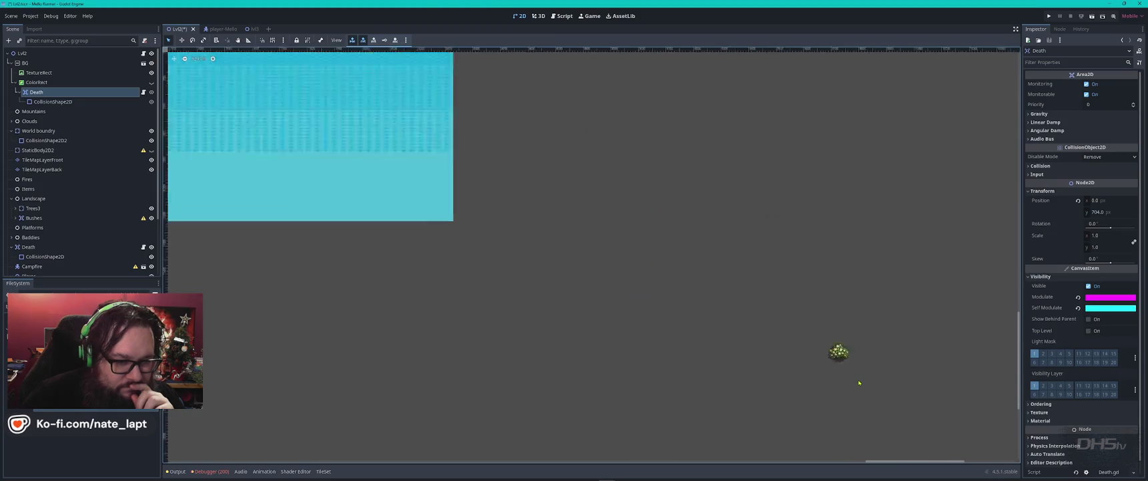
click(850, 367)
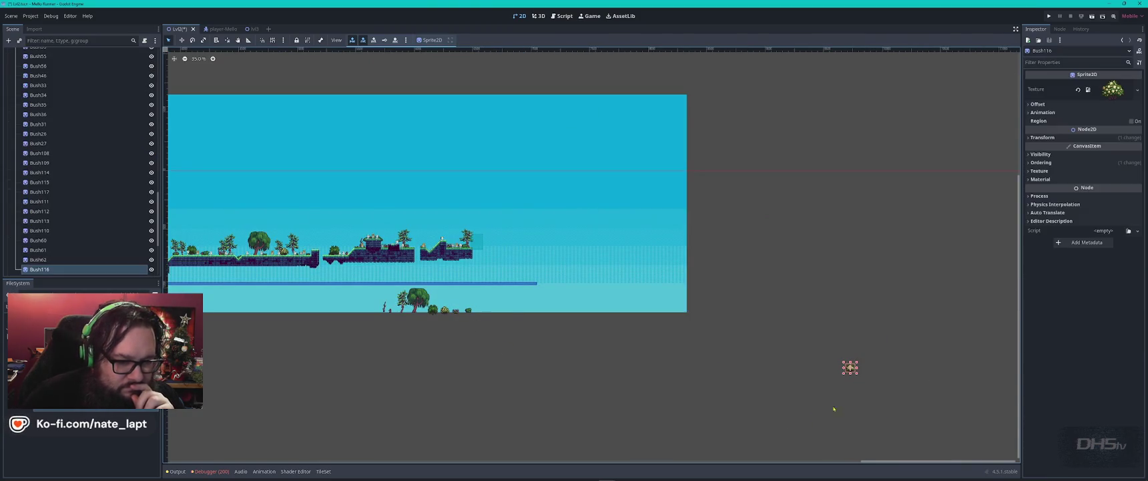
key(Delete)
key(Return)
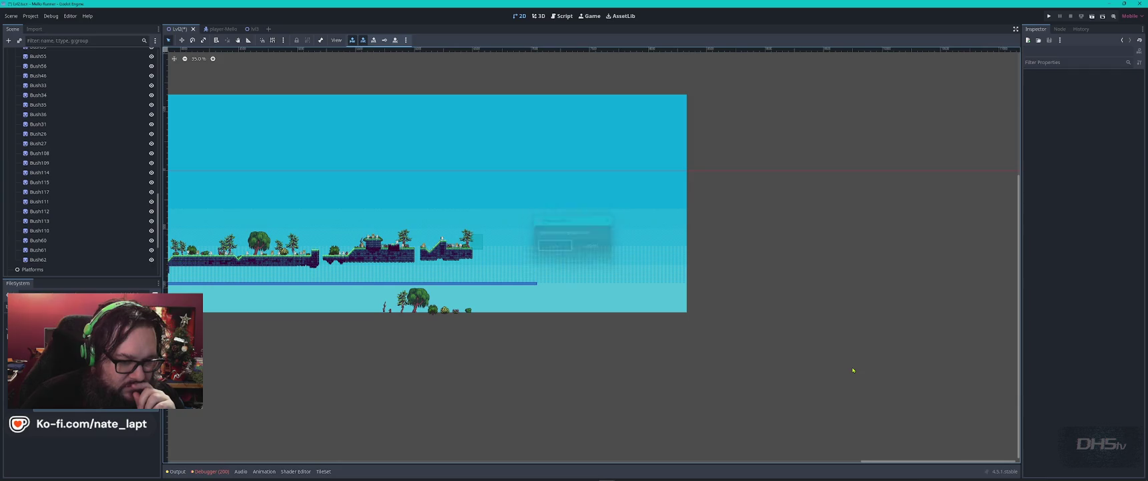
Hide and reshow the Death area, then open and dismiss its node context menu
scroll(34, 172, up, 10)
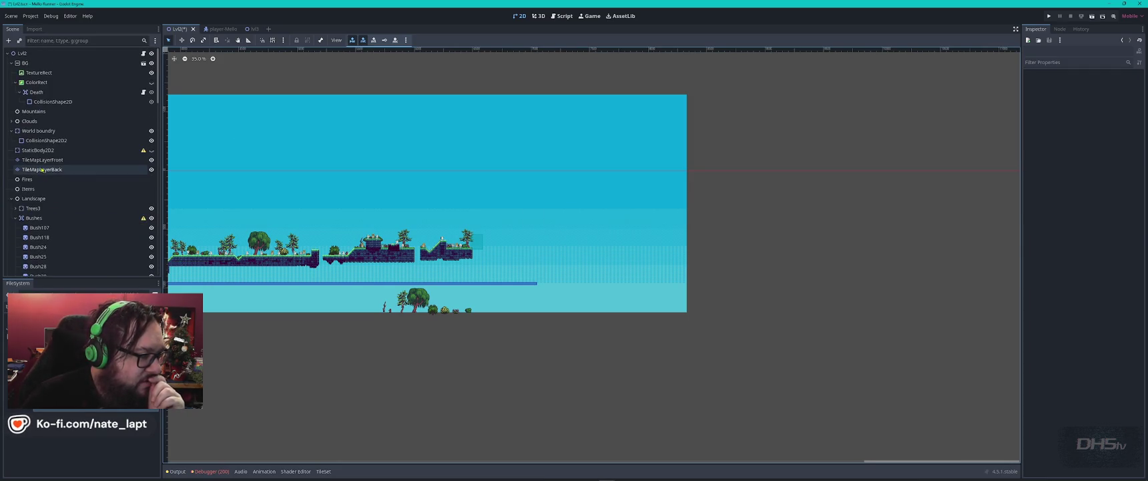
click(37, 92)
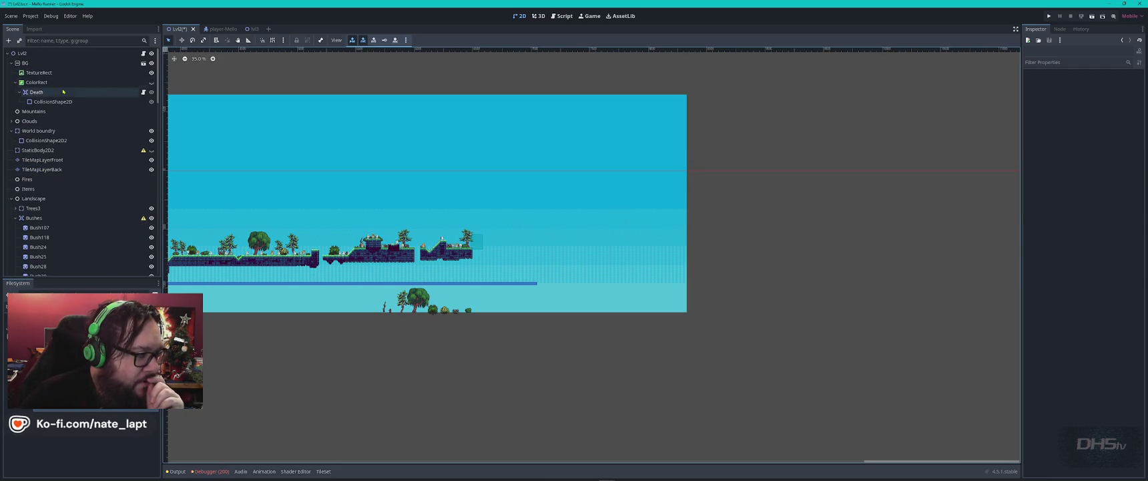
click(150, 93)
scroll(740, 299, down, 8)
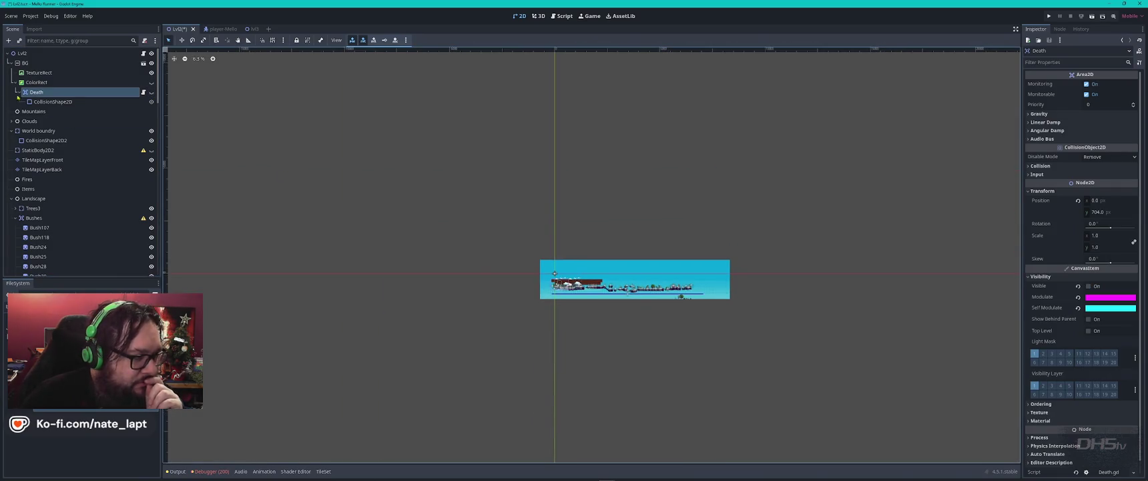
click(151, 93)
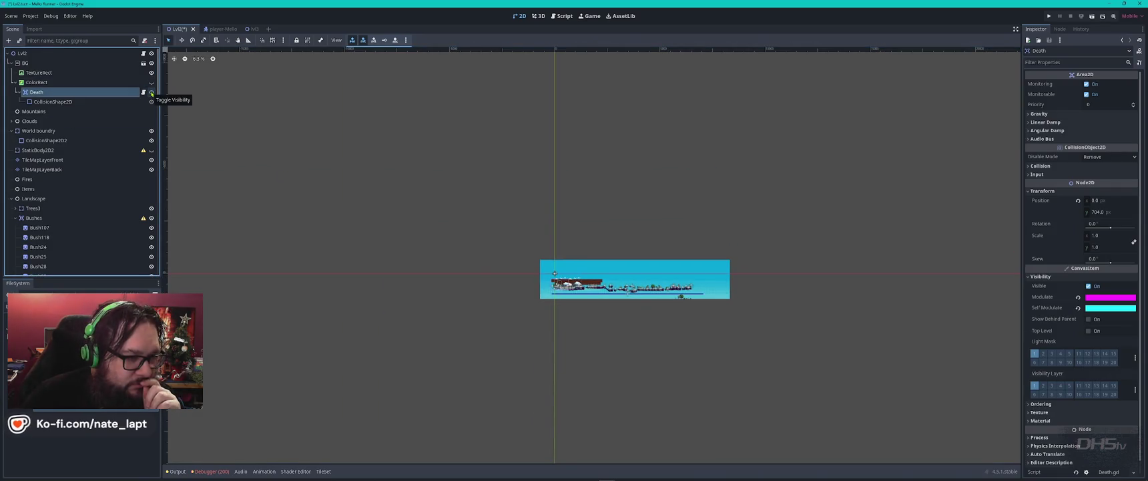
right_click(93, 92)
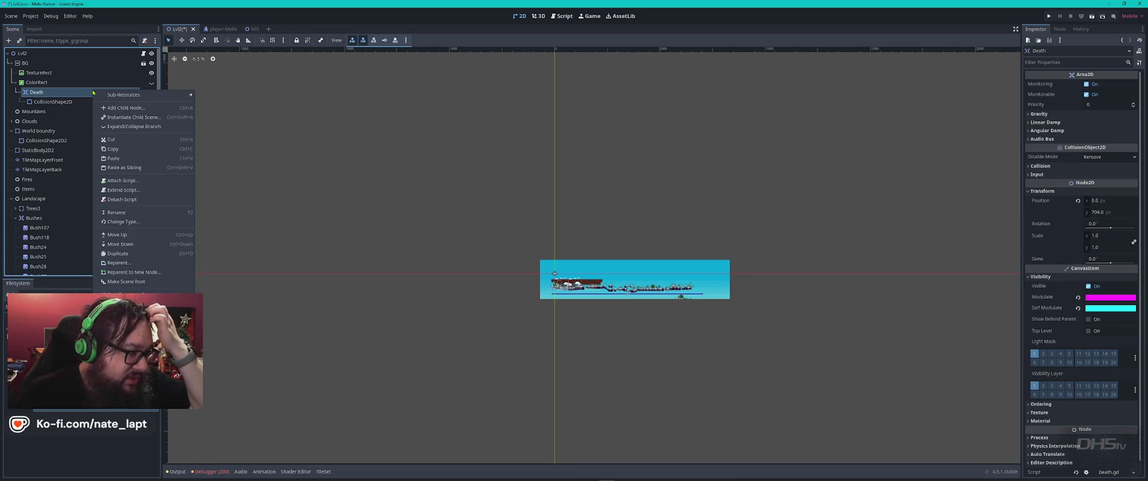
mouse_move(94, 93)
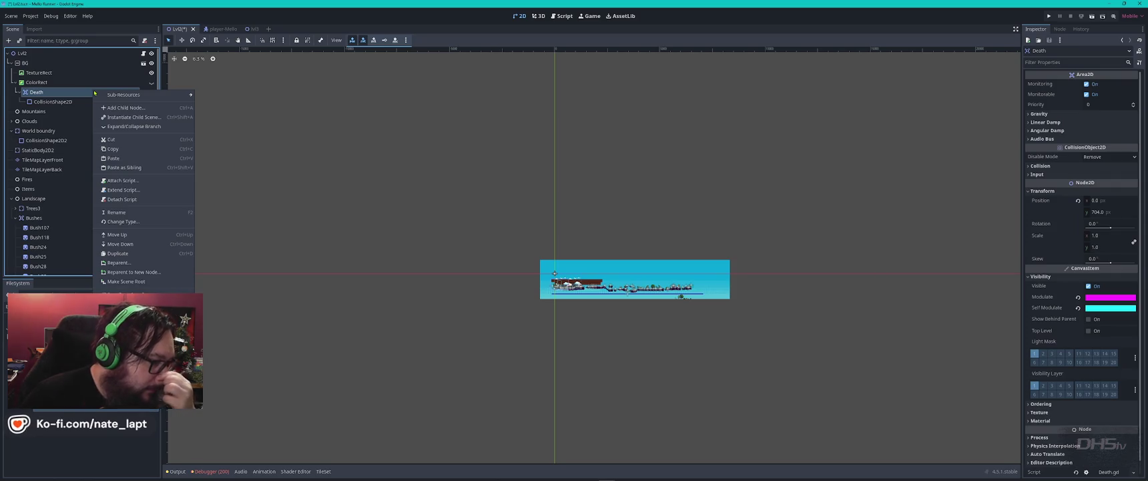
click(79, 97)
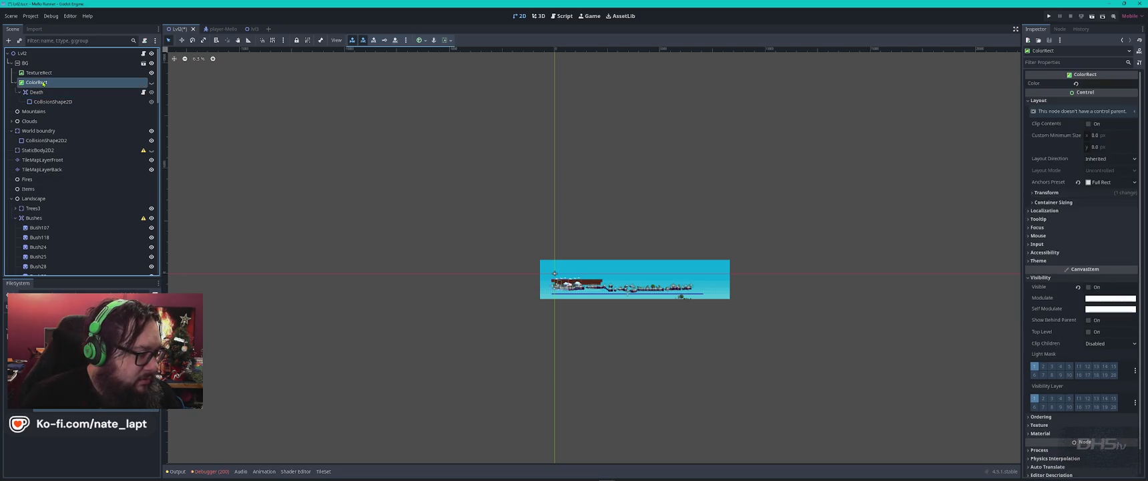
scroll(662, 359, up, 3)
scroll(654, 354, up, 4)
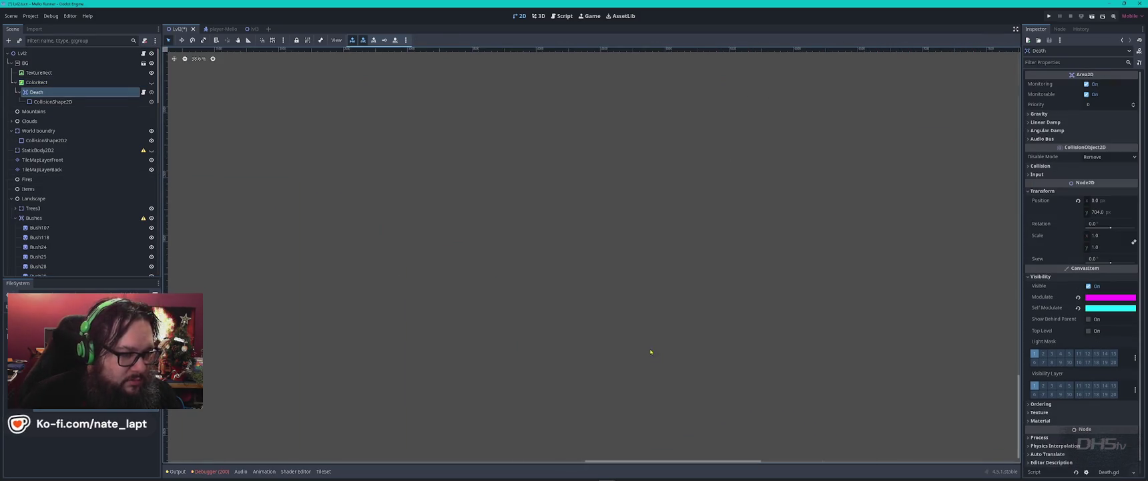
scroll(329, 231, left, 5)
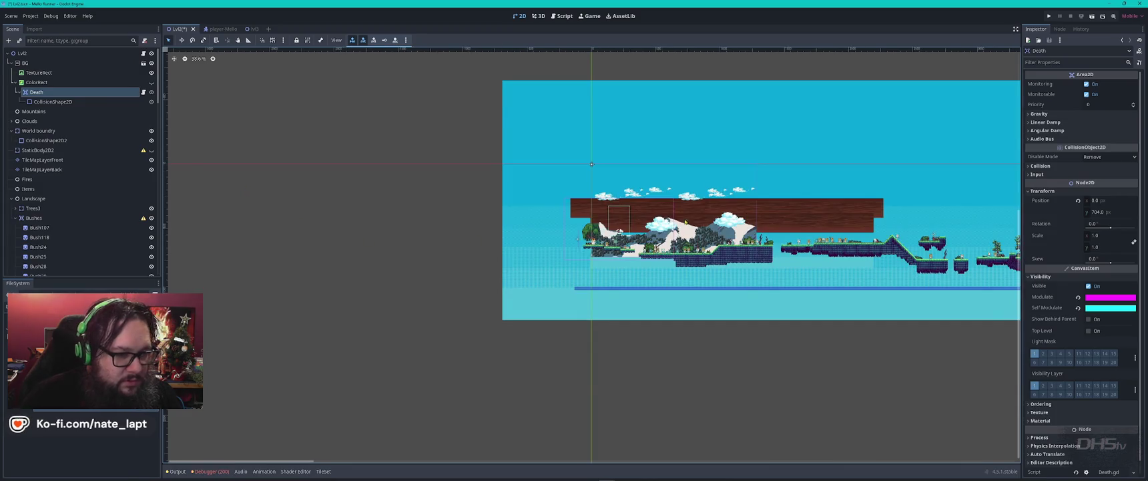
scroll(685, 222, up, 5)
click(83, 230)
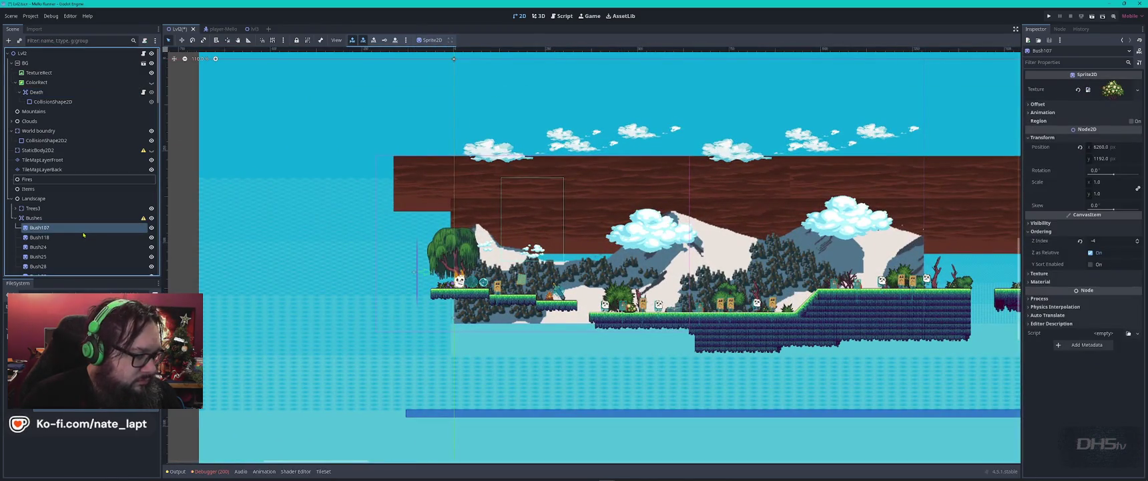
click(53, 96)
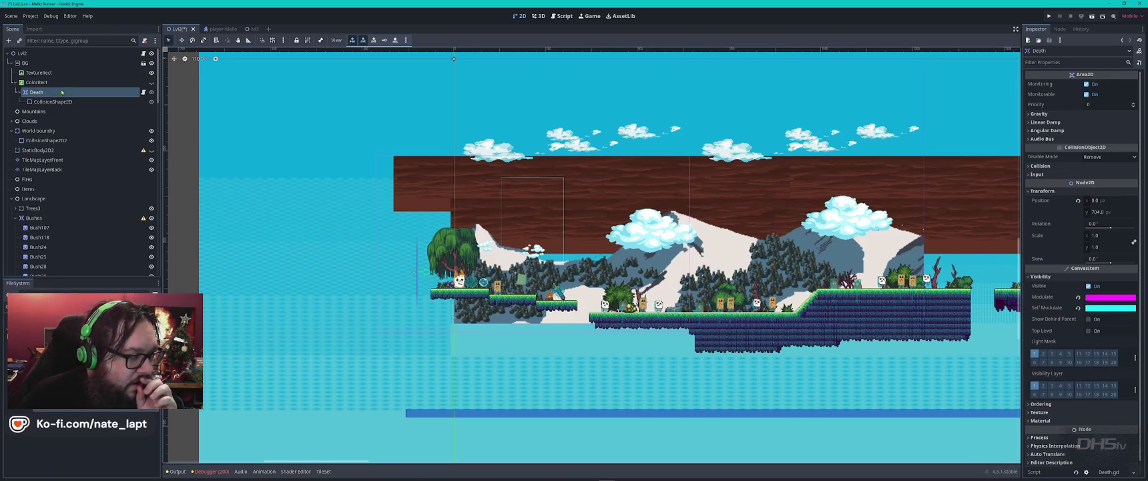
scroll(532, 300, up, 5)
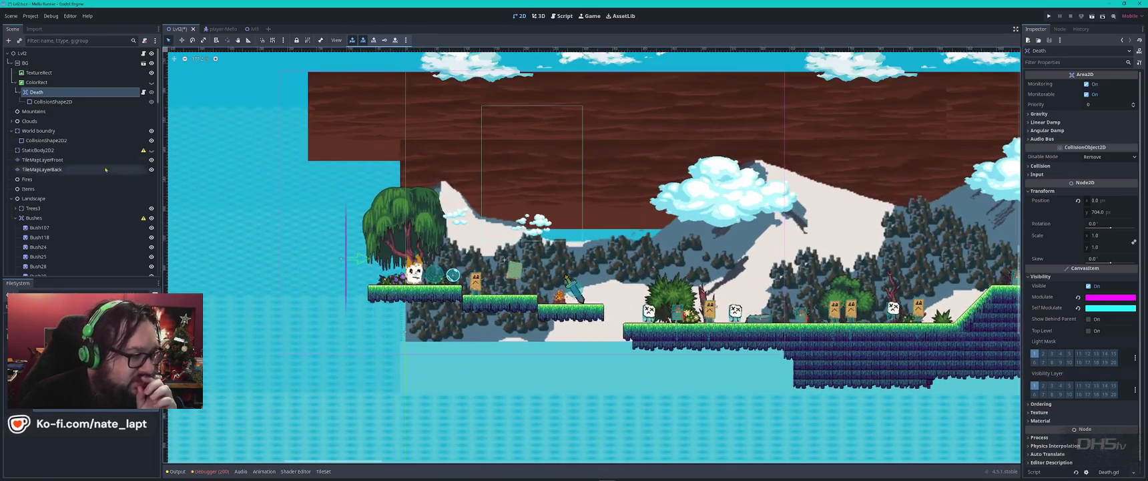
click(75, 102)
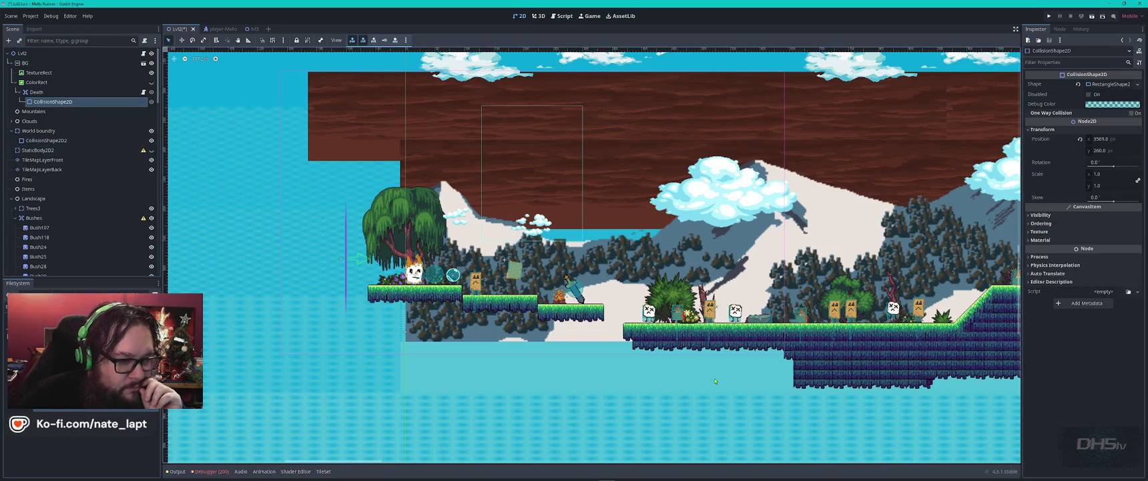
scroll(691, 375, down, 4)
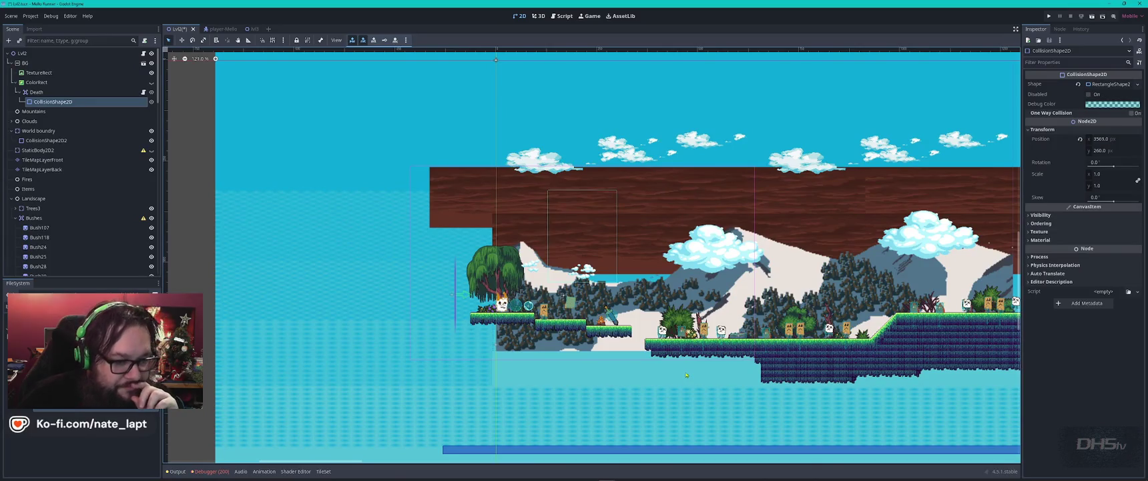
scroll(802, 399, right, 10)
scroll(802, 399, down, 3)
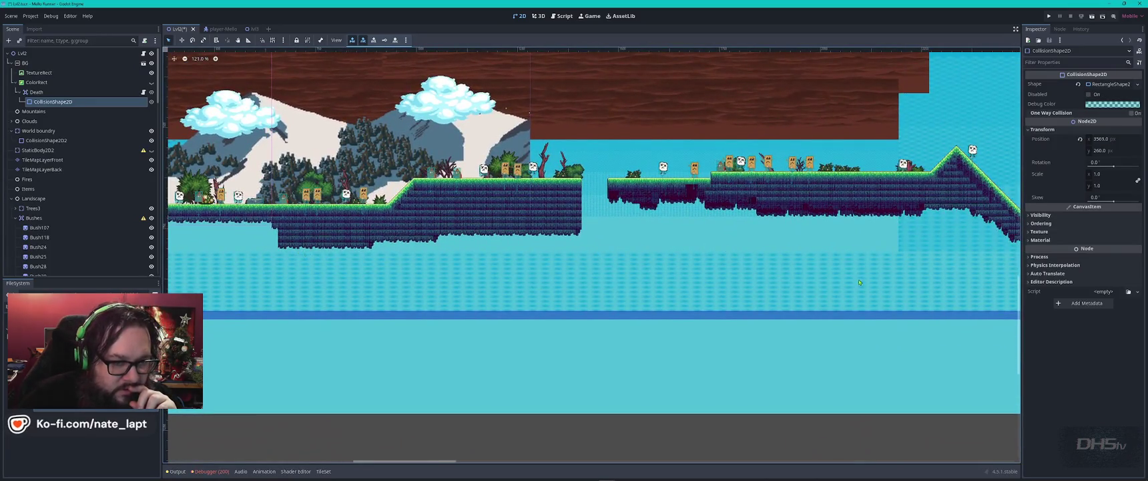
scroll(858, 282, right, 5)
scroll(599, 265, left, 10)
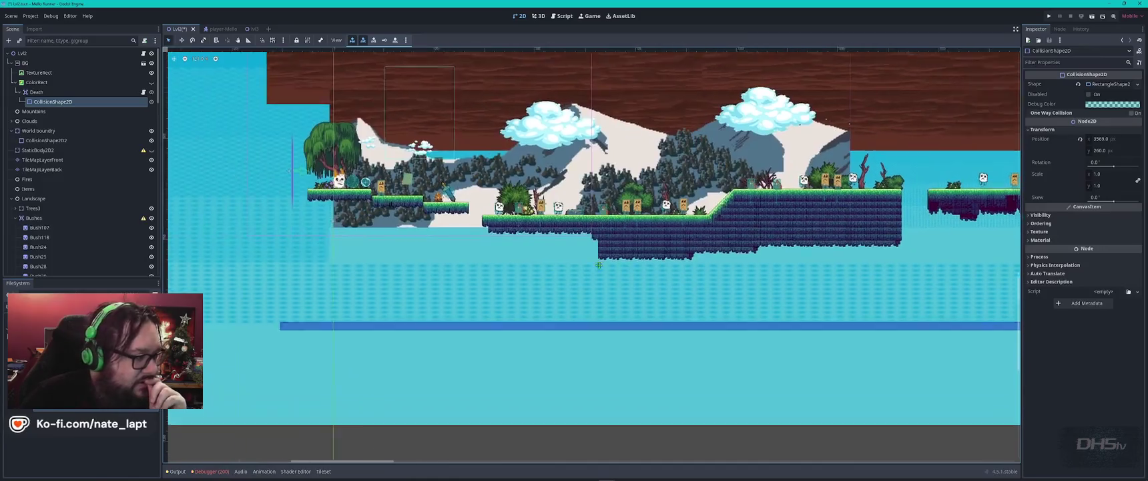
scroll(599, 265, left, 2)
Filter the Scene dock for 'dea' and hide the second Death node in the editor
click(73, 42)
text(dea)
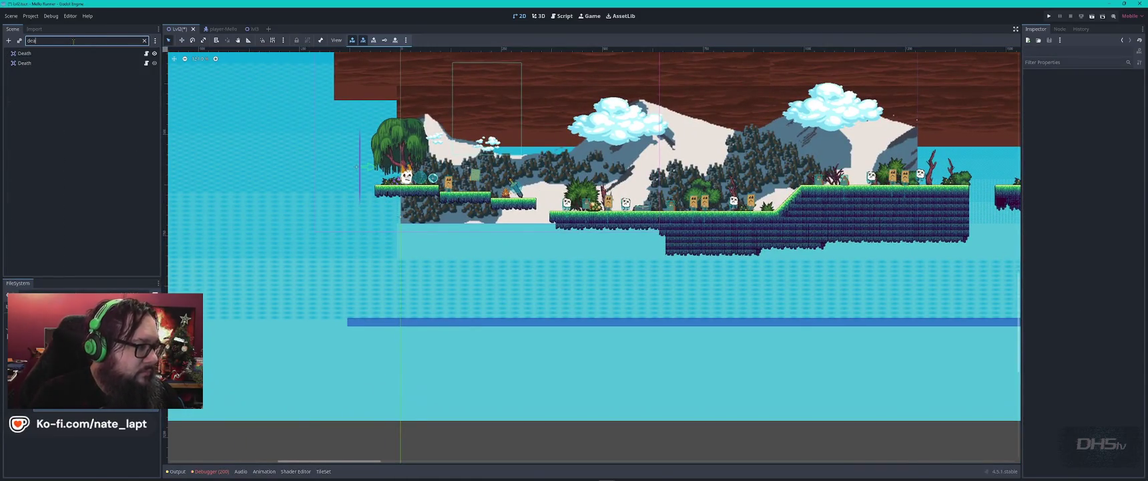
click(155, 64)
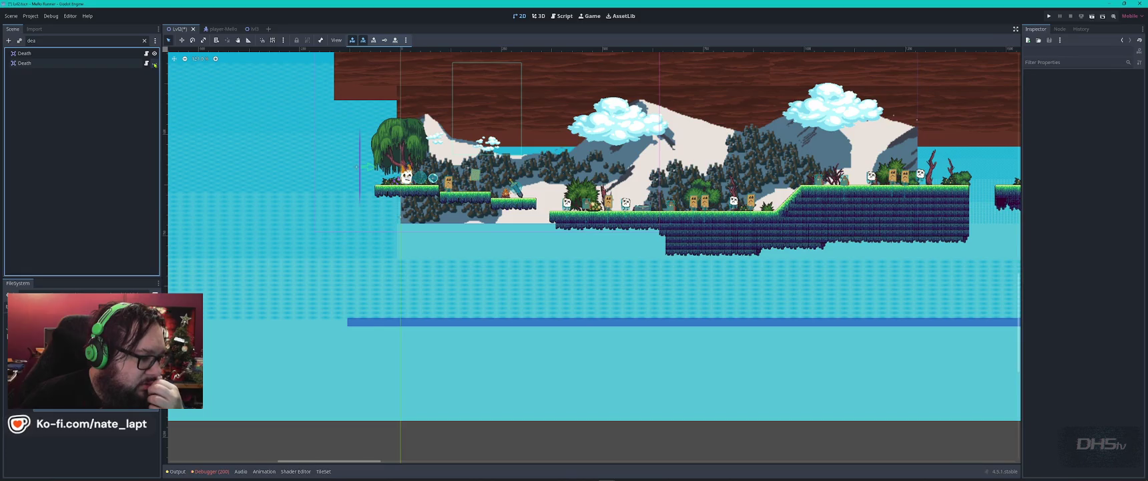
click(155, 64)
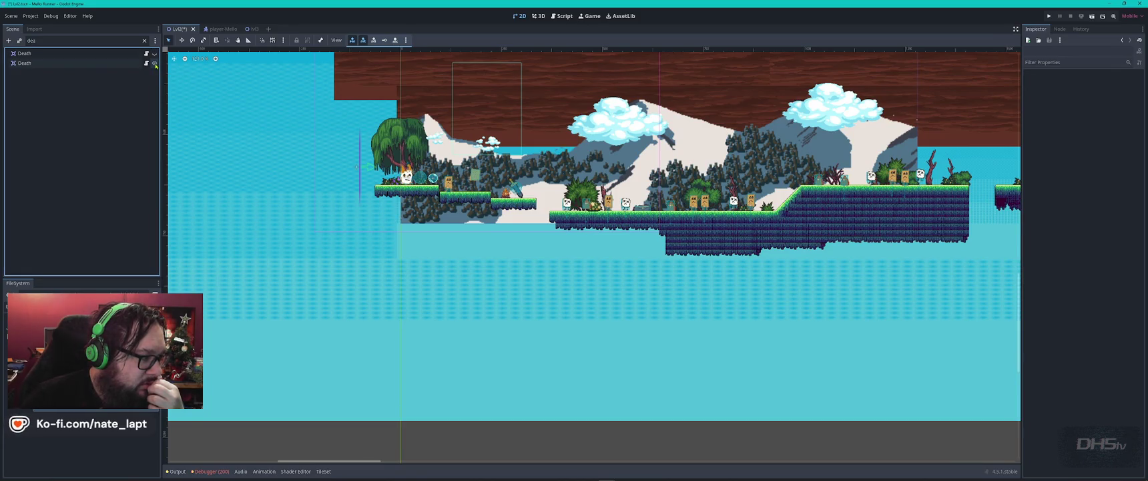
scroll(828, 231, down, 5)
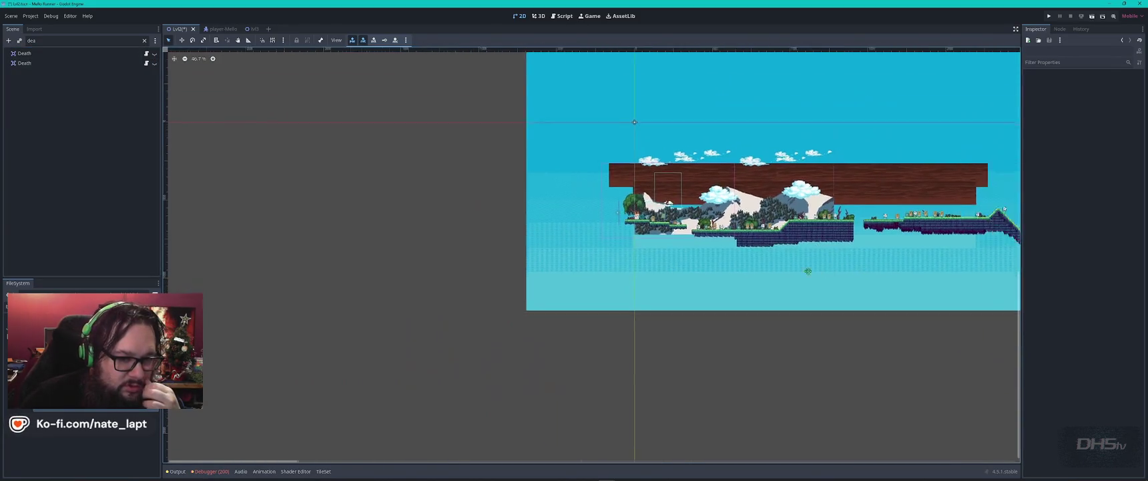
scroll(355, 240, left, 5)
scroll(530, 248, right, 5)
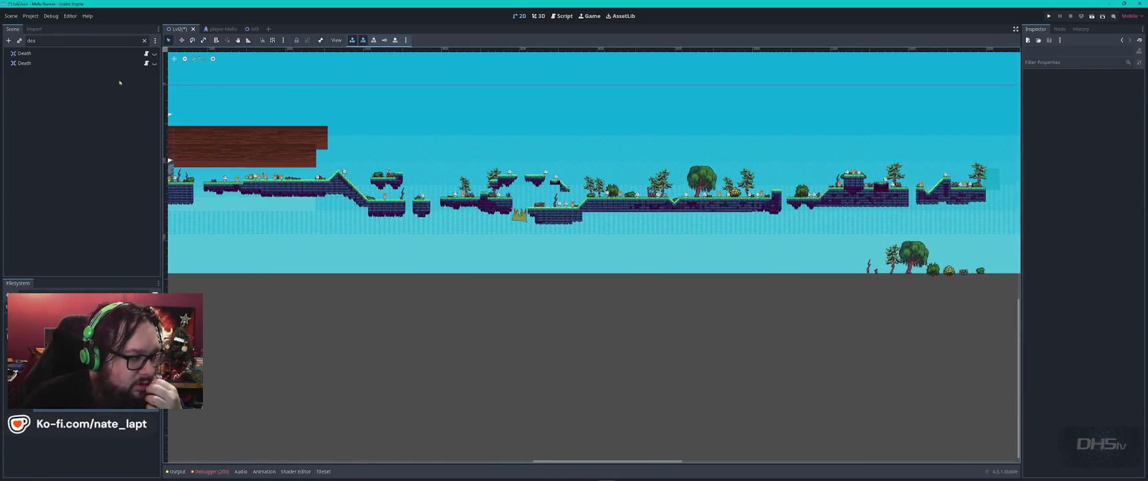
click(155, 64)
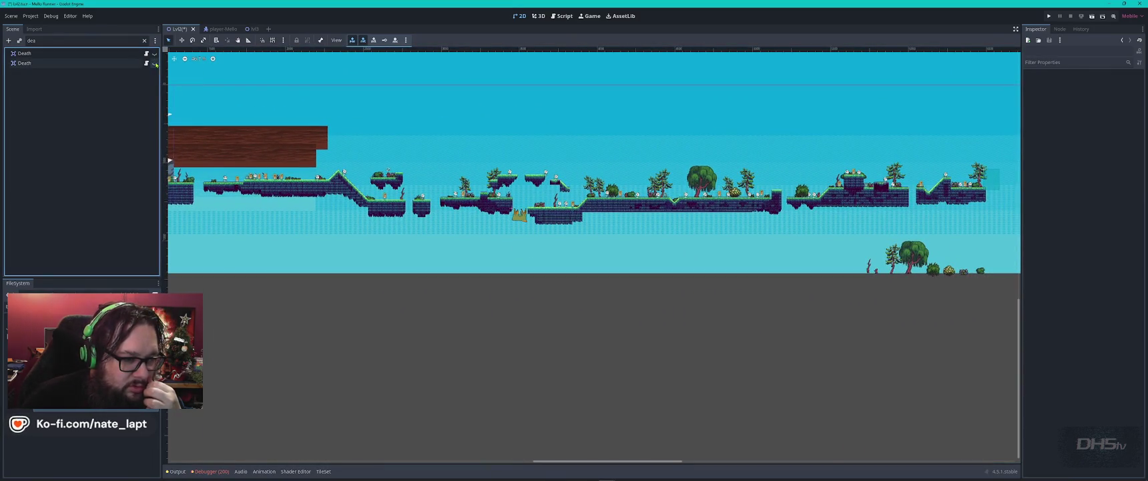
scroll(507, 227, up, 10)
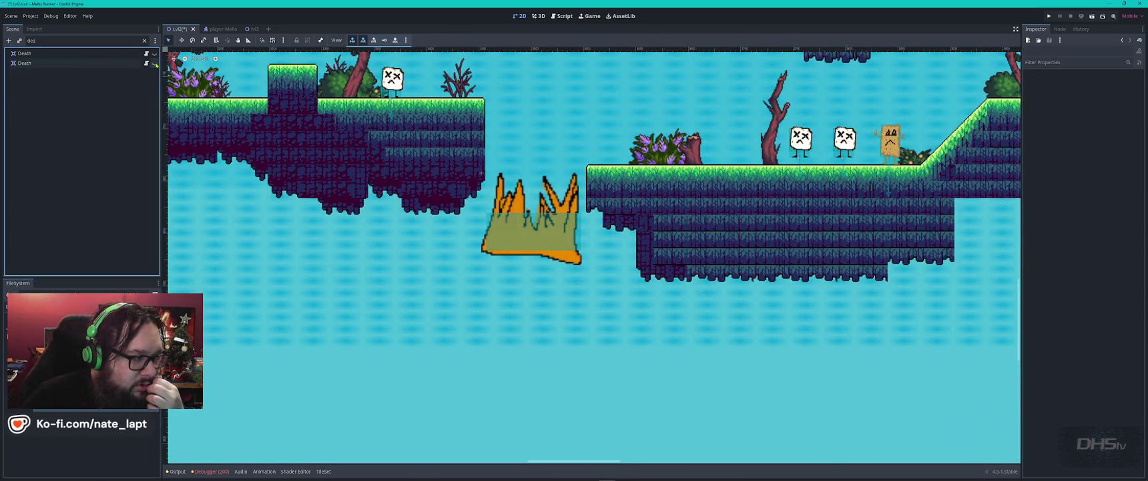
Hide the Fire hazard, recheck the Death zone, then make Fire visible again
click(556, 248)
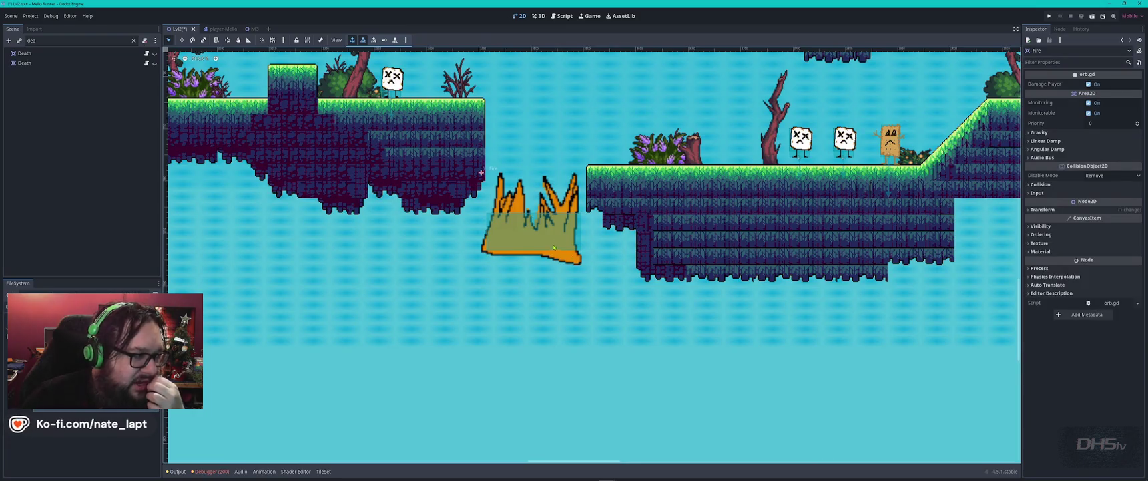
click(133, 41)
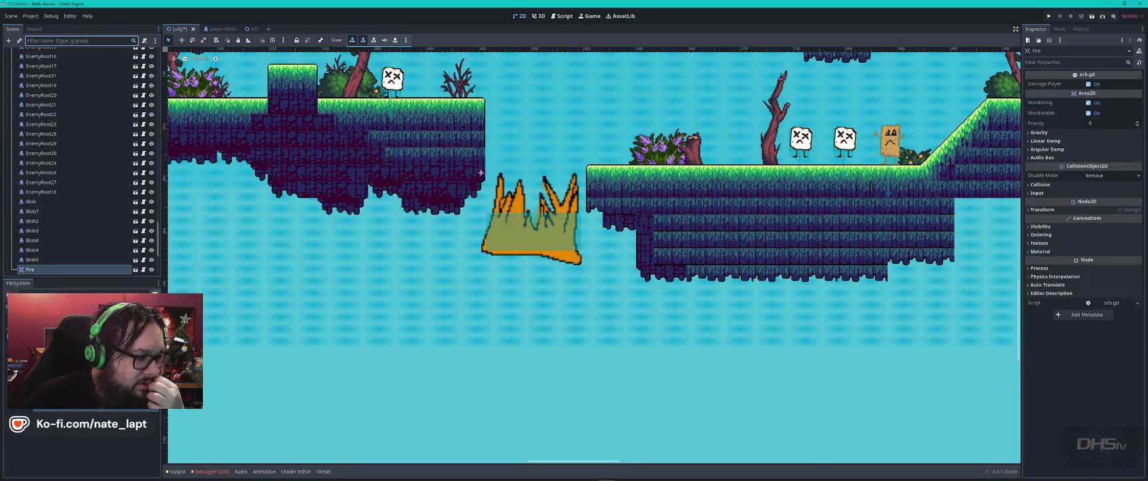
click(152, 270)
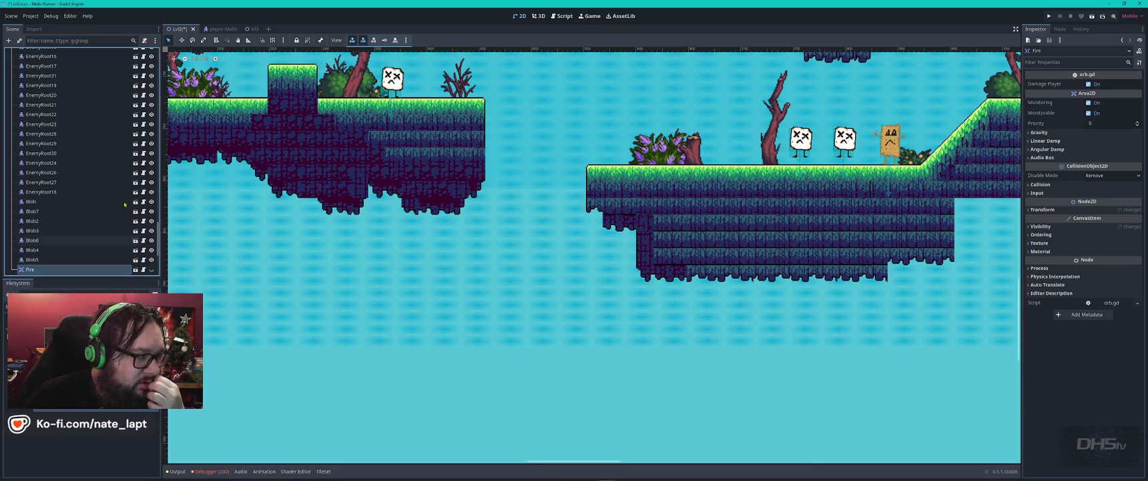
text(dea)
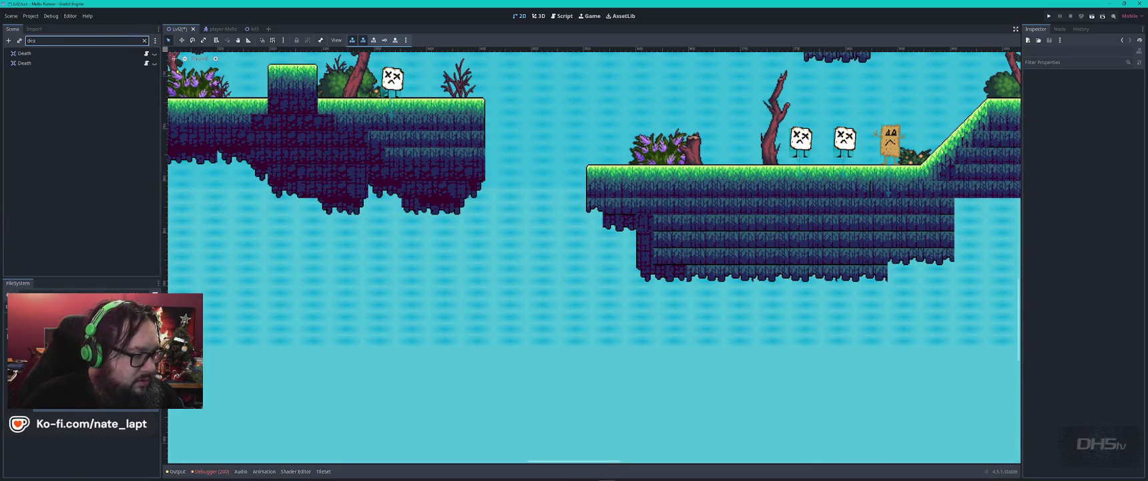
click(154, 53)
click(155, 54)
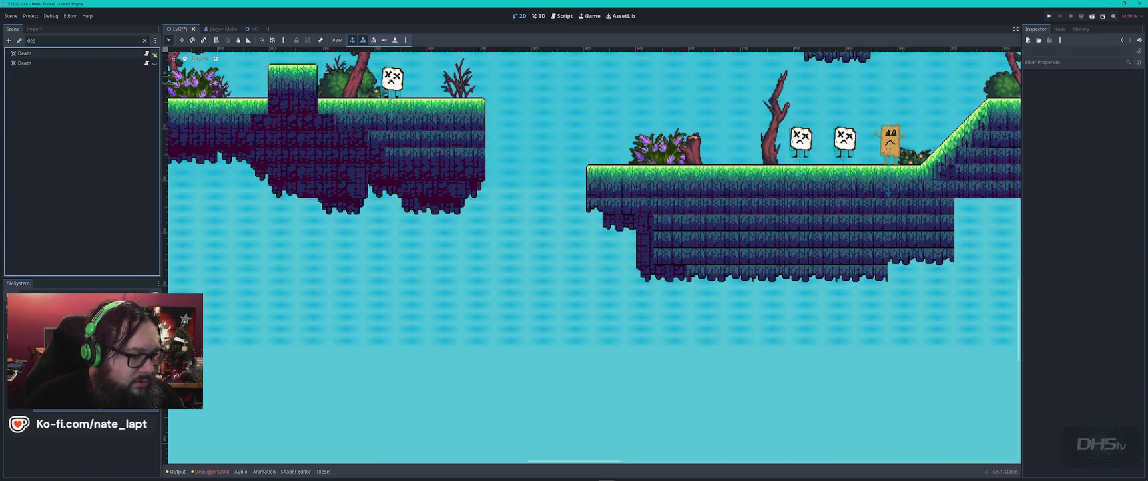
double_click(105, 41)
text(f)
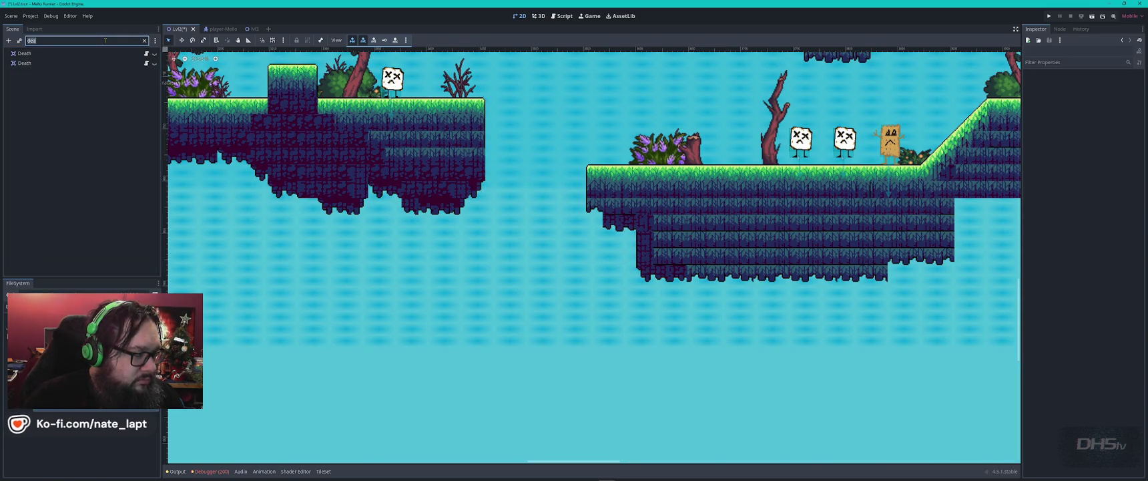
click(154, 189)
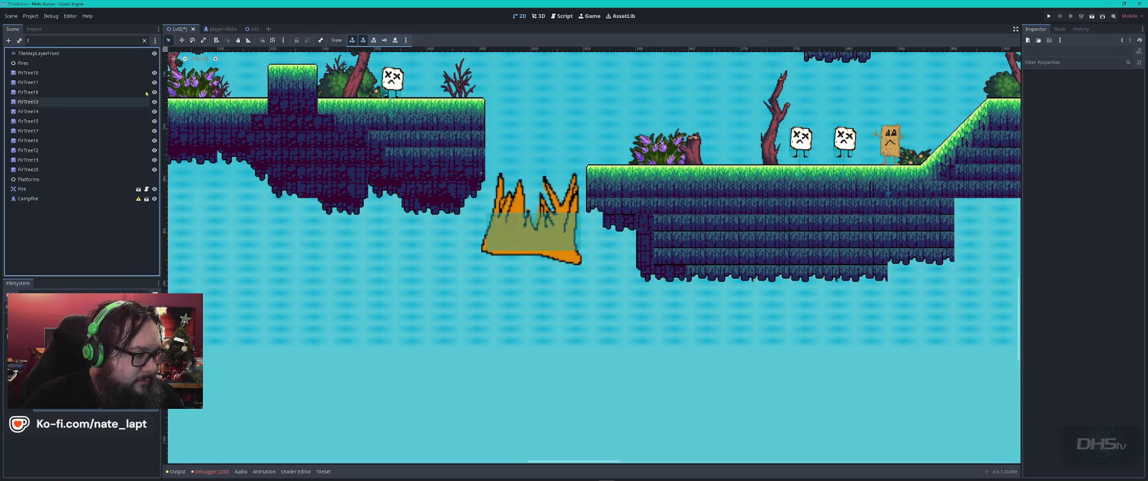
Refilter for 'dea', toggle the second Death node's visibility, then filter for 'ei'
key(BackSpace)
text(dea)
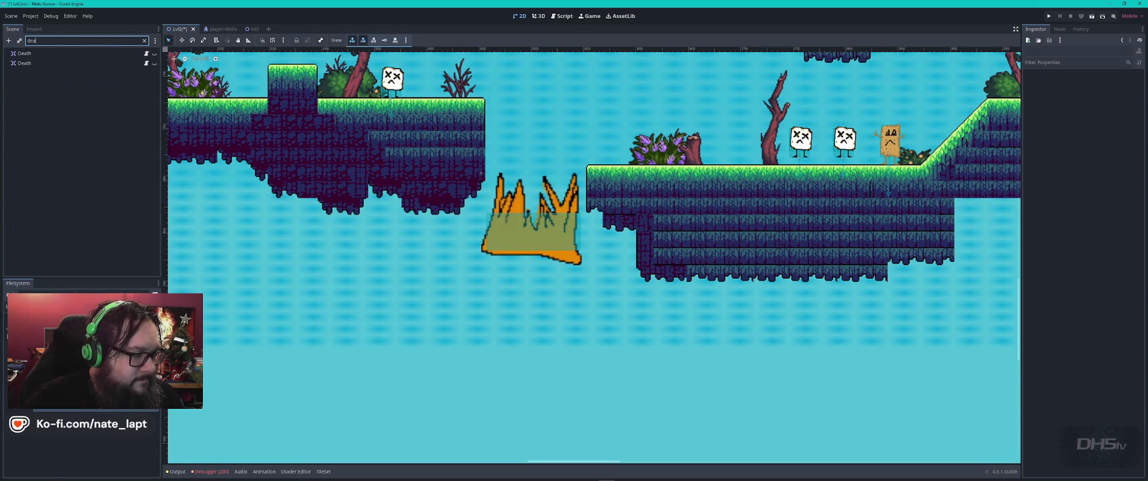
click(154, 63)
scroll(674, 227, down, 5)
scroll(674, 227, up, 2)
scroll(675, 226, right, 5)
scroll(600, 213, down, 2)
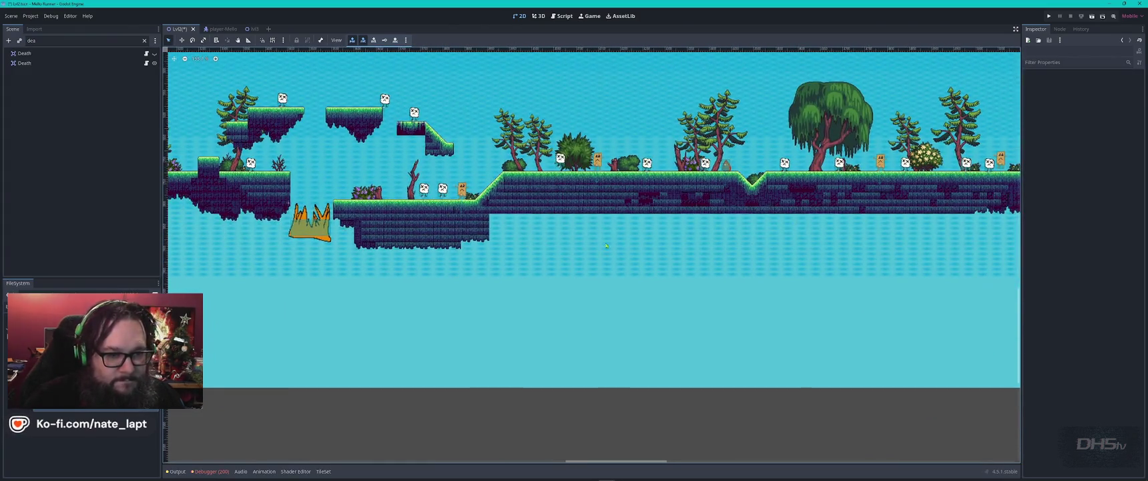
scroll(455, 186, right, 5)
scroll(456, 186, down, 3)
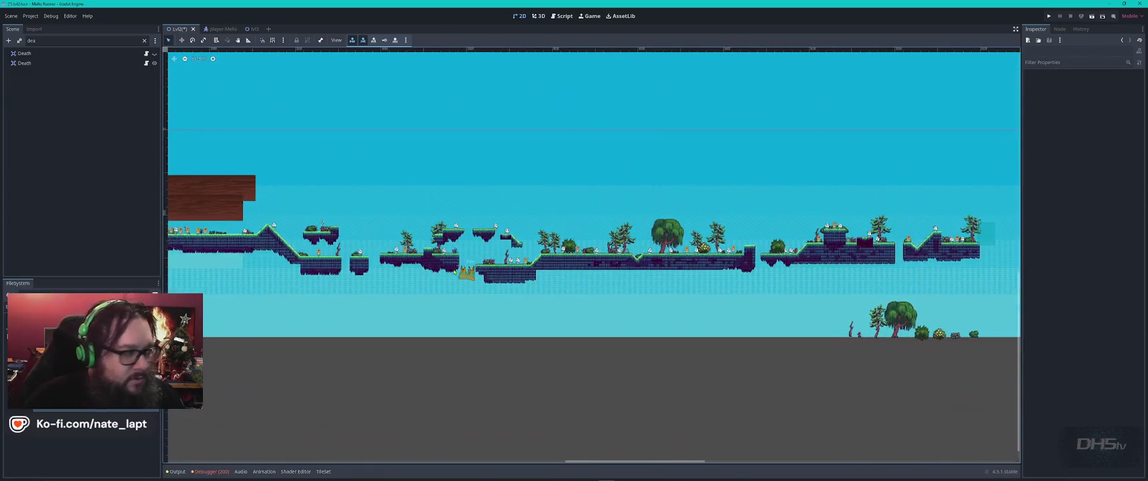
double_click(105, 41)
text(e)
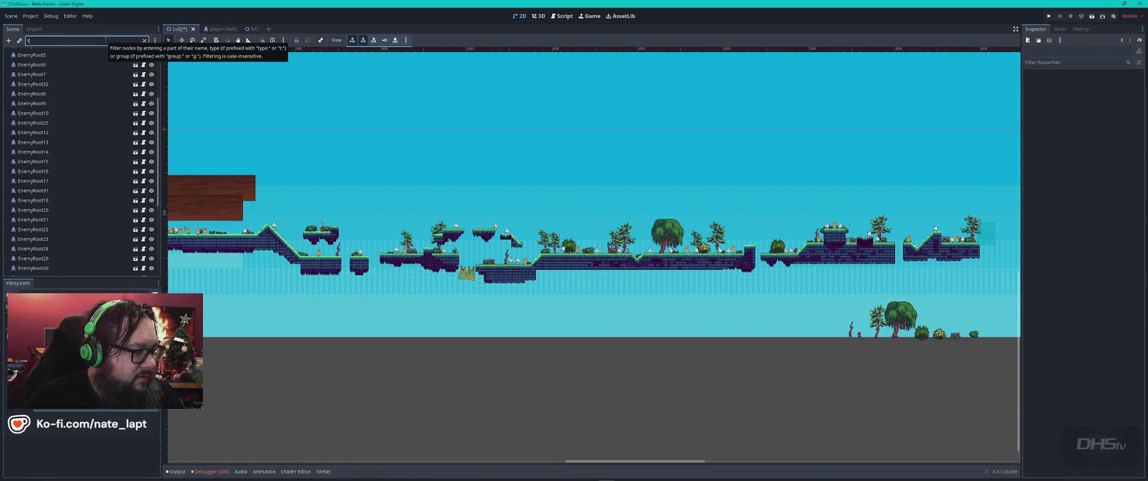
text(i)
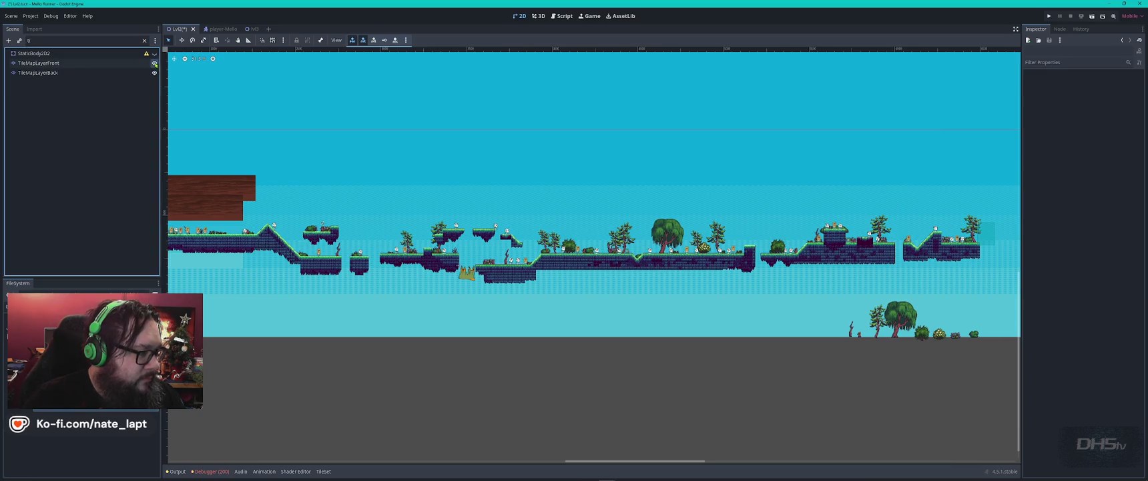
Hide the TileMapLayerBack platform tiles and pan across the level
click(154, 73)
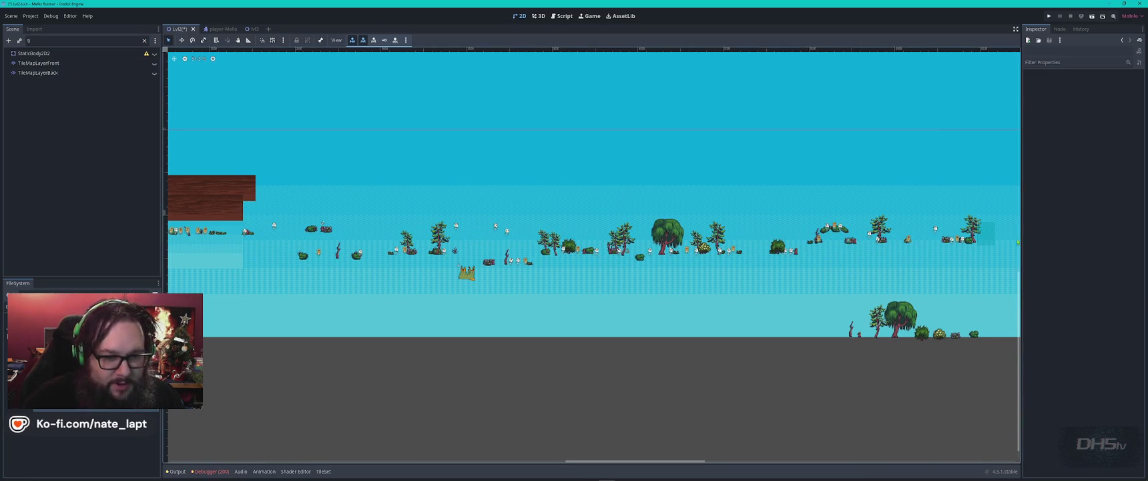
scroll(702, 327, up, 5)
scroll(309, 239, right, 5)
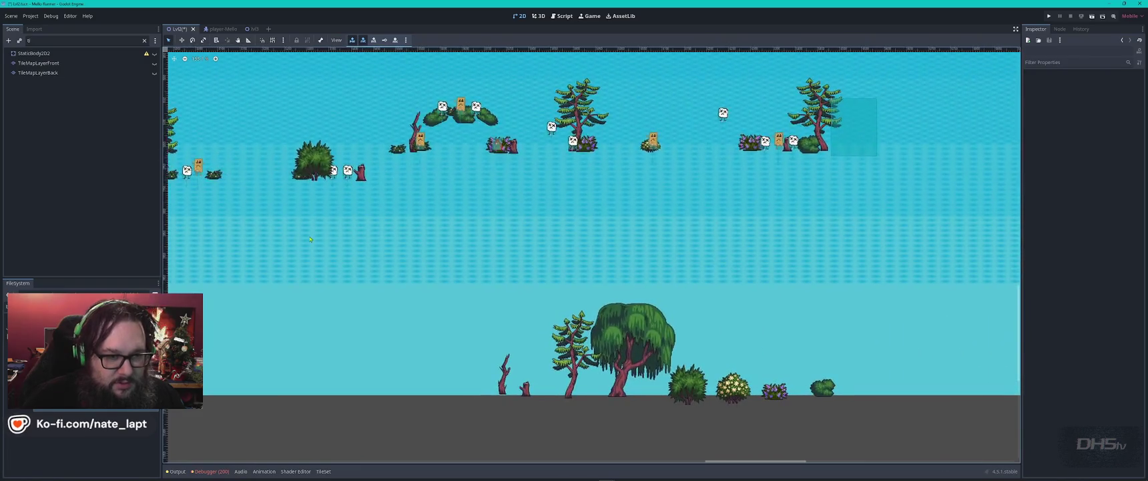
drag(425, 209, 922, 235)
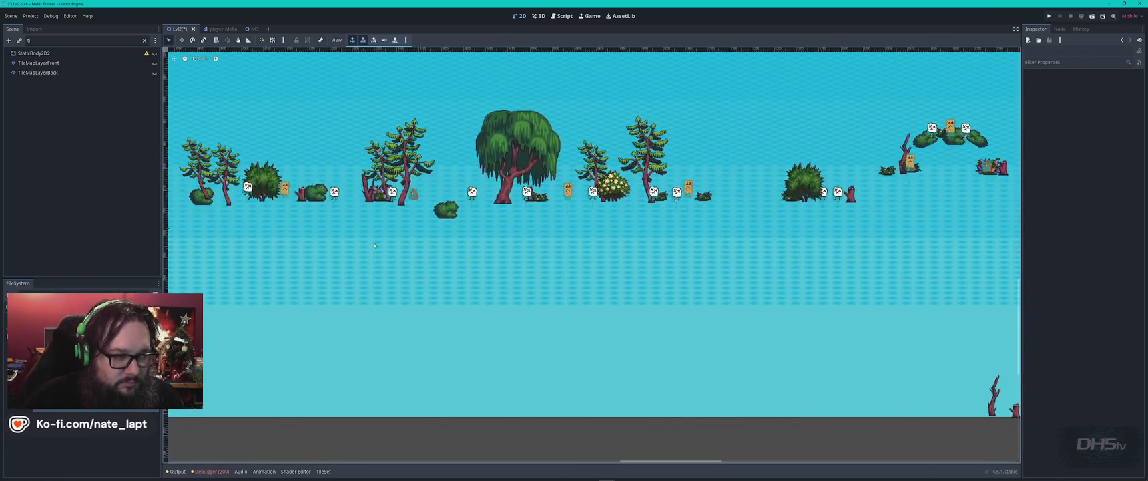
scroll(375, 246, left, 5)
scroll(507, 254, left, 10)
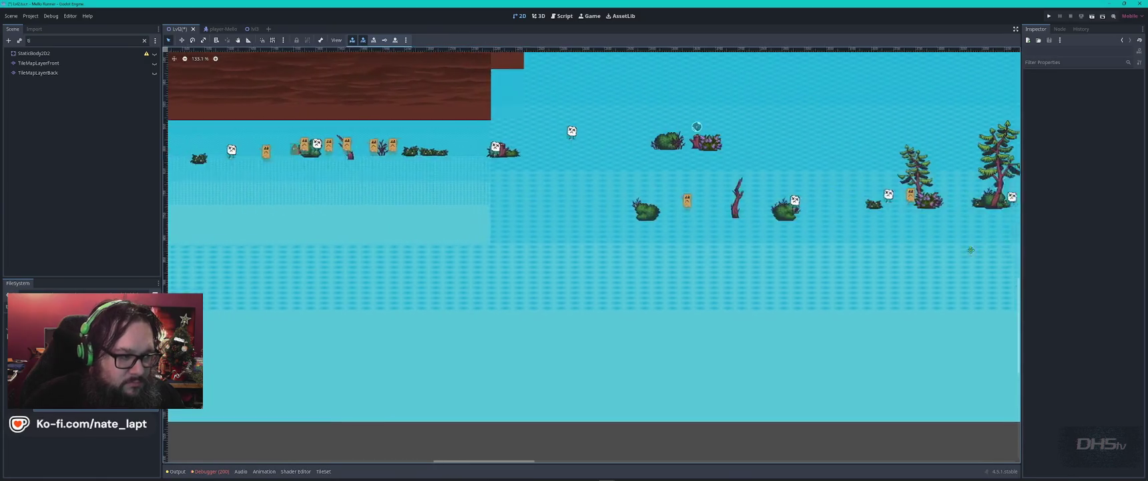
scroll(823, 163, down, 3)
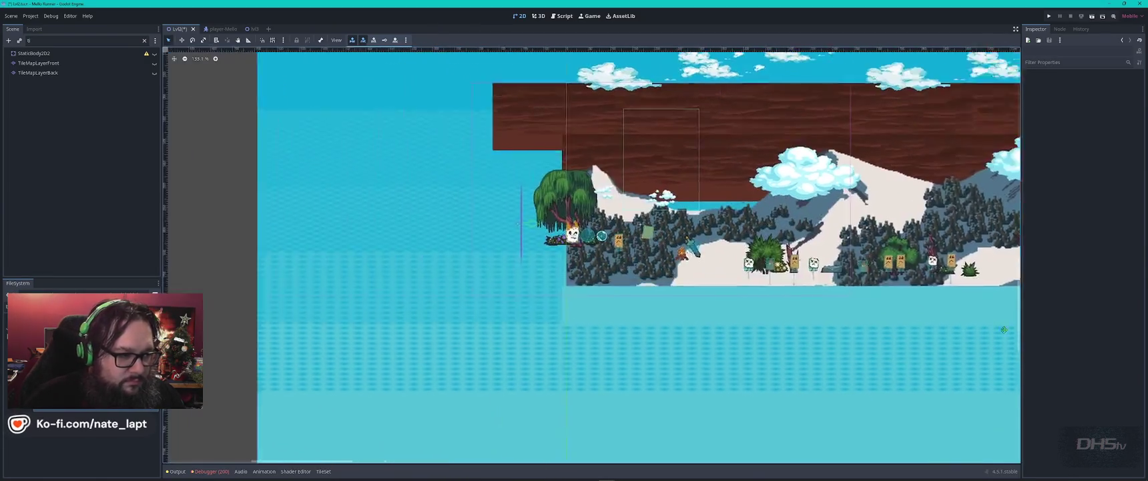
scroll(823, 163, down, 1)
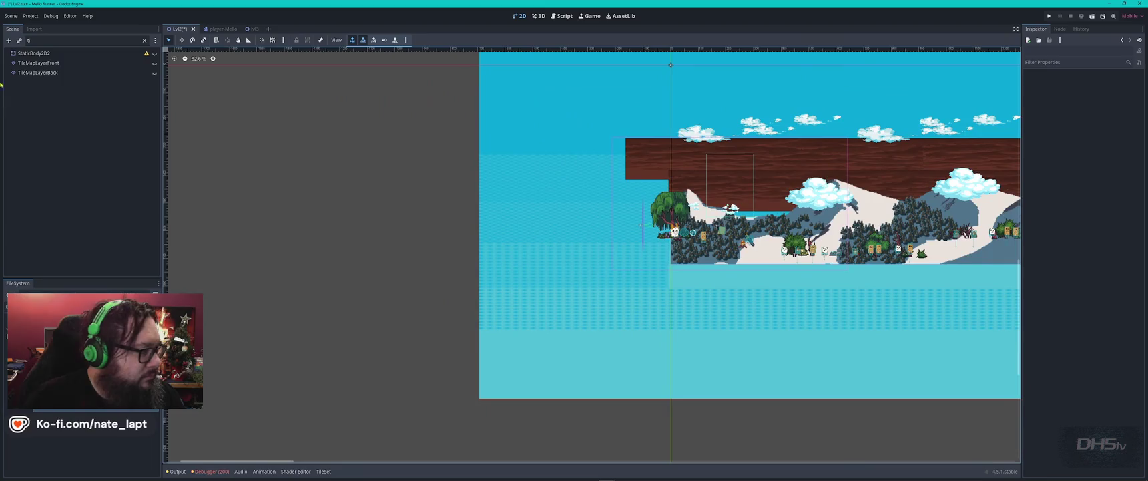
Filter the Scene dock for 'bg', toggle the BG sky background, and leave it visible
click(96, 41)
key(BackSpace)
text(ba)
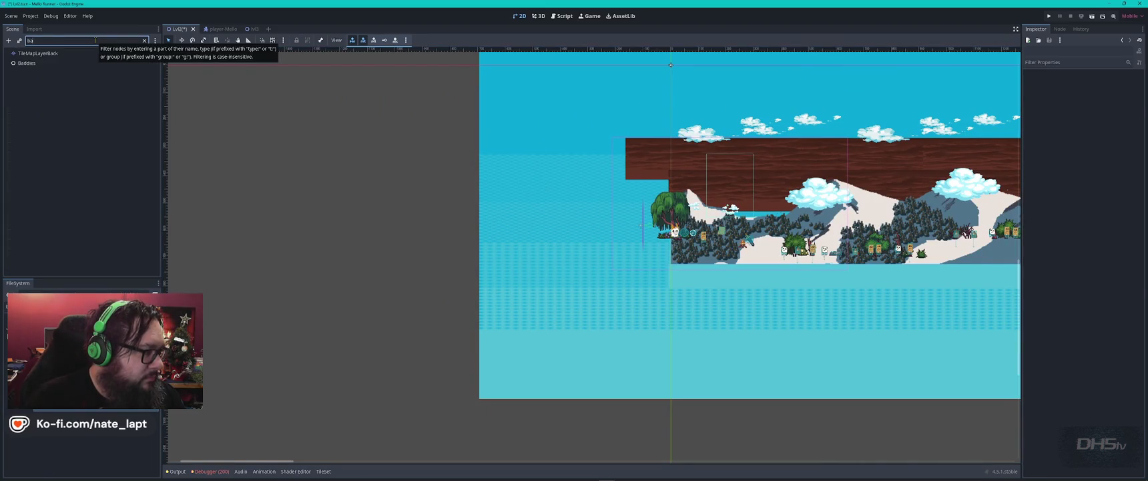
key(BackSpace)
text(g)
click(154, 54)
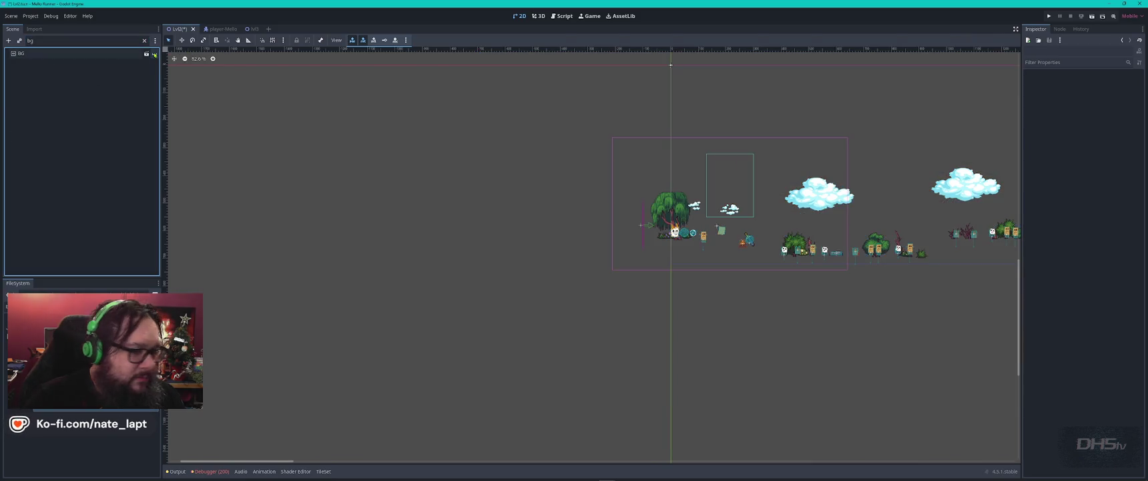
click(154, 54)
click(155, 54)
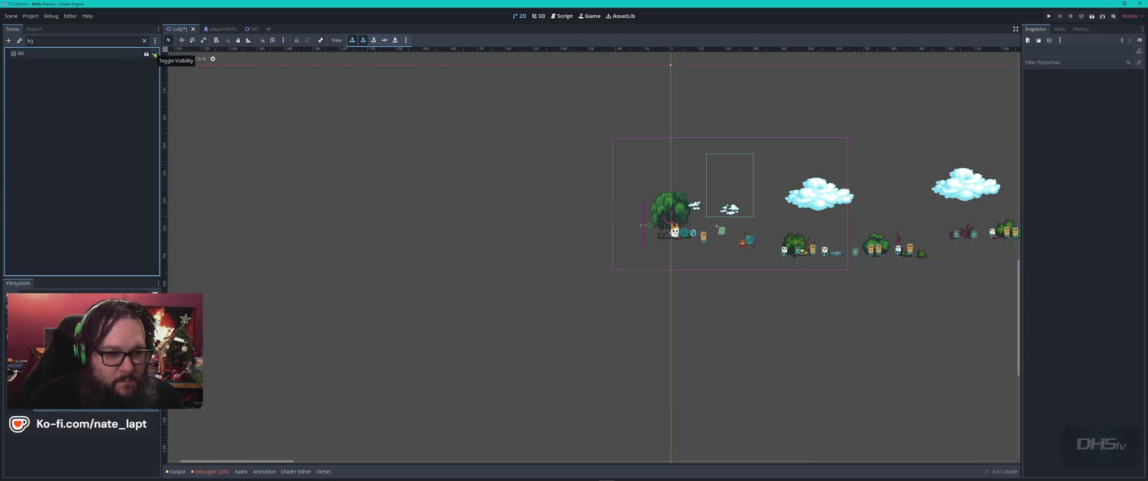
click(154, 55)
click(154, 54)
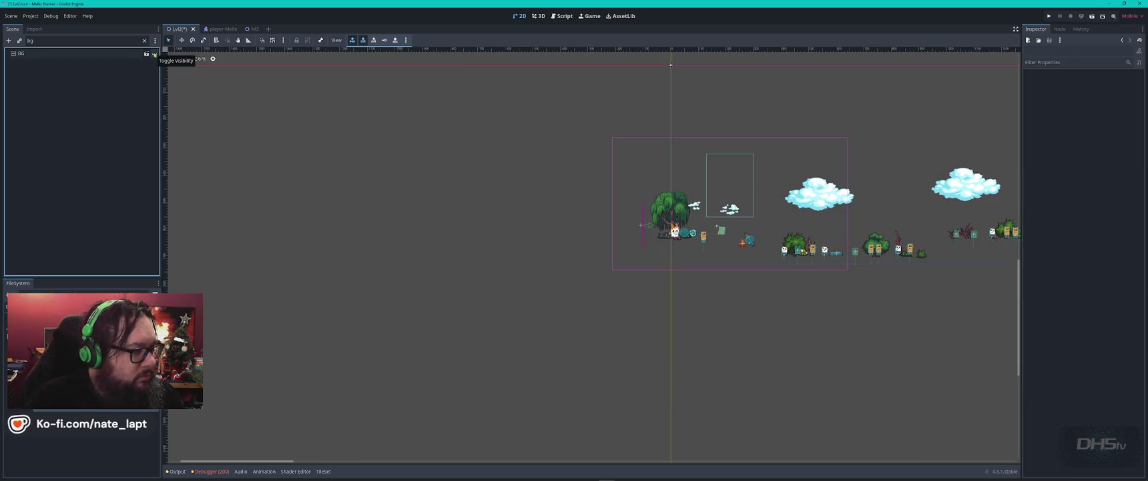
click(144, 41)
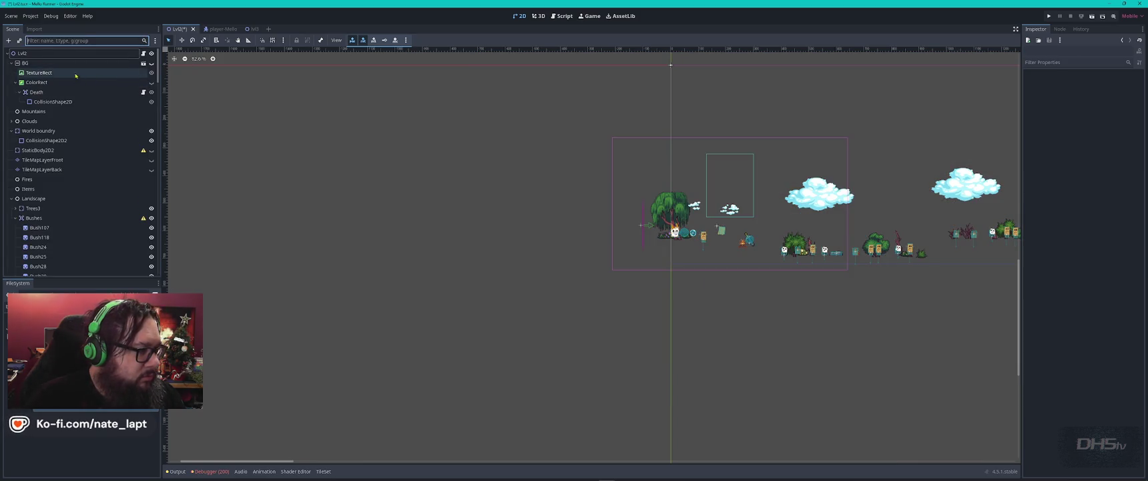
click(152, 63)
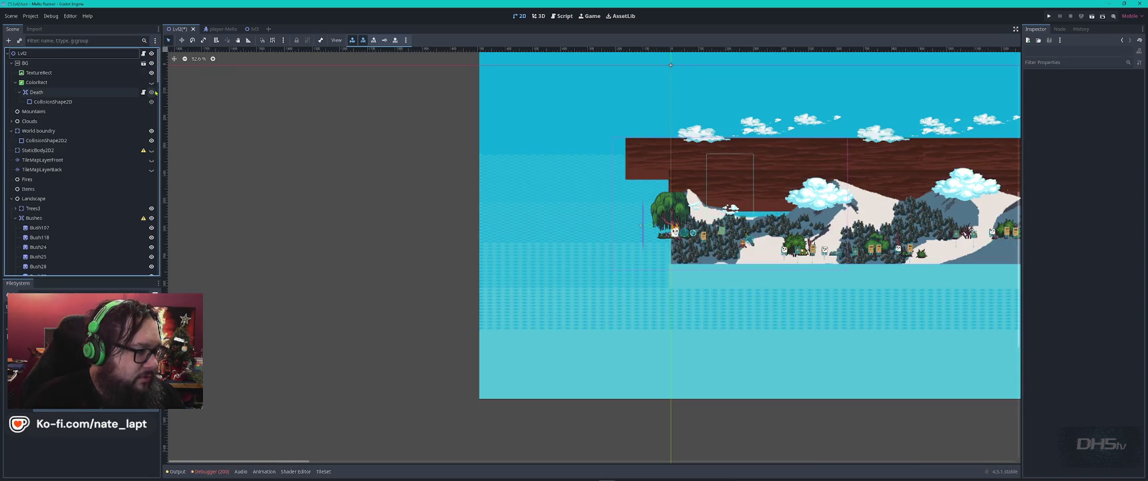
Select the Death area and toggle the BG background layer off and back on
click(36, 92)
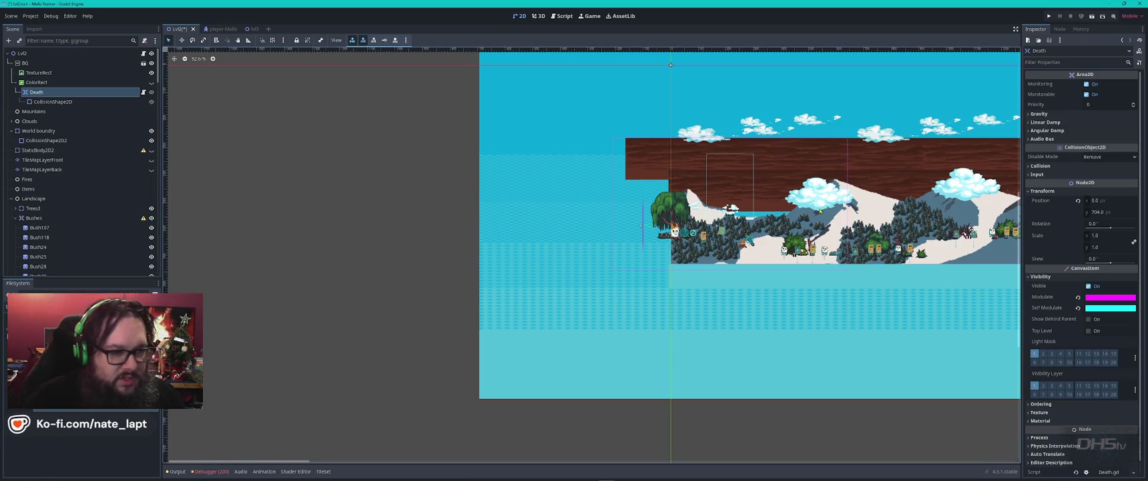
scroll(557, 267, down, 6)
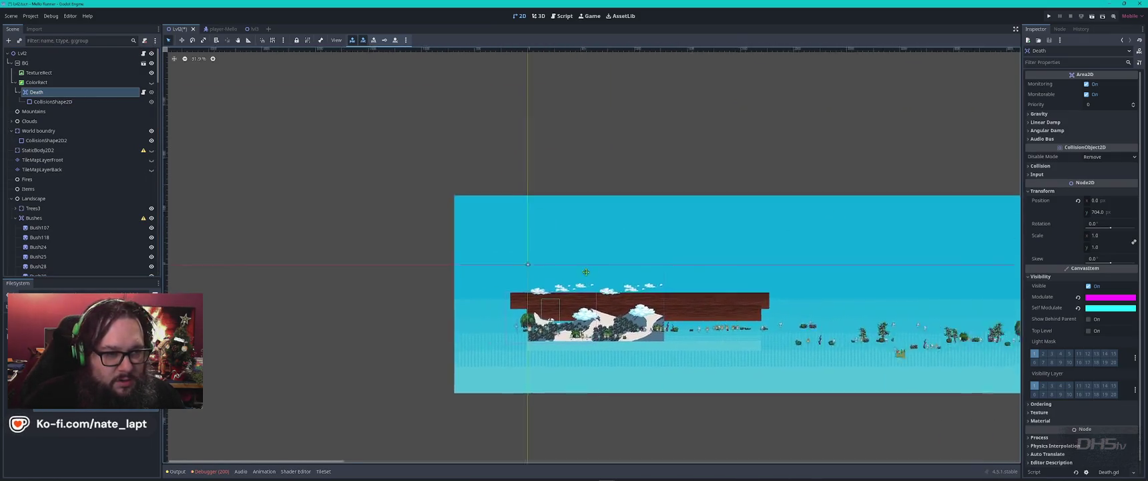
scroll(557, 267, down, 1)
click(152, 63)
click(152, 63)
click(151, 64)
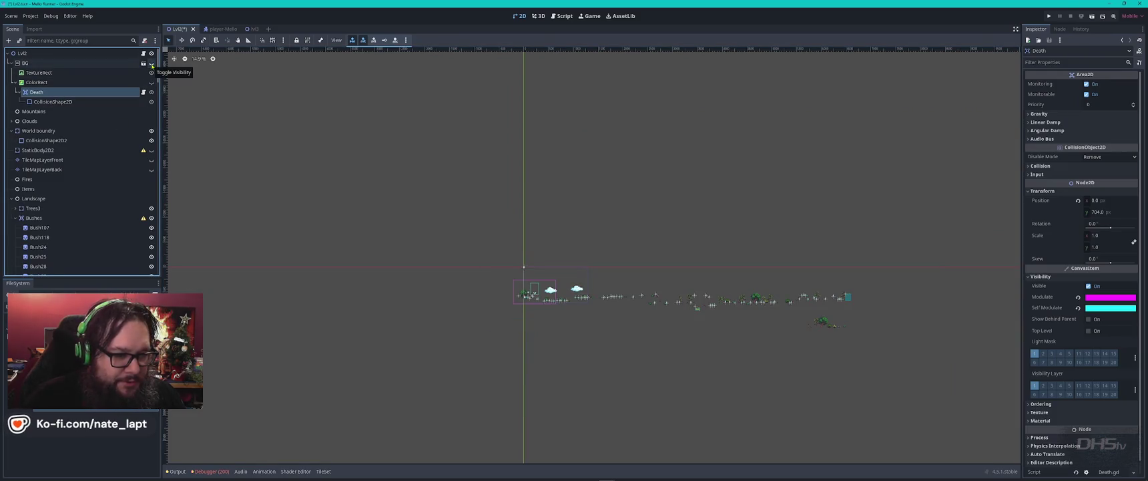
click(151, 63)
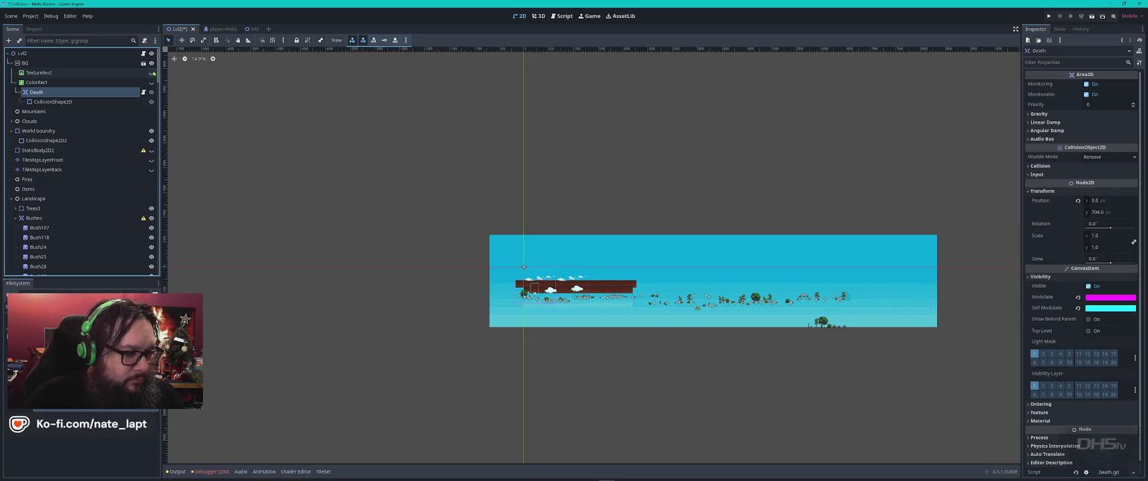
Hide the dark ColorRect, show the TextureRect mountain backdrop, and select Mountains
scroll(576, 257, up, 10)
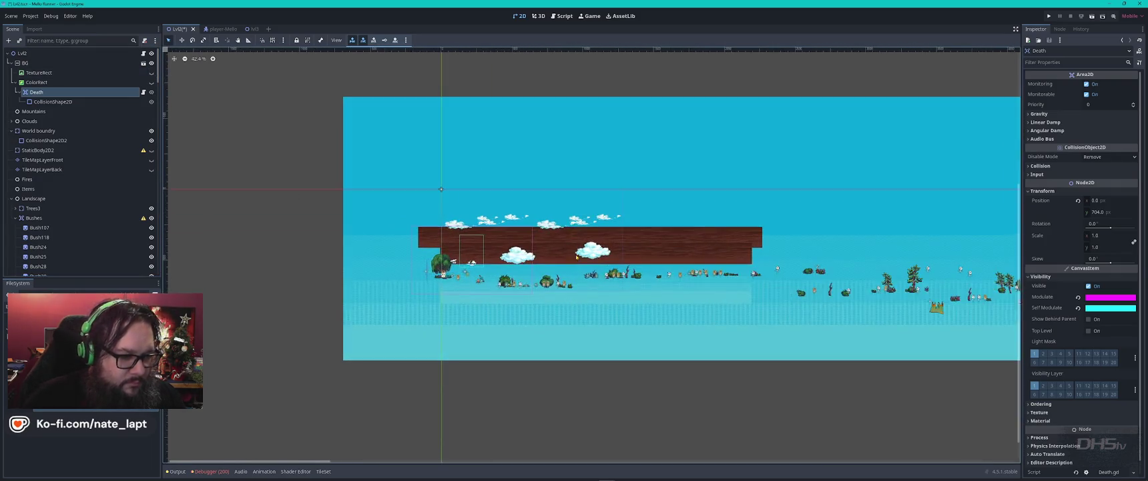
scroll(576, 257, up, 5)
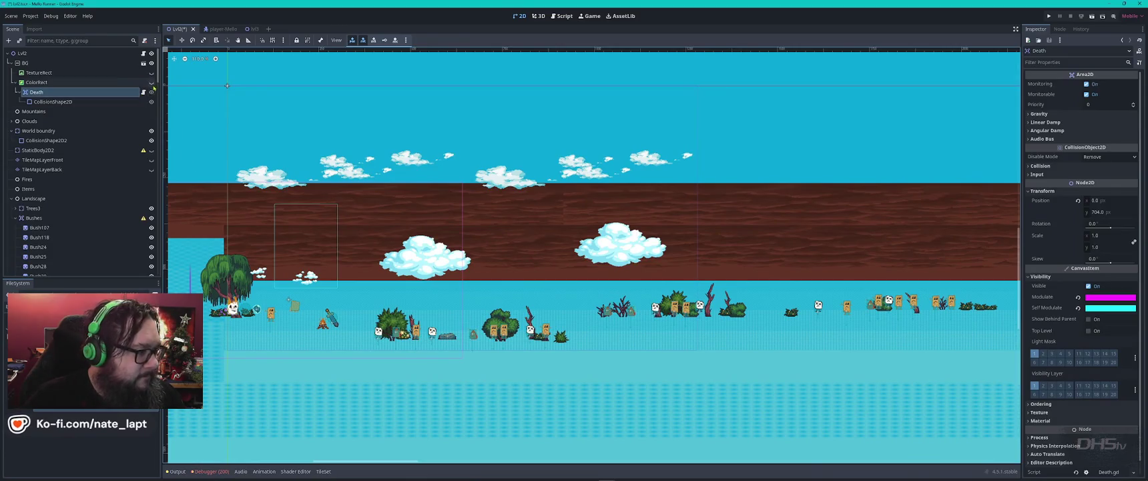
click(152, 83)
click(152, 83)
click(151, 73)
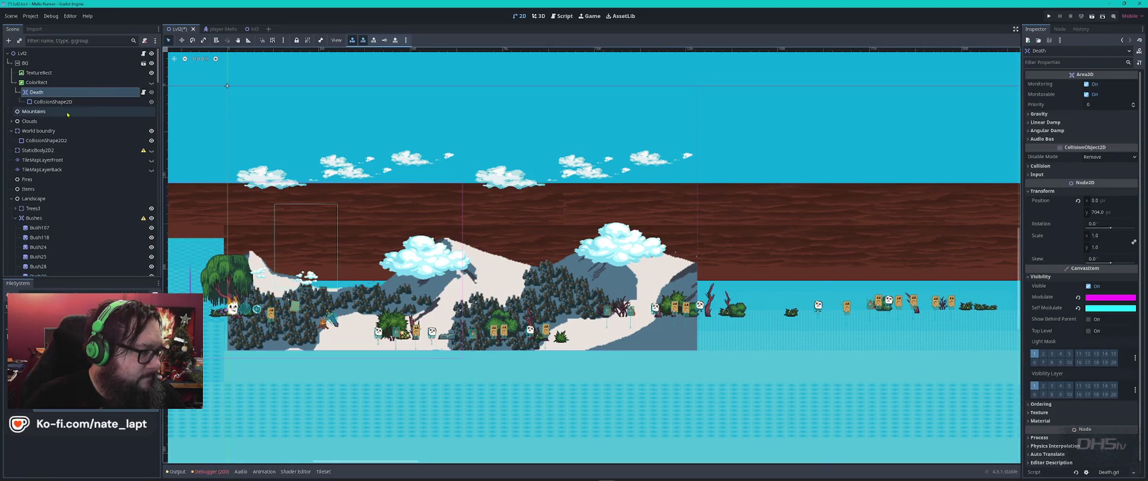
click(154, 112)
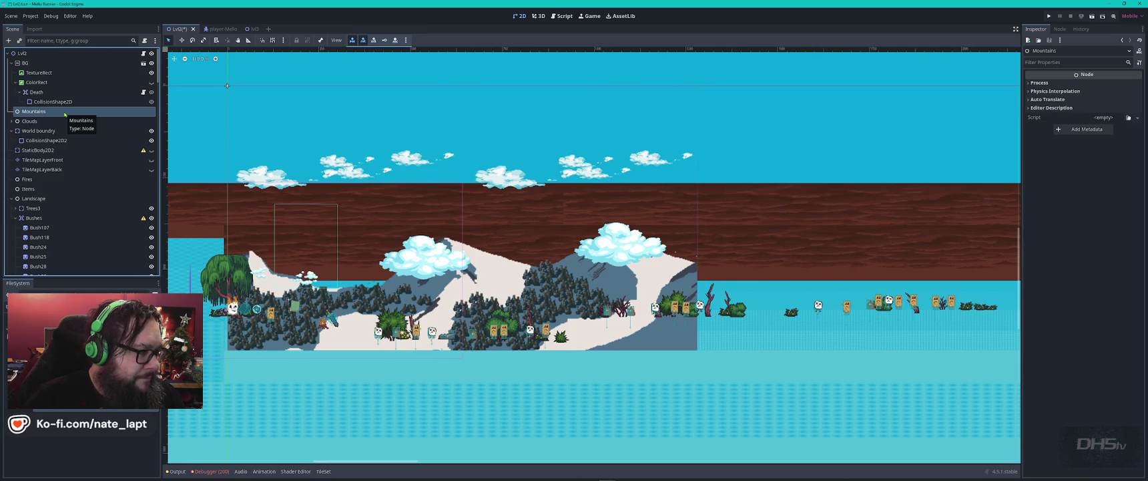
Show the TileMapLayerFront and TileMapLayerBack ground layers and select Death
click(152, 169)
click(152, 160)
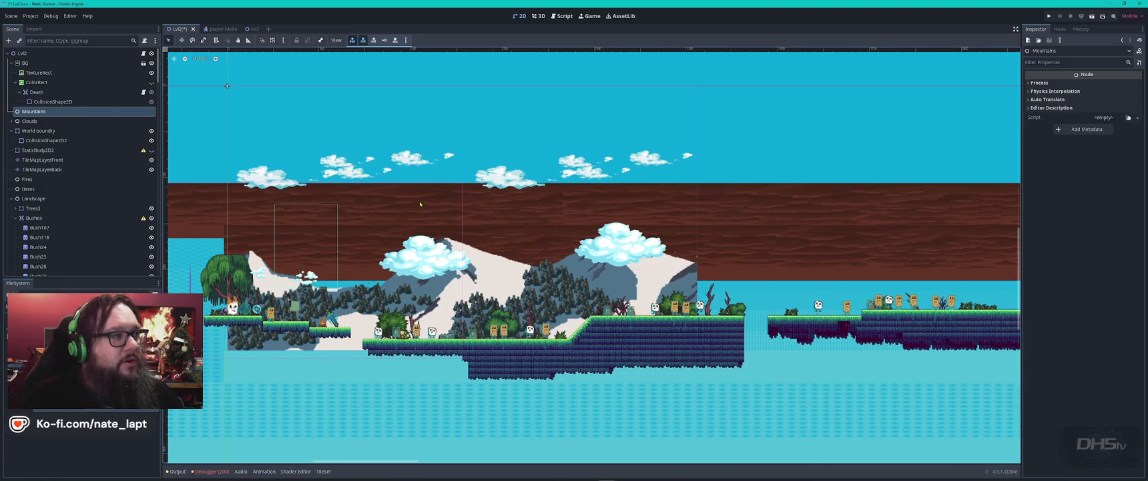
scroll(420, 204, down, 3)
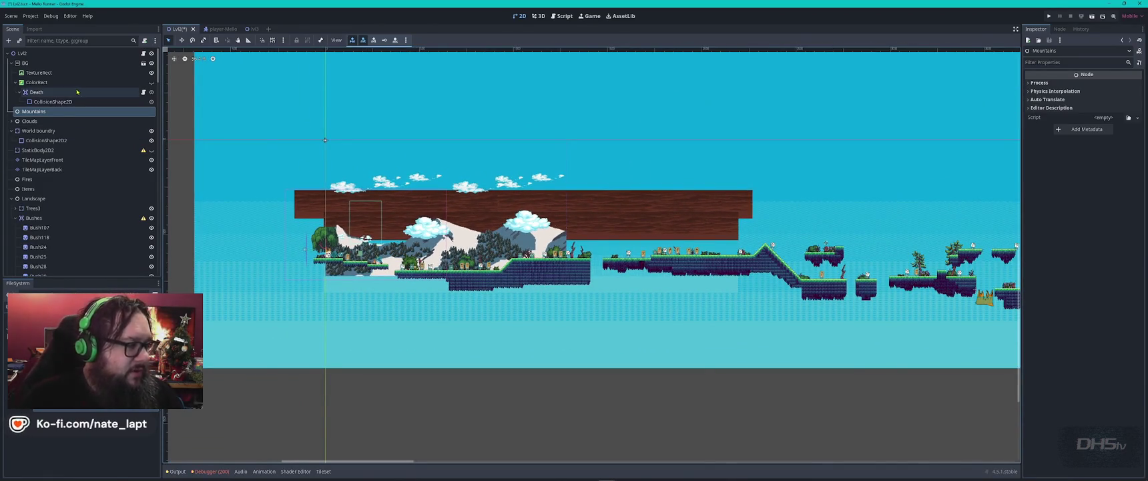
click(38, 93)
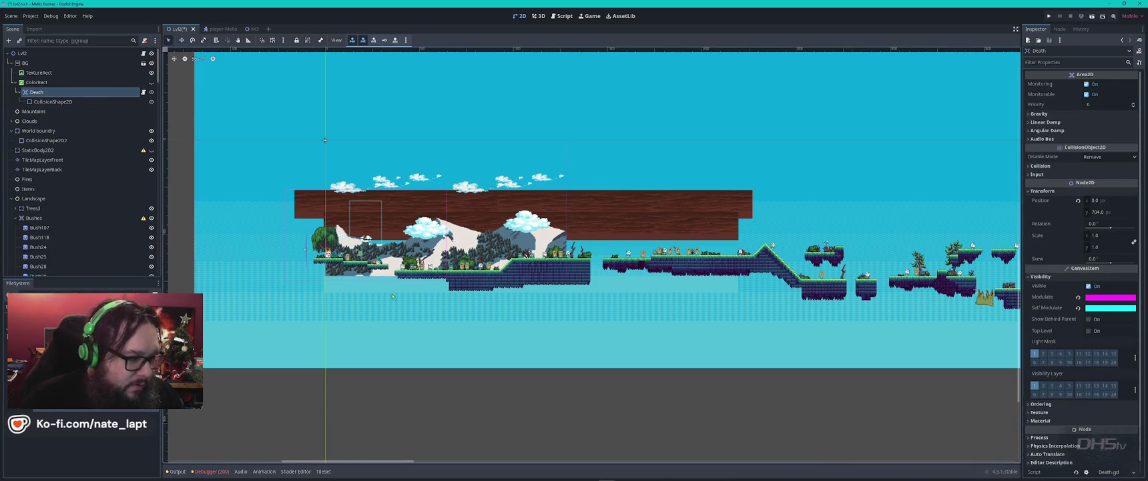
Zoom and pan the 2D viewport to bring the tiny level strip into view
scroll(338, 251, up, 4)
scroll(447, 275, up, 2)
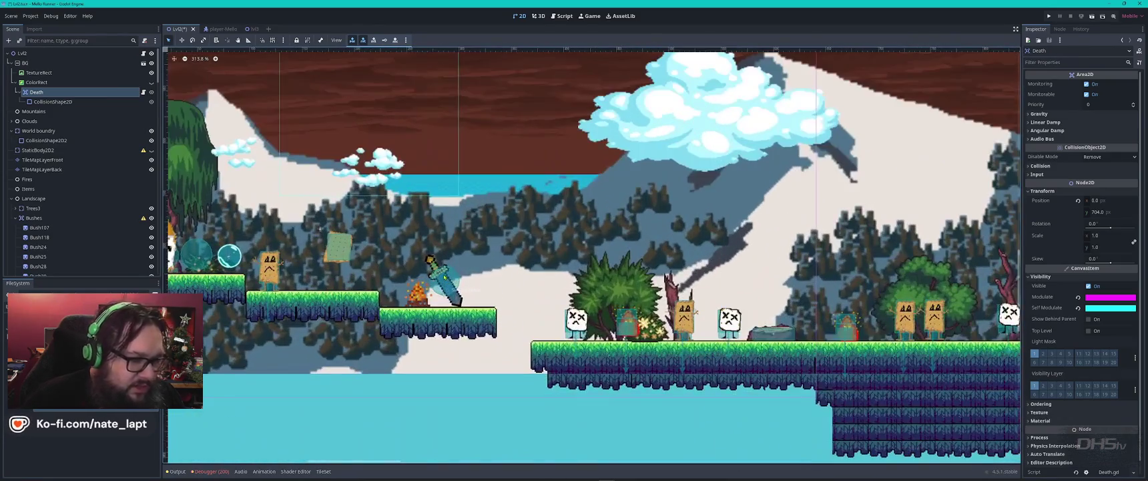
scroll(729, 309, right, 10)
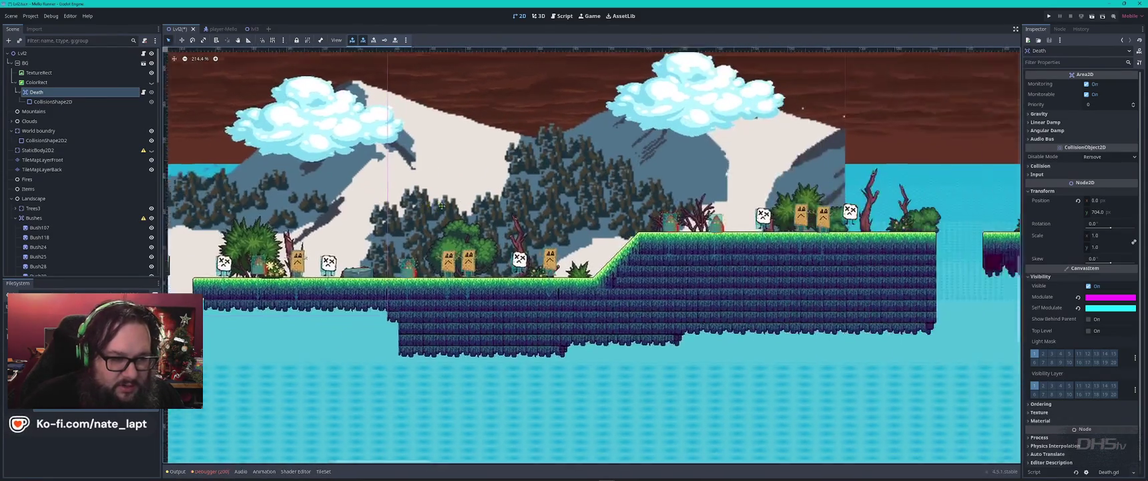
scroll(729, 309, right, 5)
scroll(729, 309, down, 3)
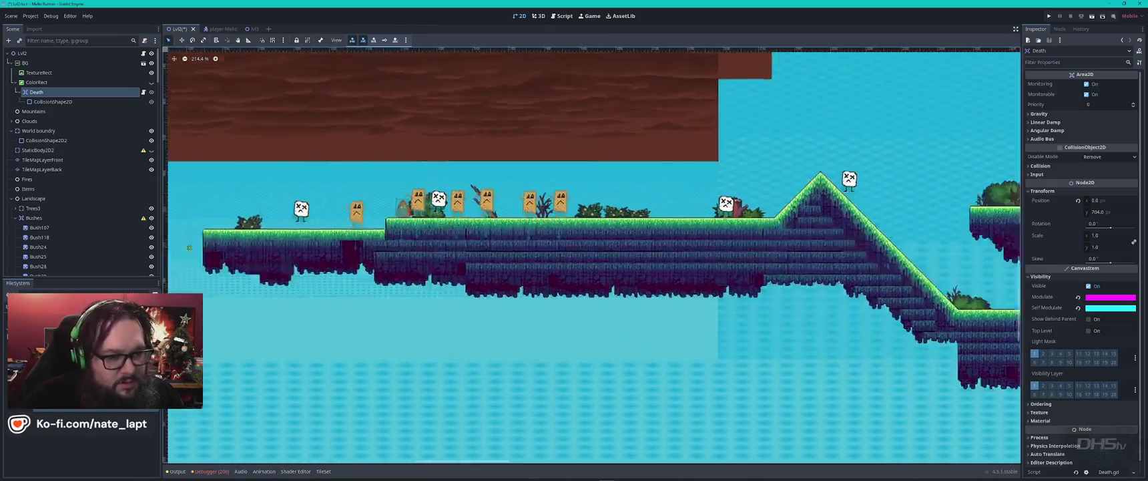
scroll(940, 151, right, 5)
scroll(940, 151, down, 3)
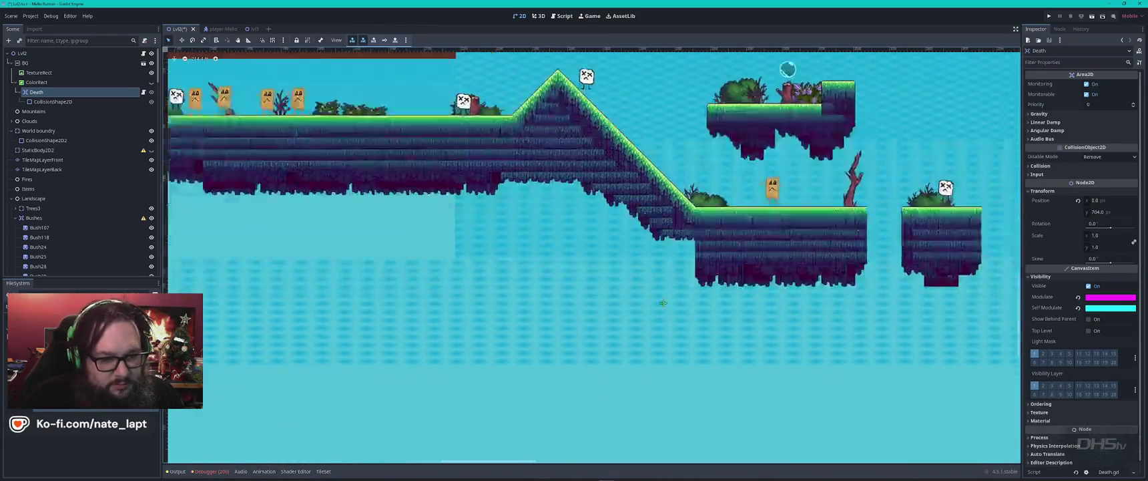
scroll(686, 312, right, 5)
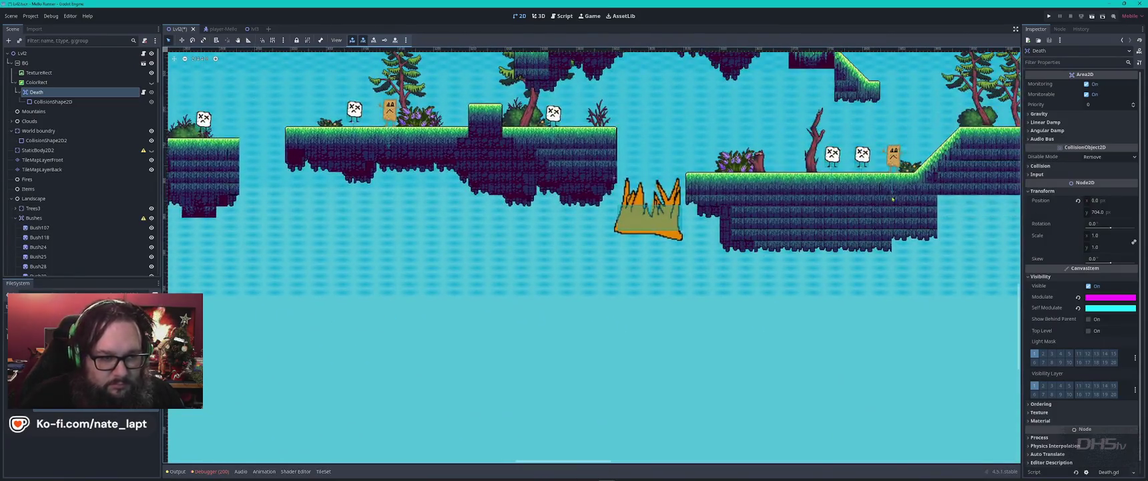
scroll(905, 150, right, 10)
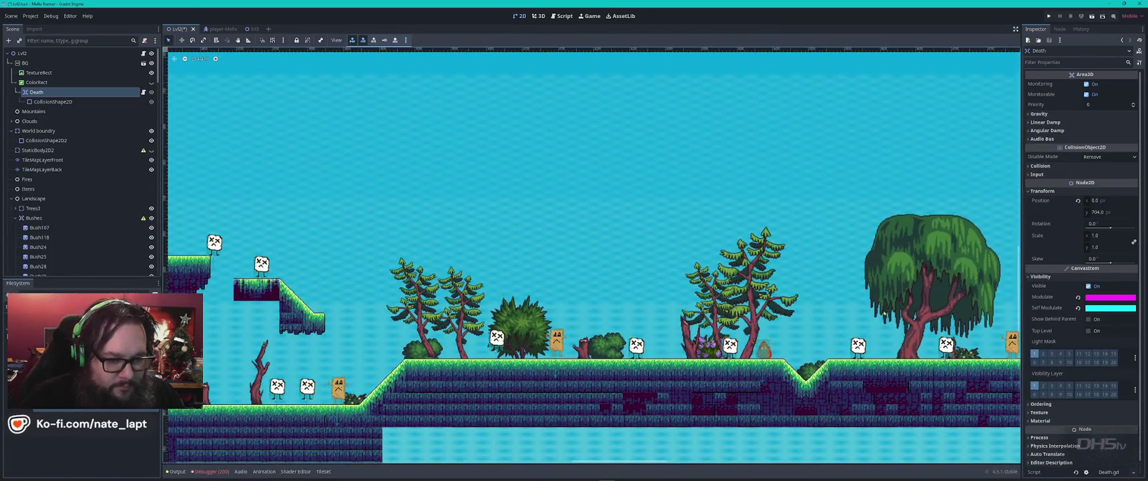
scroll(387, 202, down, 3)
scroll(443, 209, down, 2)
scroll(444, 209, up, 2)
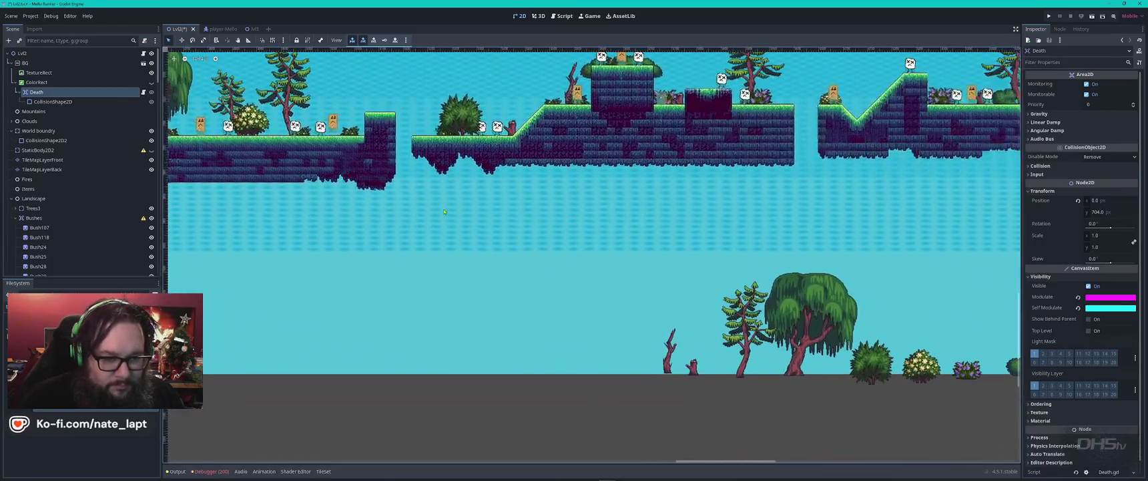
scroll(694, 260, down, 2)
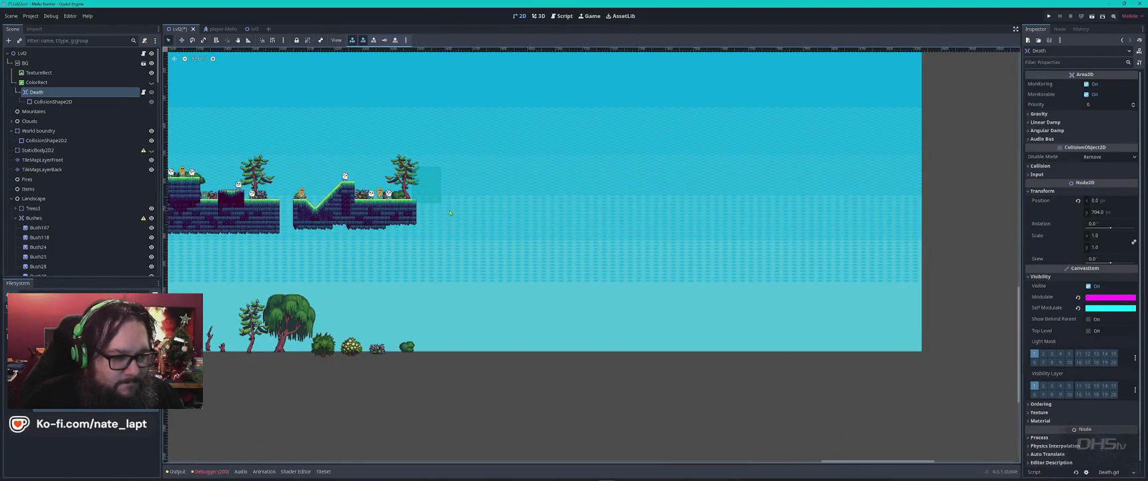
scroll(566, 324, up, 4)
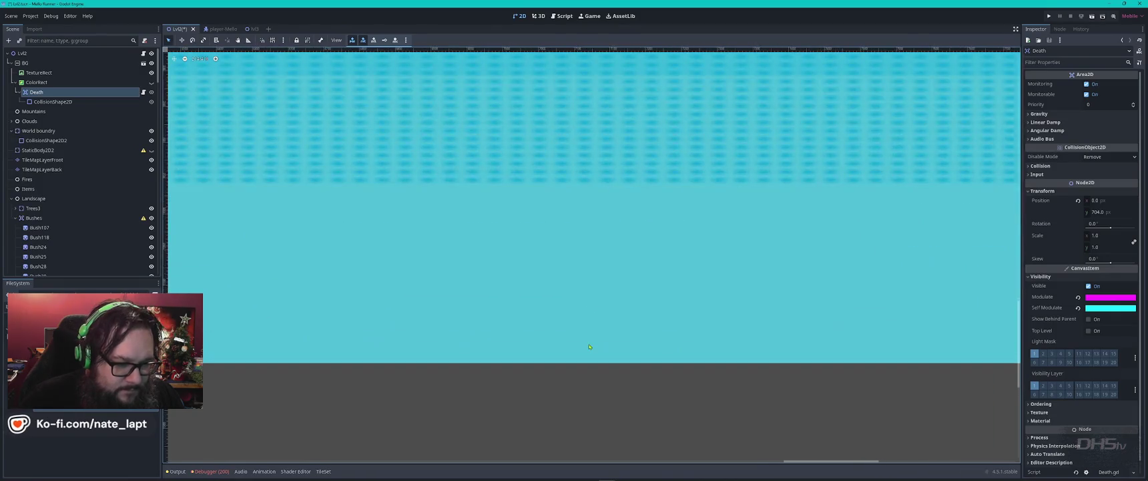
scroll(666, 340, down, 3)
scroll(666, 340, down, 10)
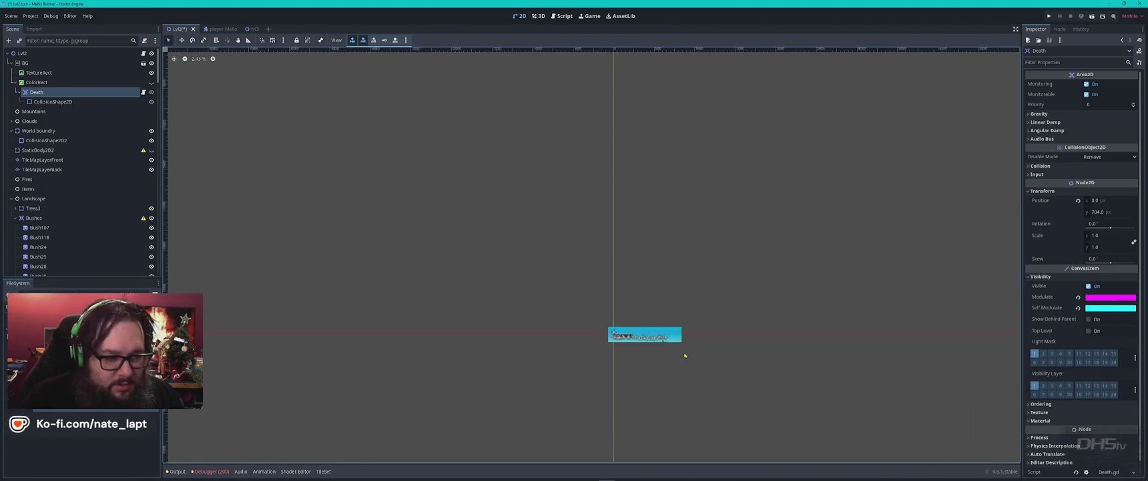
drag(686, 357, 515, 149)
scroll(193, 79, down, 1)
Toggle the Death area's visibility off and on, then centre the whole level
click(152, 92)
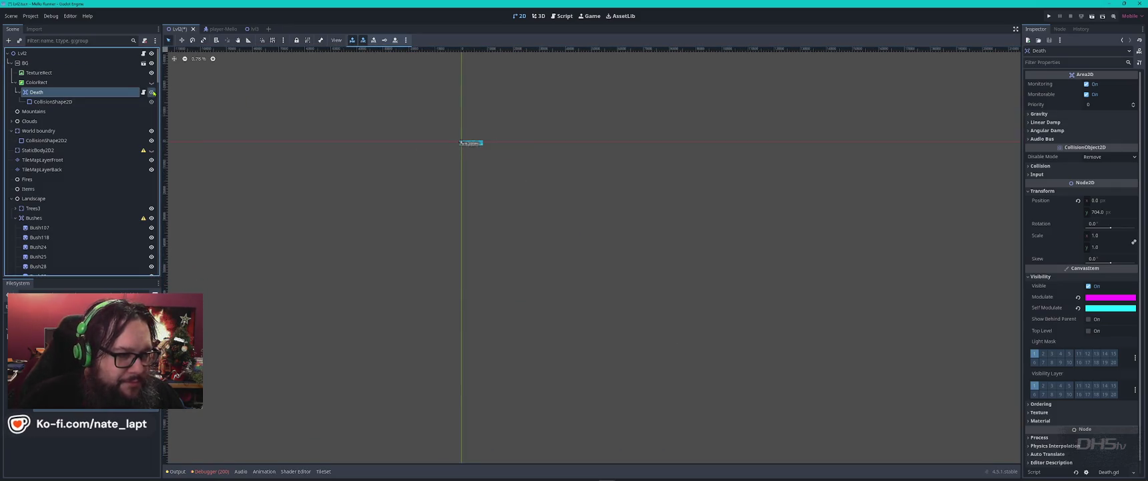
click(152, 92)
mouse_move(732, 126)
mouse_down()
mouse_move(788, 333)
mouse_move(799, 315)
mouse_up()
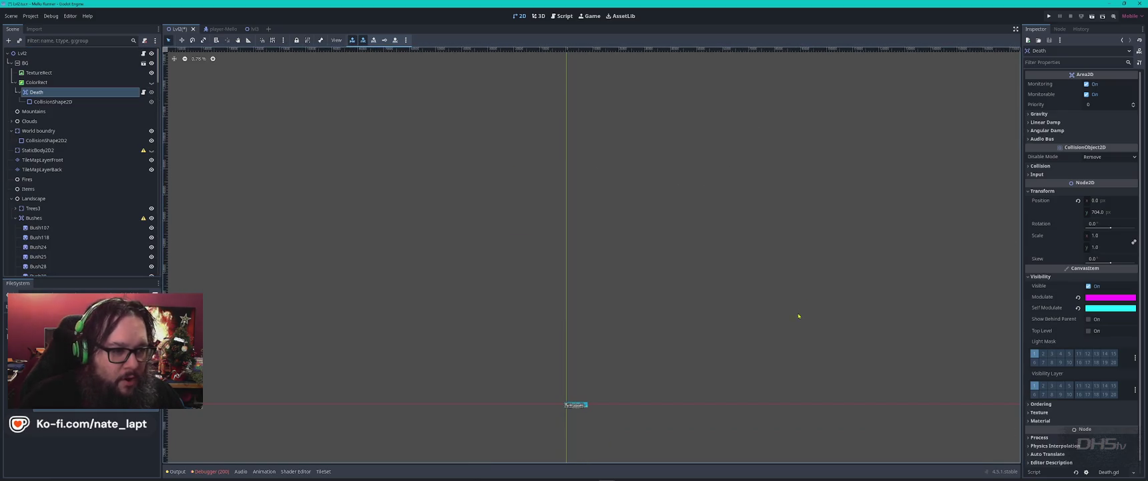
scroll(594, 431, up, 12)
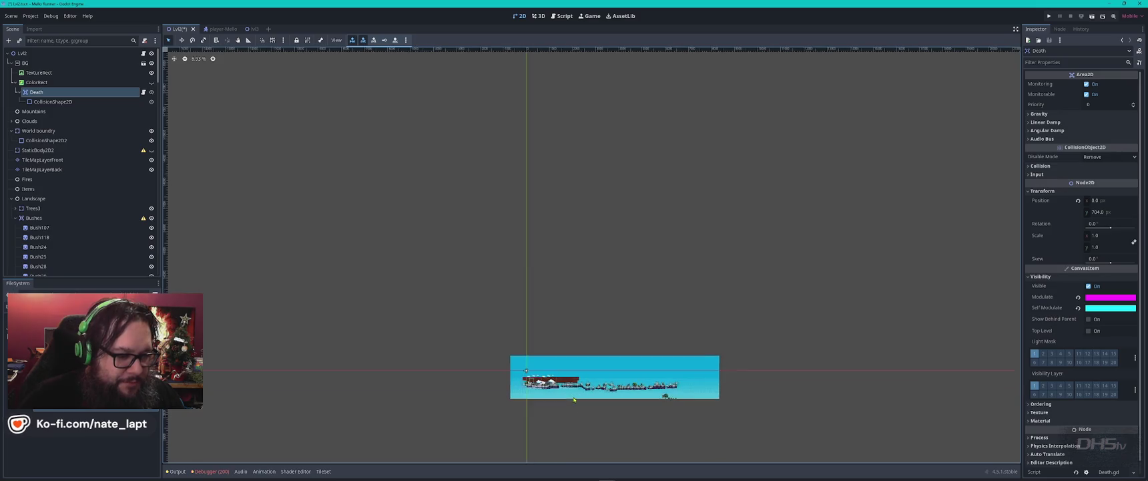
scroll(644, 385, up, 3)
mouse_move(476, 315)
mouse_down()
mouse_move(771, 200)
mouse_move(718, 200)
mouse_up()
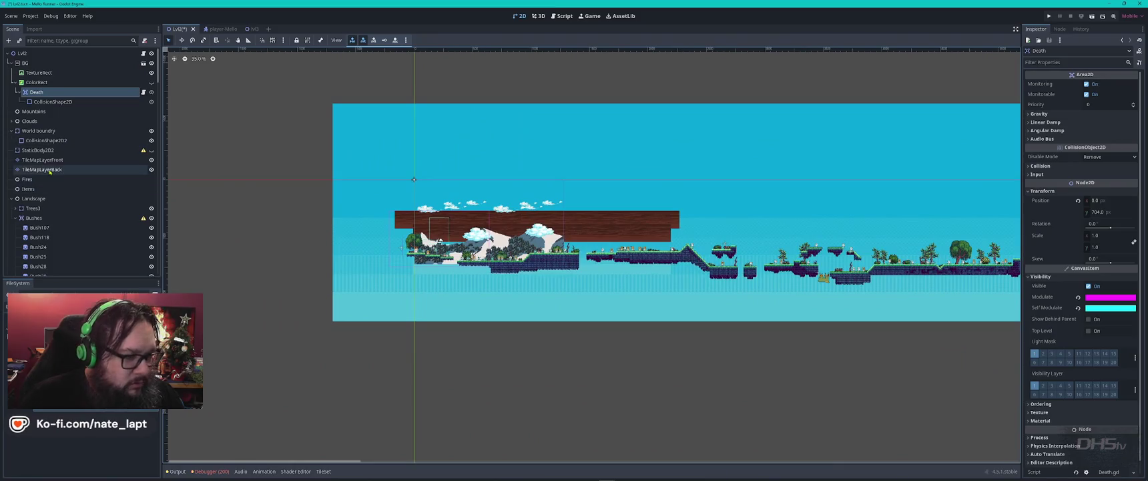
click(49, 170)
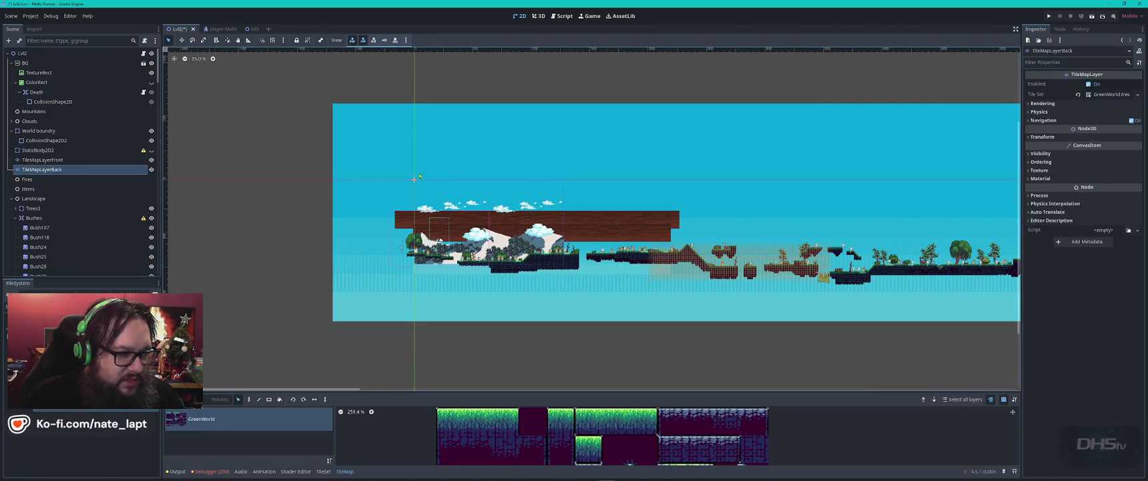
click(42, 160)
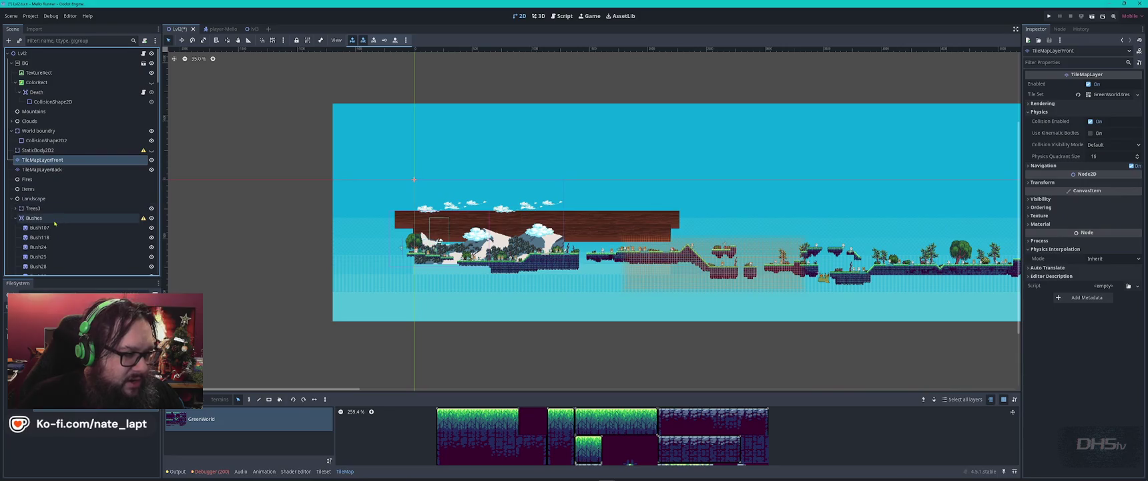
click(35, 217)
click(39, 237)
drag(831, 230, 661, 200)
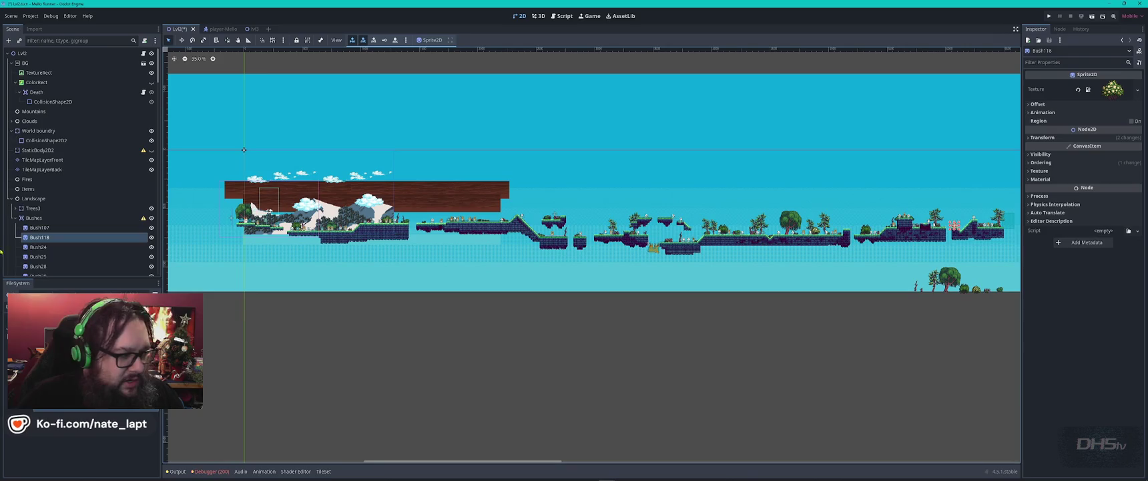
click(65, 257)
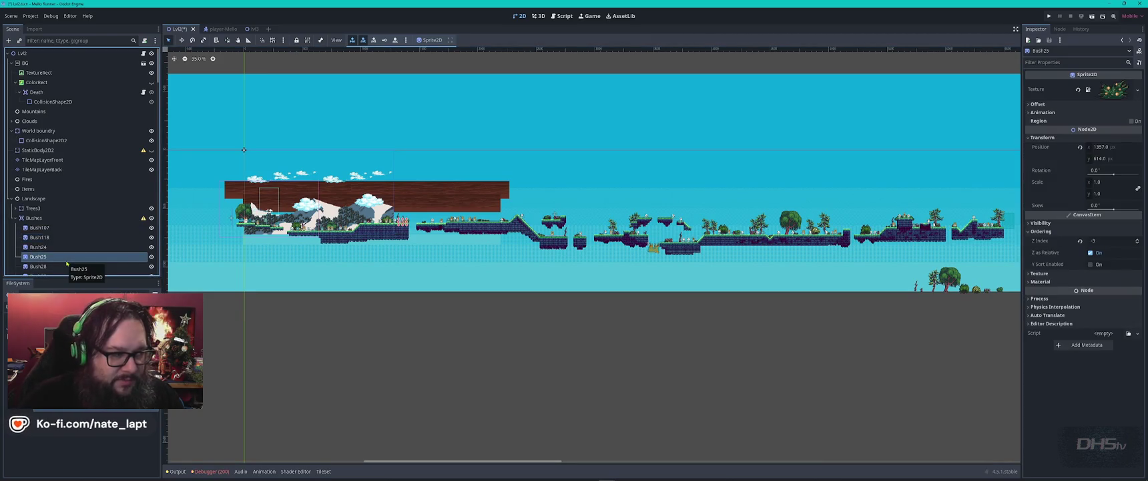
click(40, 92)
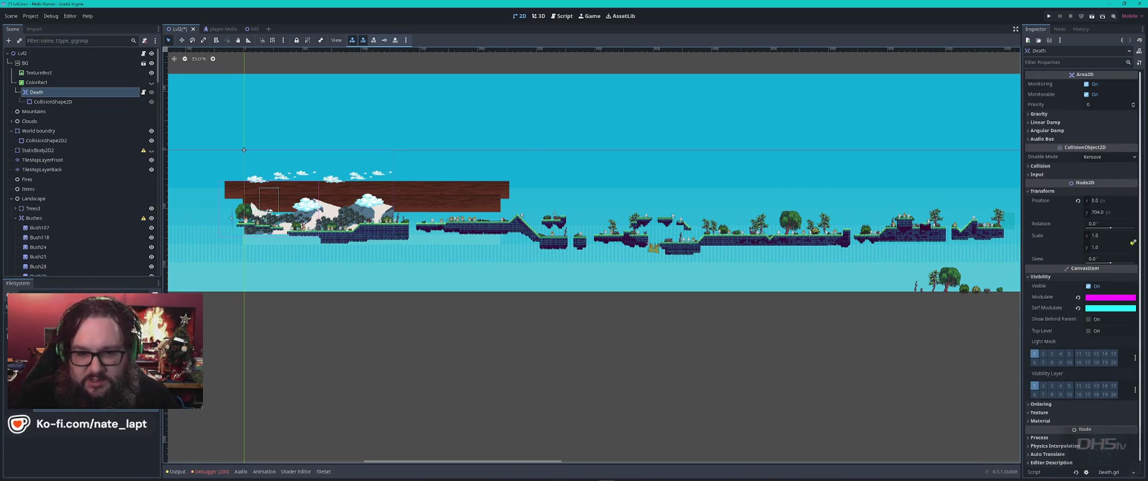
click(1076, 62)
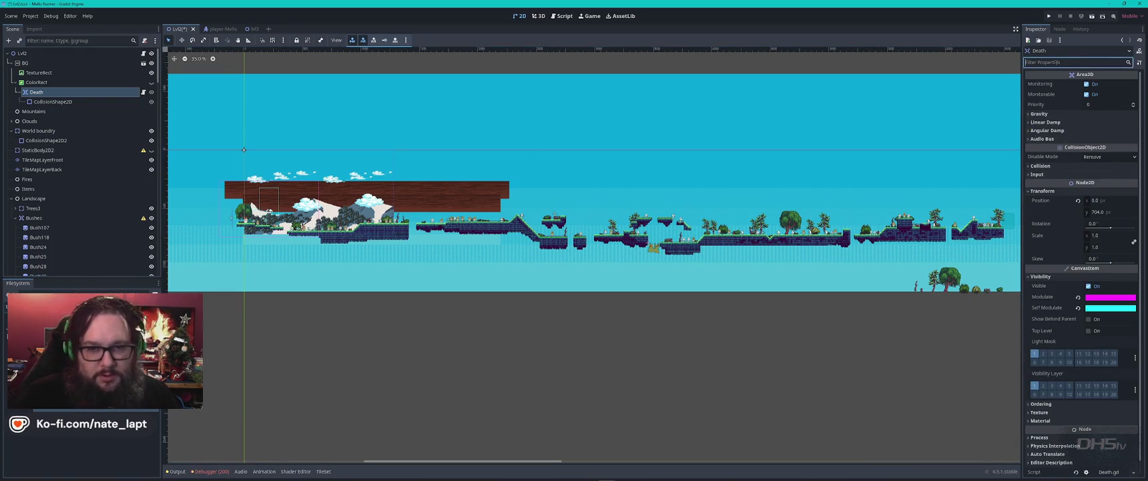
Filter the Inspector for 'en' and check the Show Behind Parent setting
text(en)
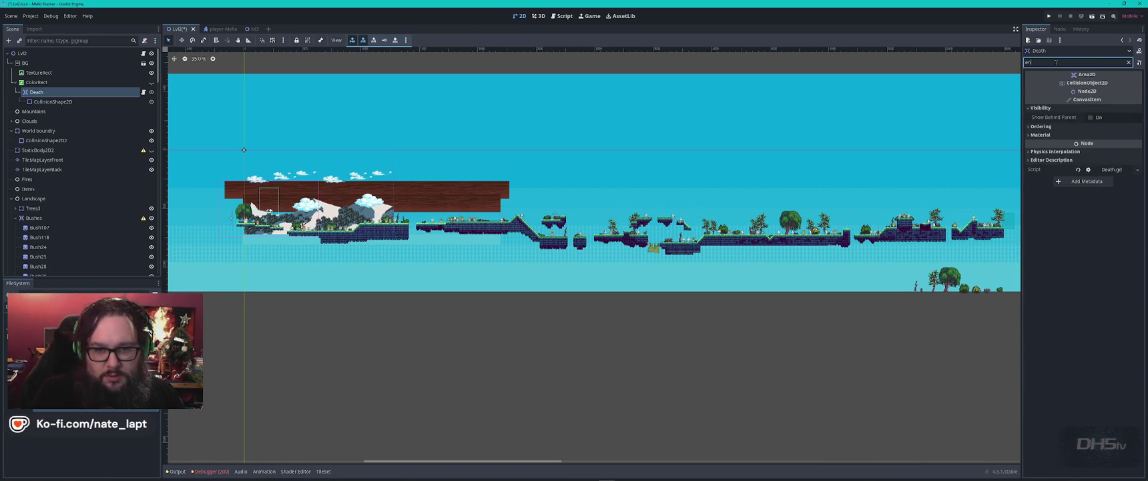
key(BackSpace)
key(BackSpace)
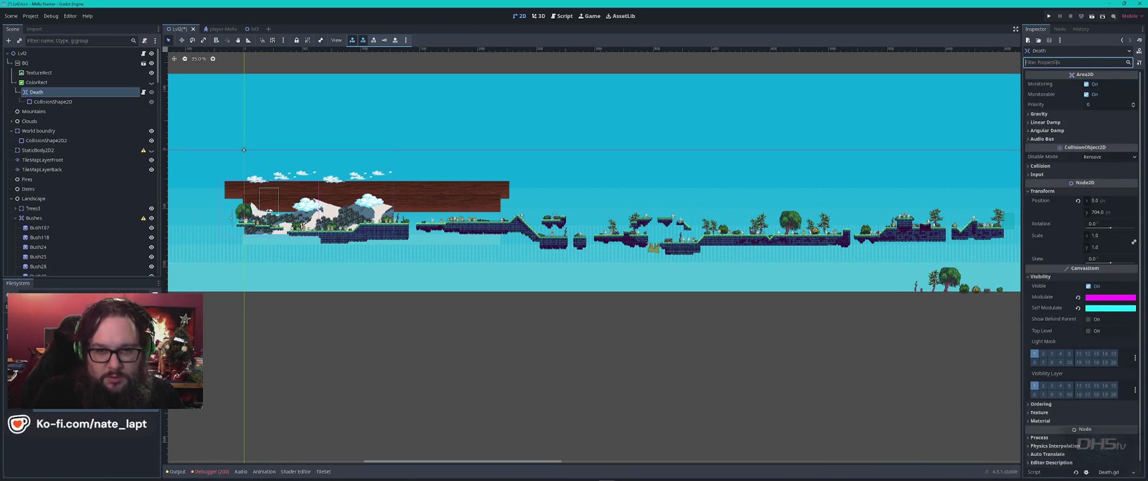
text(en)
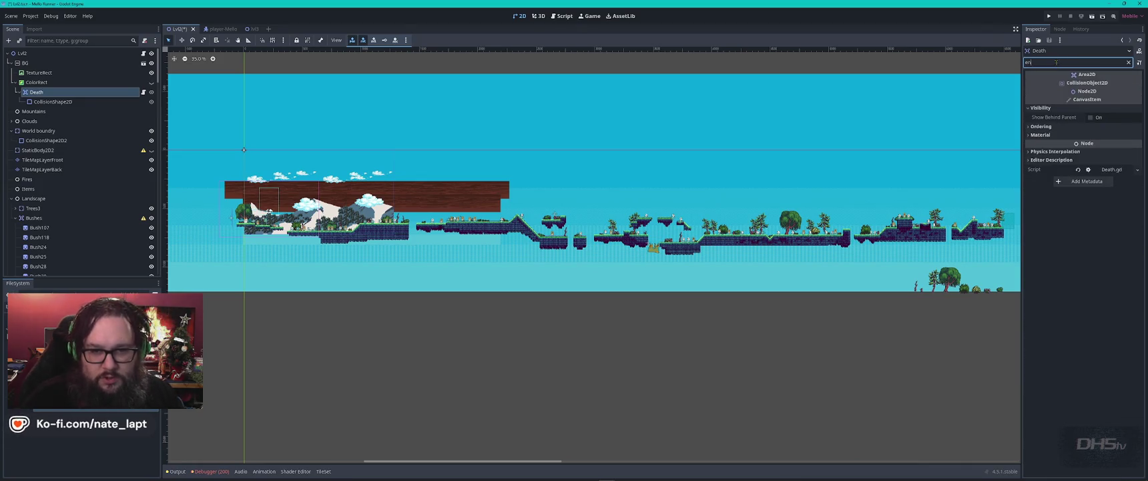
click(1089, 118)
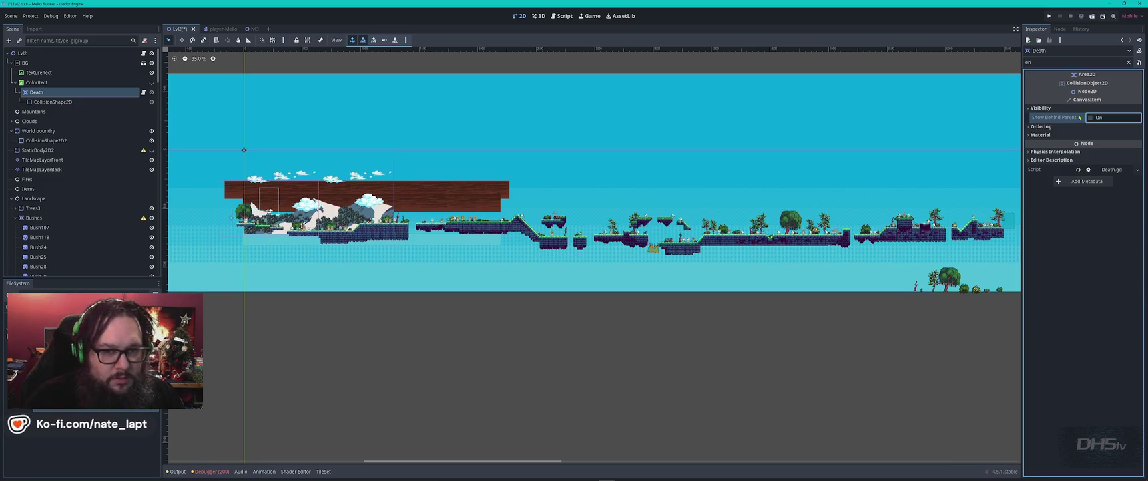
Filter the Inspector for 'vis', turn off Top Level, and clear the filter
double_click(1047, 61)
text(d)
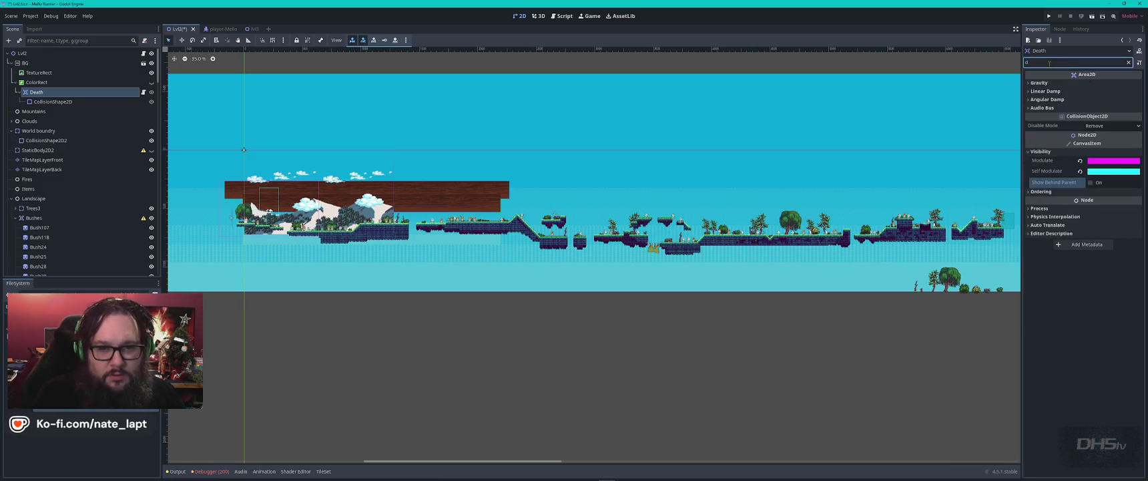
text(is)
key(BackSpace)
key(BackSpace)
key(BackSpace)
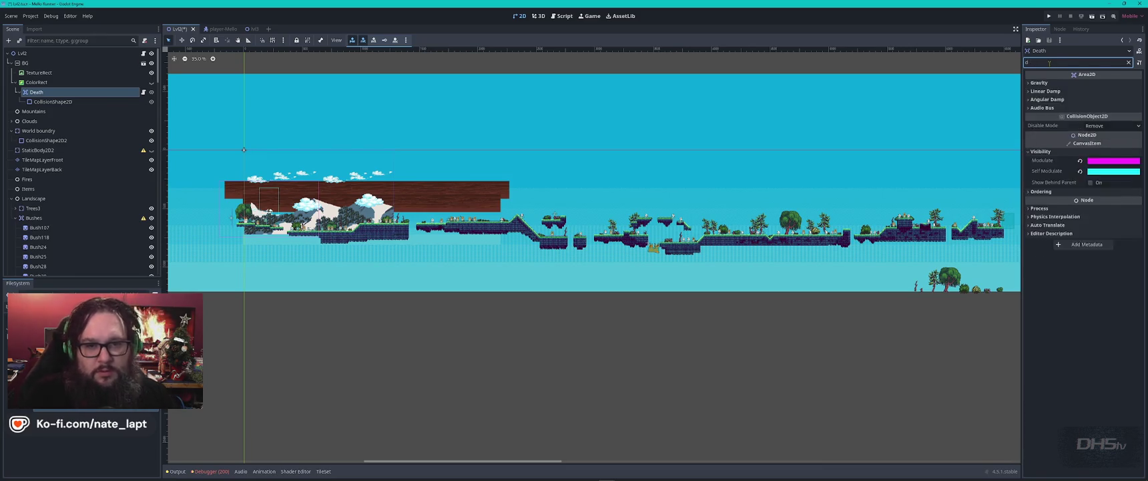
text(vis)
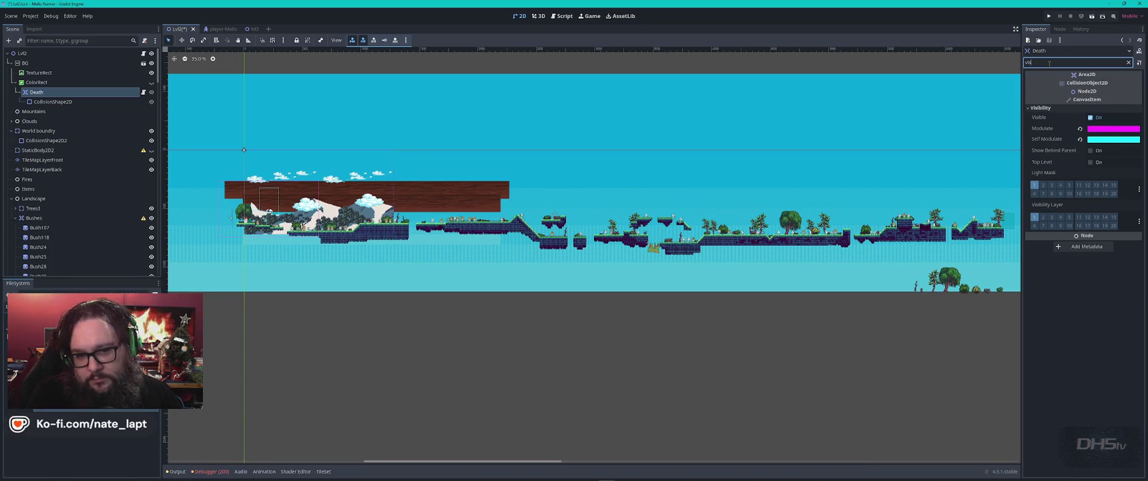
click(1090, 163)
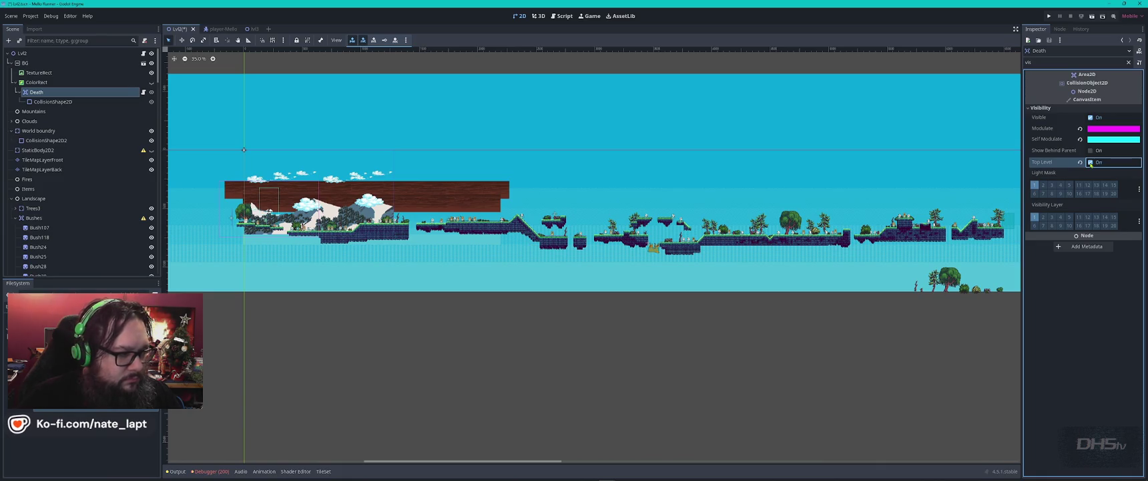
click(1091, 163)
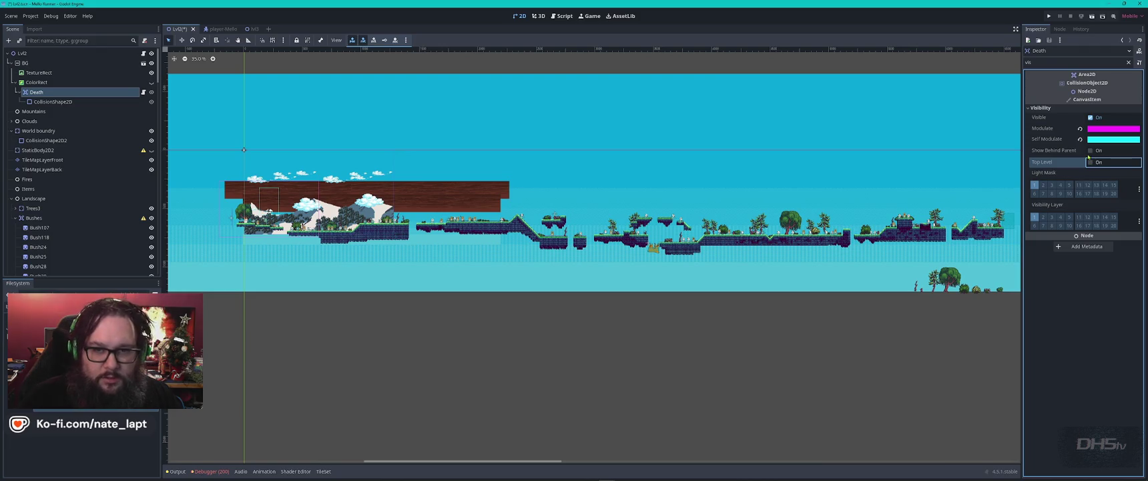
click(1128, 62)
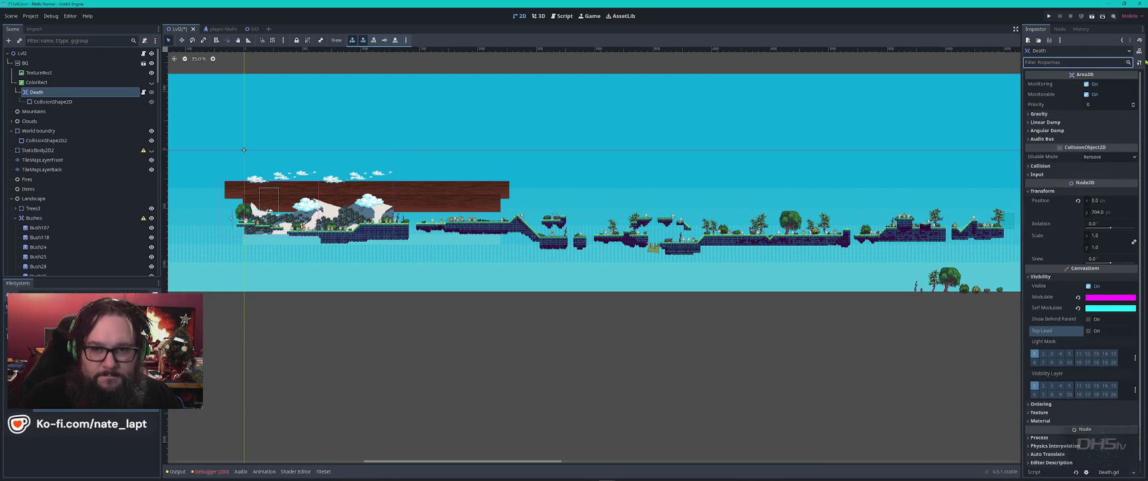
scroll(619, 254, down, 2)
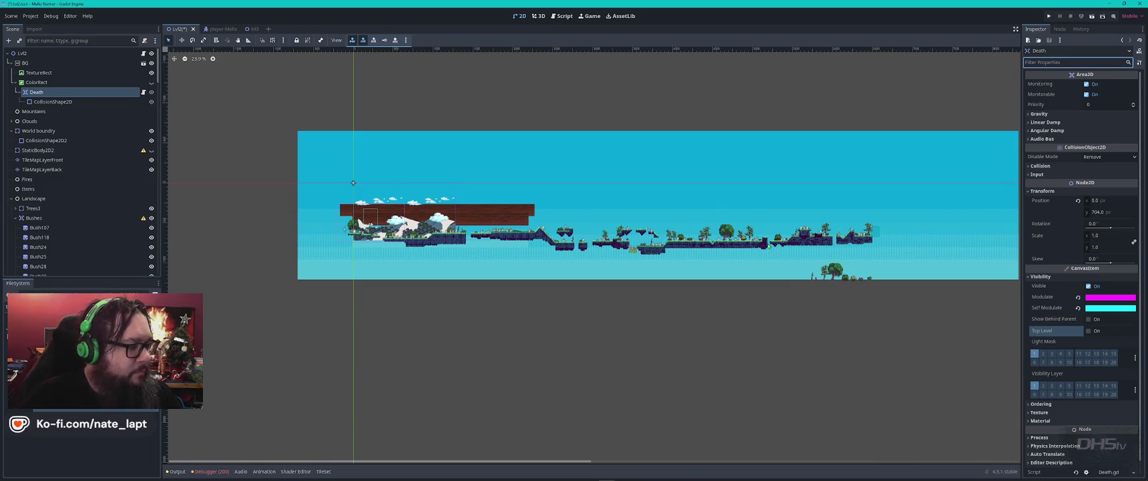
Ask ChatGPT in the Game Dev project how to locate a listed node in the platformer world
key(alt+Tab)
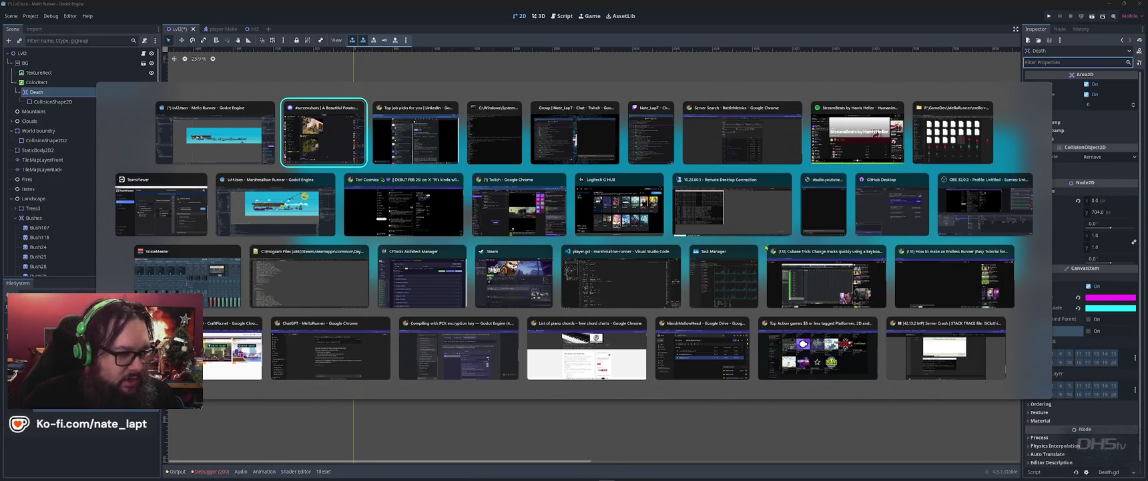
key(Down)
key(Down)
key(Down)
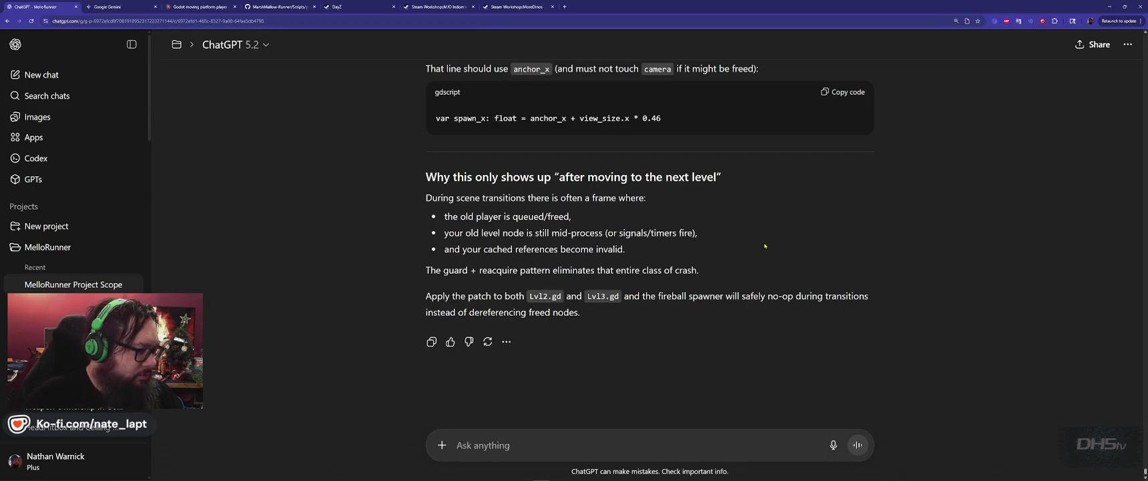
click(84, 246)
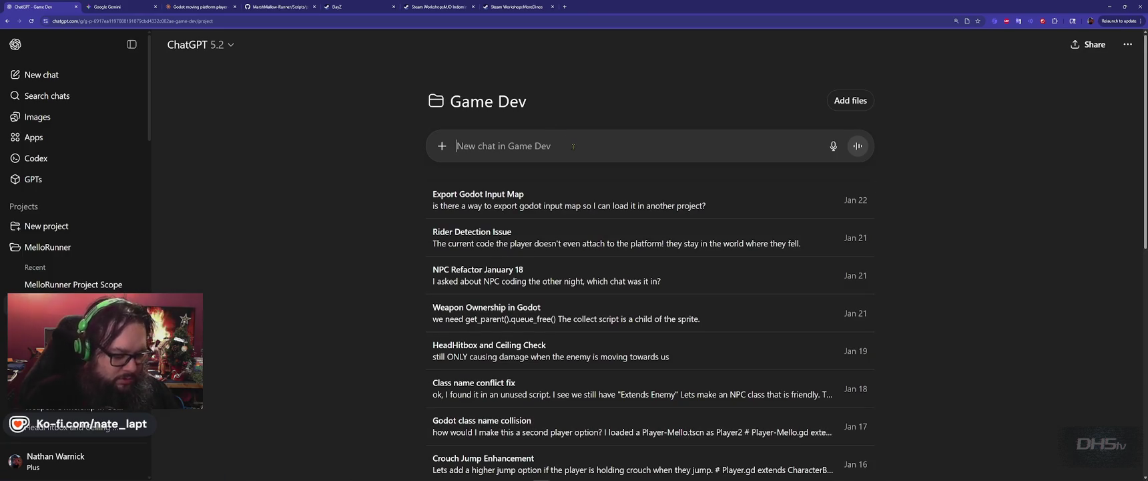
text(in godot)
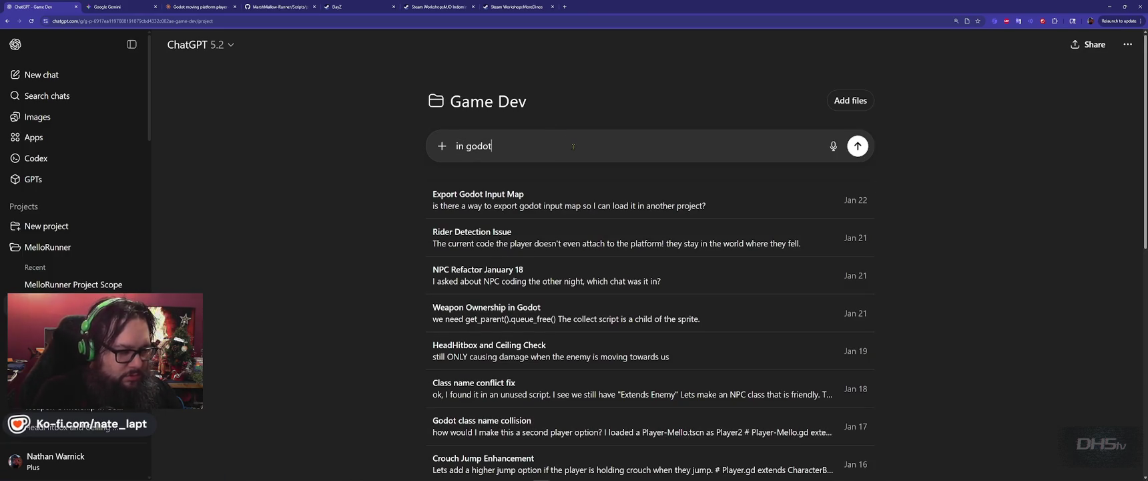
text(, how do I find an obj)
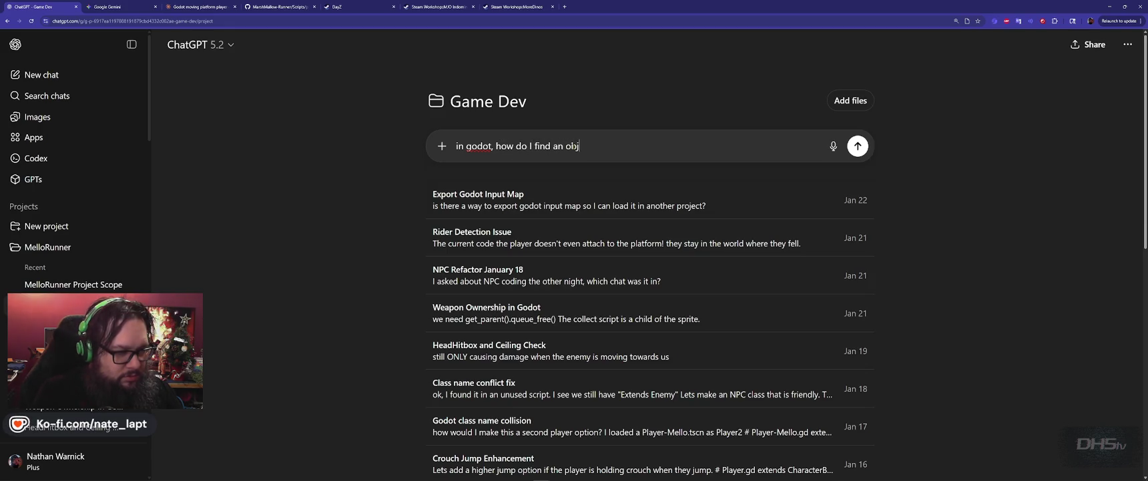
text(ect in my l)
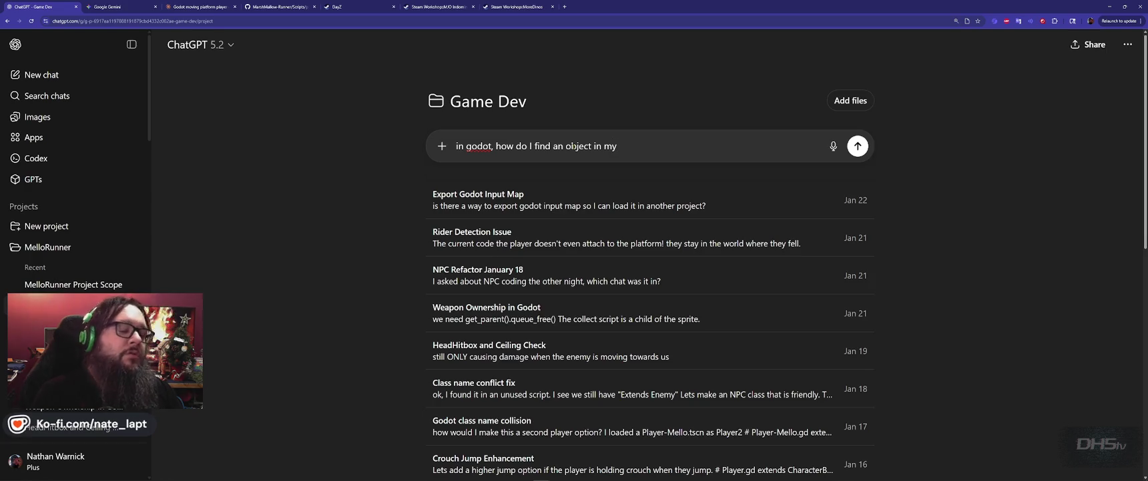
text(ist within my world? When)
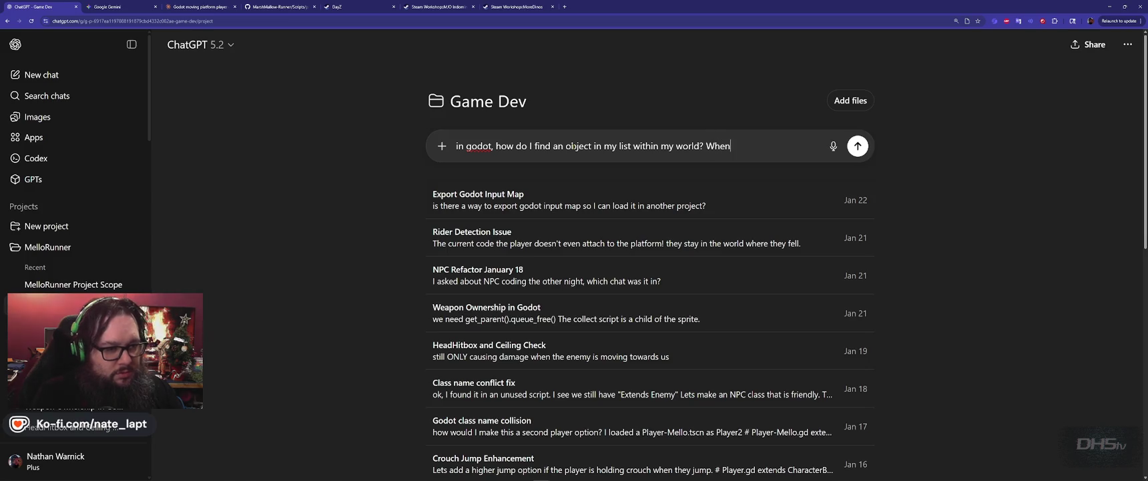
text( I click it, I can)
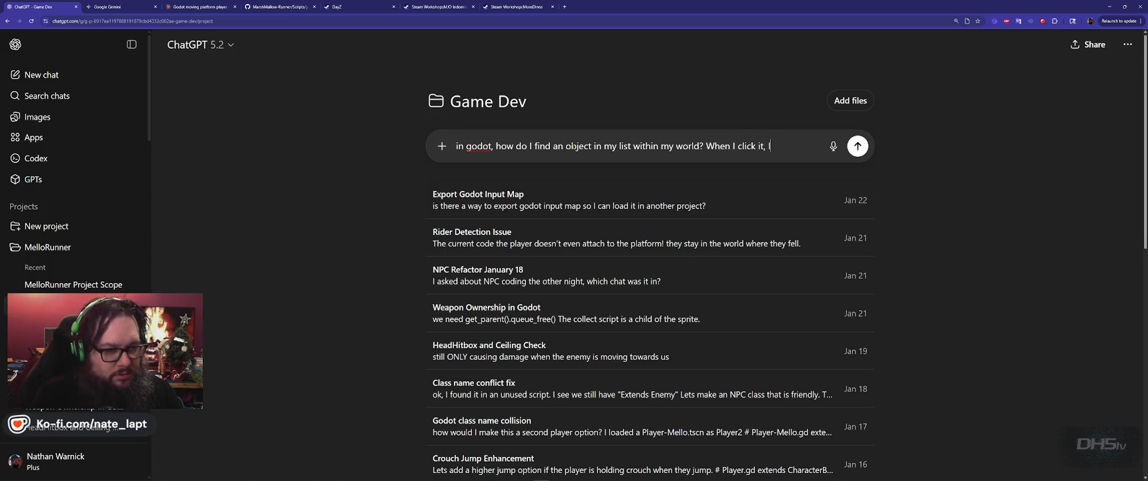
text('t find where it actuall)
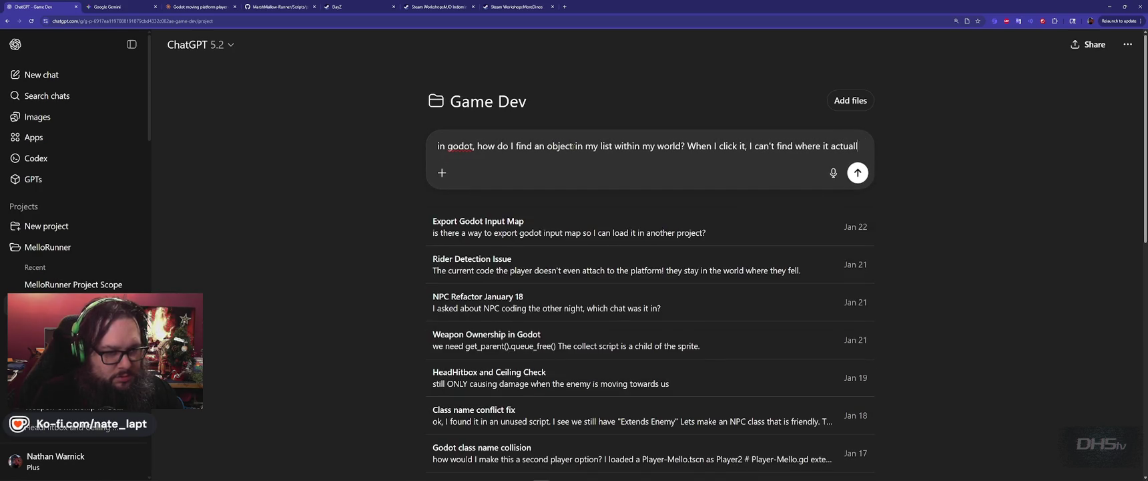
text(y is on)
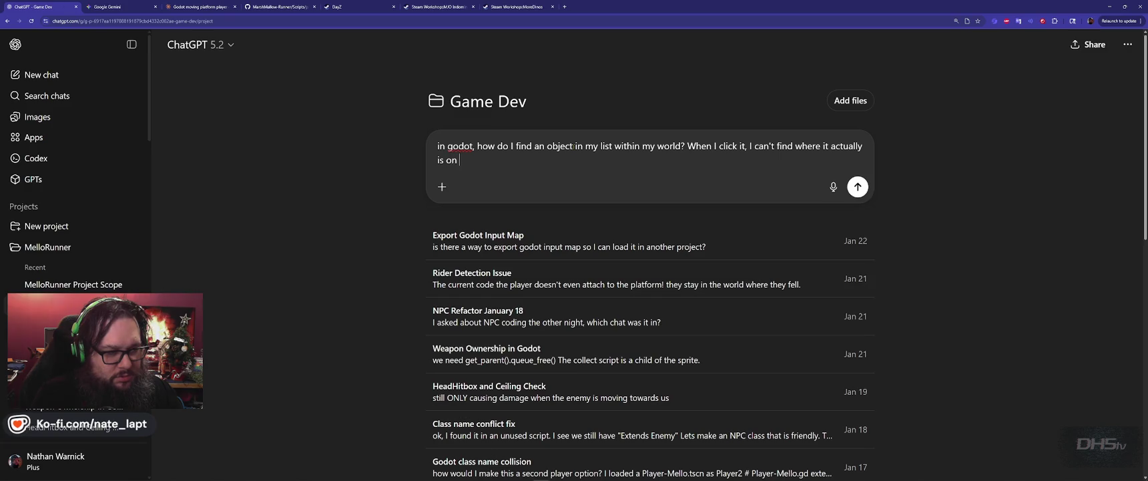
key(BackSpace)
key(BackSpace)
key(BackSpace)
text(within my world. 2)
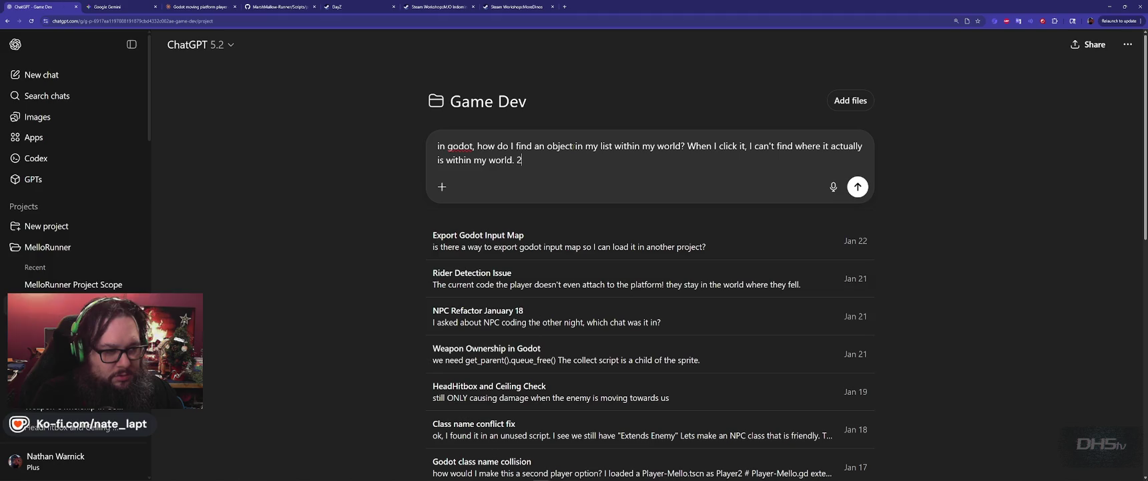
text(D platformer.)
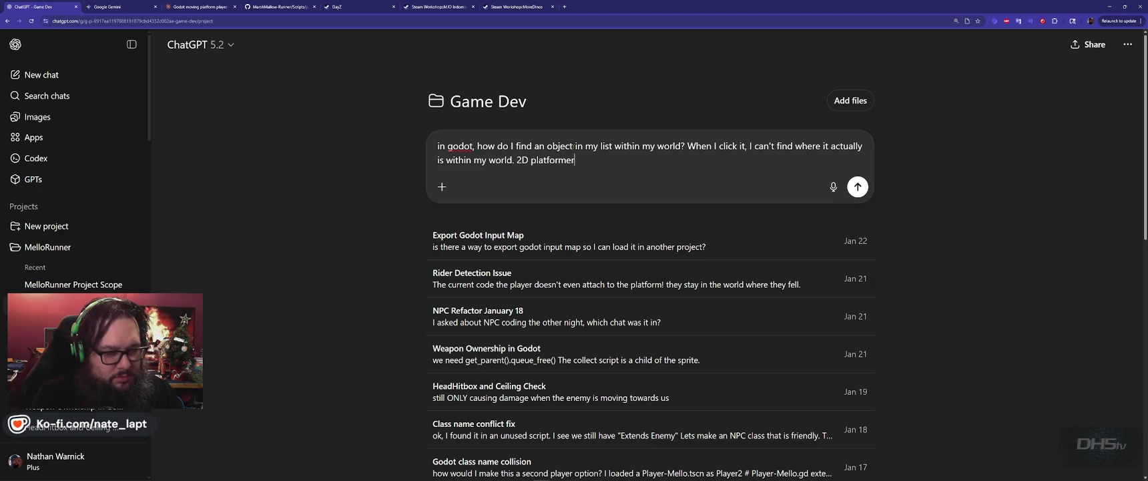
key(Return)
key(alt+Tab)
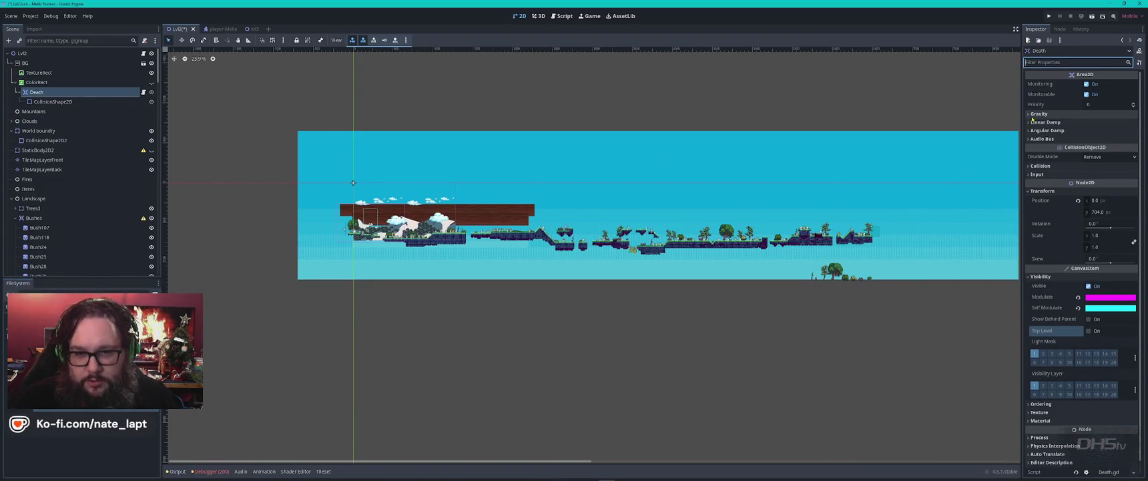
Leave Death's y position unchanged, deselect everything, and open the Output log
click(1097, 212)
key(Return)
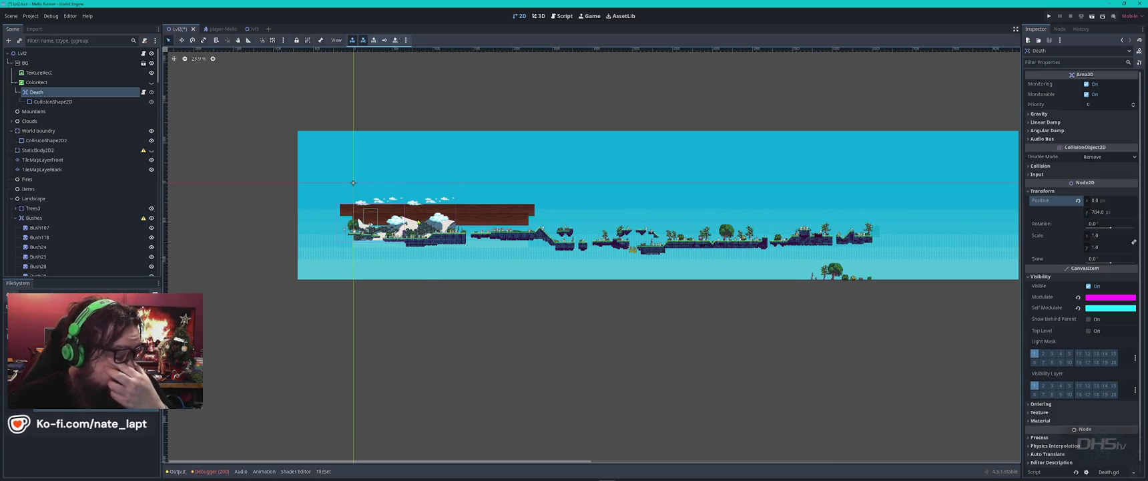
click(353, 182)
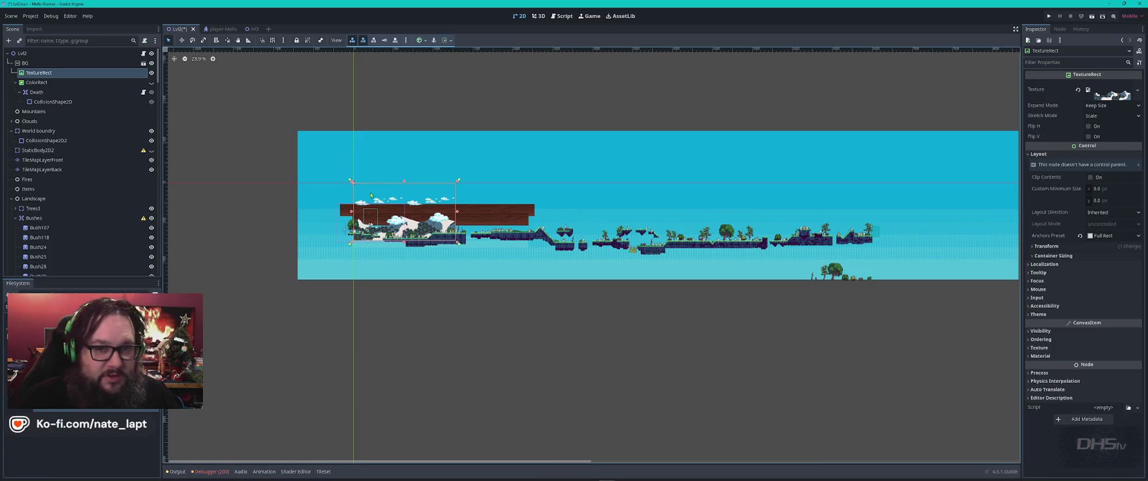
click(398, 160)
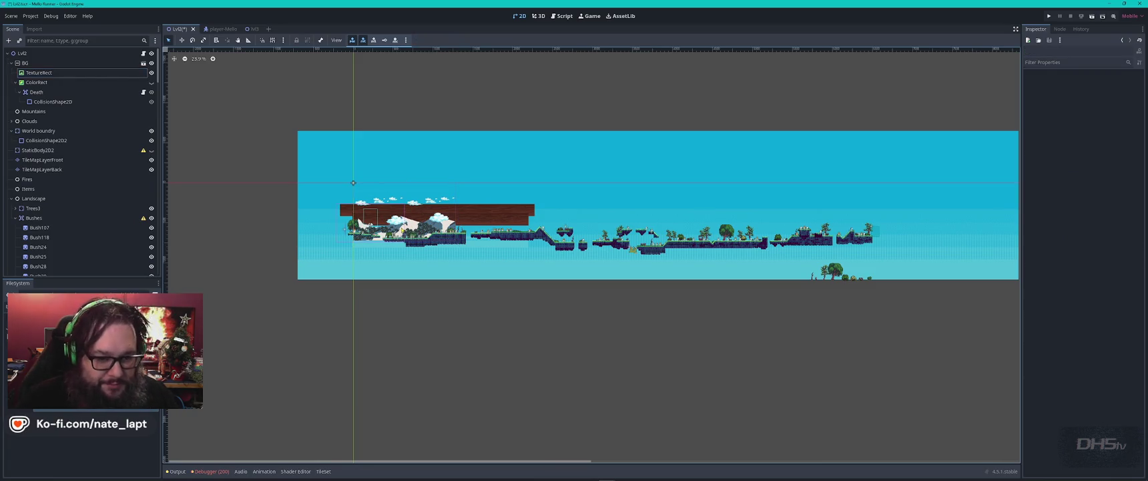
click(177, 471)
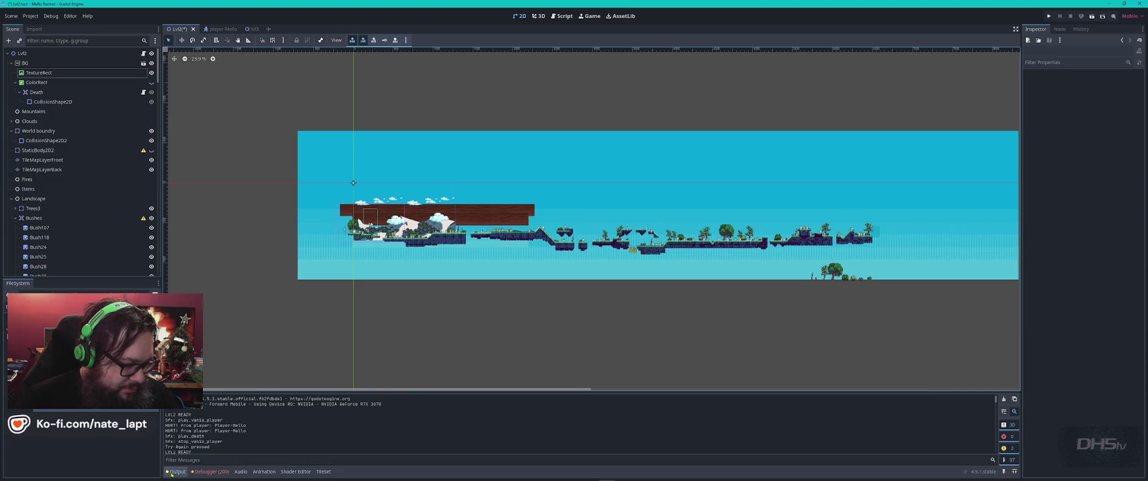
Expand and restore the Output log, then switch to the ChatGPT conversation
scroll(259, 431, down, 5)
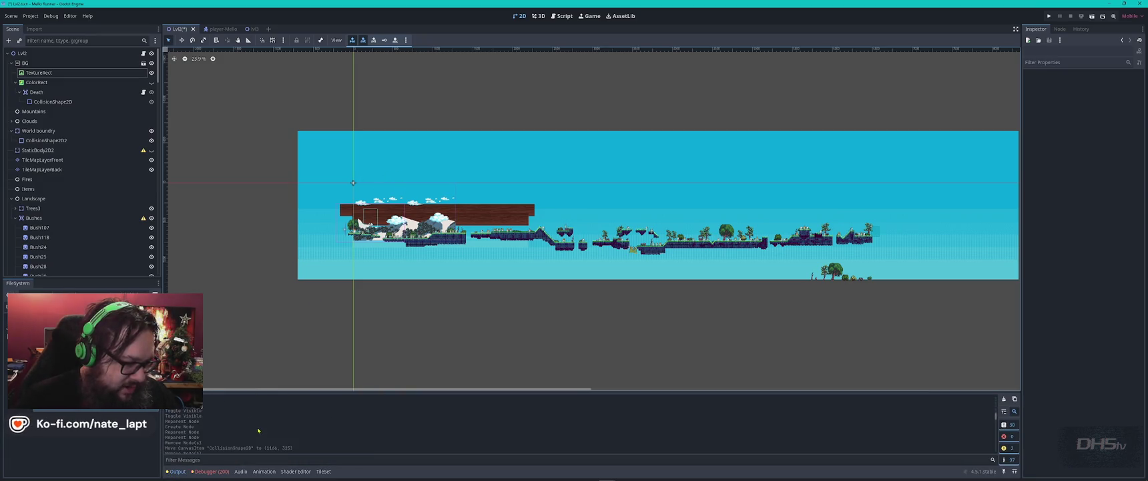
scroll(259, 430, down, 3)
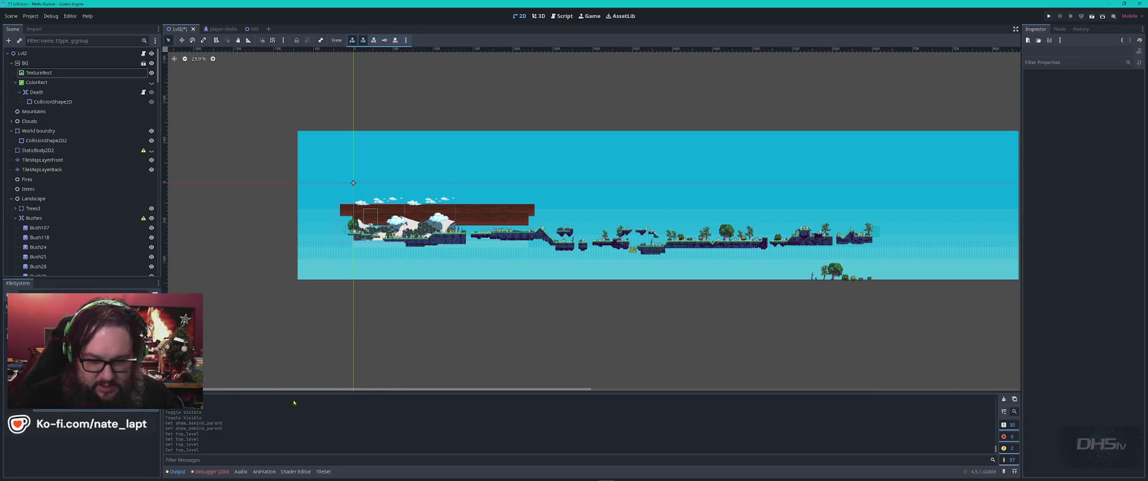
mouse_move(1021, 477)
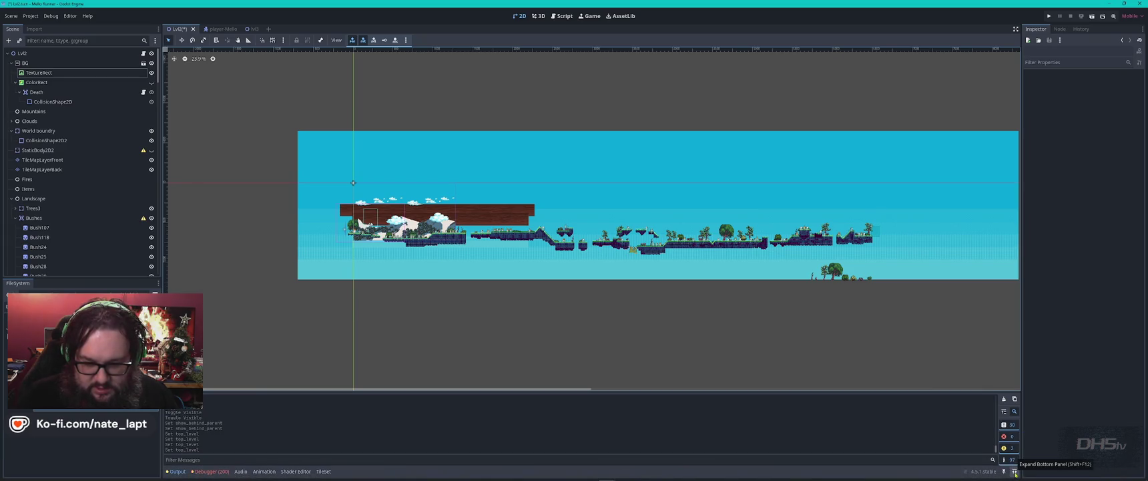
click(1016, 472)
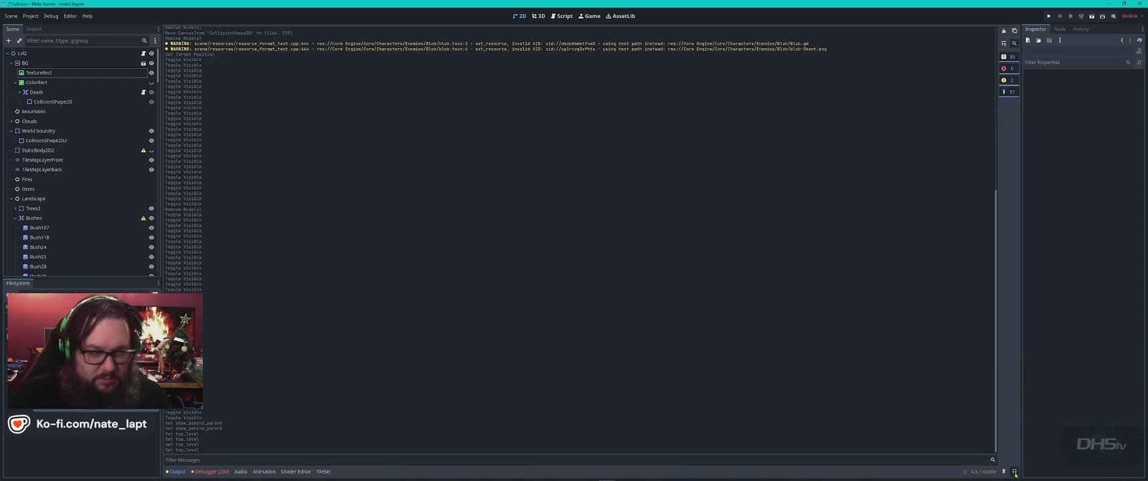
click(1015, 472)
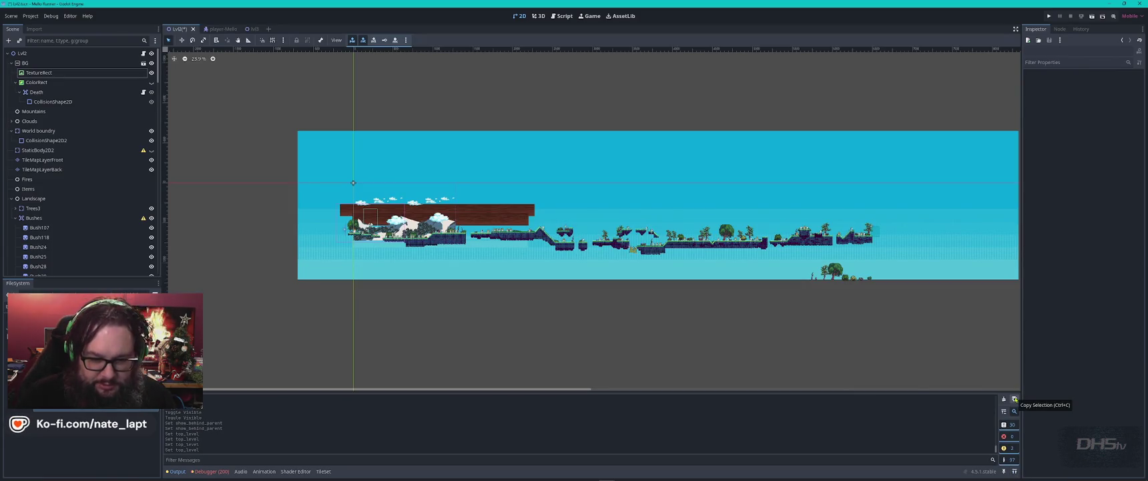
key(alt+Tab)
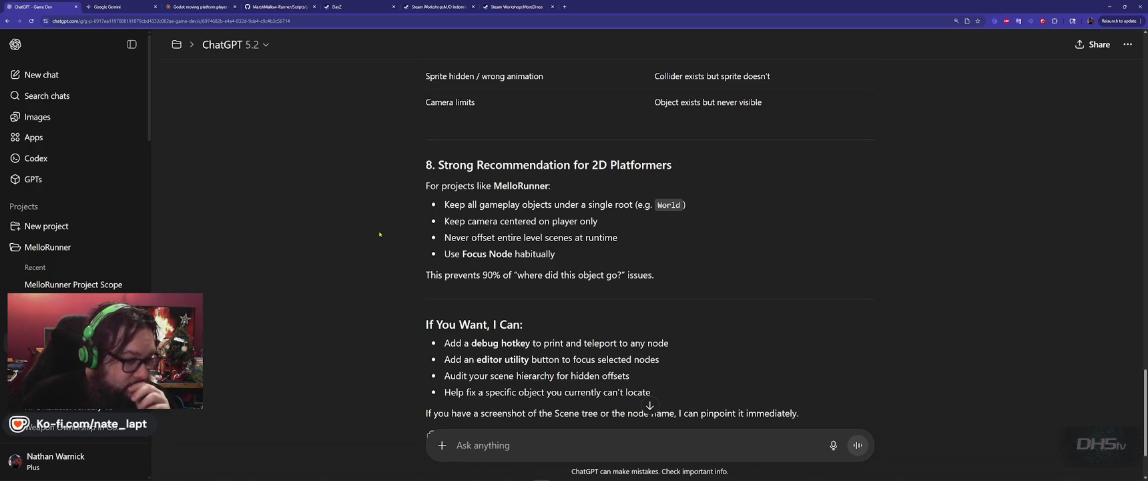
Scroll ChatGPT's answer back up to the question and return to Godot
scroll(416, 226, up, 15)
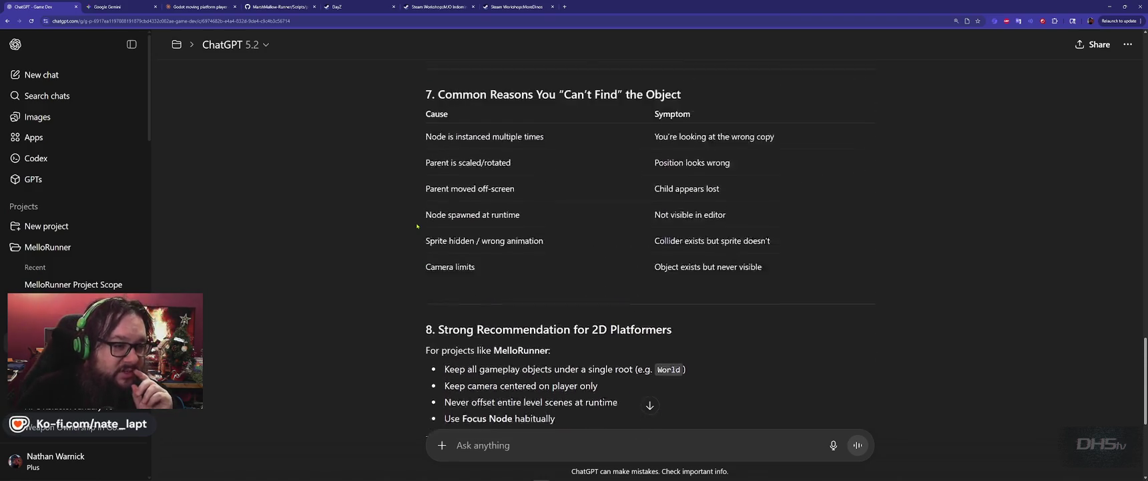
scroll(417, 226, down, 2)
scroll(416, 226, up, 20)
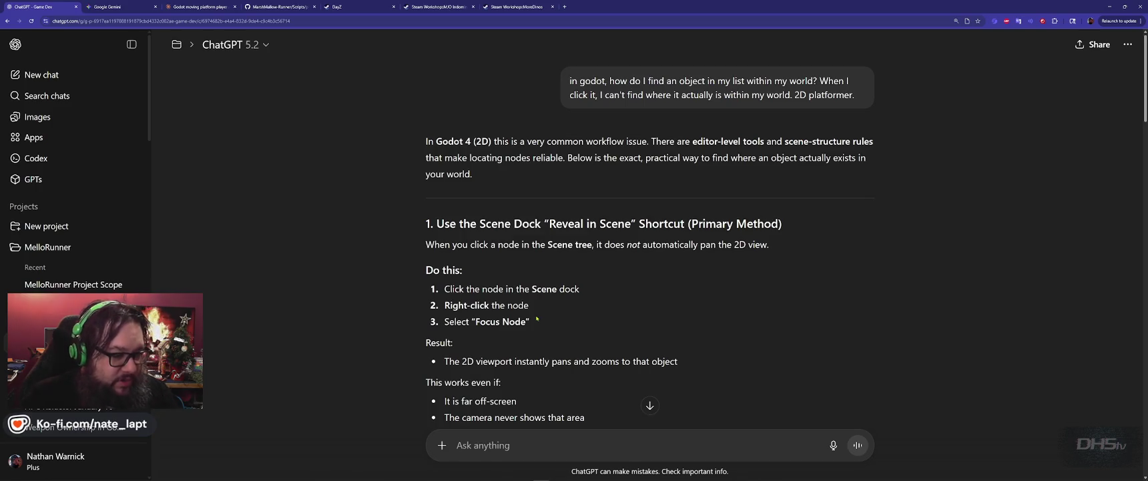
key(alt+Tab)
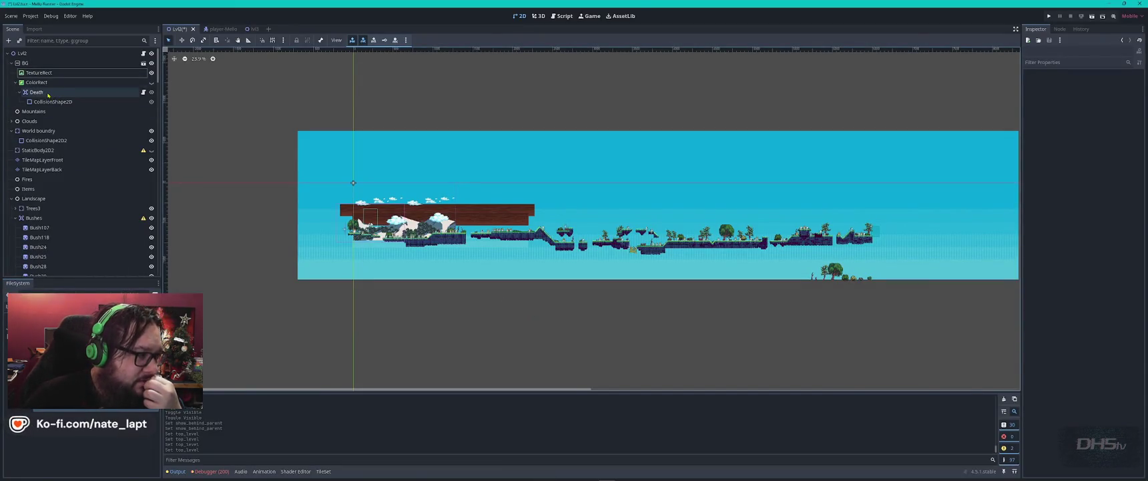
Collapse and re-expand the Death node's branch from its context menu
right_click(48, 93)
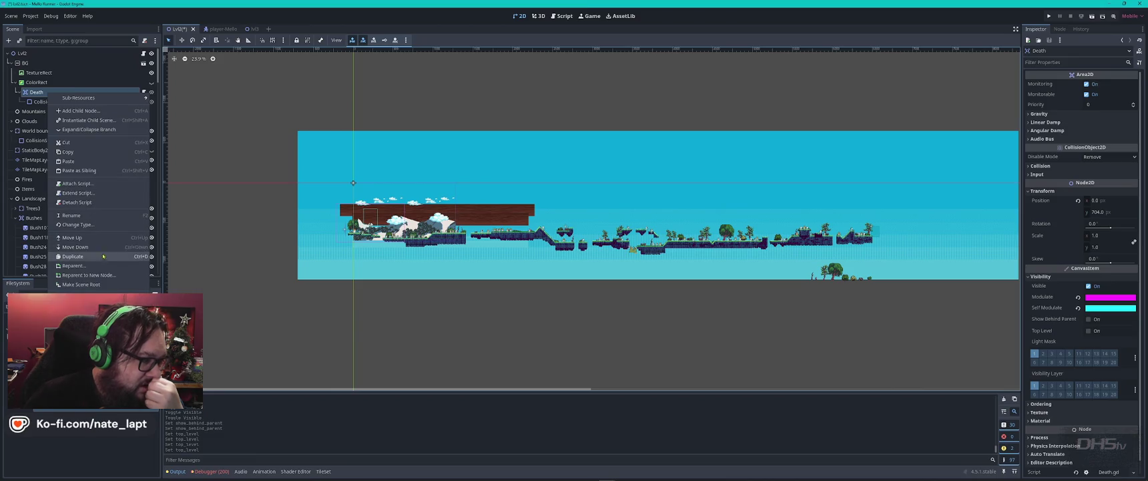
click(70, 129)
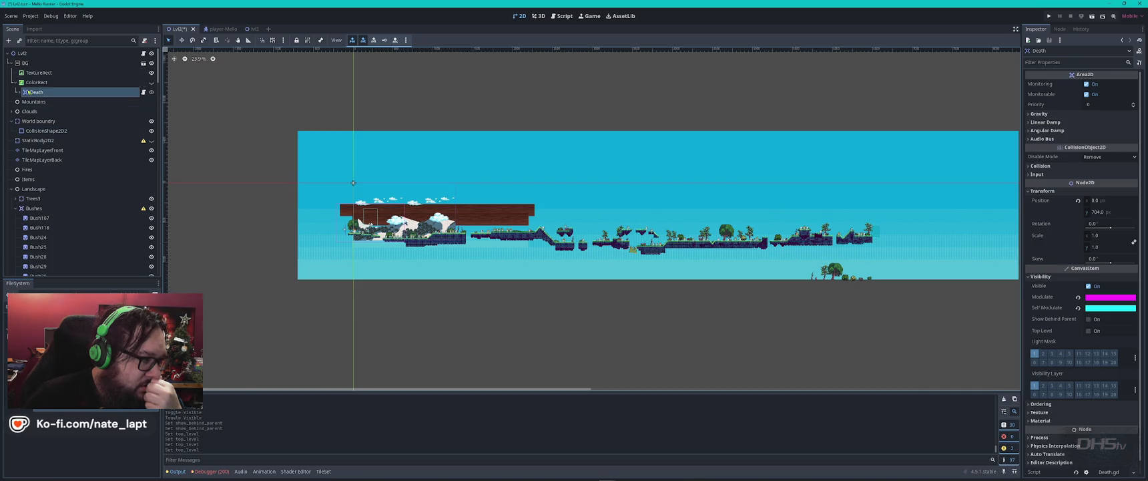
click(16, 92)
right_click(60, 94)
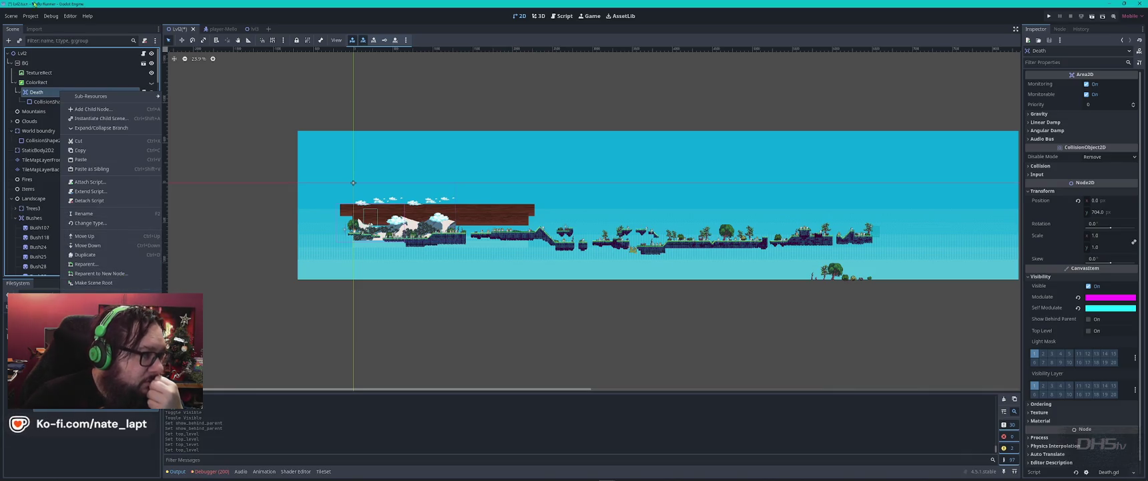
click(10, 18)
Search the Scene, Project, Debug, Editor menus and toolbar dropdown for a focus command
click(11, 16)
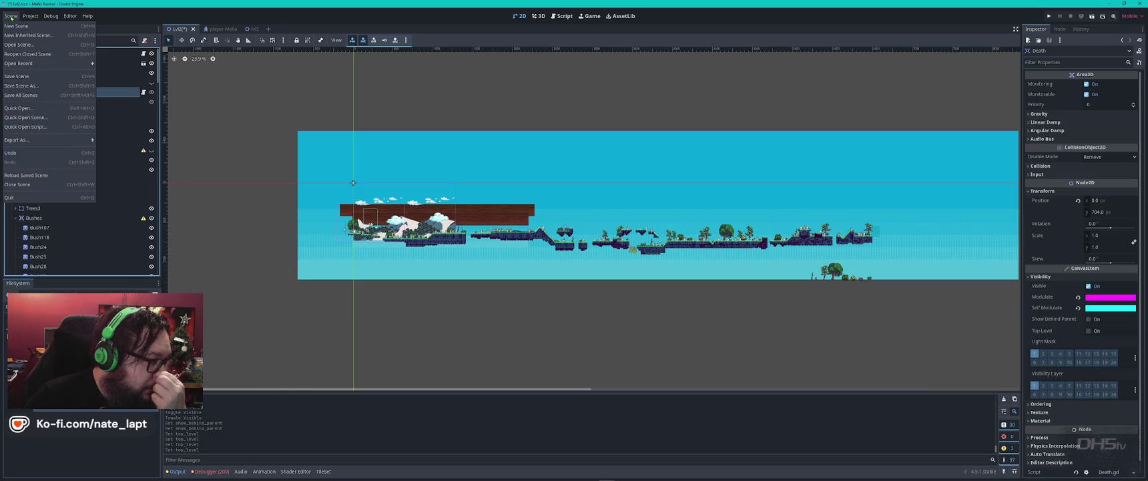
click(50, 16)
click(38, 17)
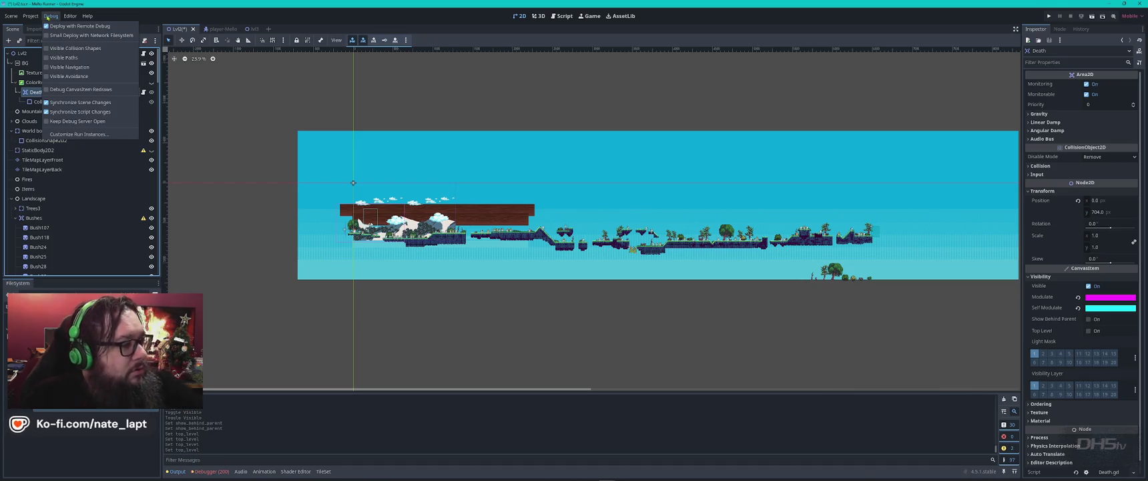
click(74, 17)
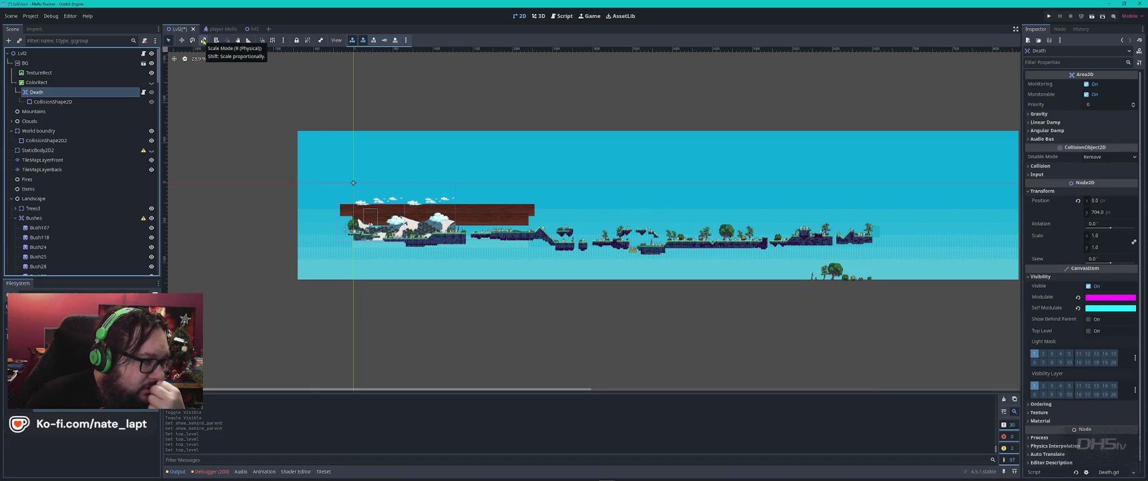
click(405, 40)
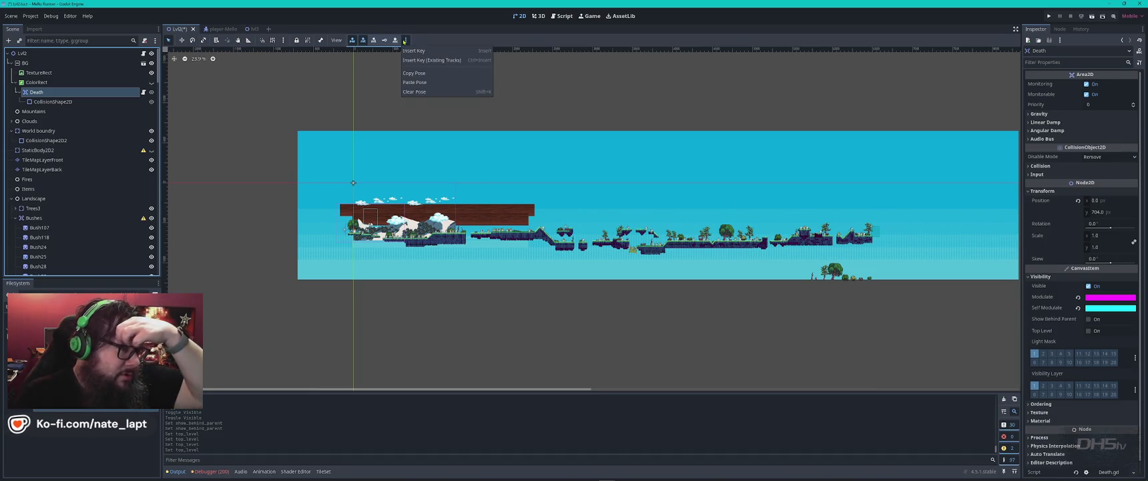
click(458, 37)
key(alt+Tab)
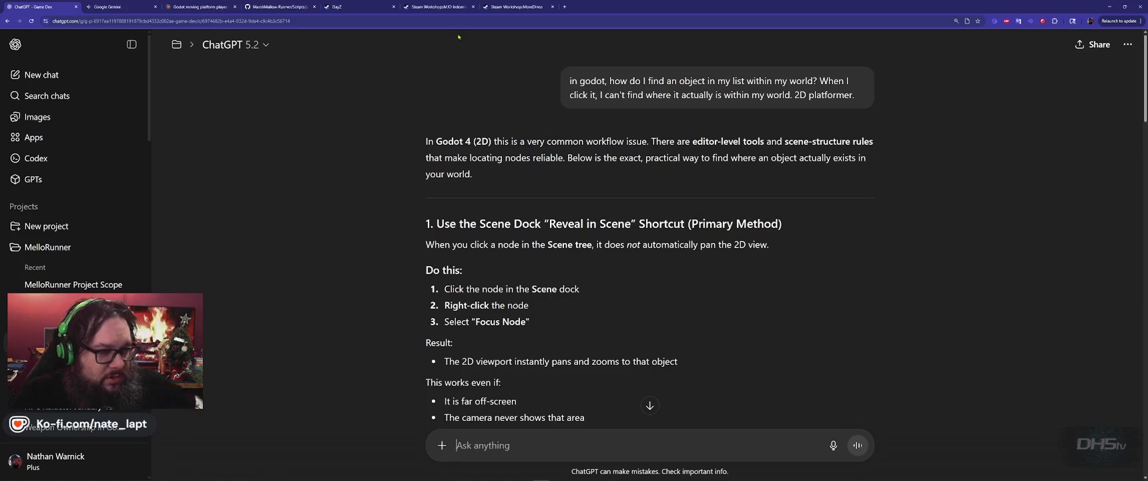
Reread ChatGPT's Focus Node steps and return to the Godot editor
scroll(667, 281, down, 2)
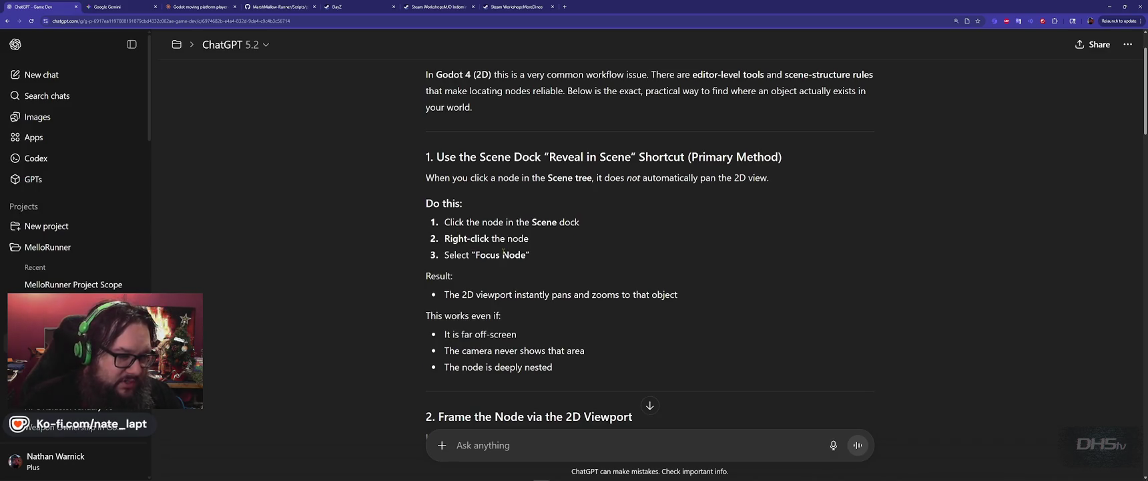
key(alt+Tab)
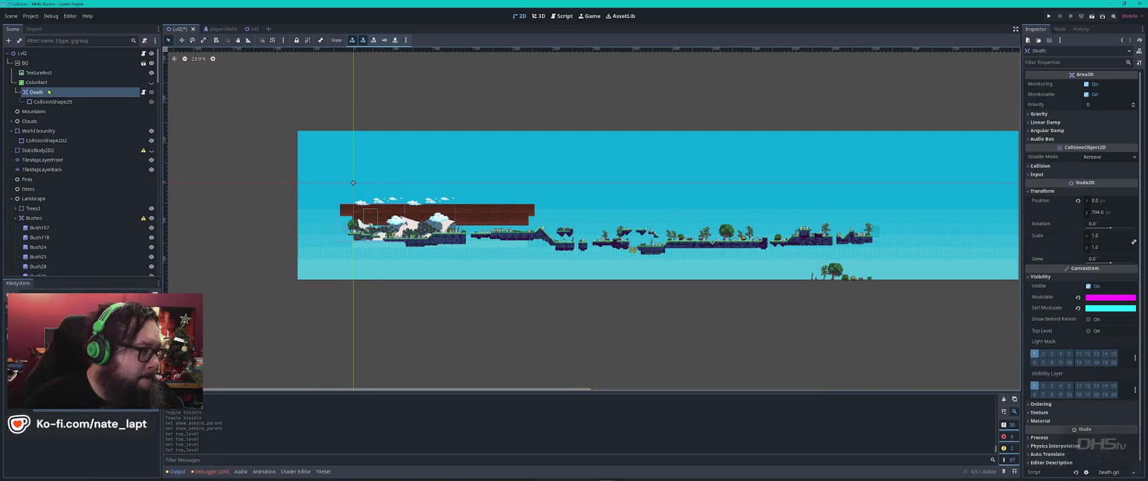
Look for a Focus Node entry in the Death, BG and Lvl2 context menus, then return to ChatGPT
right_click(32, 93)
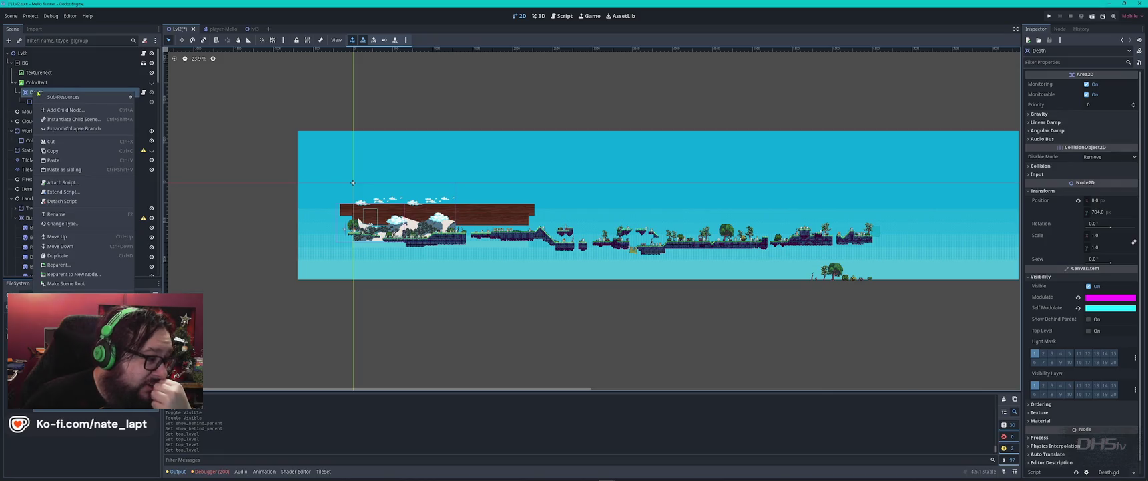
mouse_move(105, 98)
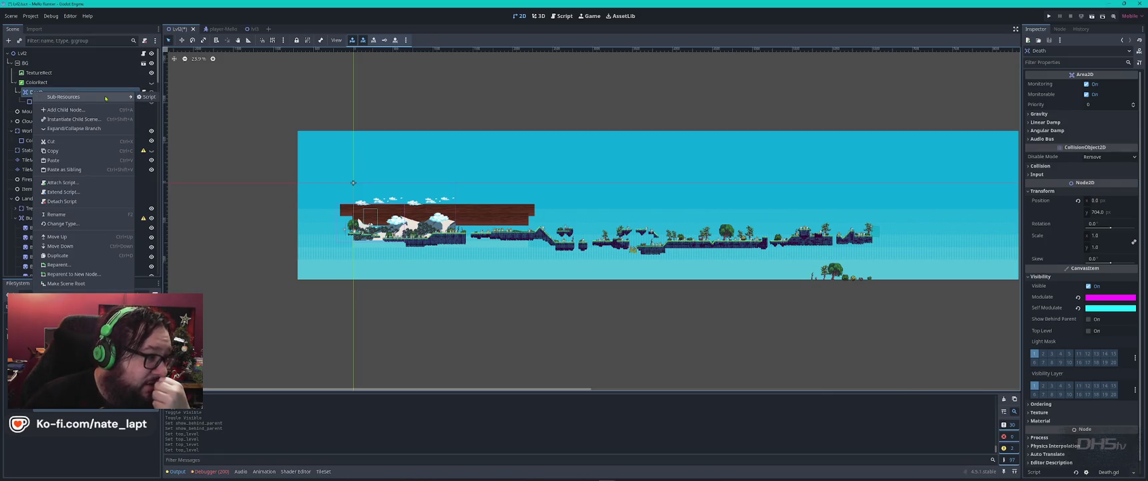
key(Escape)
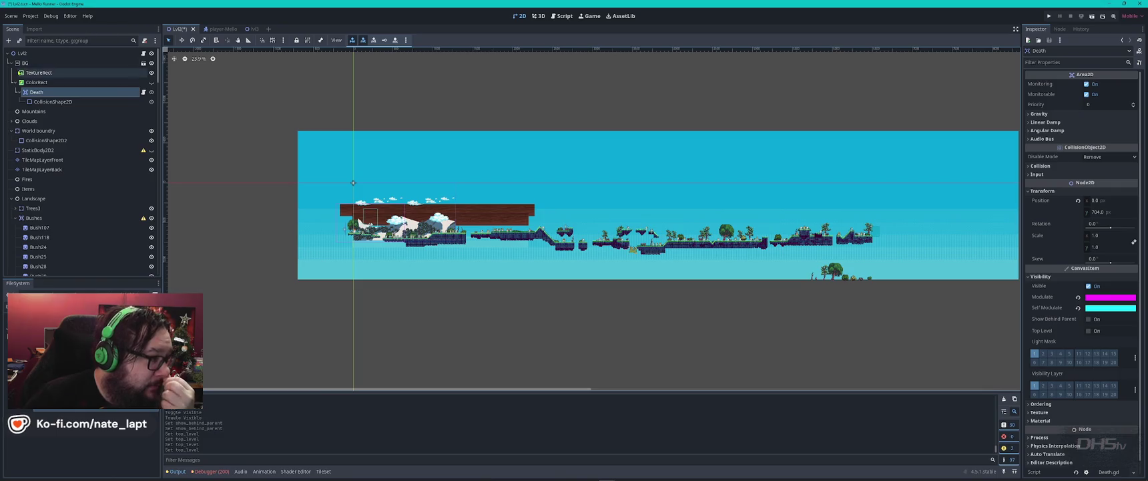
right_click(28, 63)
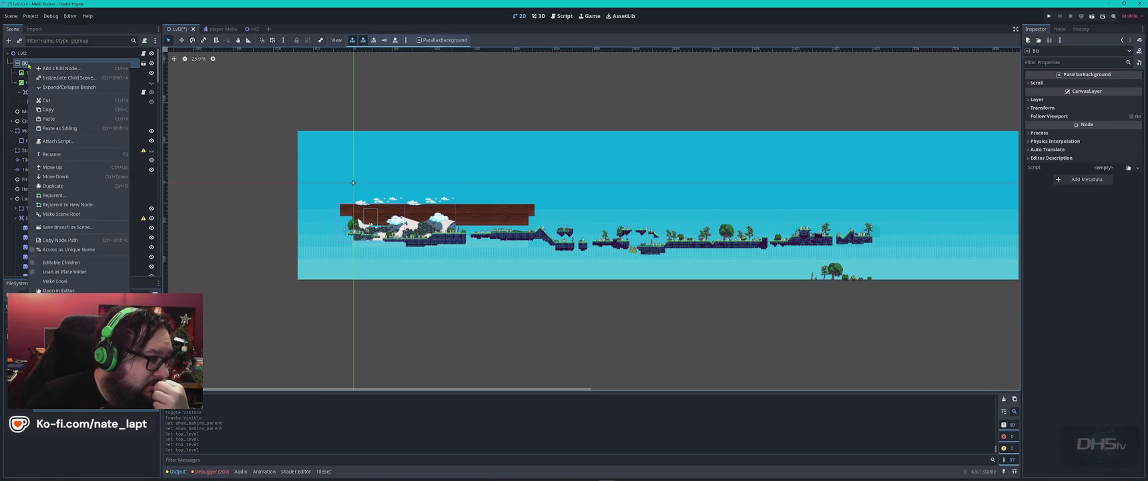
click(25, 53)
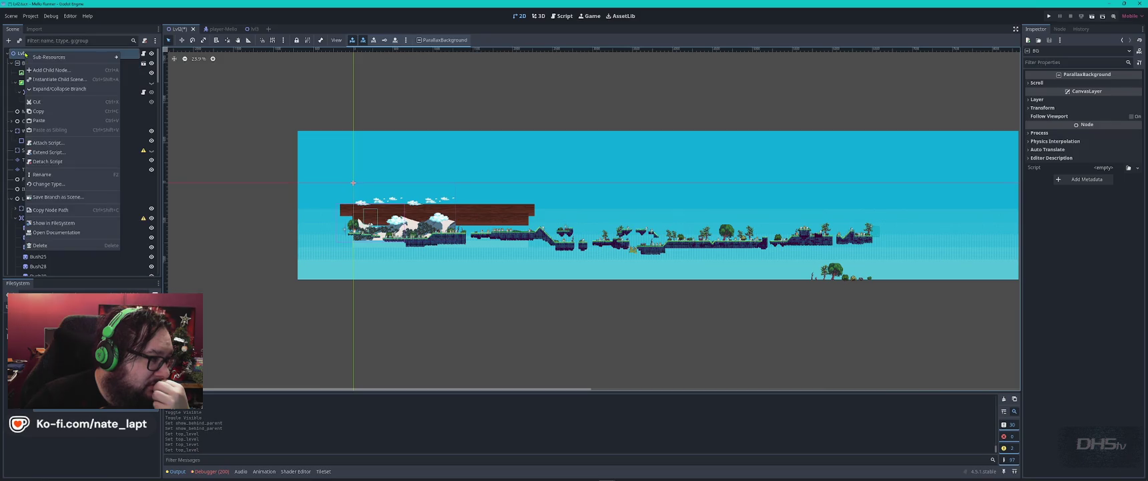
right_click(26, 53)
key(Escape)
key(alt+Tab)
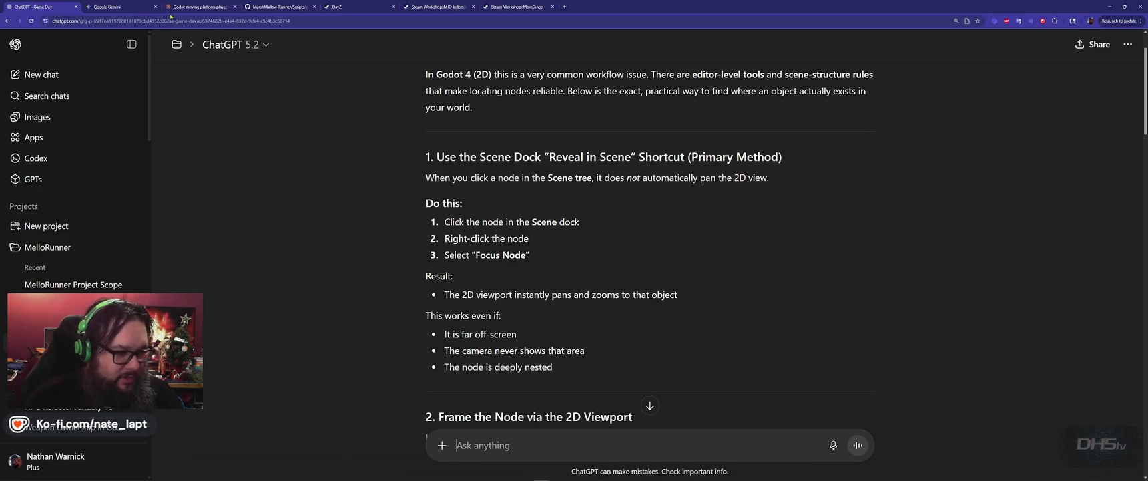
Send ChatGPT 'I do not see a "Focus Node" option, this is an Area2D with a collision layer.'
scroll(608, 272, down, 2)
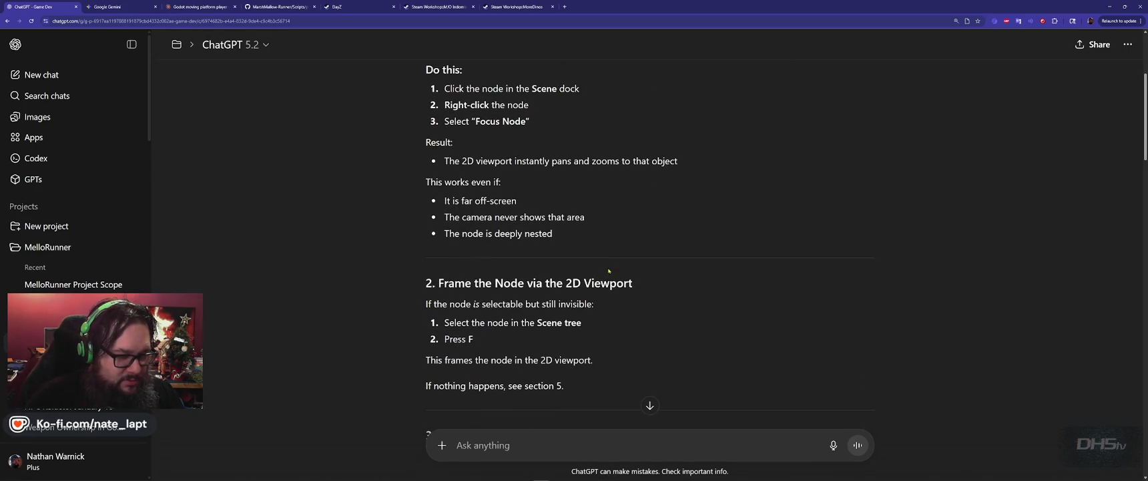
text(I do no)
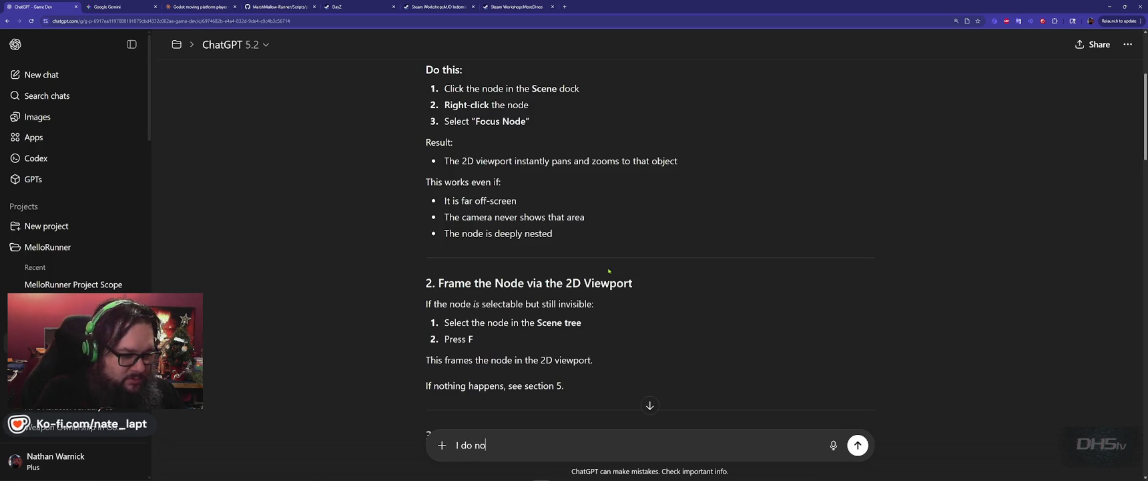
text(t see a "Focus Node" op)
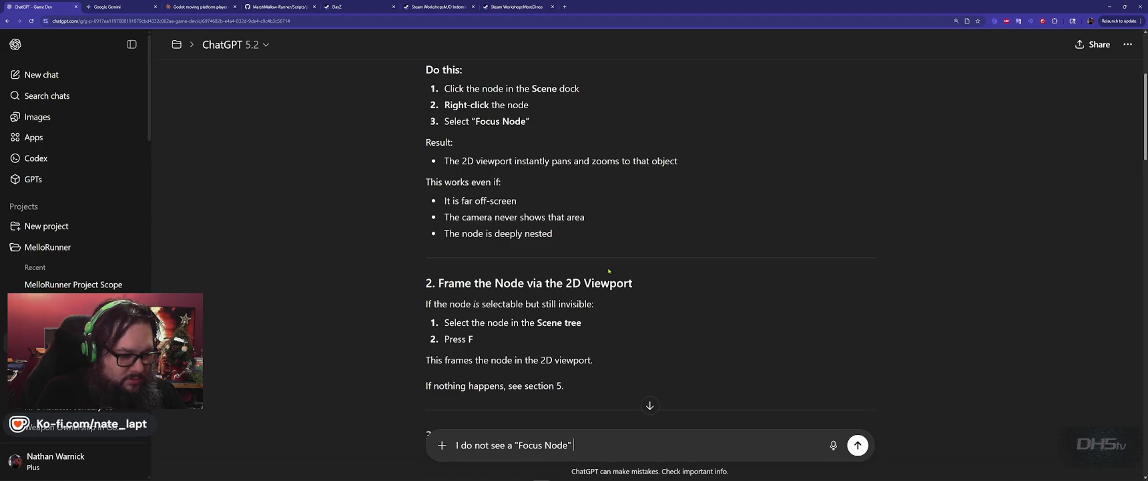
text(tion, this i)
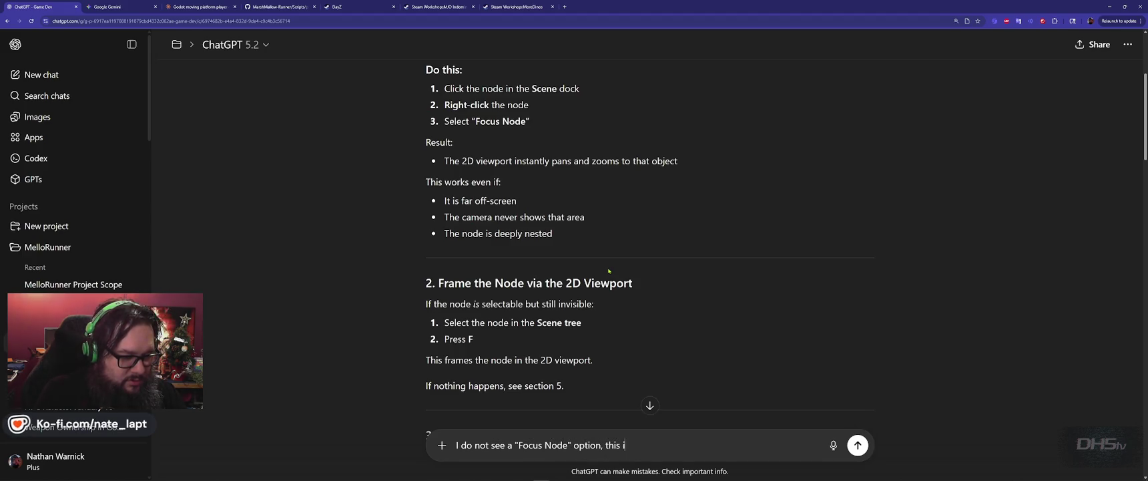
text(s an Area2D wit)
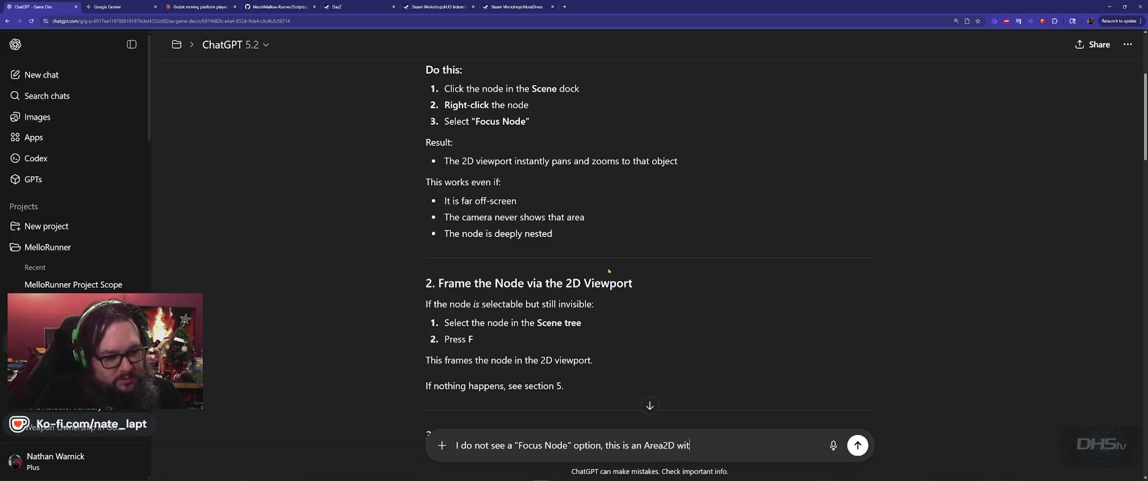
text(h a collision )
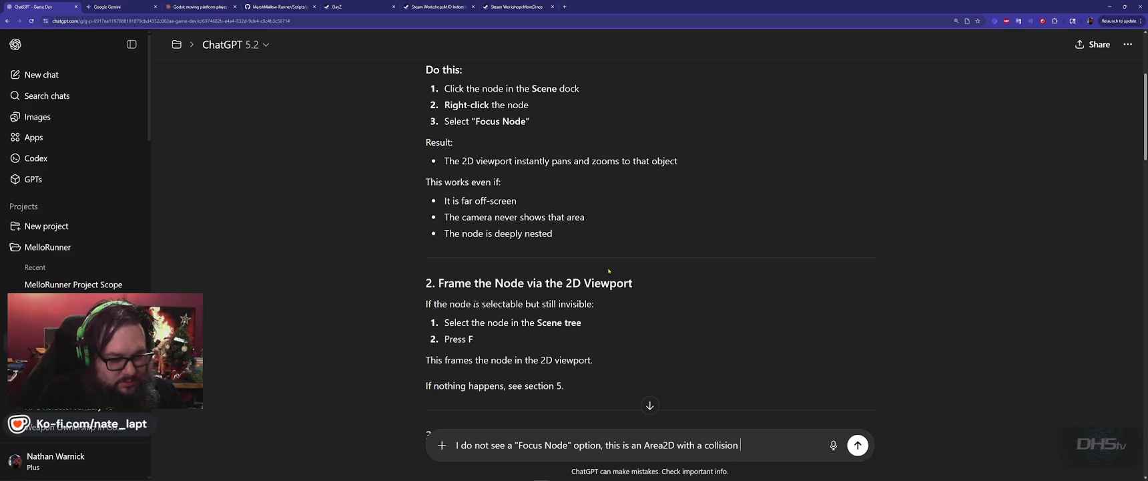
text(layer.)
key(Return)
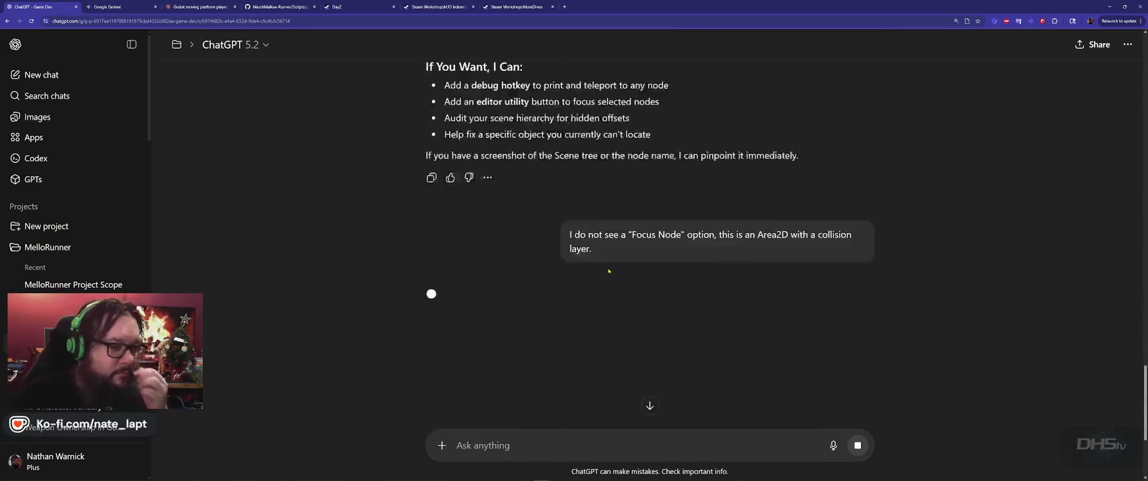
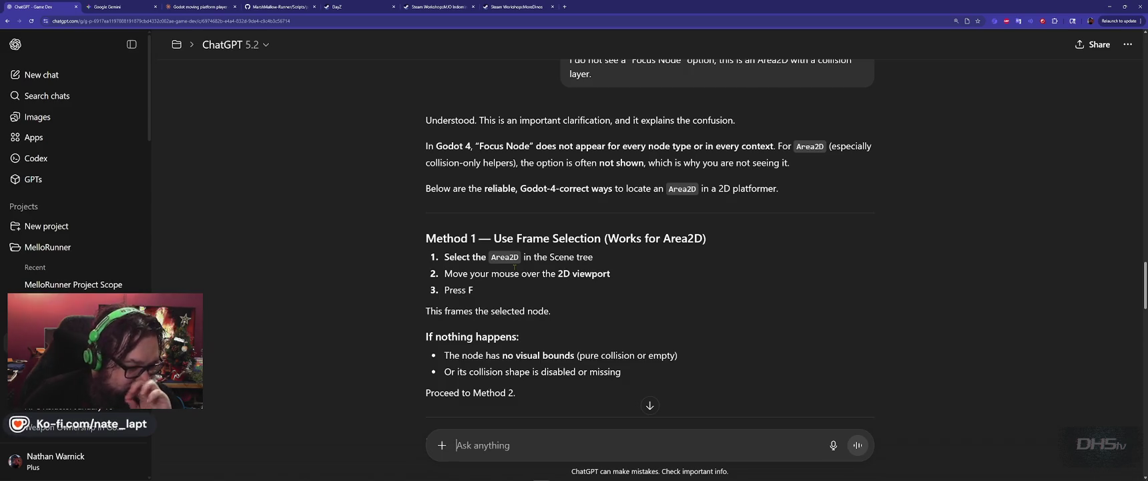
Read ChatGPT's Method 2 on Debug → Visible Collision Shapes, then return to the Godot editor
scroll(514, 266, down, 2)
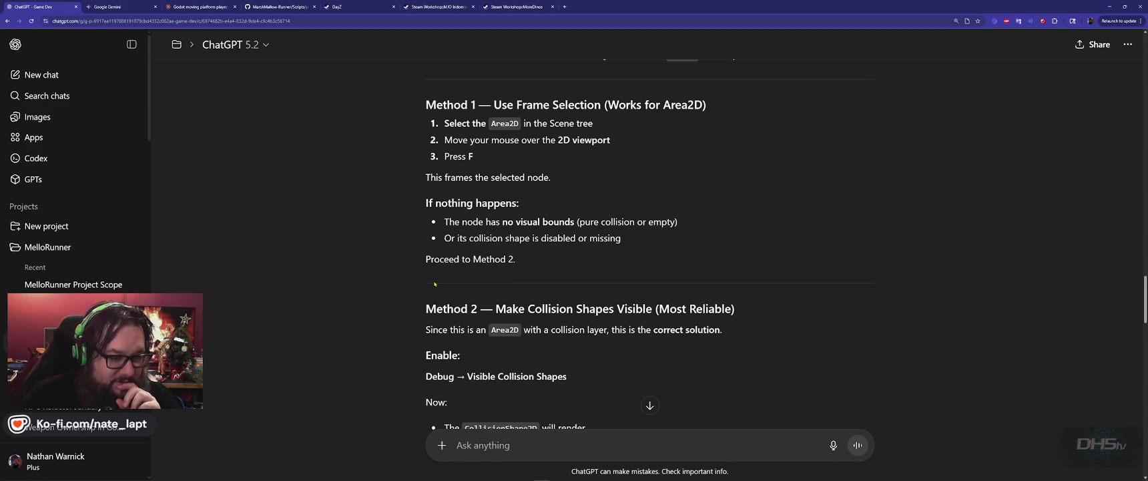
scroll(434, 284, down, 3)
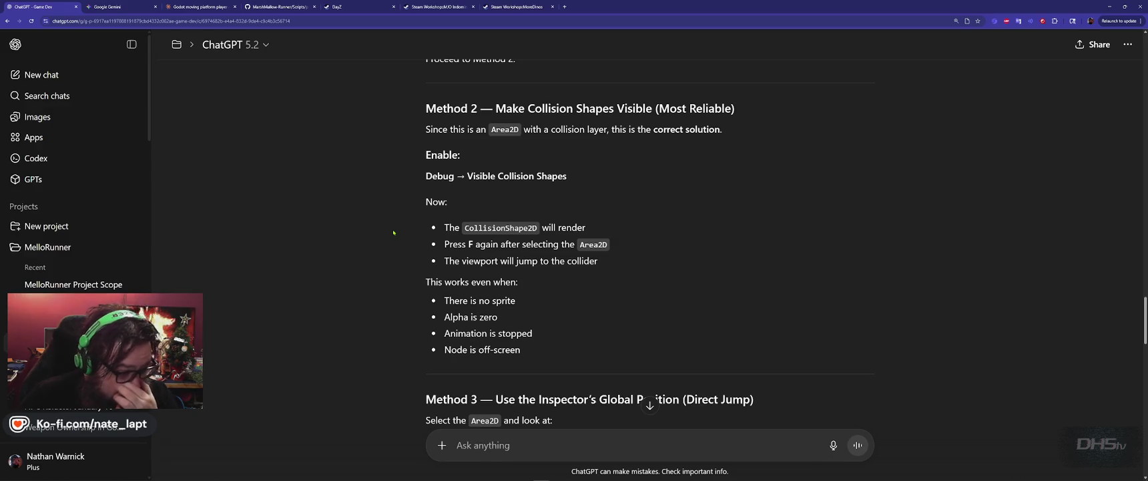
key(alt+Tab)
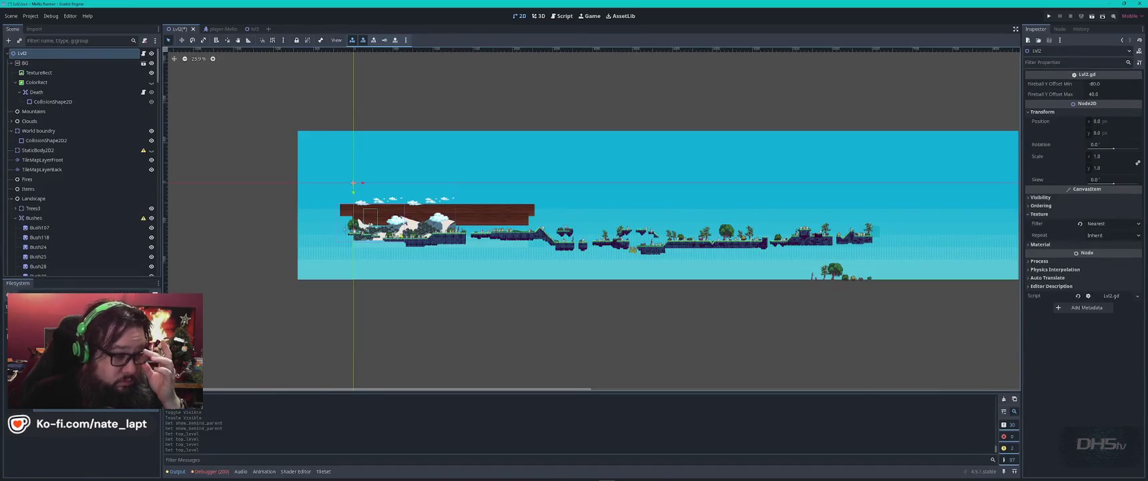
scroll(358, 193, up, 2)
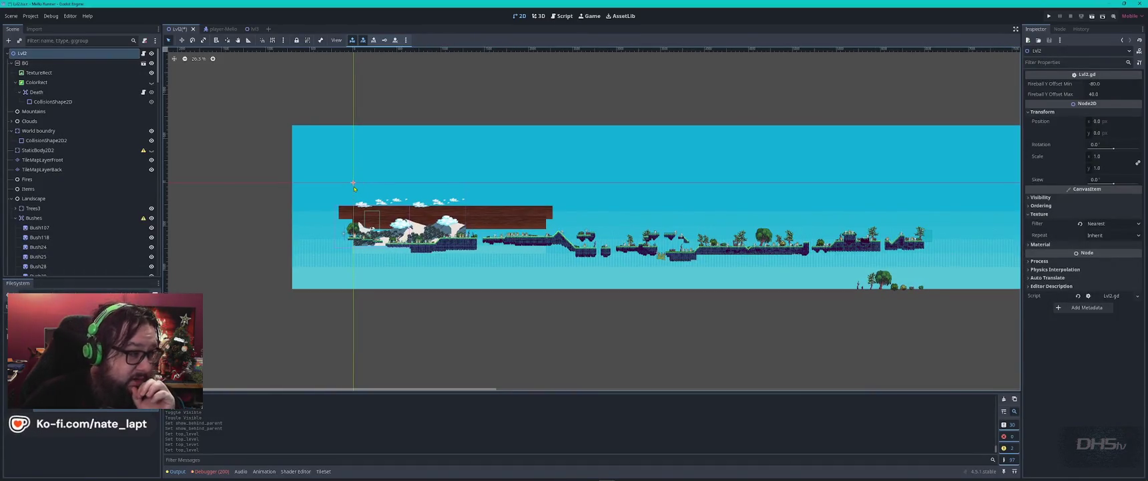
click(59, 94)
scroll(859, 228, up, 8)
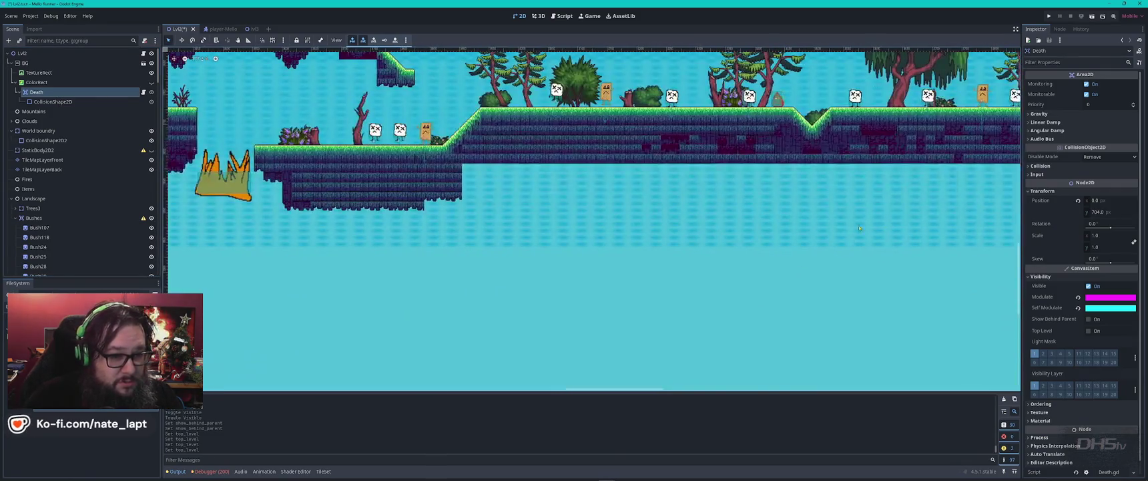
scroll(523, 247, left, 10)
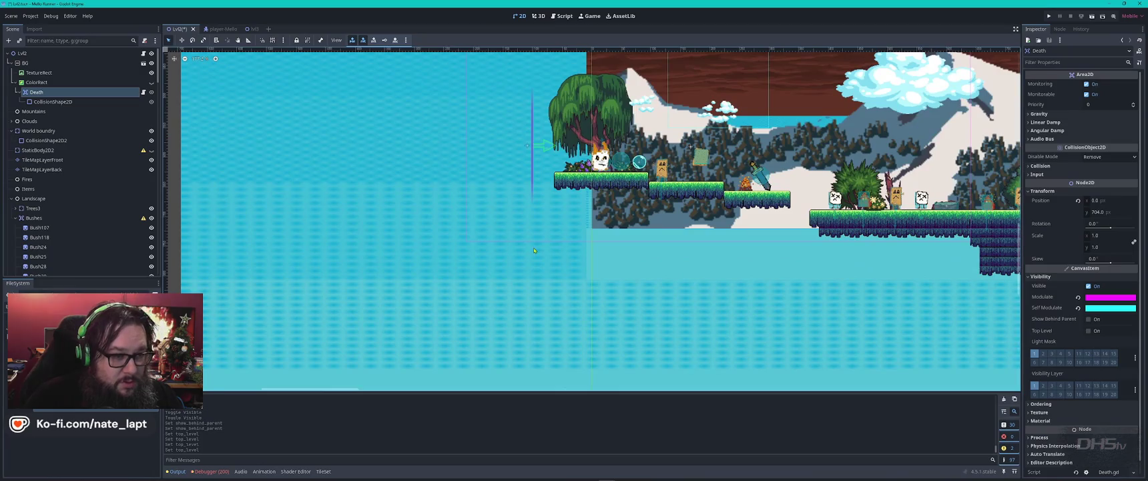
scroll(650, 209, up, 5)
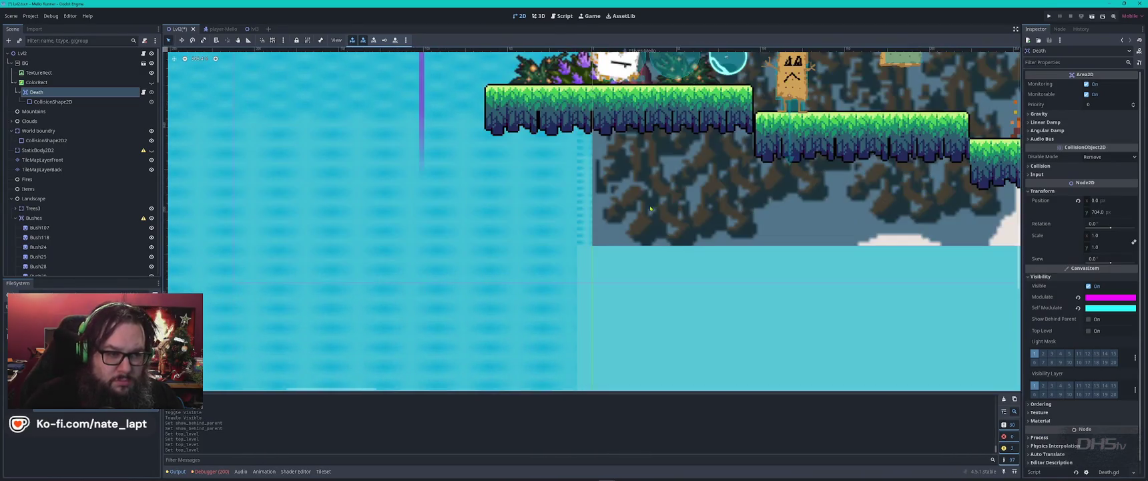
scroll(600, 278, up, 1)
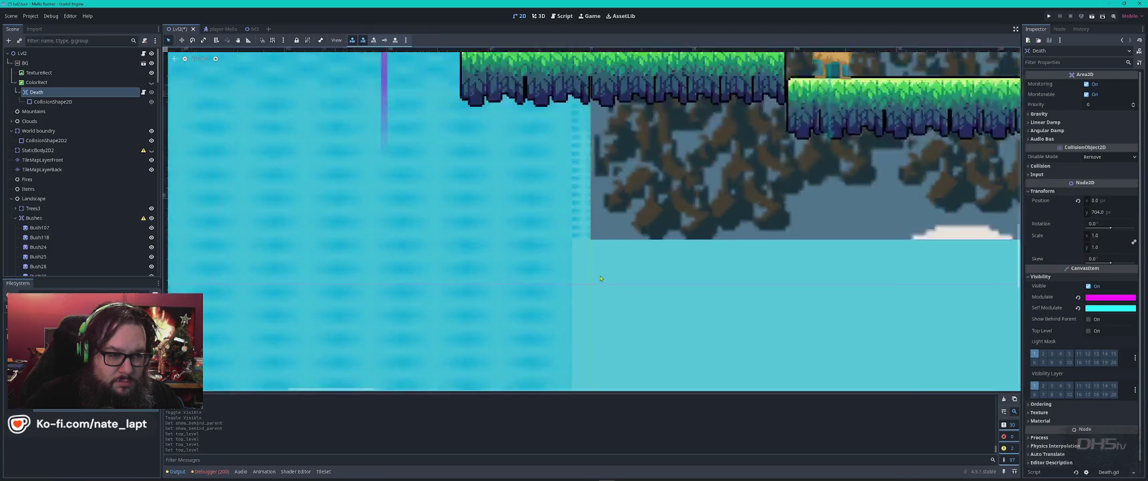
scroll(600, 278, up, 2)
scroll(598, 234, up, 3)
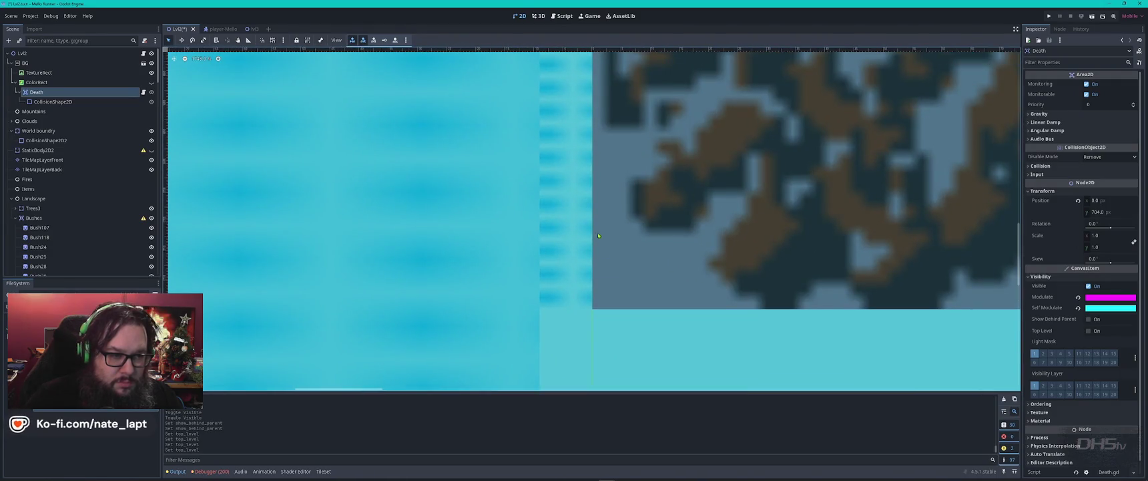
drag(587, 115, 838, 311)
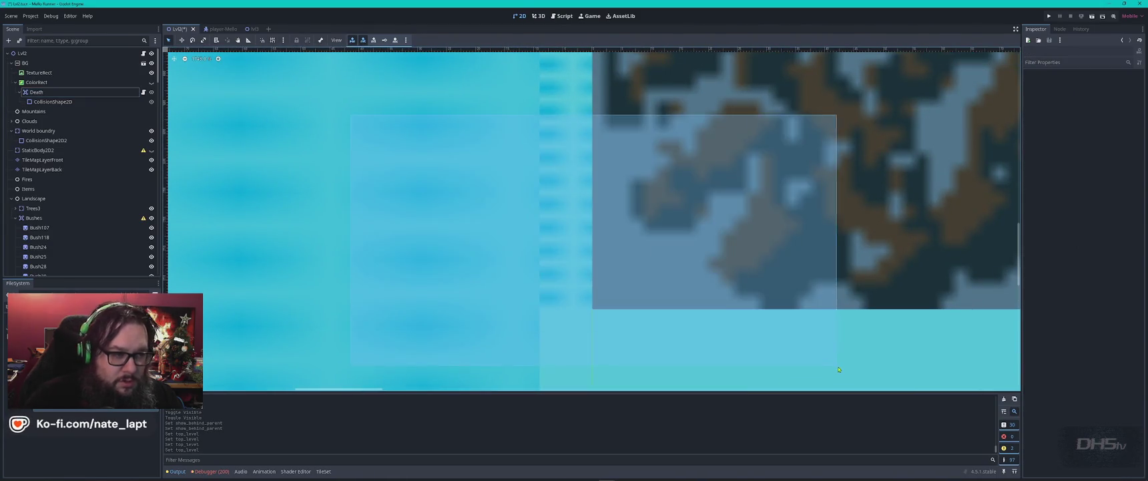
click(63, 92)
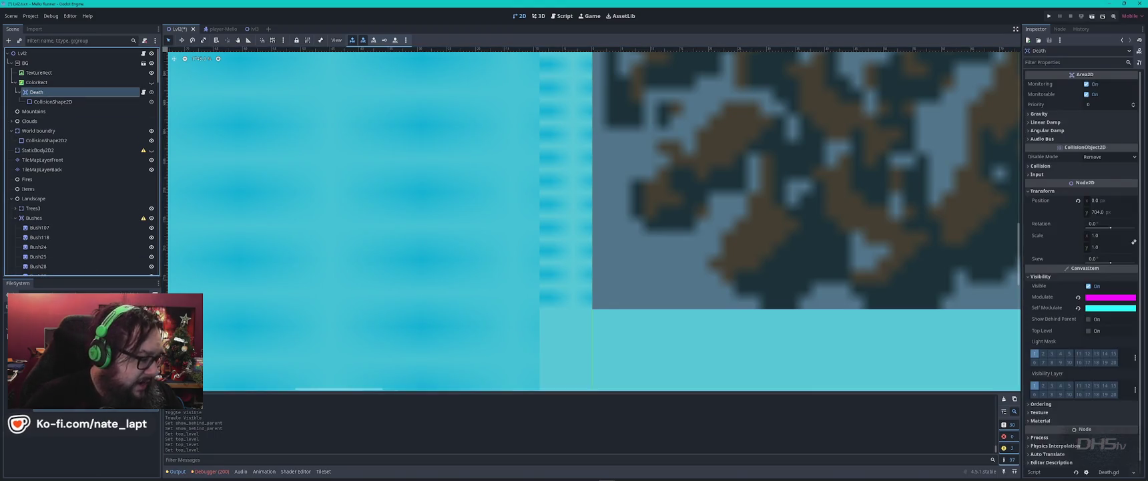
scroll(77, 247, down, 1)
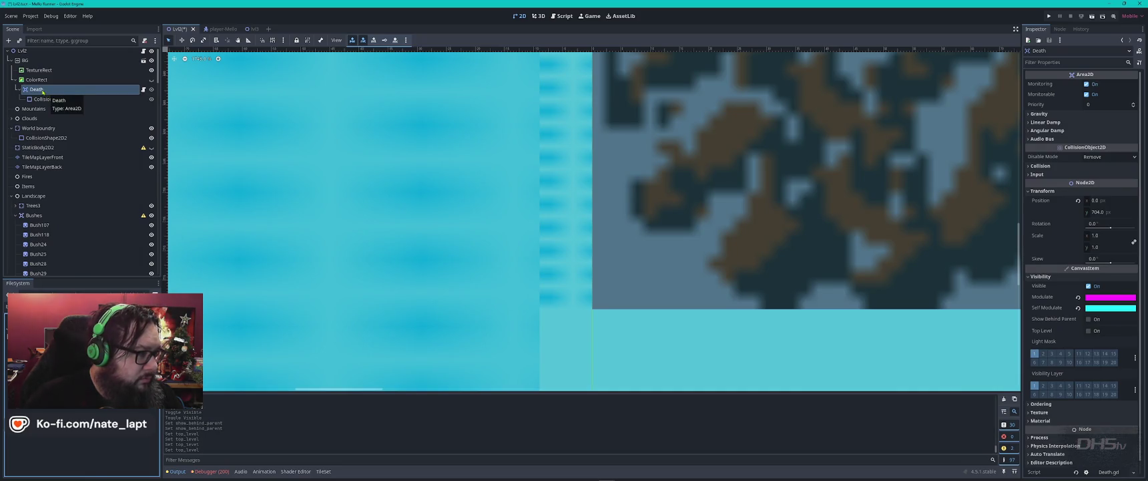
Add a Sprite2D child under Death and give it the flame sprite sheet
right_click(42, 92)
click(82, 108)
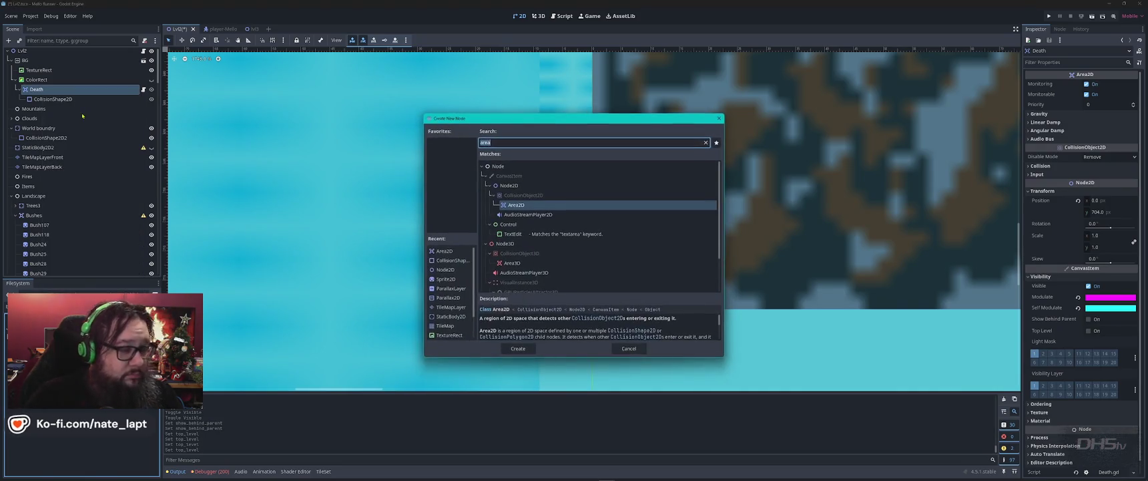
text(sprite)
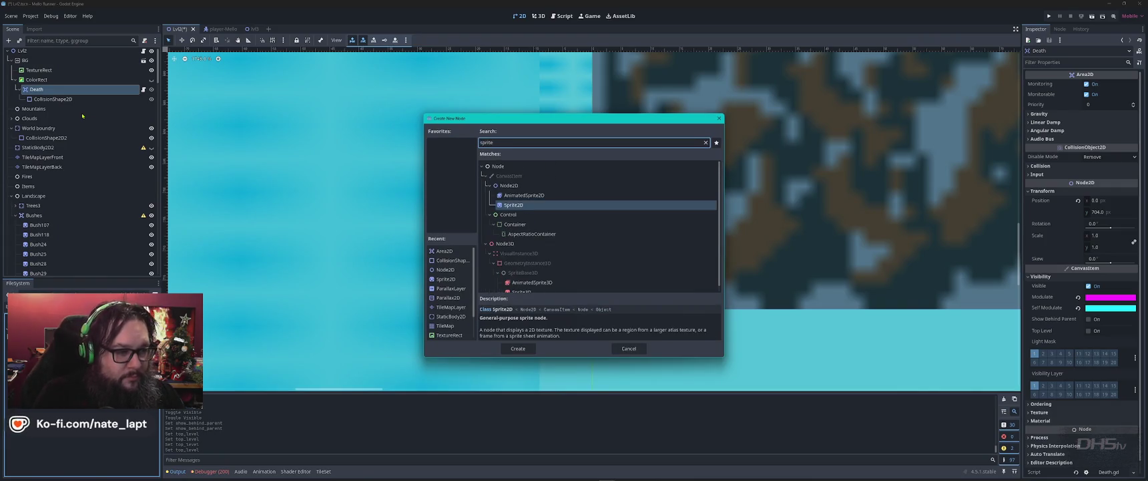
key(Return)
mouse_move(66, 334)
mouse_down()
mouse_move(87, 114)
mouse_move(1102, 84)
mouse_up()
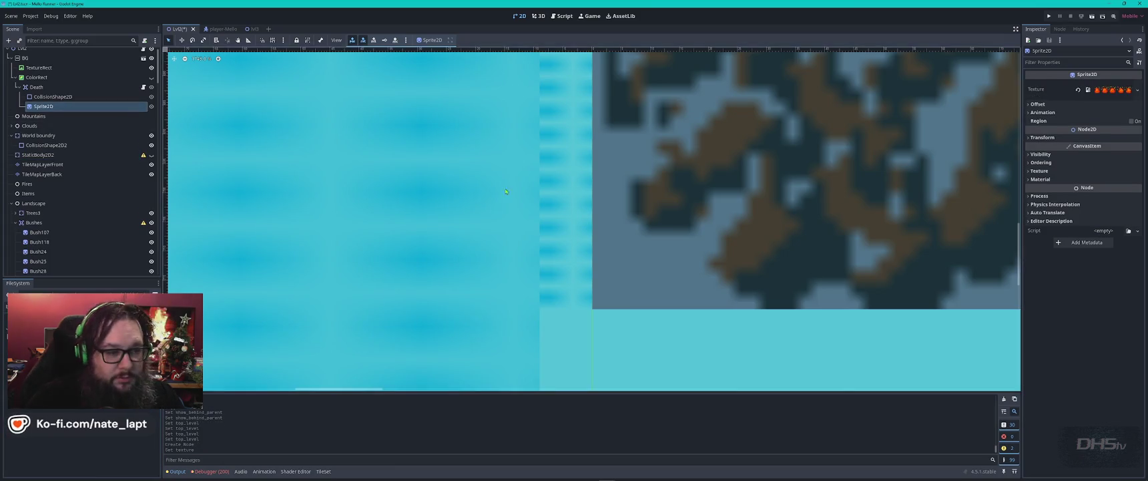
Hide the front and back tile layers, the TextureRect forest background and the ColorRect
scroll(506, 191, down, 6)
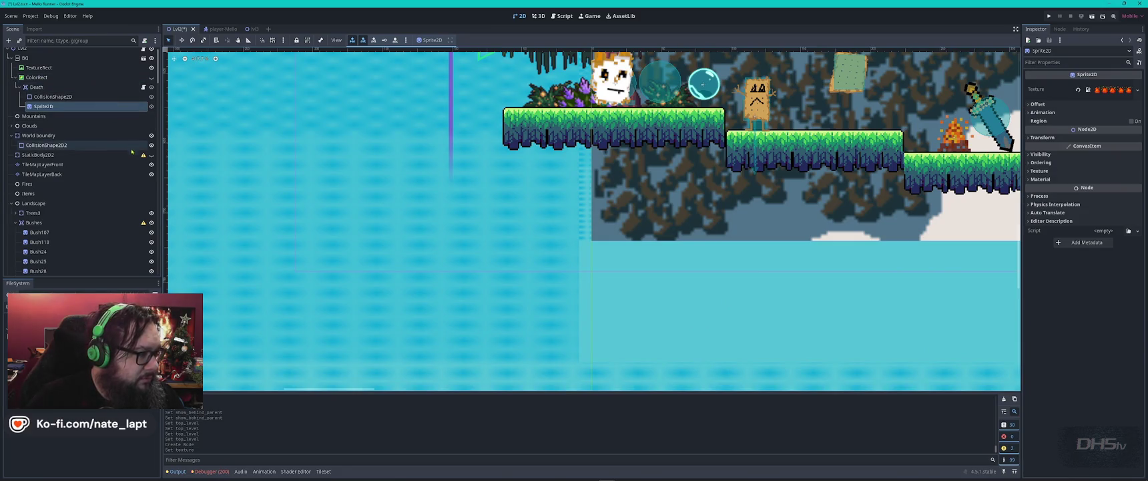
click(151, 164)
click(152, 175)
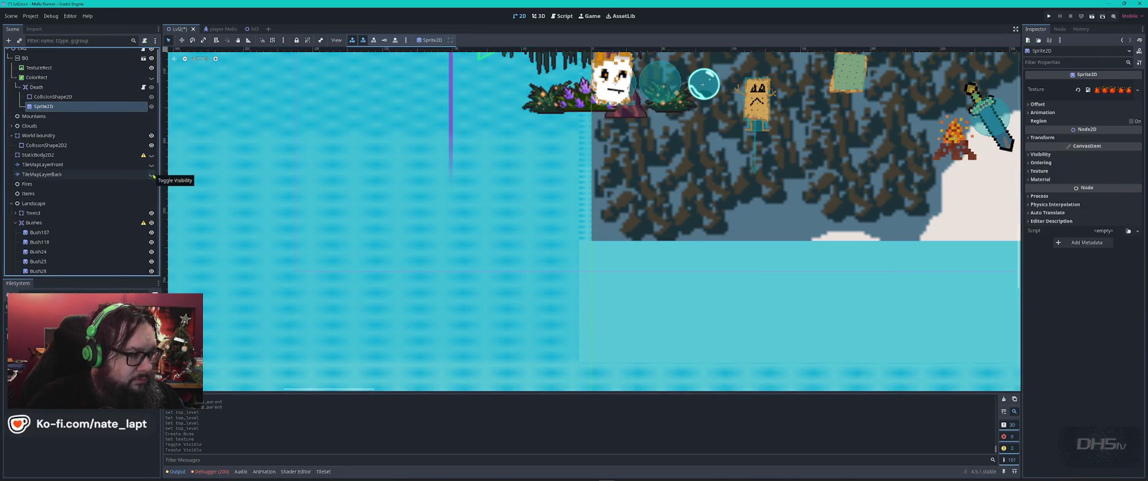
click(151, 67)
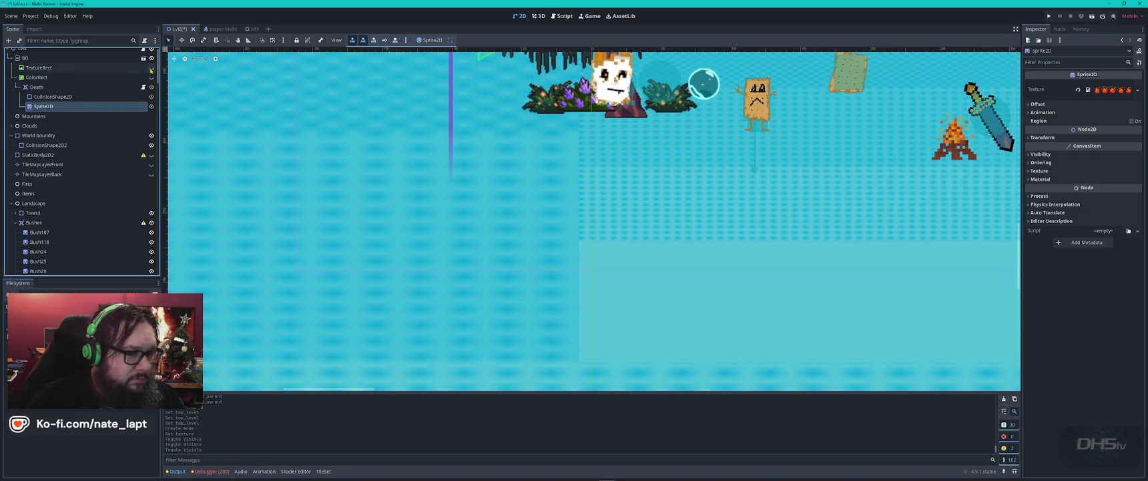
click(151, 77)
Reselect the Death kill zone node in the Scene dock
click(541, 228)
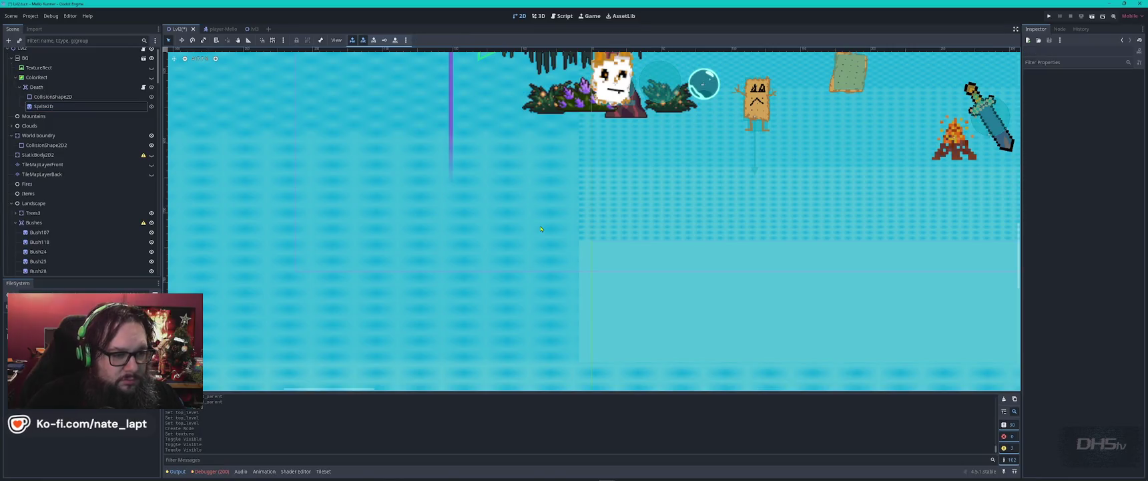
scroll(591, 208, down, 2)
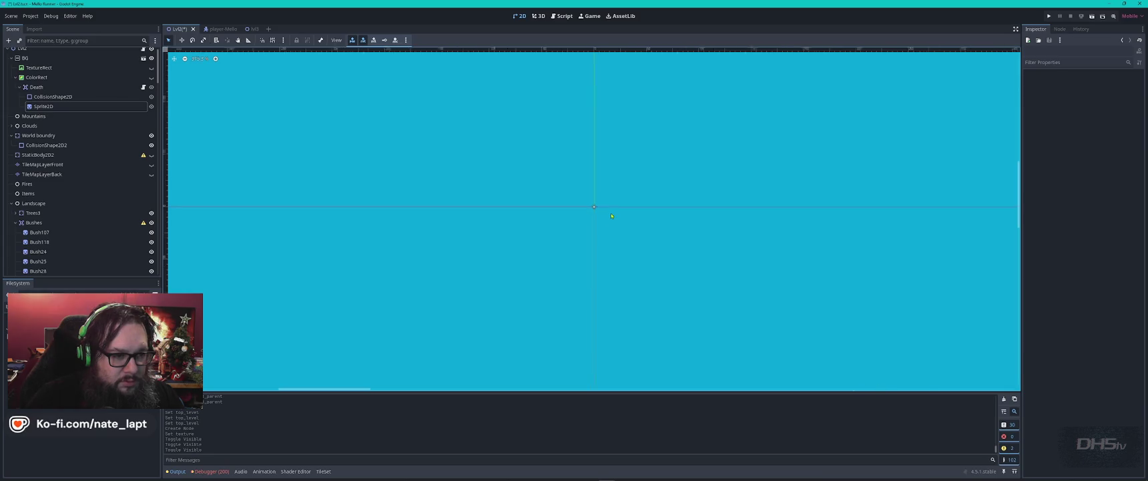
scroll(612, 216, down, 5)
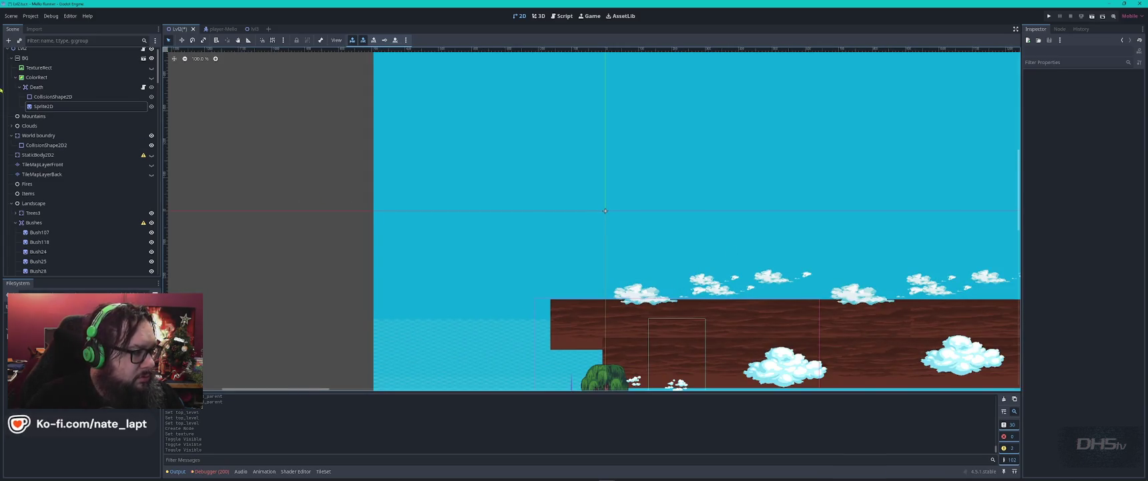
click(36, 87)
scroll(901, 194, down, 5)
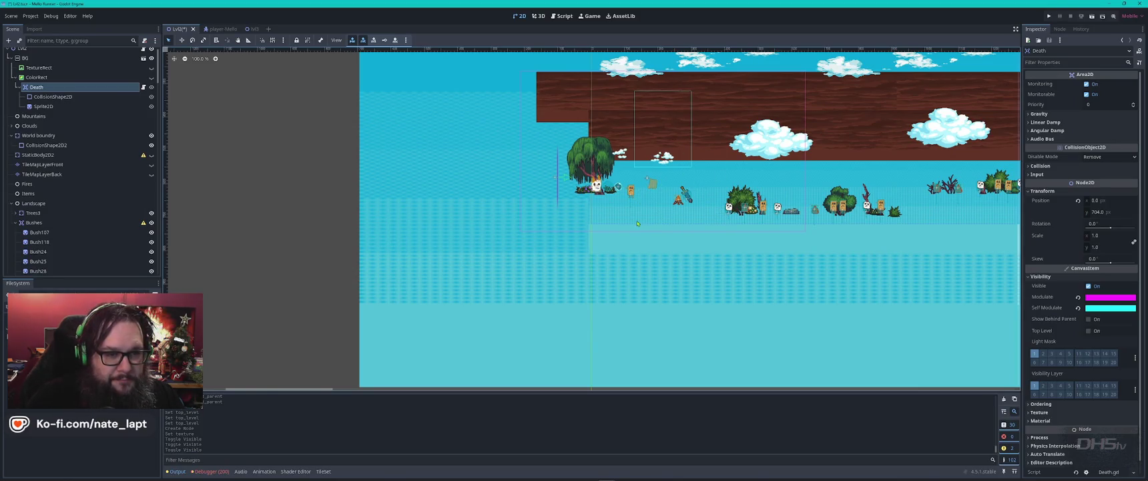
scroll(636, 222, up, 5)
scroll(637, 223, left, 2)
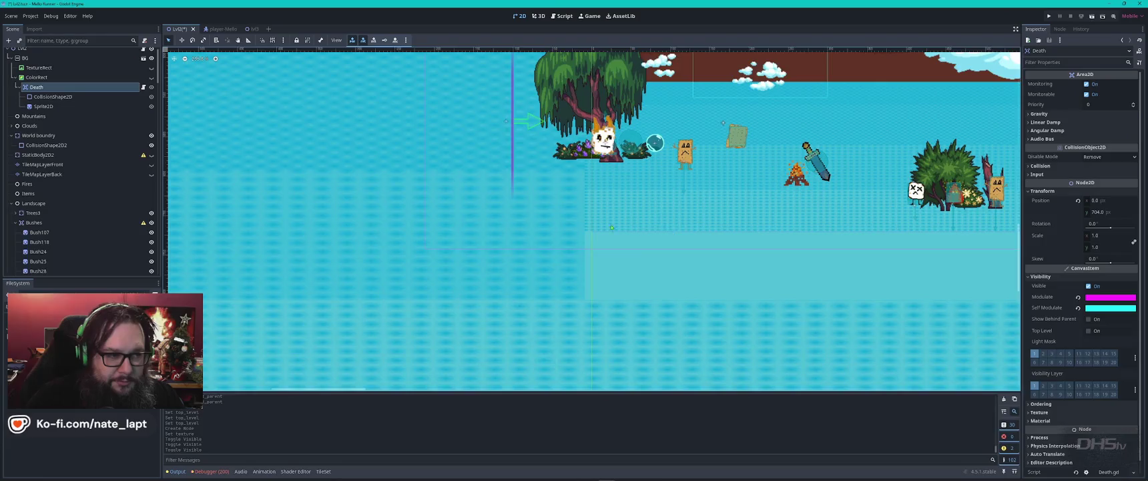
scroll(590, 218, up, 5)
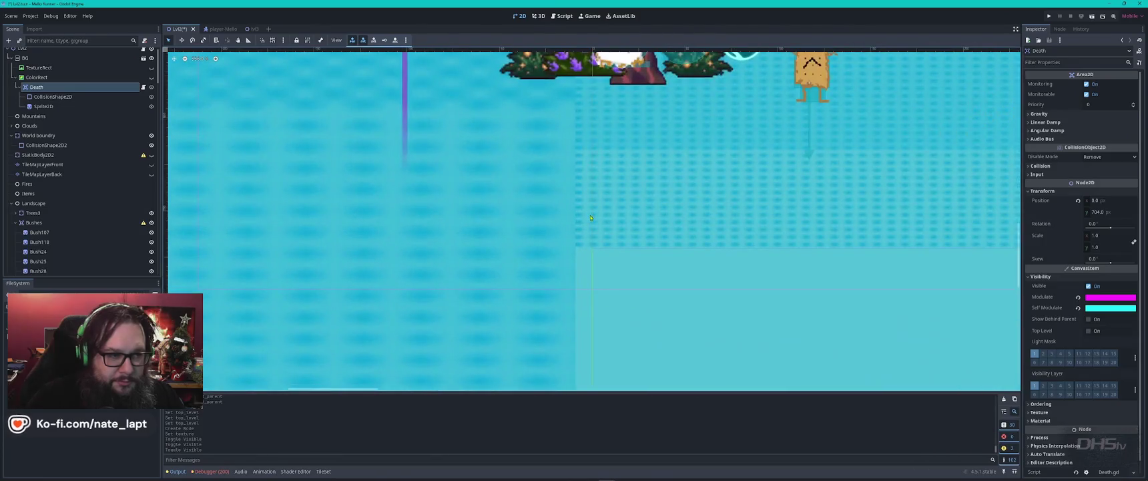
Lower the Death node's Z Index from 735 to 560
click(51, 106)
click(37, 87)
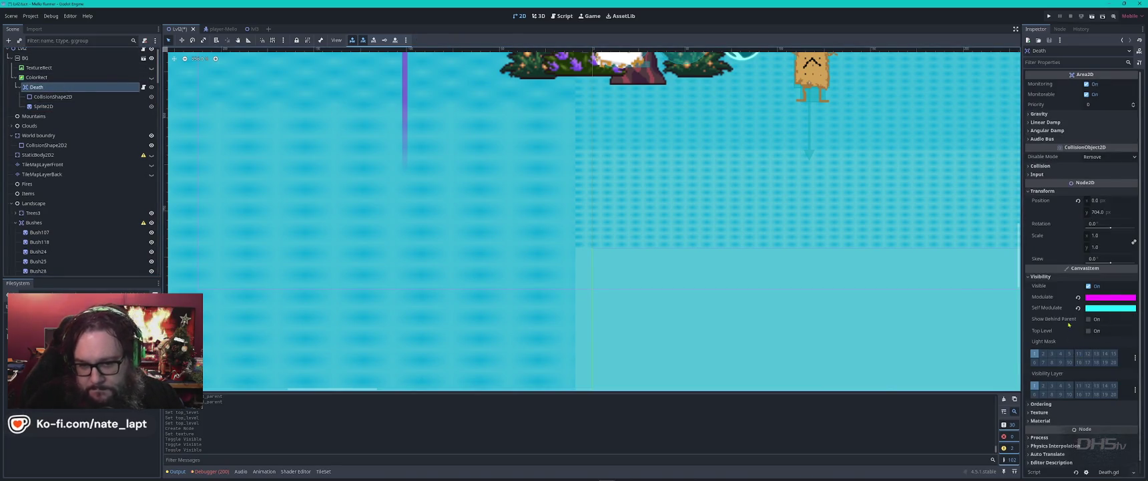
mouse_move(1057, 321)
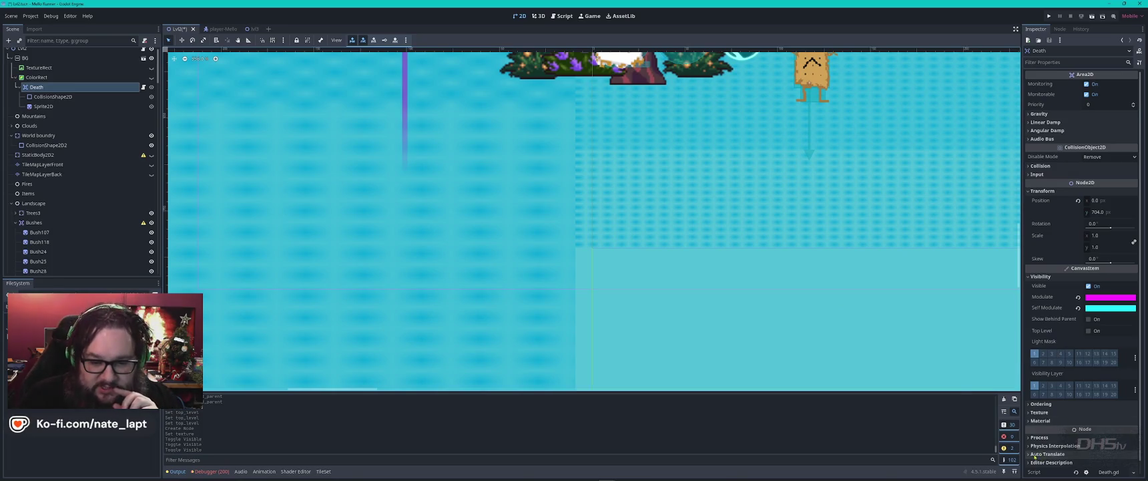
click(1030, 405)
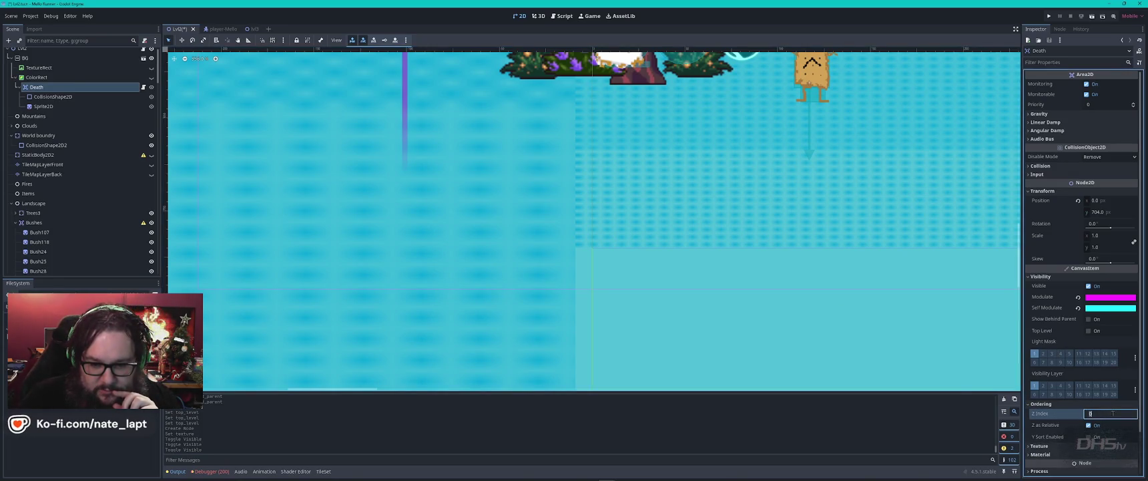
drag(1108, 413, 1095, 413)
text(560)
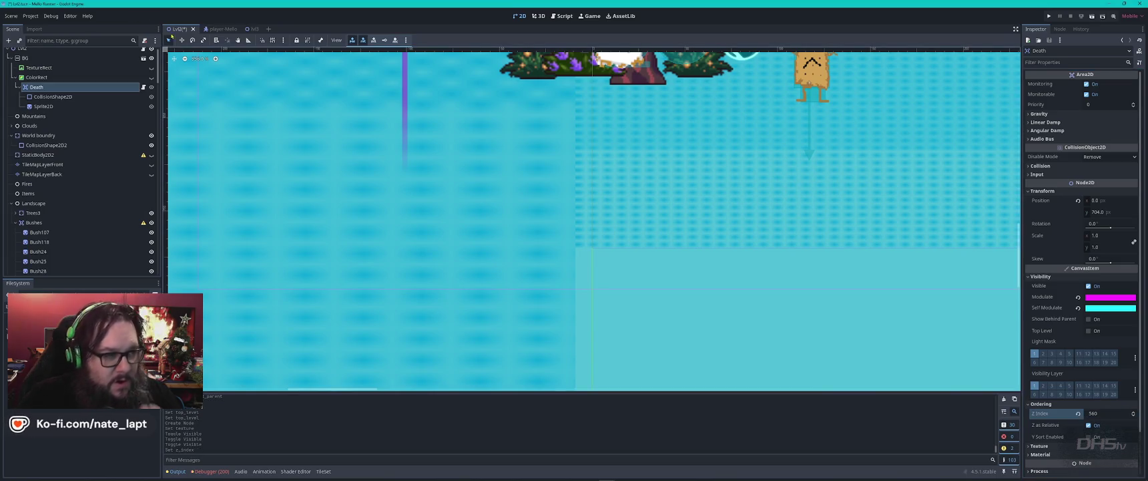
click(374, 289)
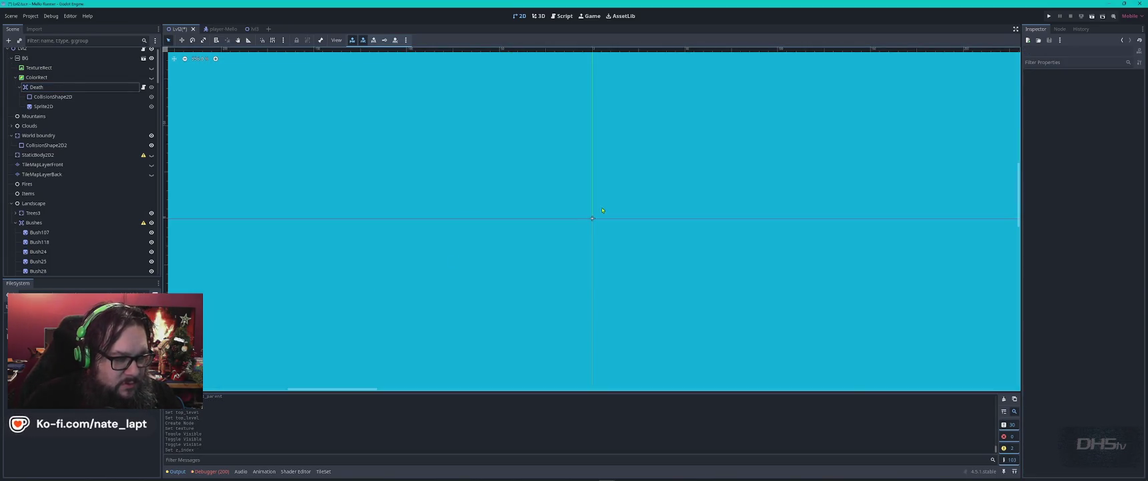
Select the Sprite2D under Death to load it in the Inspector
click(40, 87)
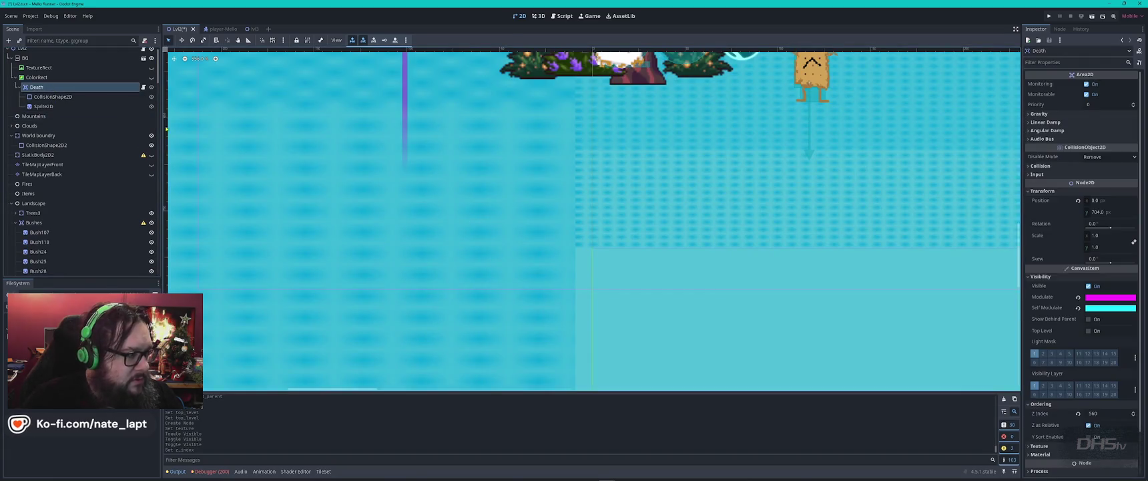
click(62, 98)
click(59, 106)
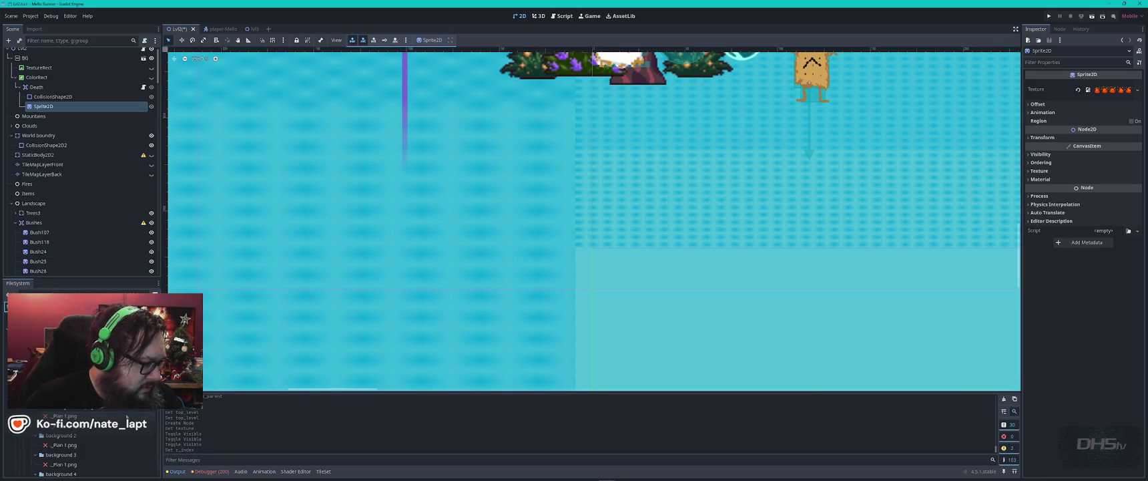
Give the Death sprite the Bush4_1.png texture and Z Index 1260, then open the Background scene
scroll(80, 441, up, 5)
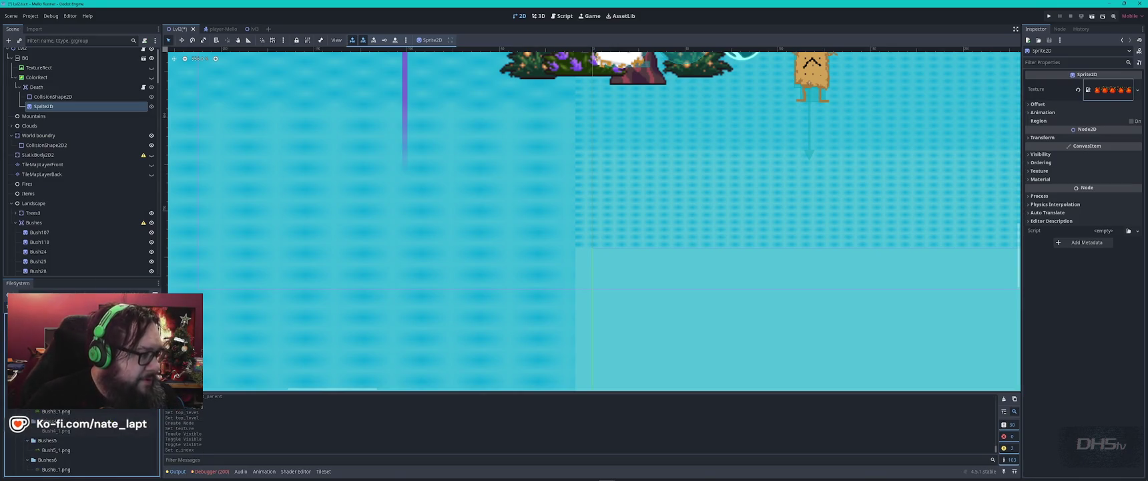
drag(56, 431, 61, 107)
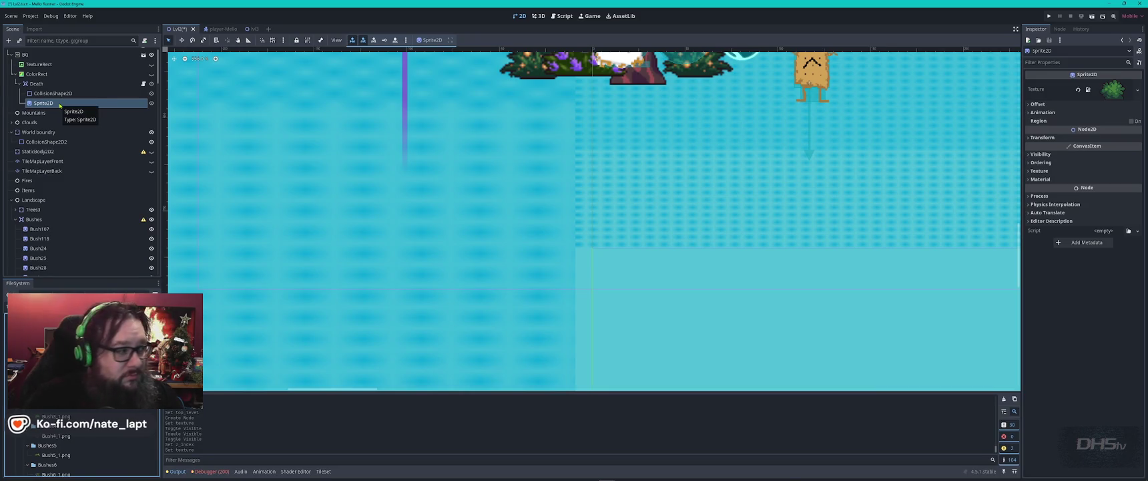
click(1039, 162)
key(Return)
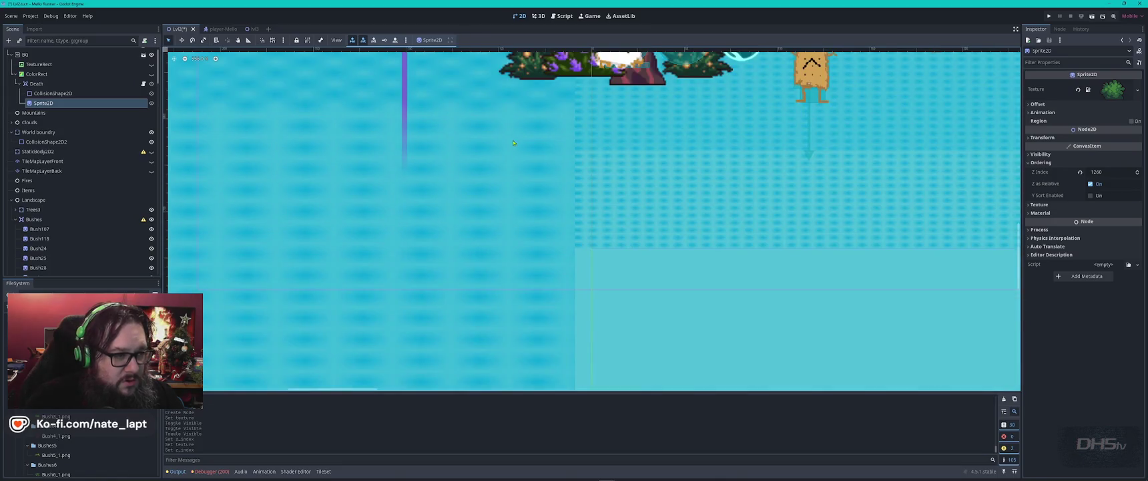
click(142, 56)
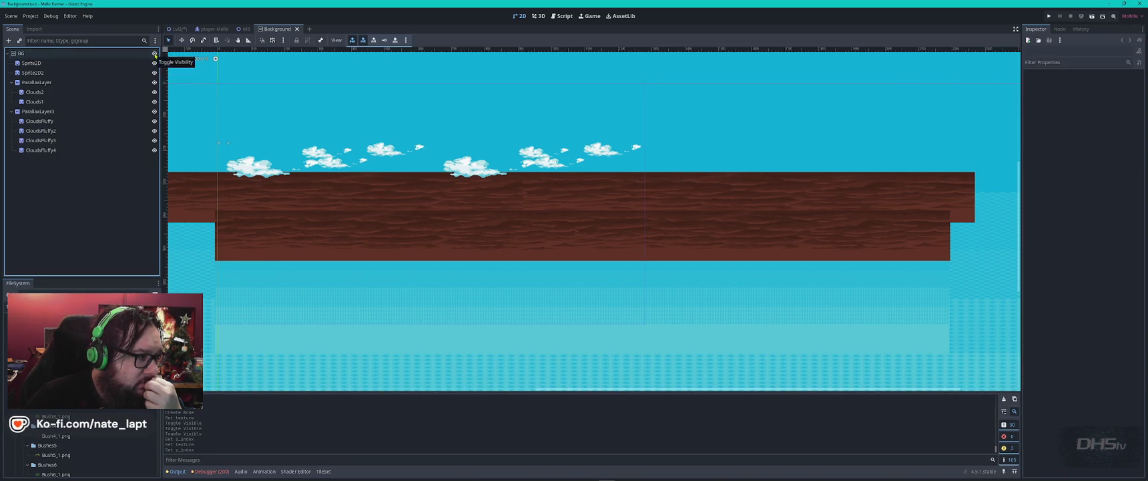
Hide the BG node in the Background scene and go back to Lvl2
click(155, 55)
click(178, 29)
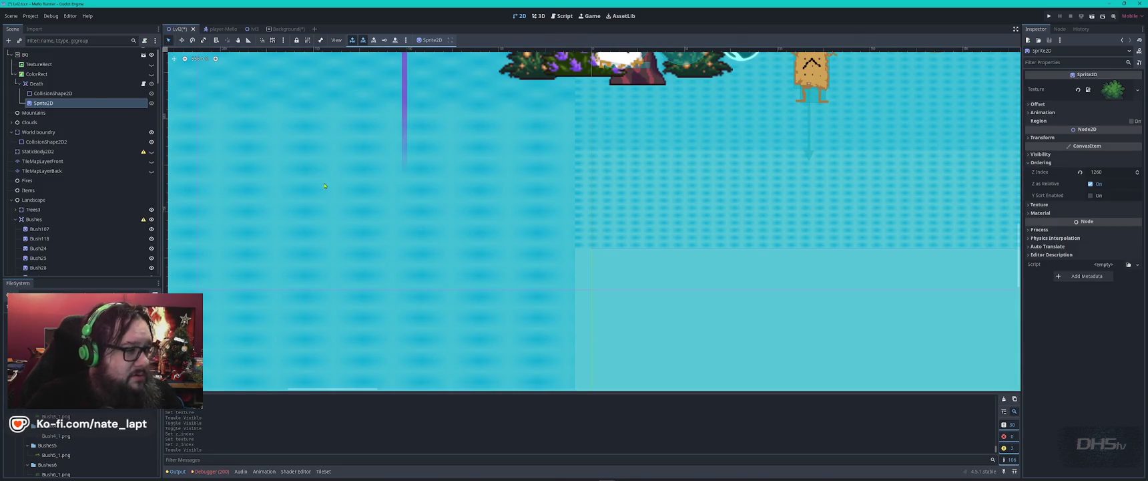
click(283, 29)
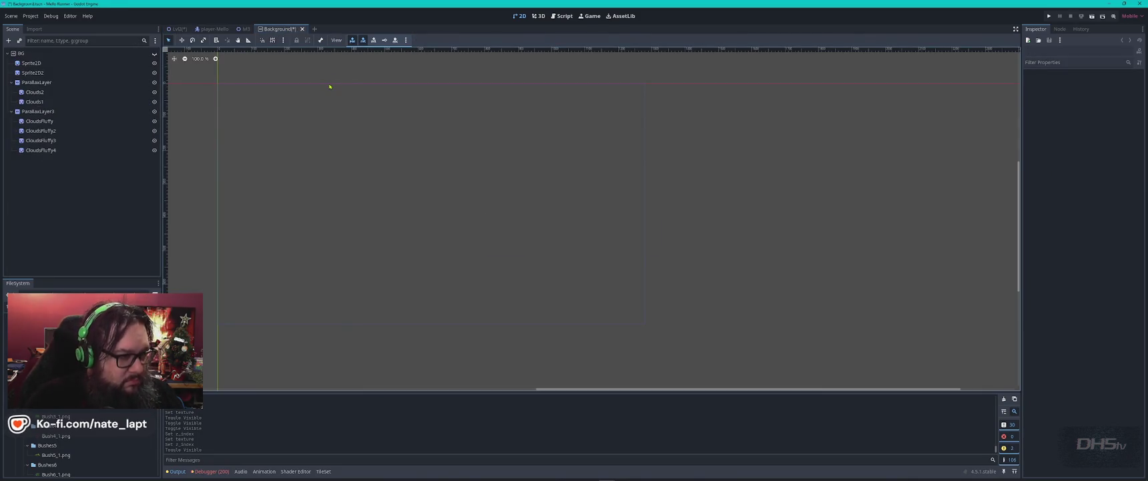
click(178, 29)
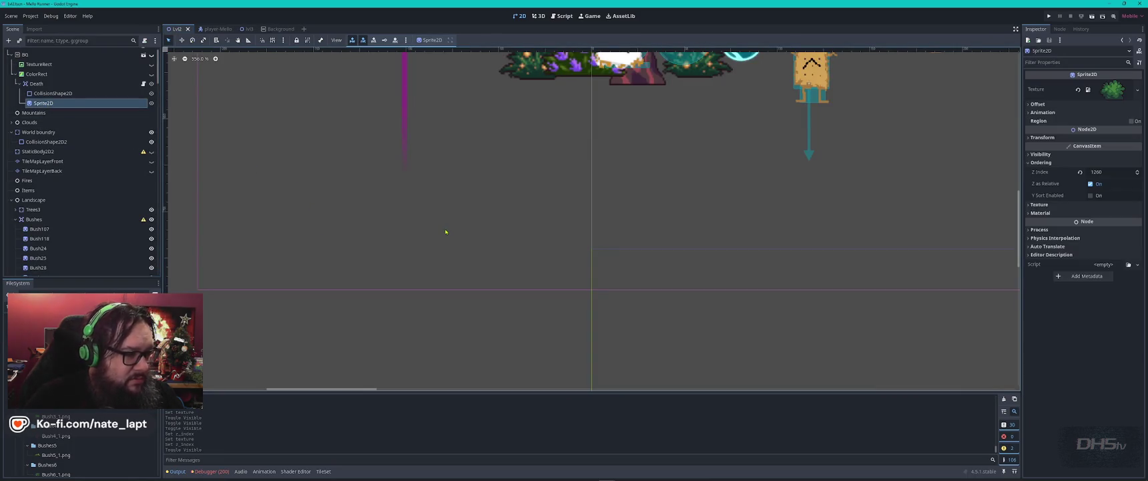
Adjust the sprite's Scale in its Transform settings
scroll(438, 182, down, 5)
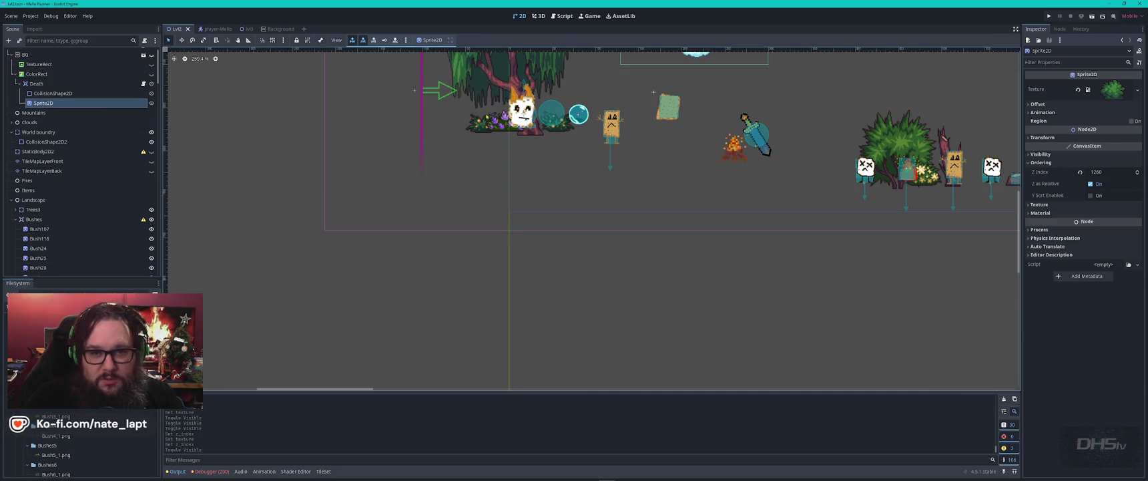
click(1028, 138)
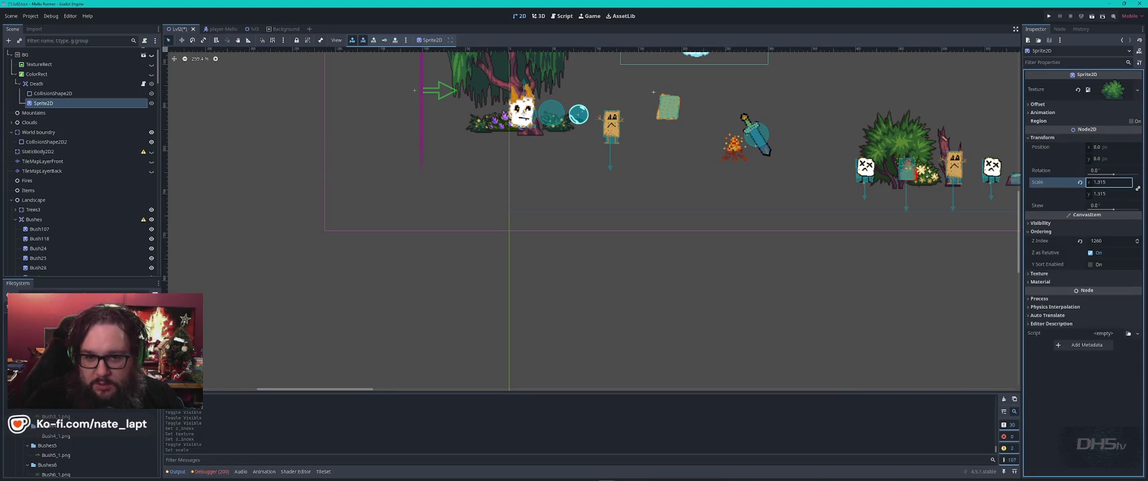
scroll(458, 237, down, 13)
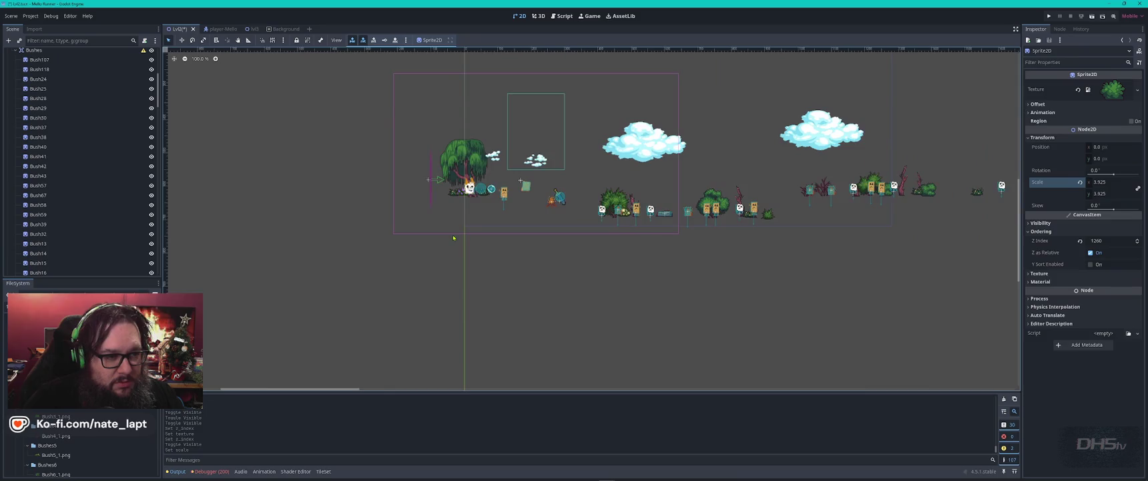
scroll(458, 237, down, 4)
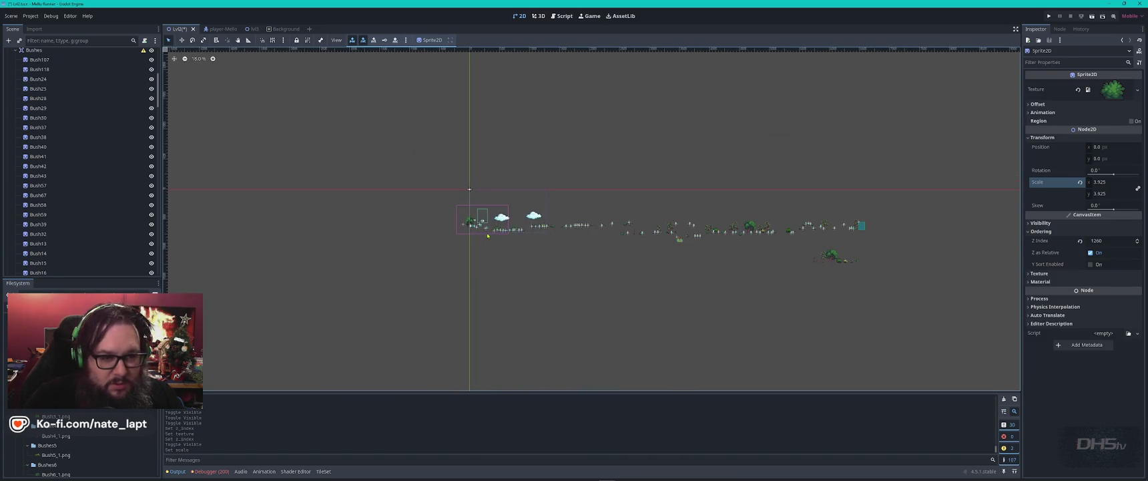
scroll(905, 218, up, 17)
scroll(146, 231, down, 2)
scroll(90, 134, up, 5)
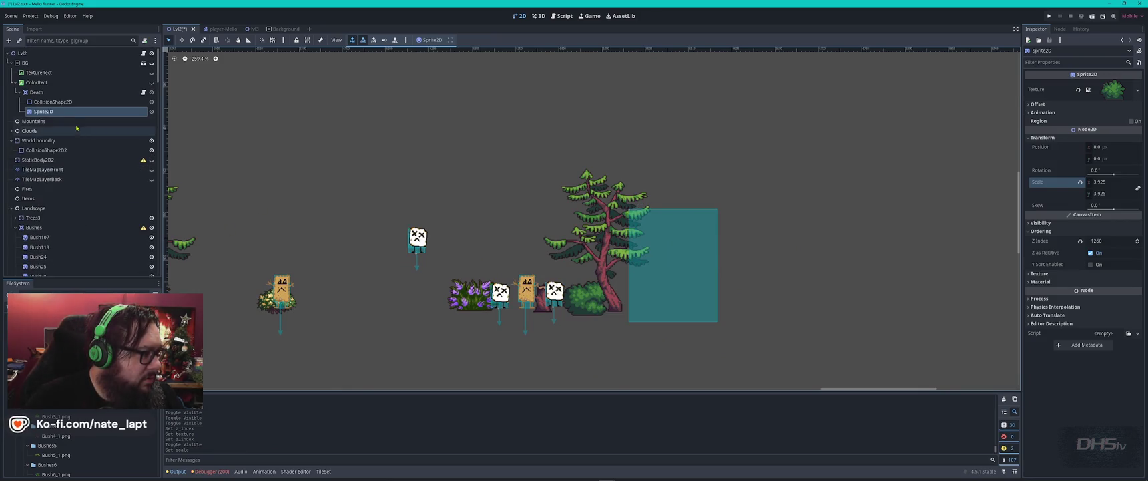
Centre the view, then delete the Death kill zone and its children
click(60, 112)
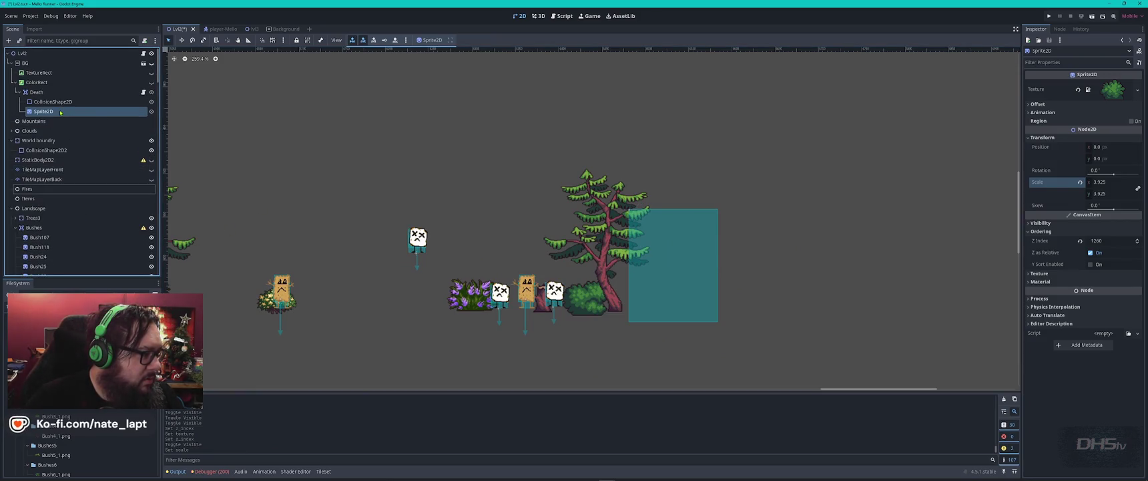
key(f)
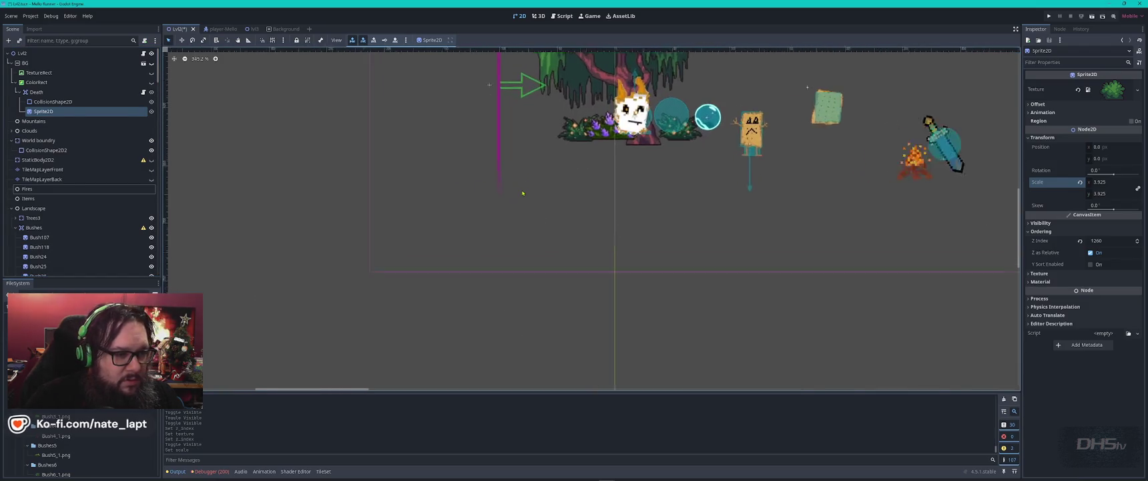
click(58, 94)
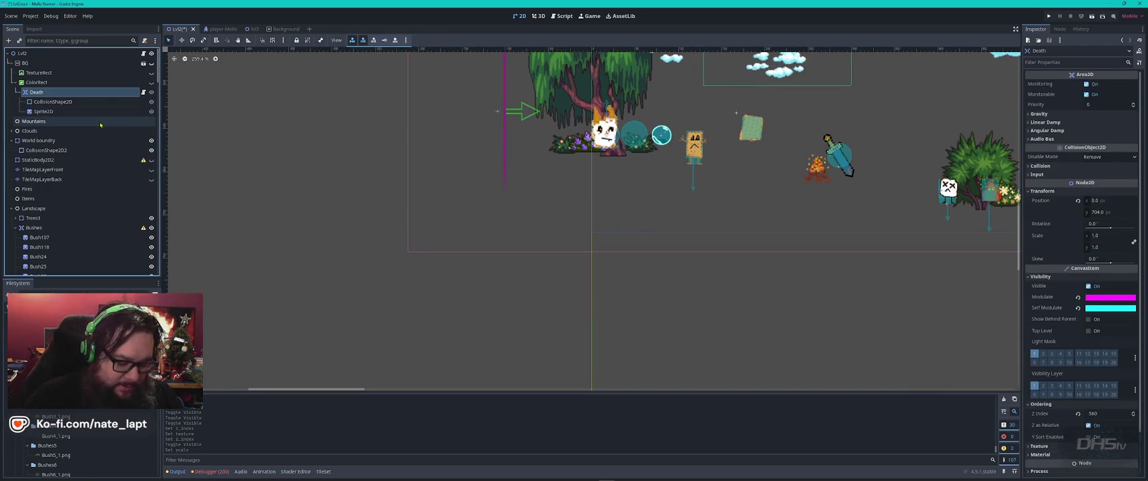
key(Delete)
key(Return)
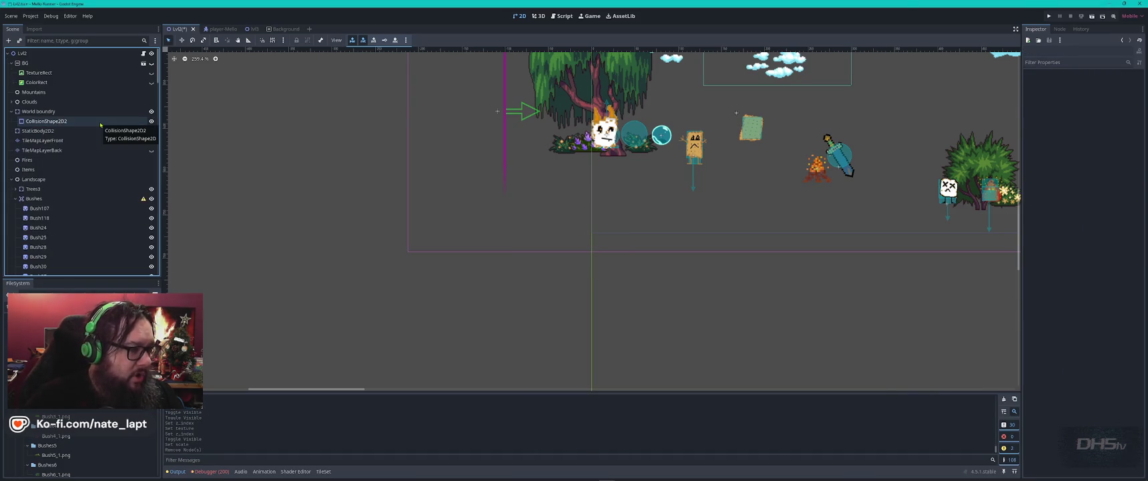
Restore the BG node in the Background scene and save the open scenes
click(281, 28)
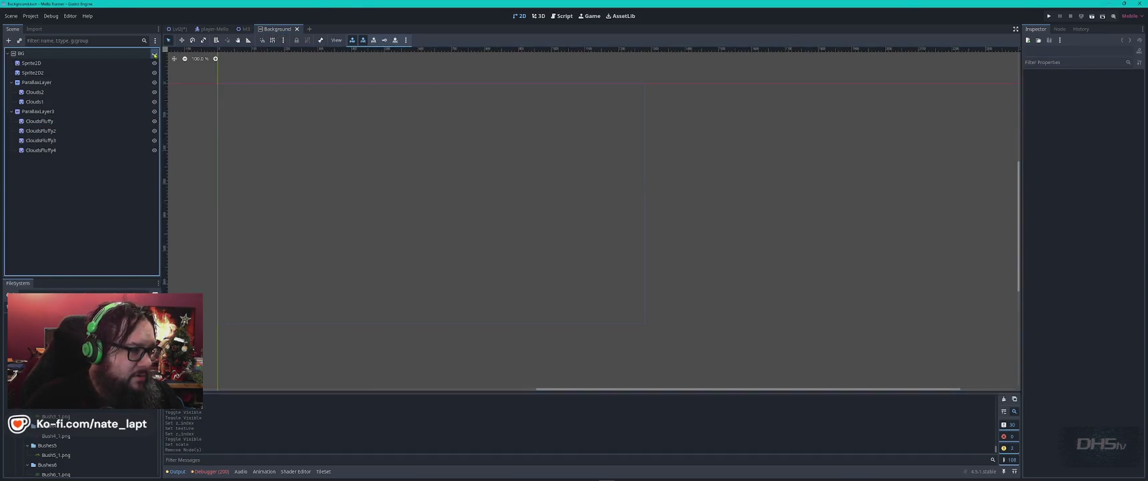
key(ctrl+s)
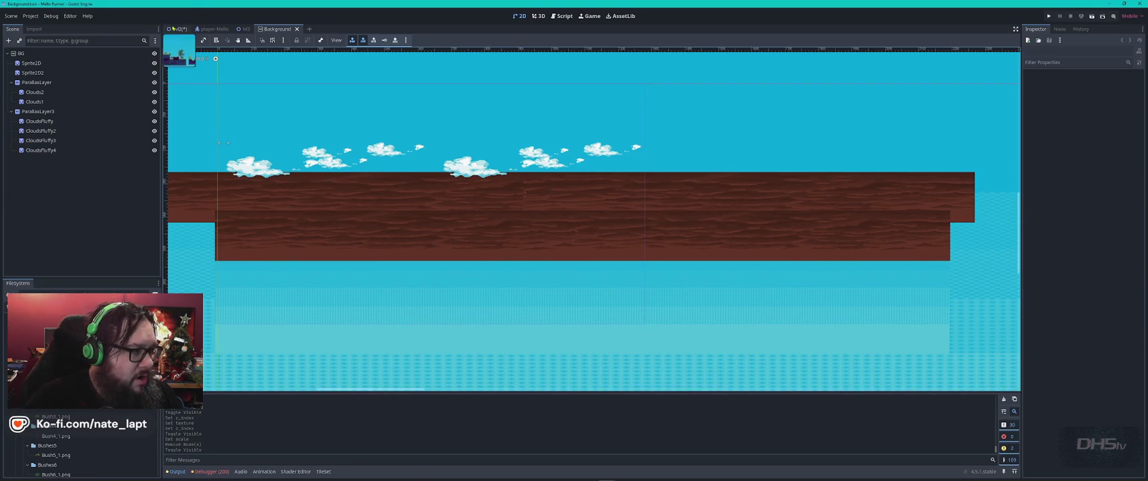
click(175, 28)
key(ctrl+s)
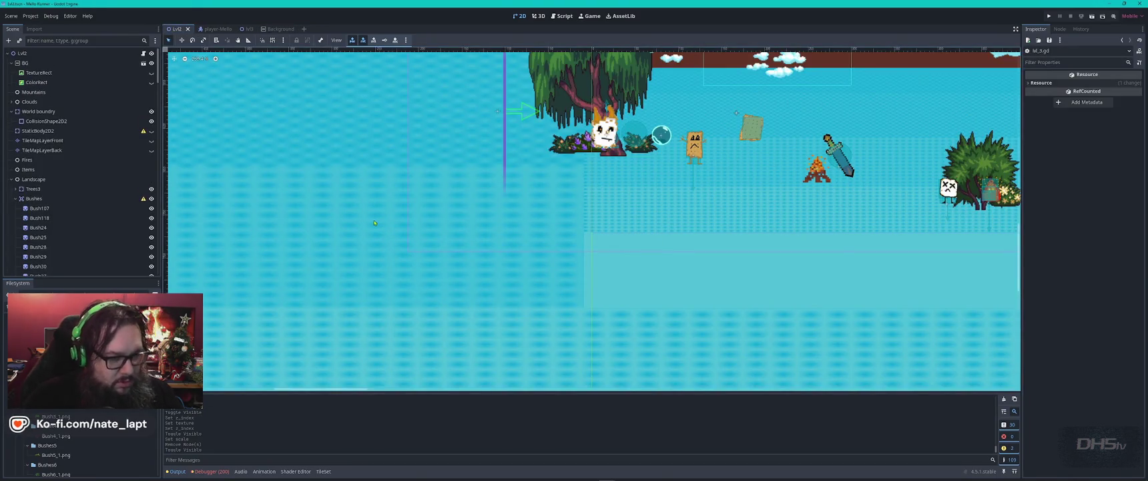
Show the snowy mountain TextureRect and TileMapLayerFront platforms in Lvl2, save, and run the game
click(151, 82)
click(152, 82)
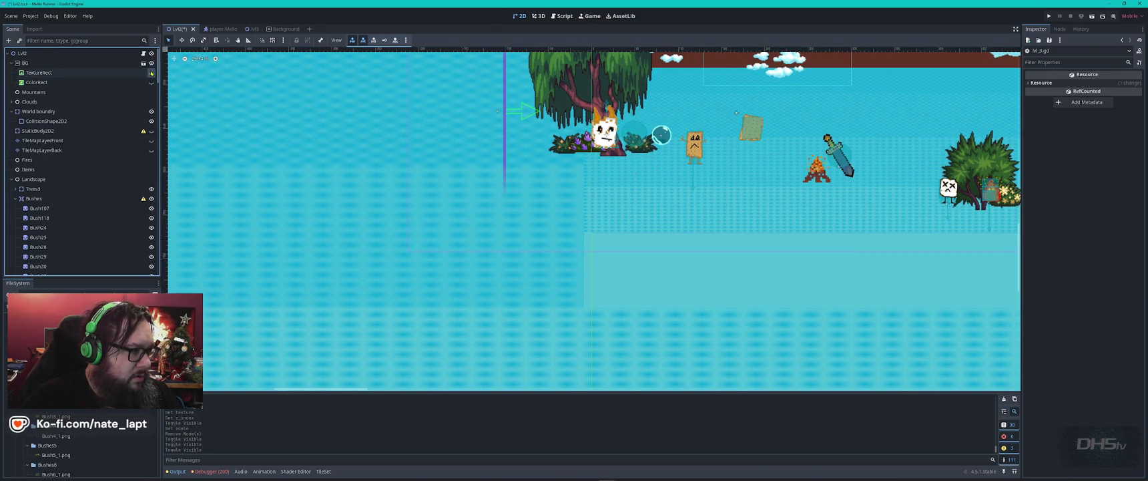
click(151, 72)
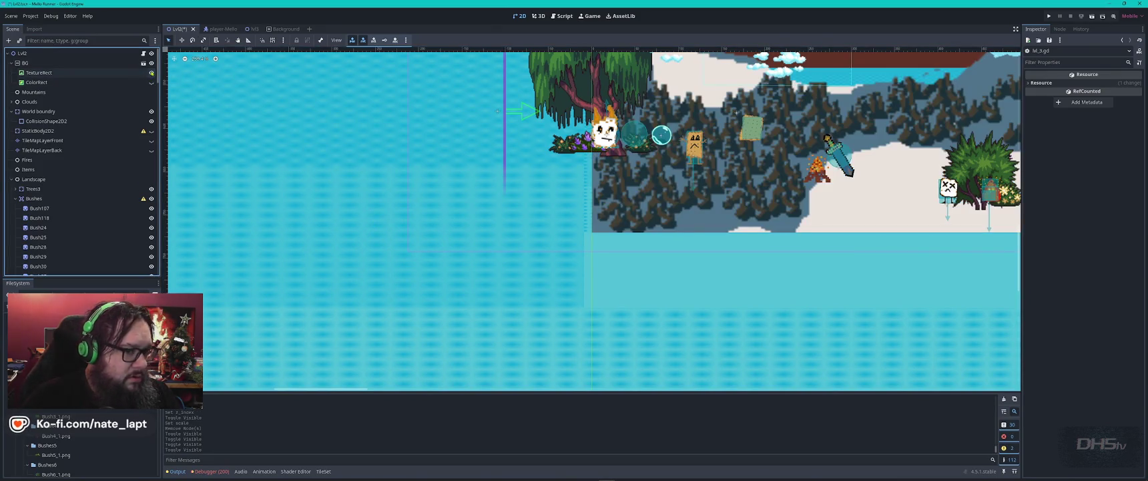
click(152, 141)
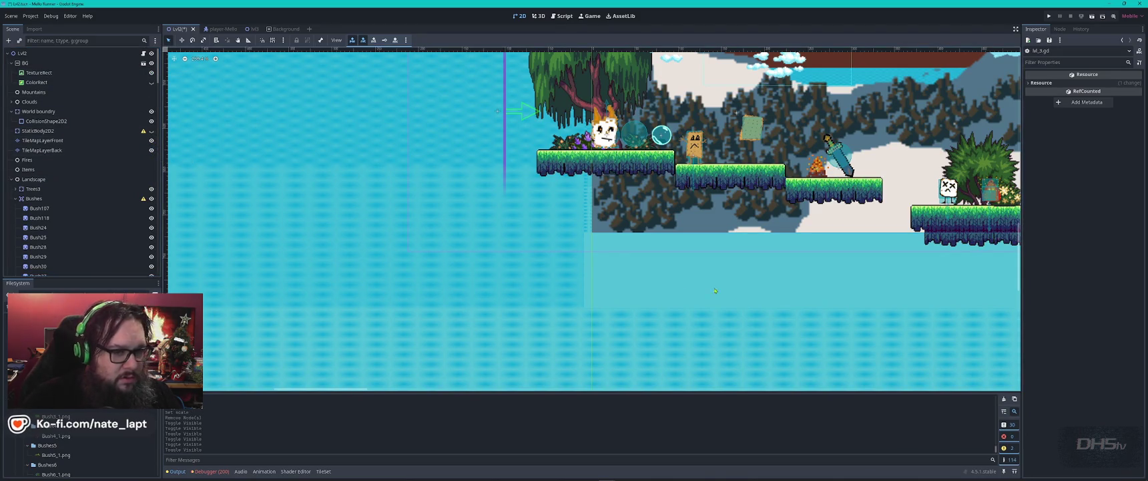
key(ctrl+s)
key(F5)
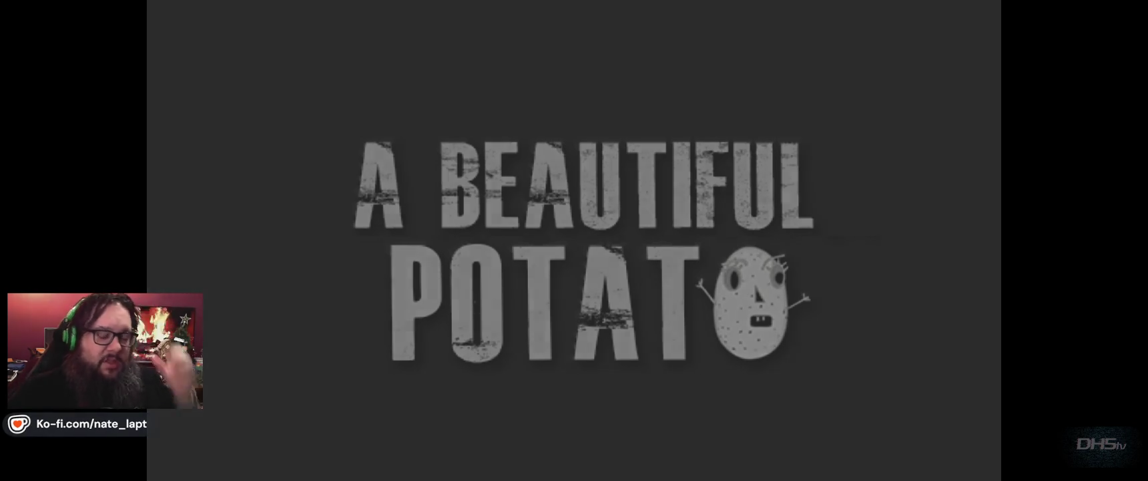
Start the game, grab the cracker and sword, and fight right up the grassy slope
key(Return)
key(Left)
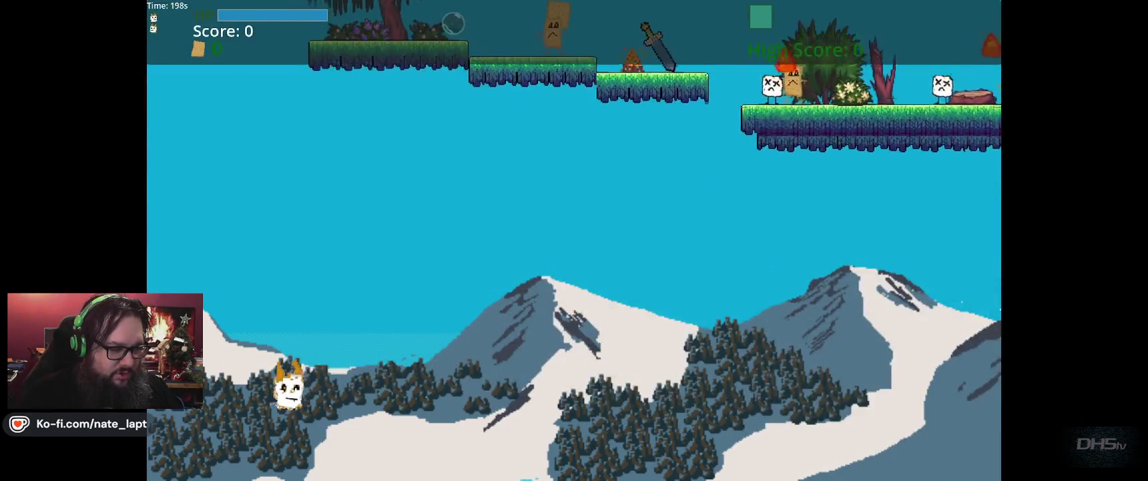
key(Right)
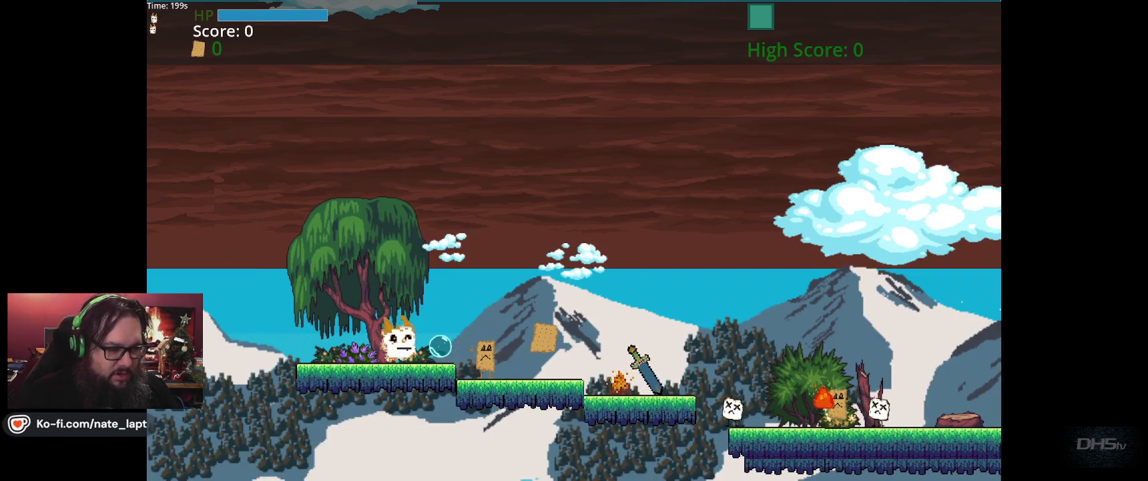
key(Right)
key(space)
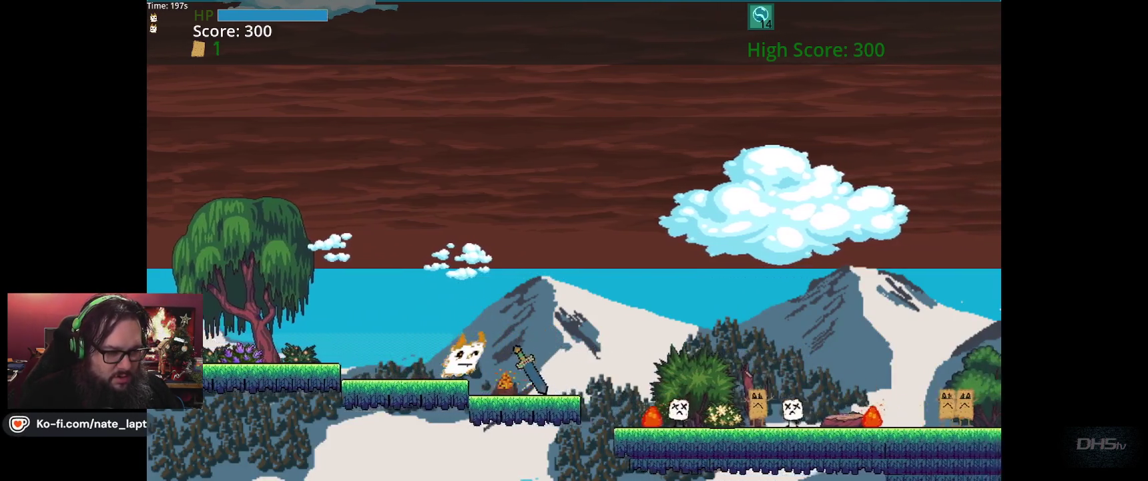
key(space)
key(Right)
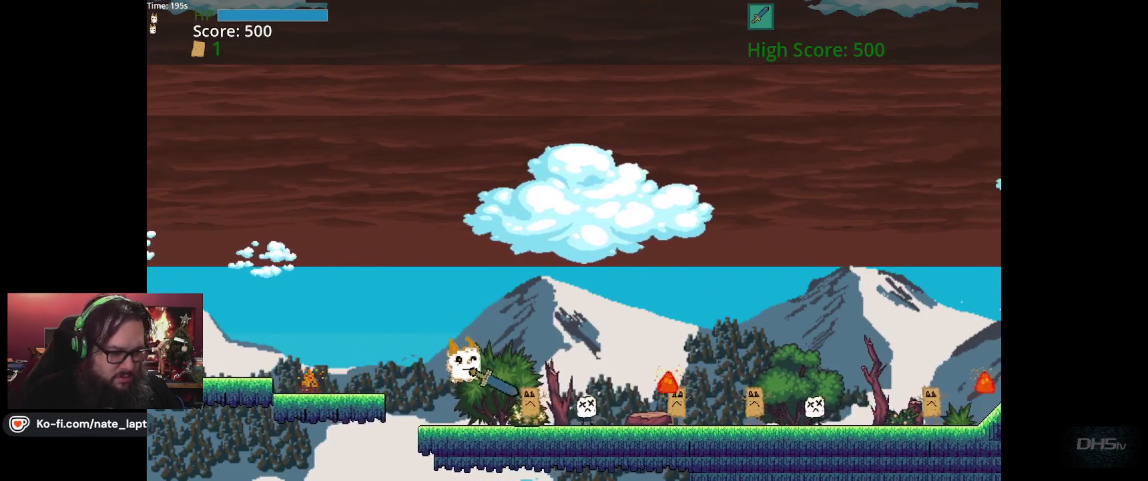
key(Right)
key(space)
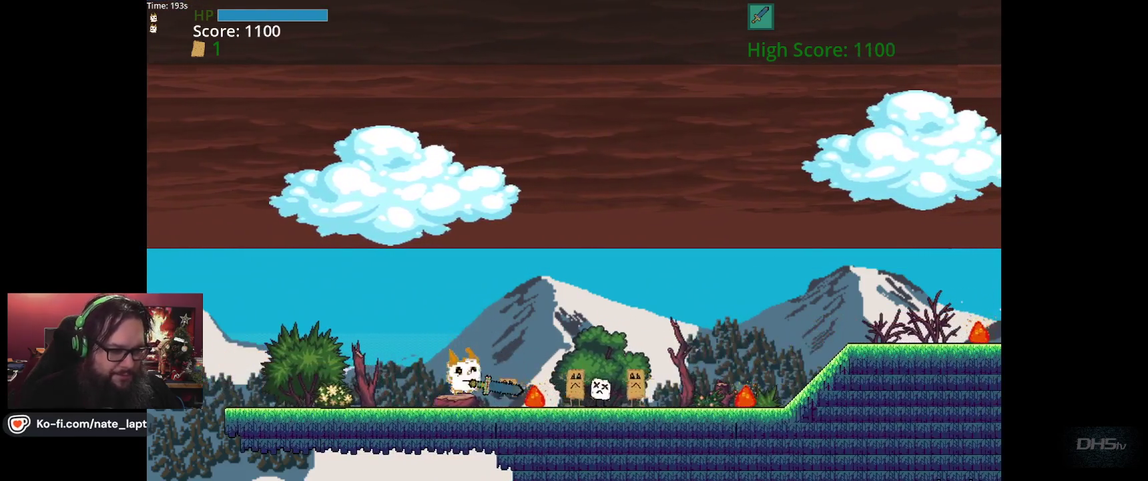
key(Right)
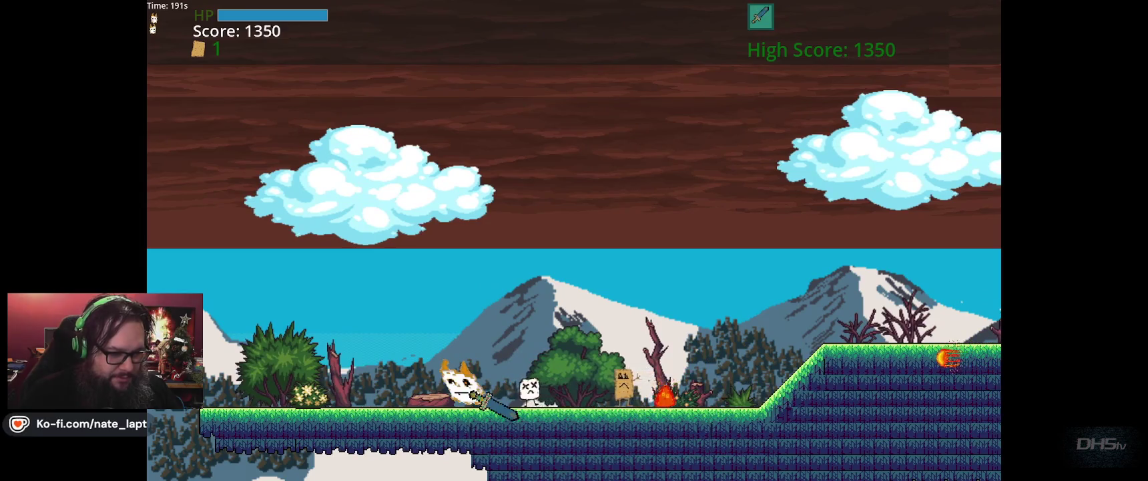
key(Right)
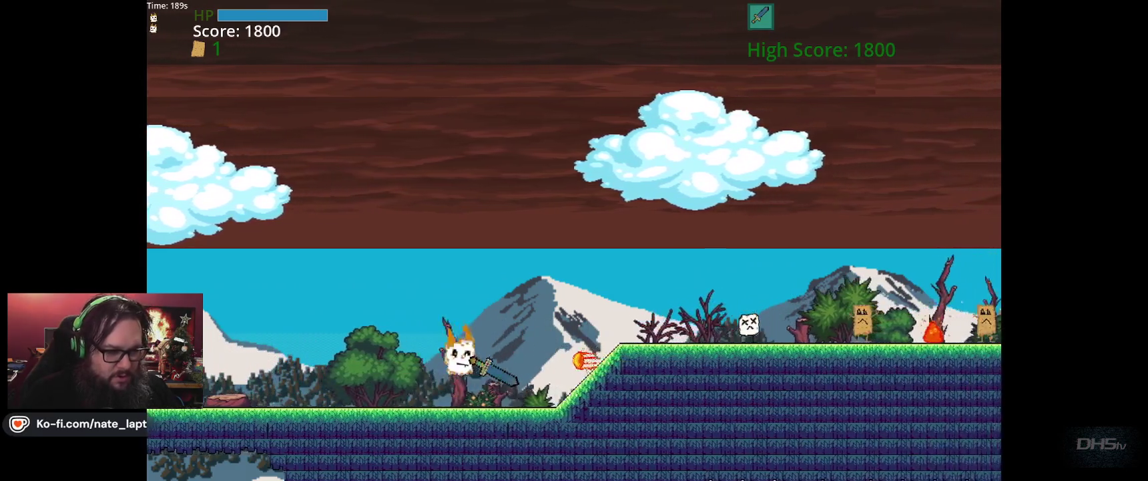
key(Right)
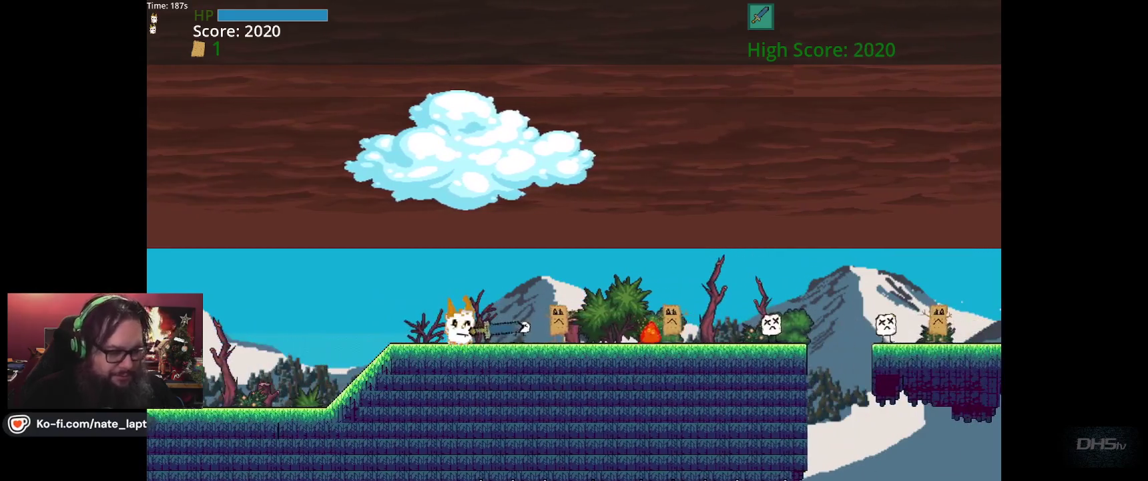
key(Right)
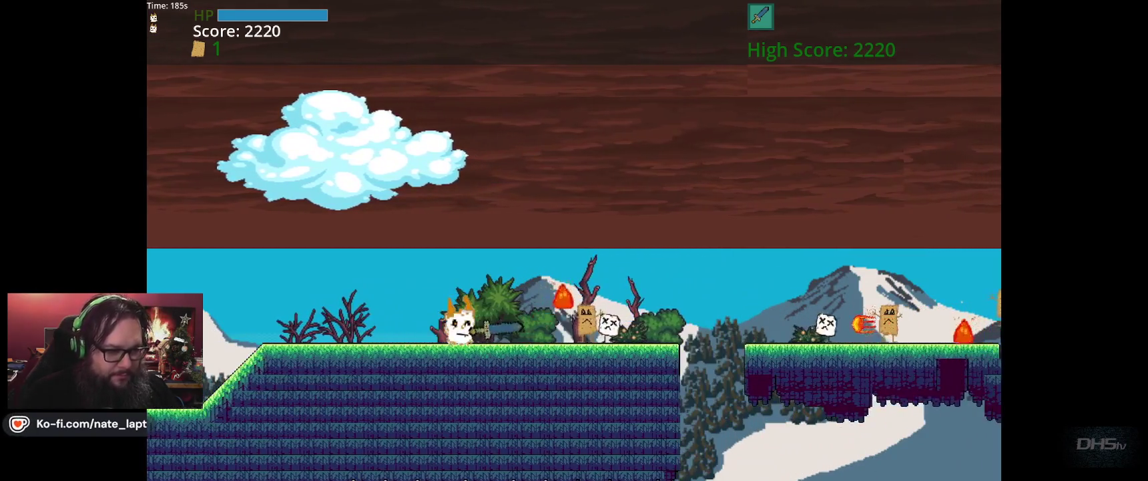
key(Right)
key(Right)
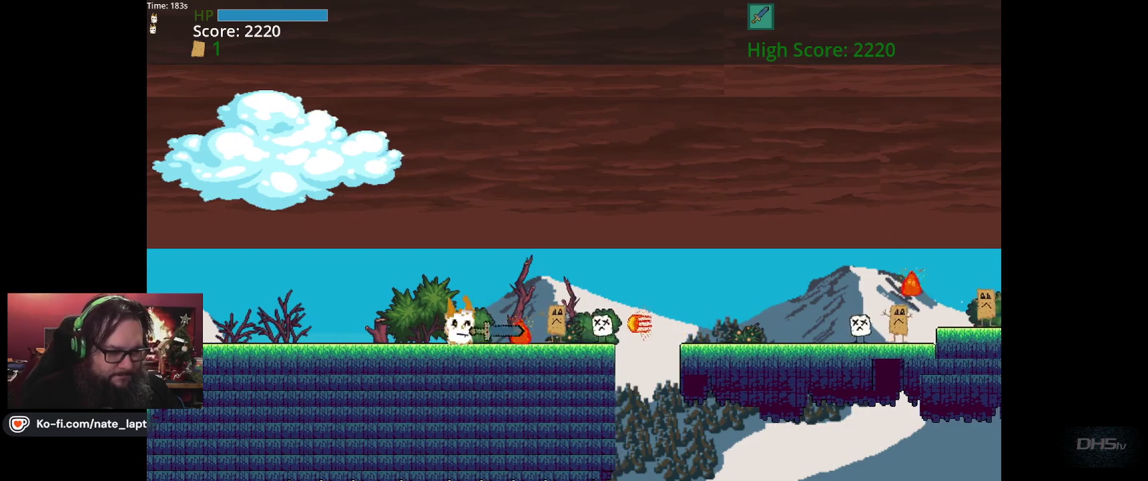
key(Right)
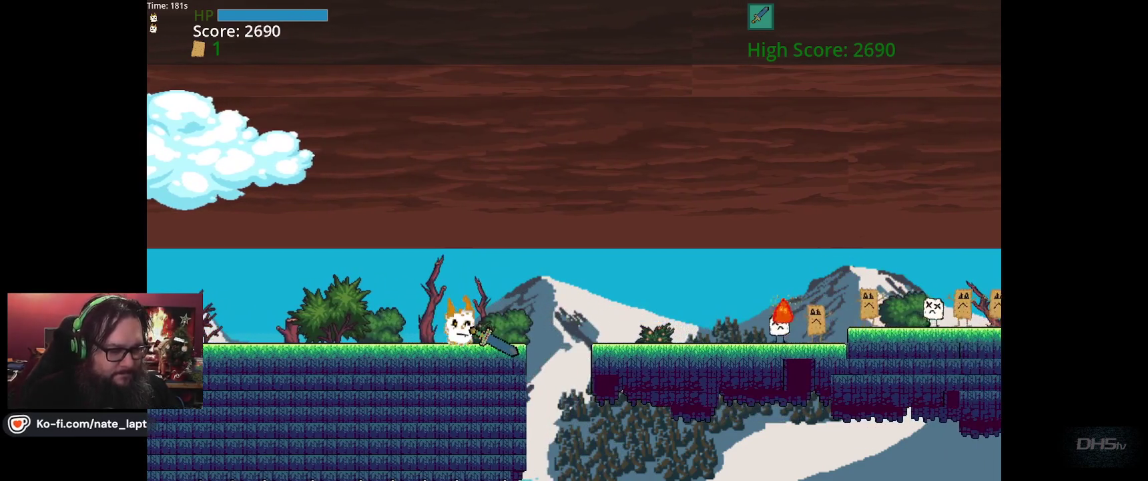
Jump the gaps, cross the mountain peak and land on the floating platform
key(Right)
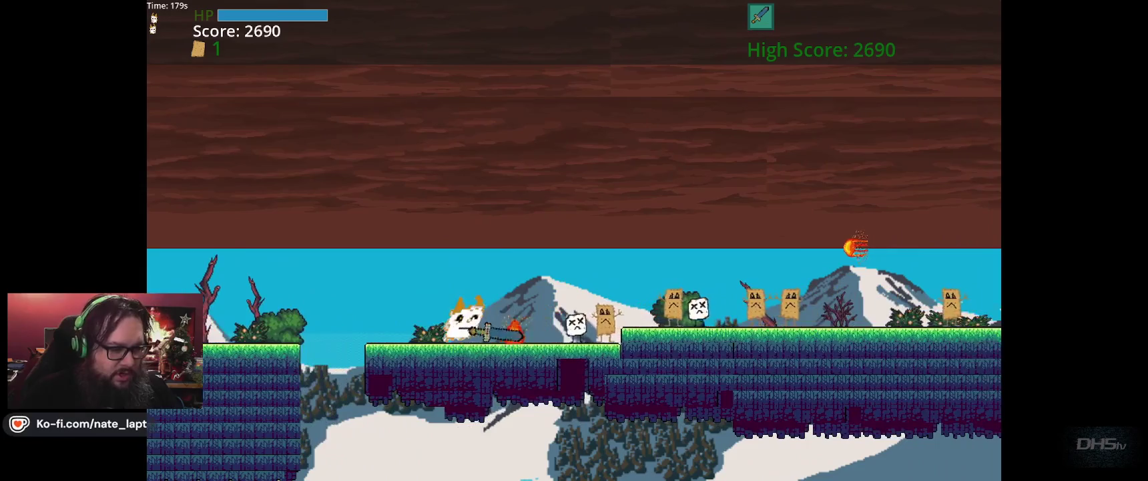
key(Right)
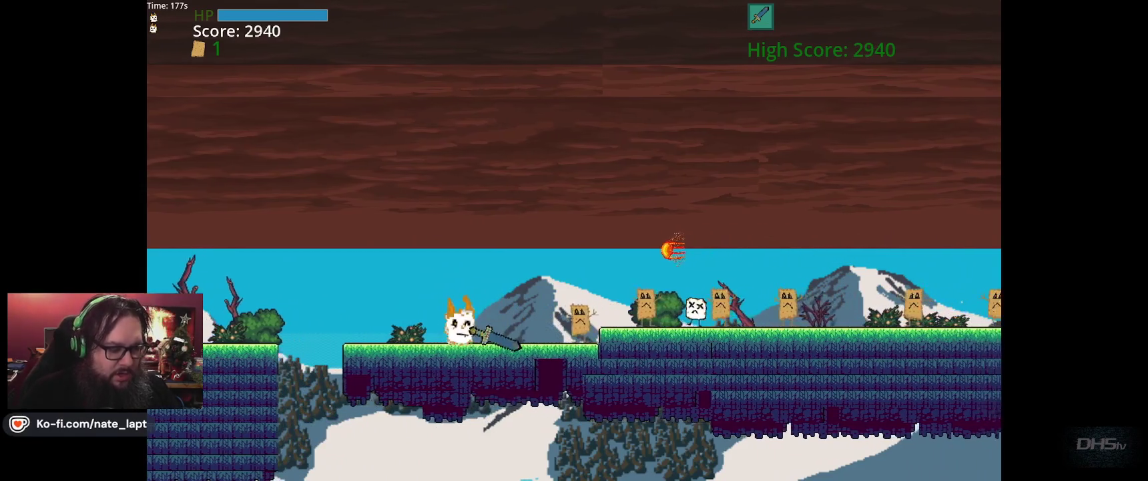
key(space)
key(Right)
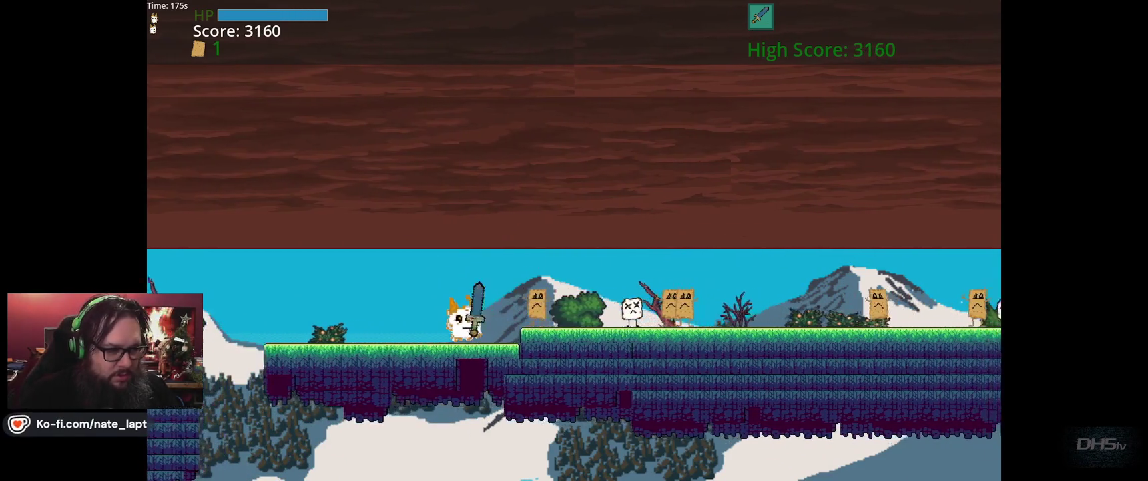
key(Right)
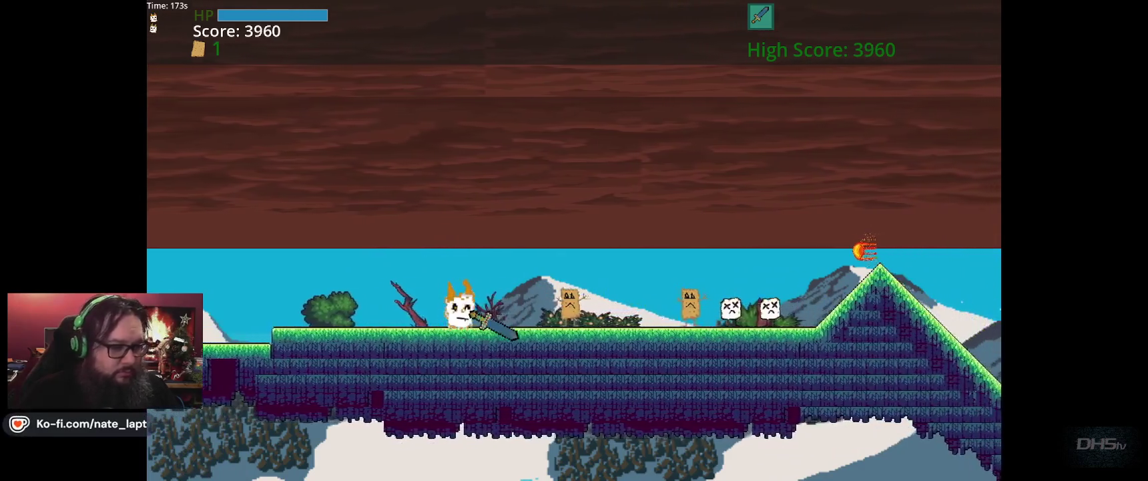
key(space)
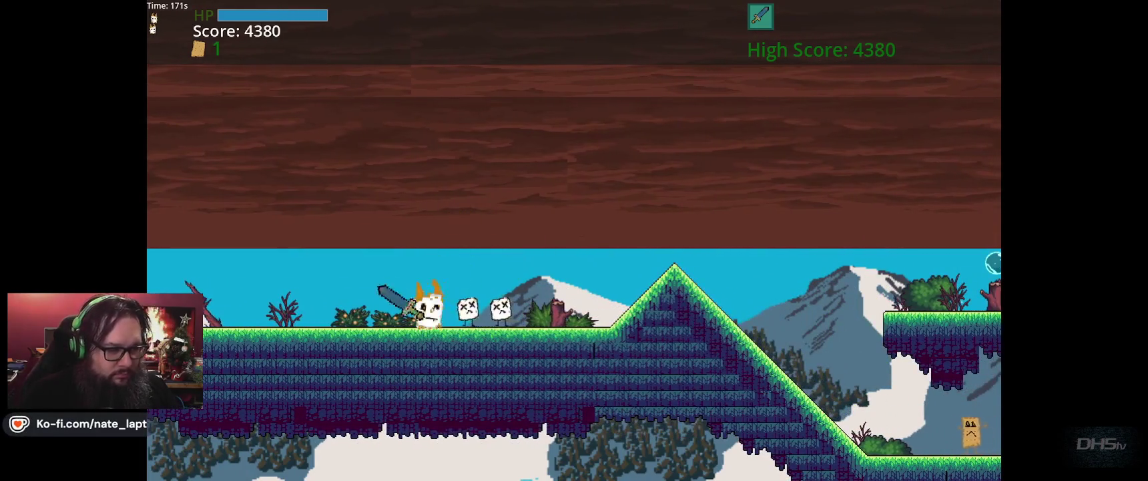
key(Right)
key(space)
key(space)
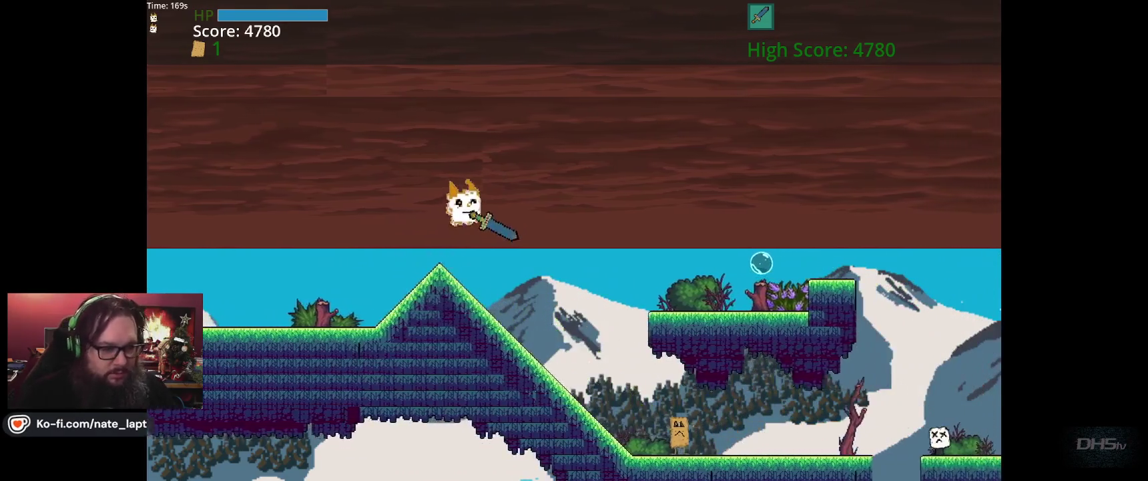
key(Right)
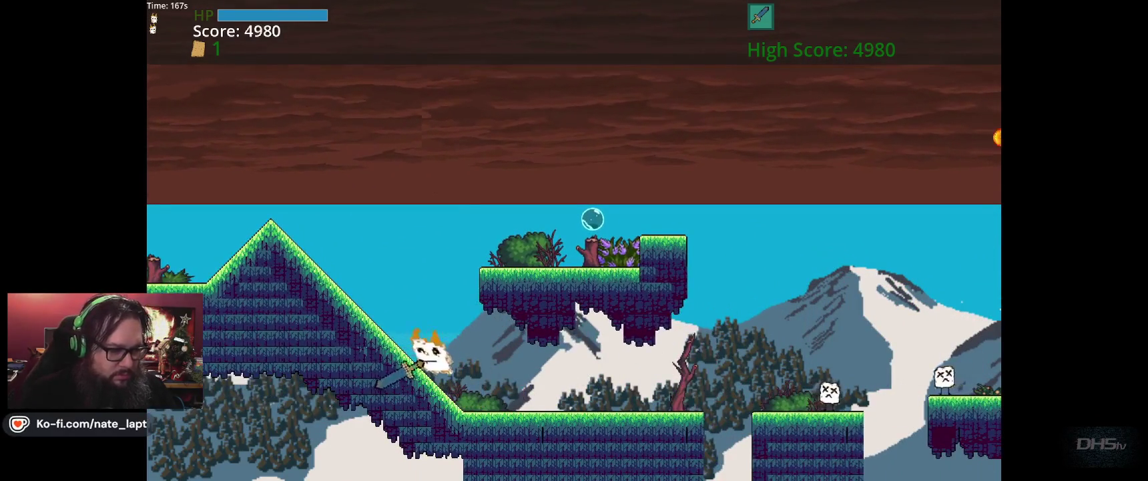
key(space)
key(space)
key(Right)
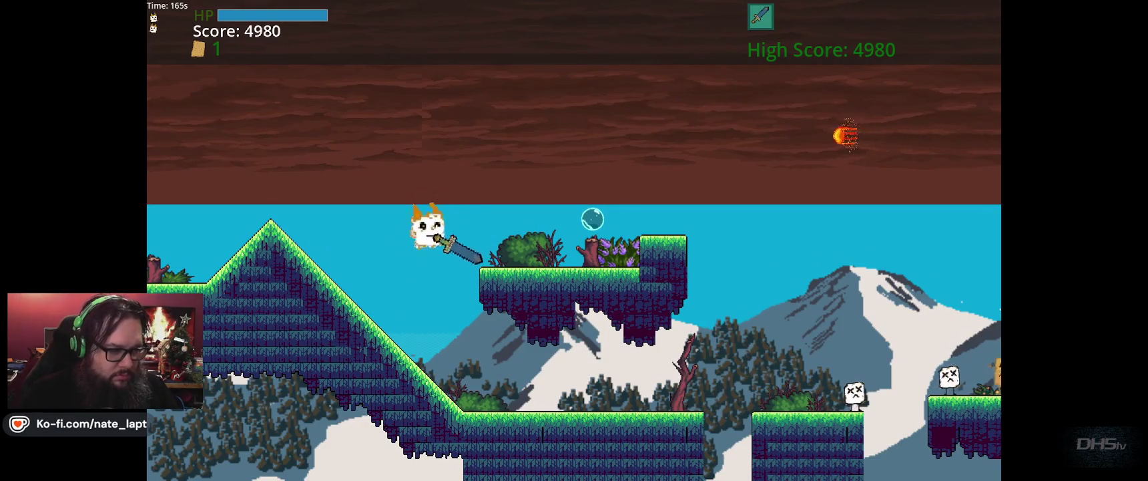
key(Right)
key(space)
key(space)
key(Left)
key(space)
key(space)
Drop to the ground, defeat nearby enemies and jump up to the upper platforms
key(Right)
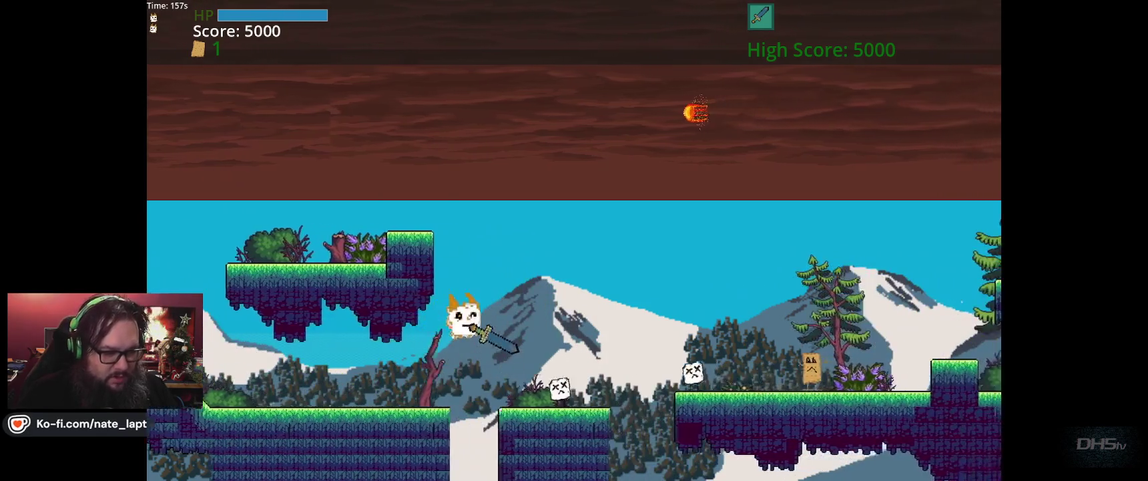
key(Left)
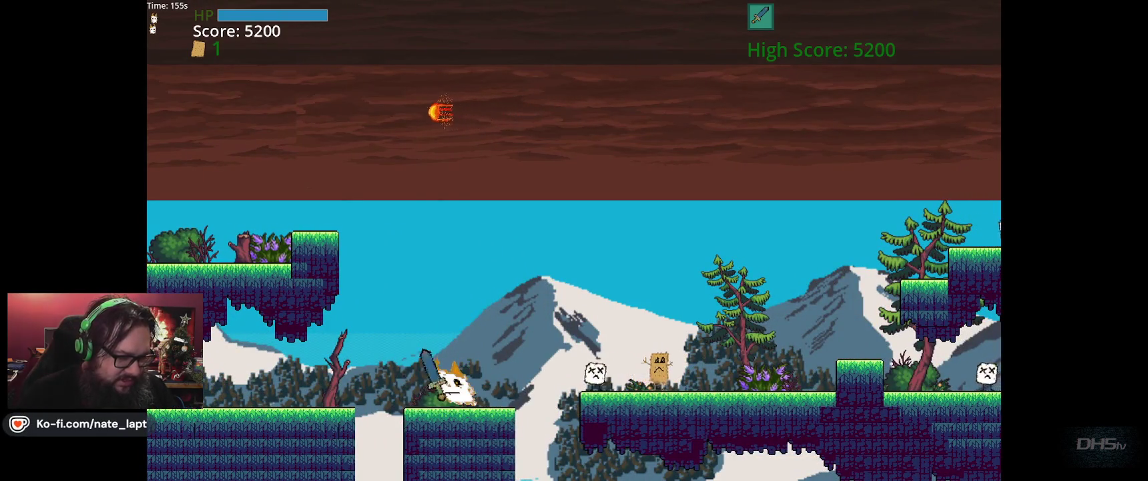
key(Right)
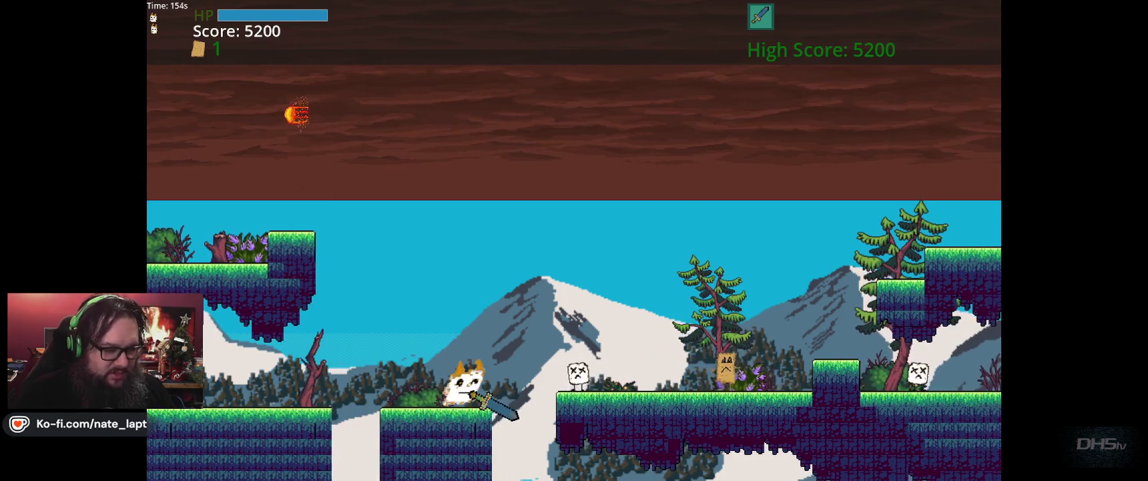
key(Right)
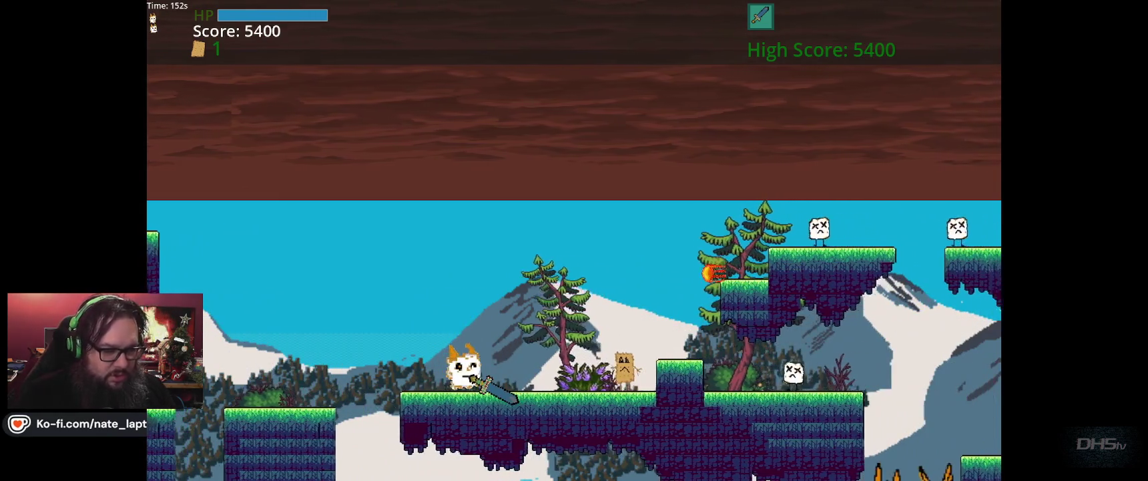
key(Right)
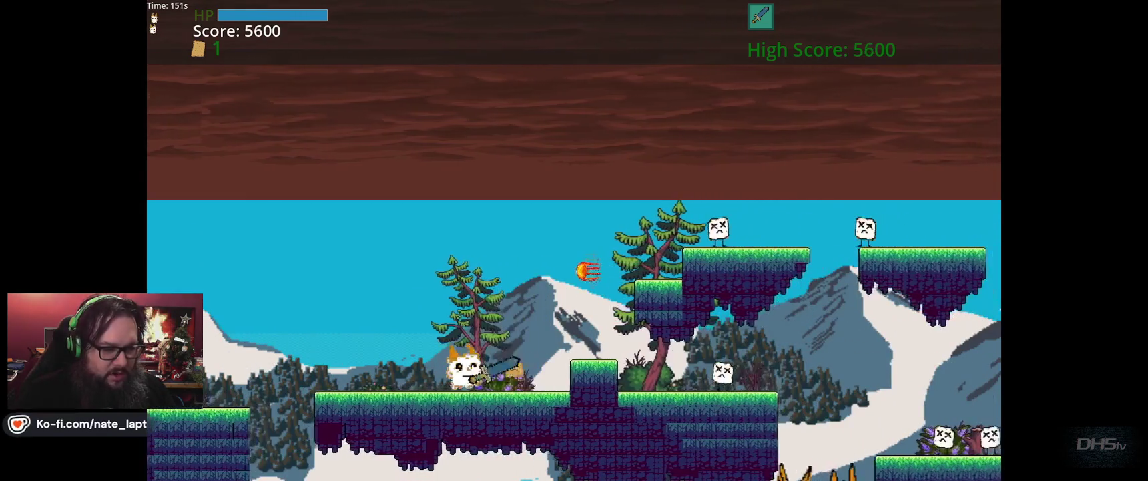
key(space)
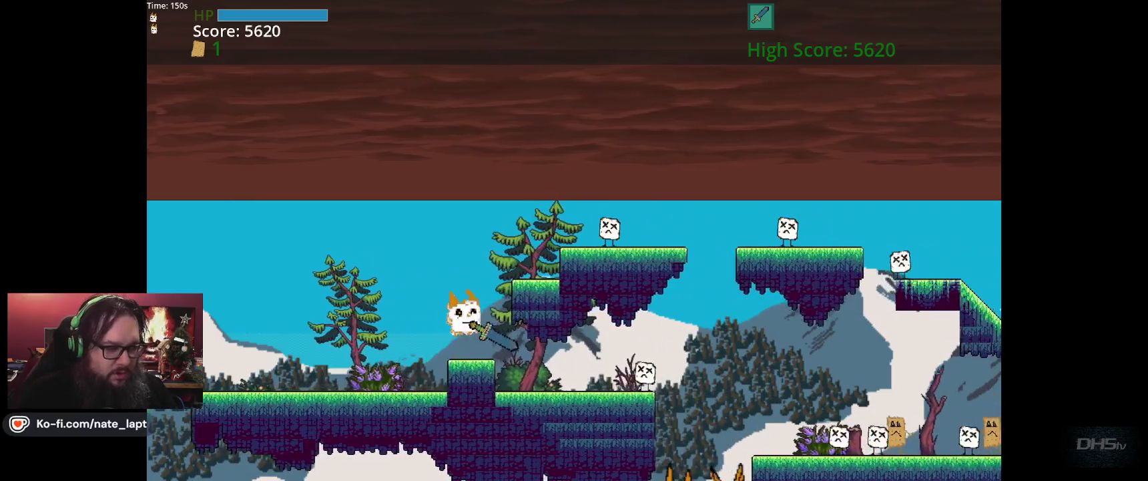
key(Right)
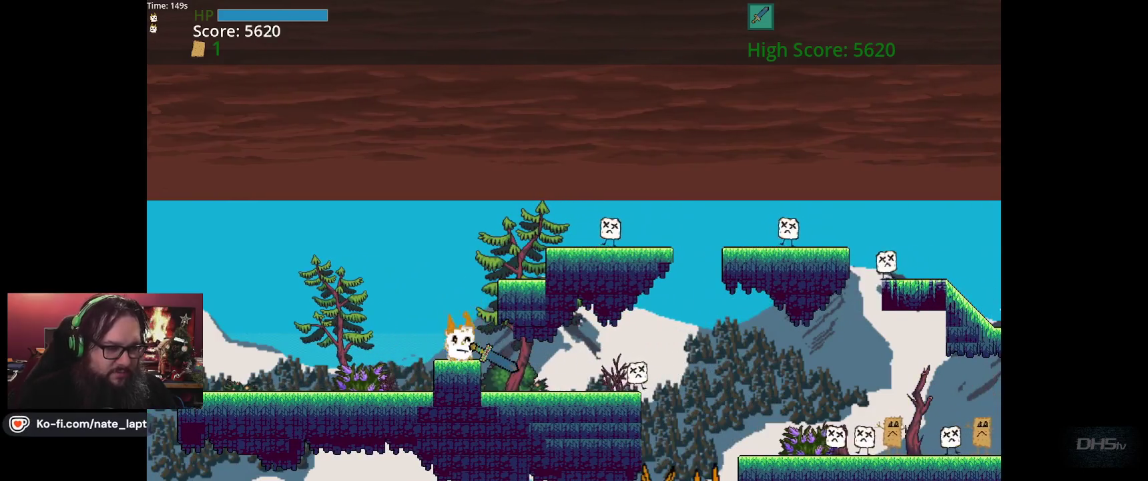
key(space)
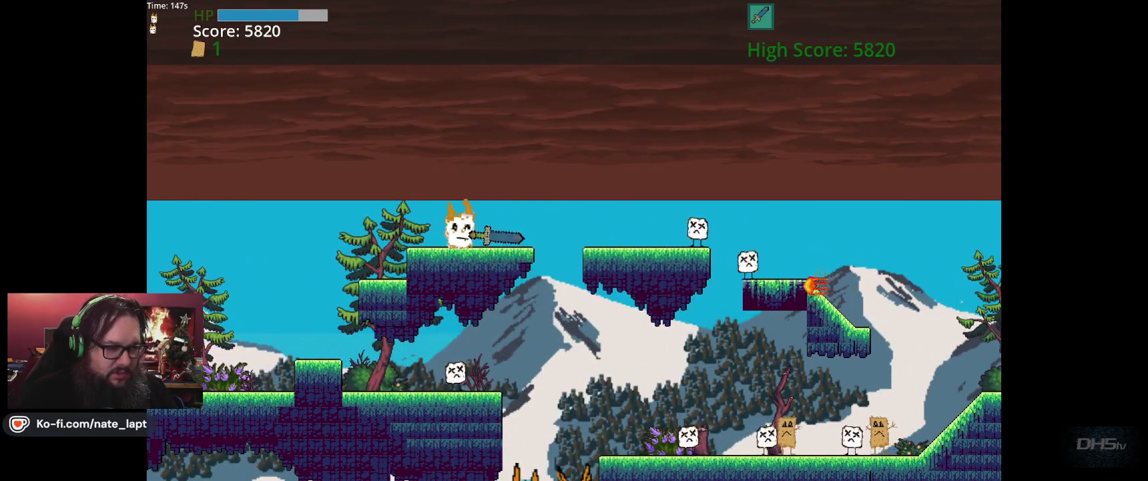
key(Left)
key(Left)
key(space)
key(Right)
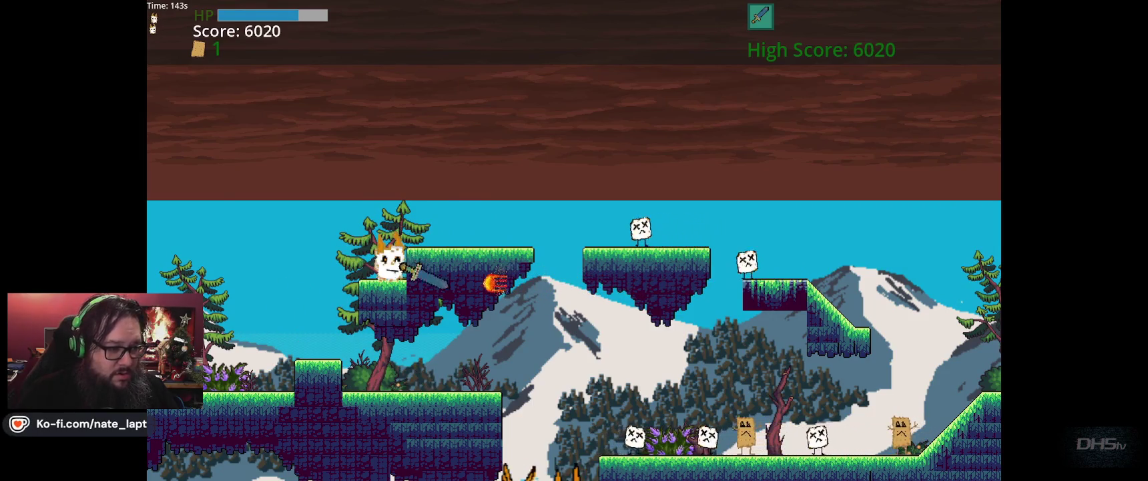
key(space)
key(Right)
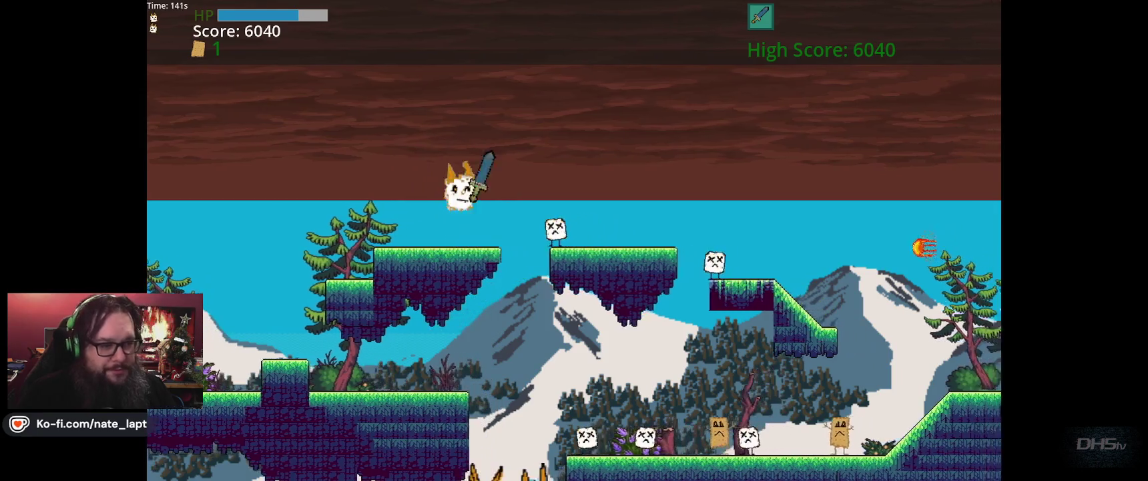
key(space)
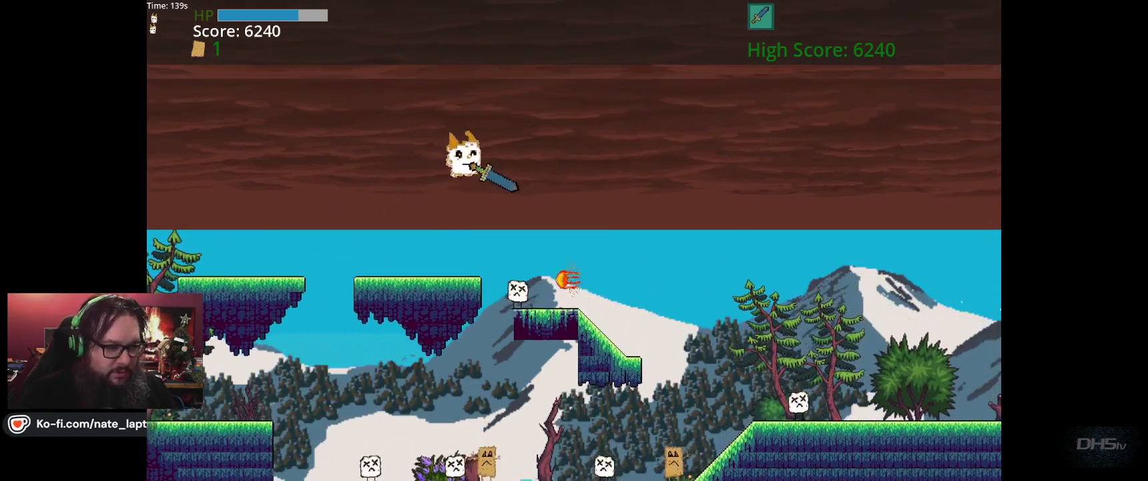
key(space)
key(Right)
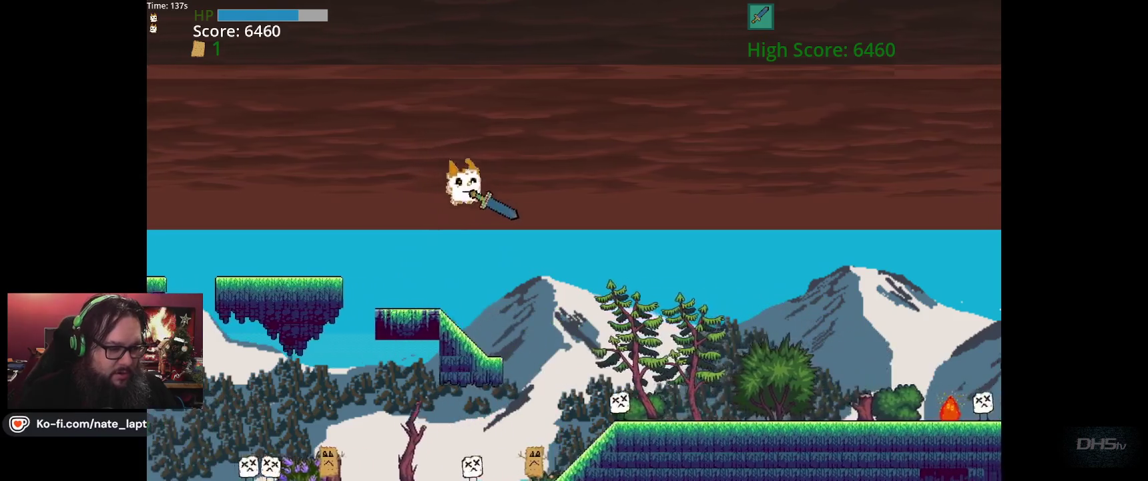
key(Right)
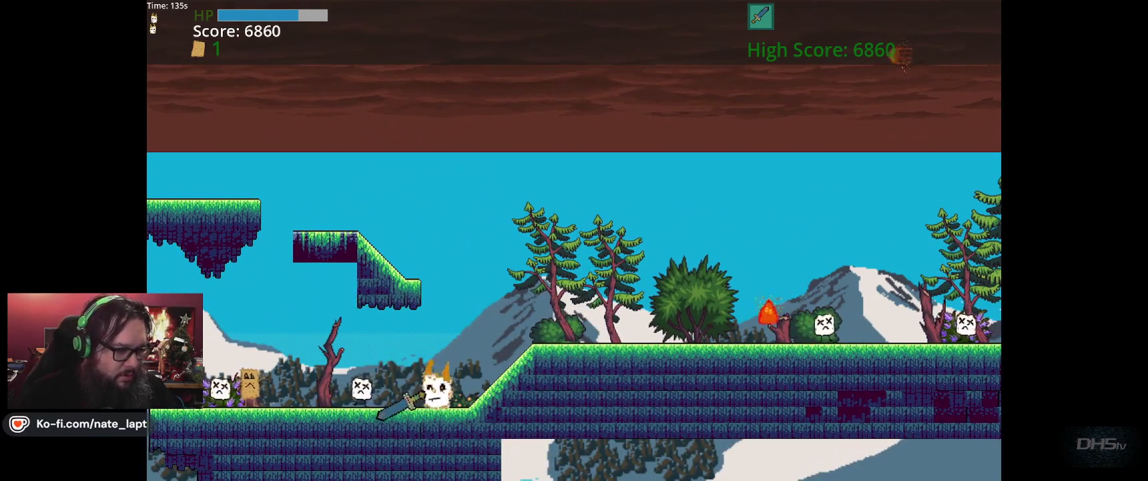
key(Left)
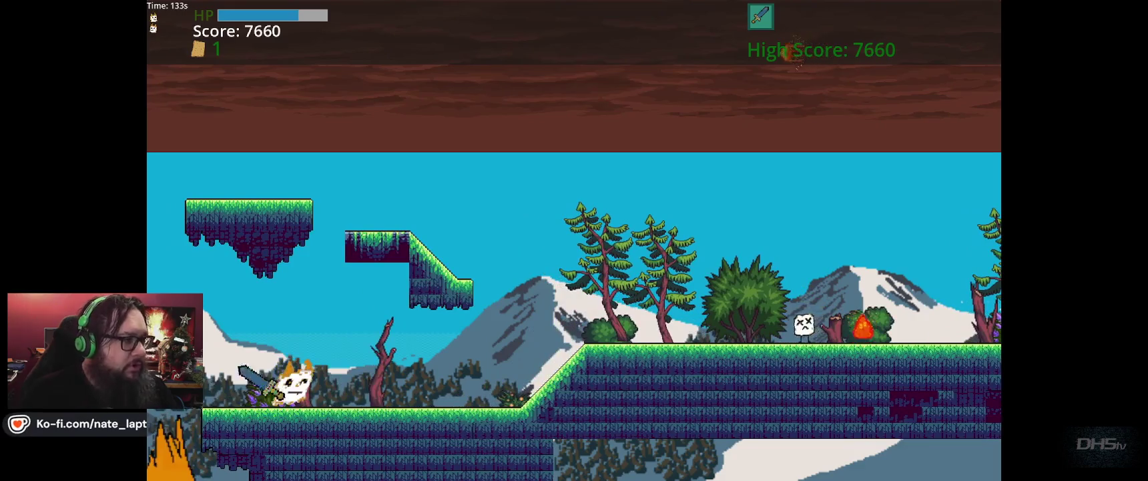
Run right over slopes, pillars and gaps, clearing enemies until the next level loads
key(Right)
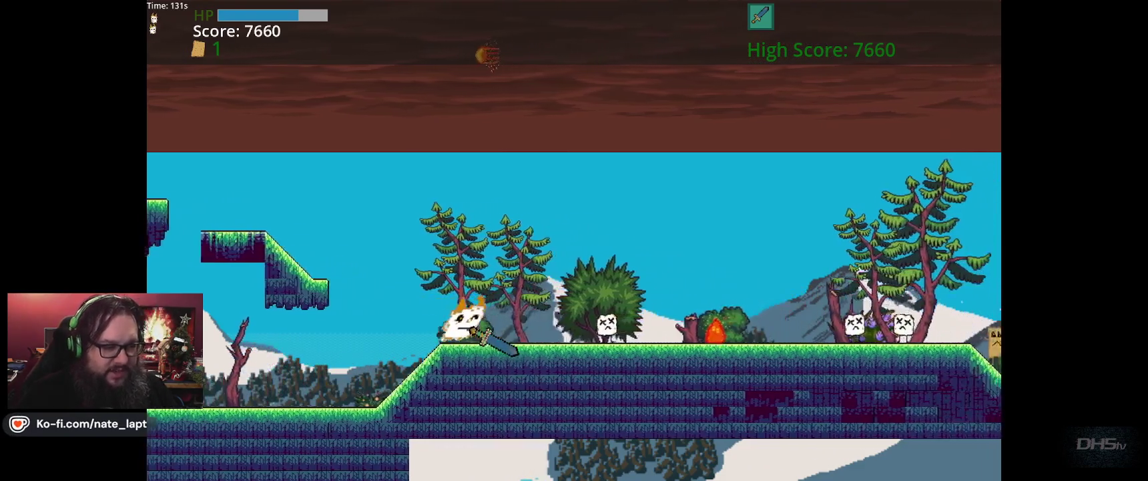
key(Left)
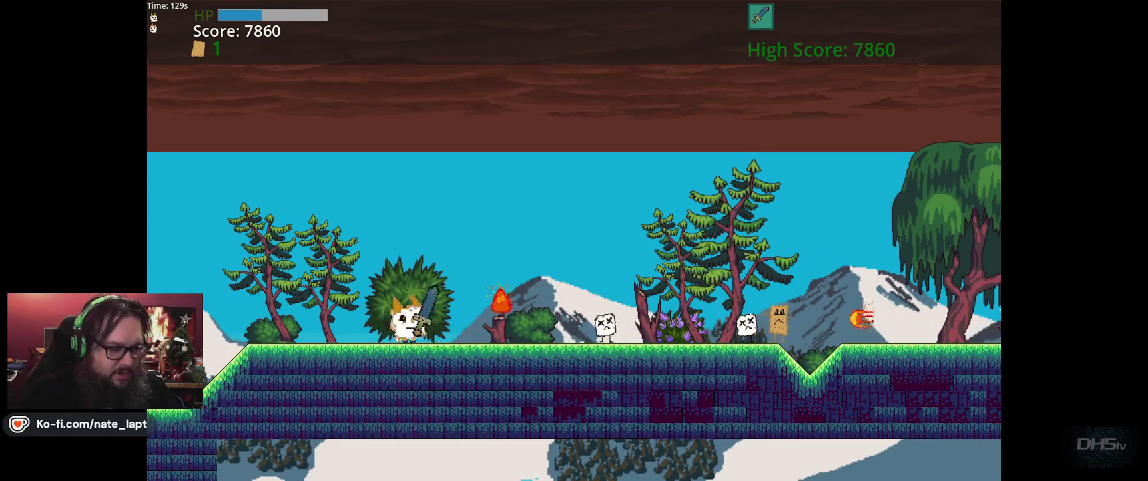
key(Right)
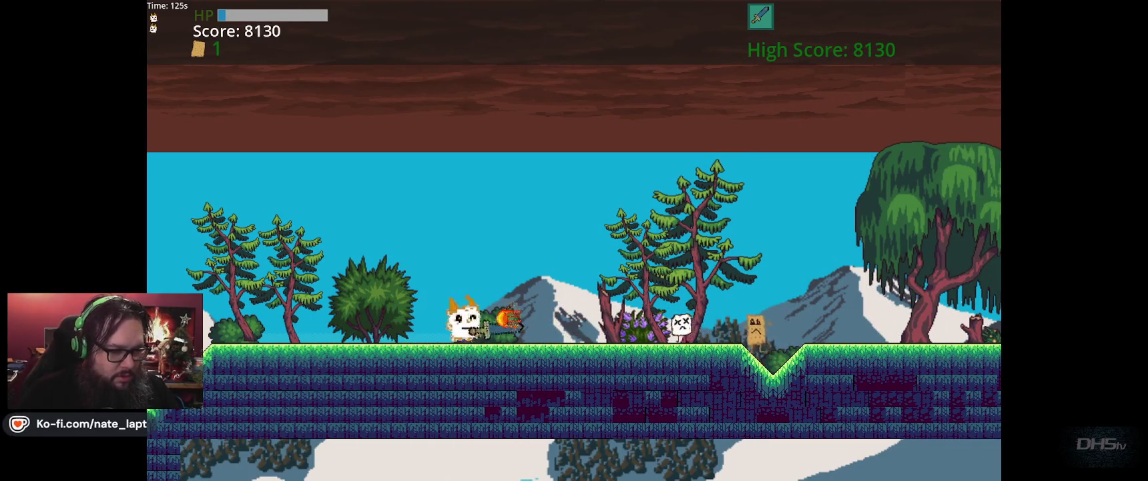
key(Right)
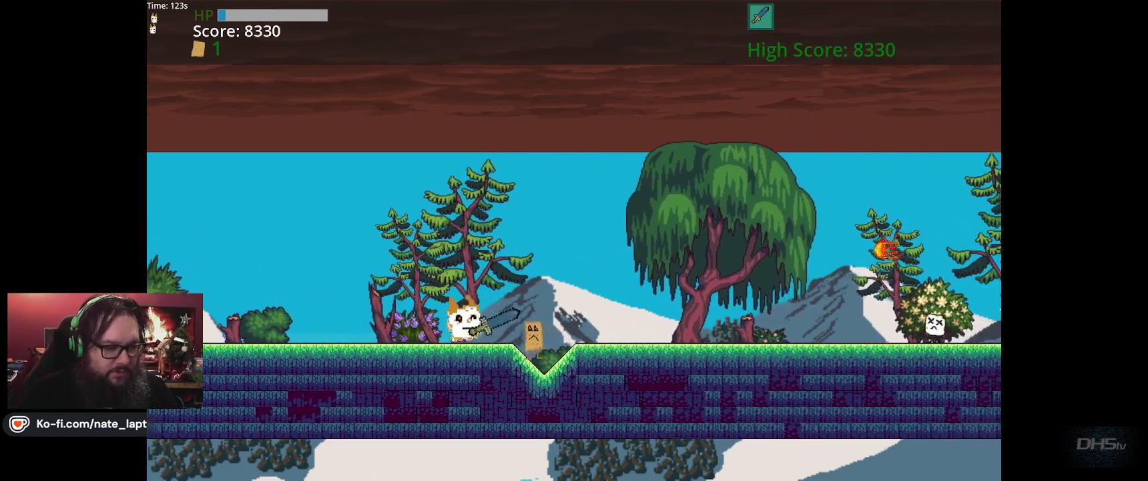
key(Right)
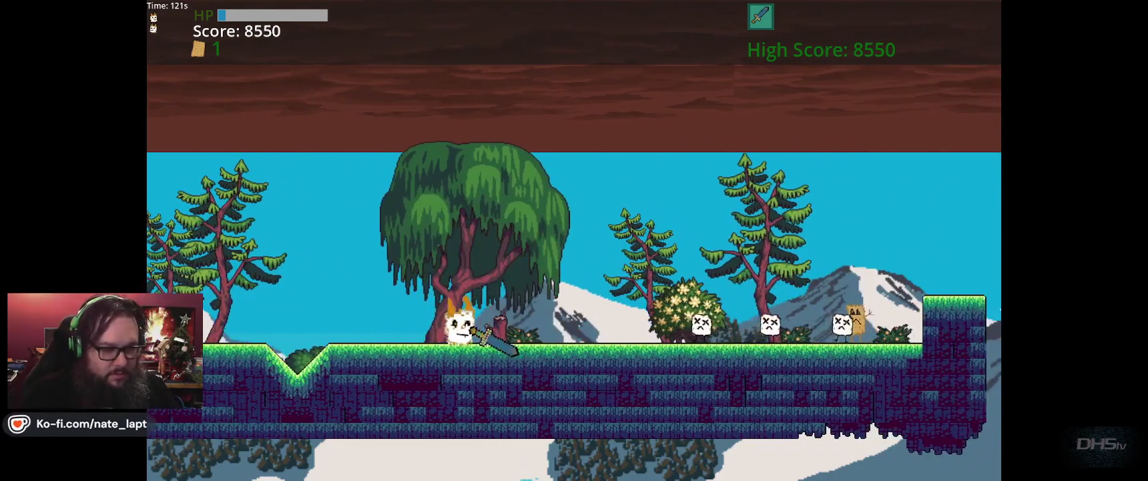
key(Right)
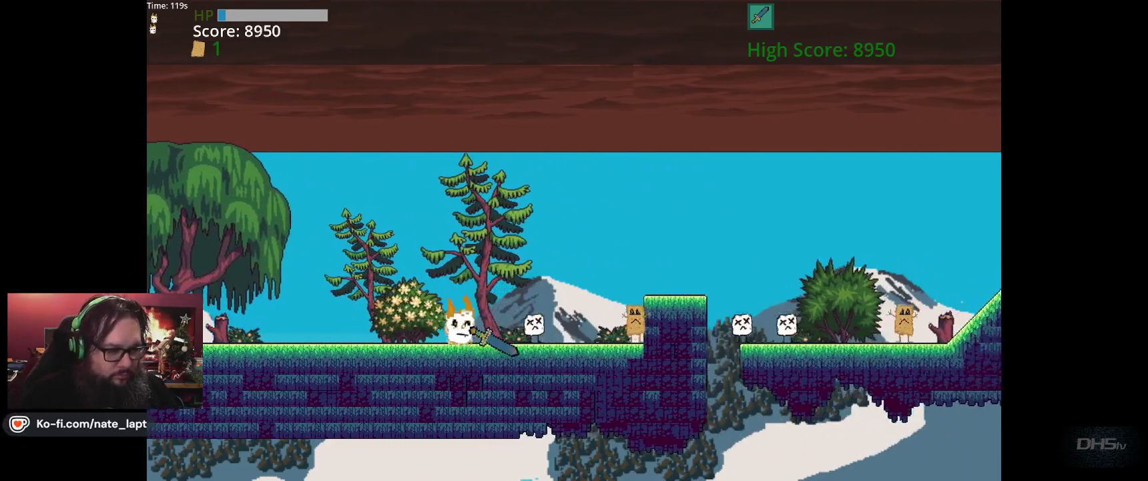
key(Right)
key(space)
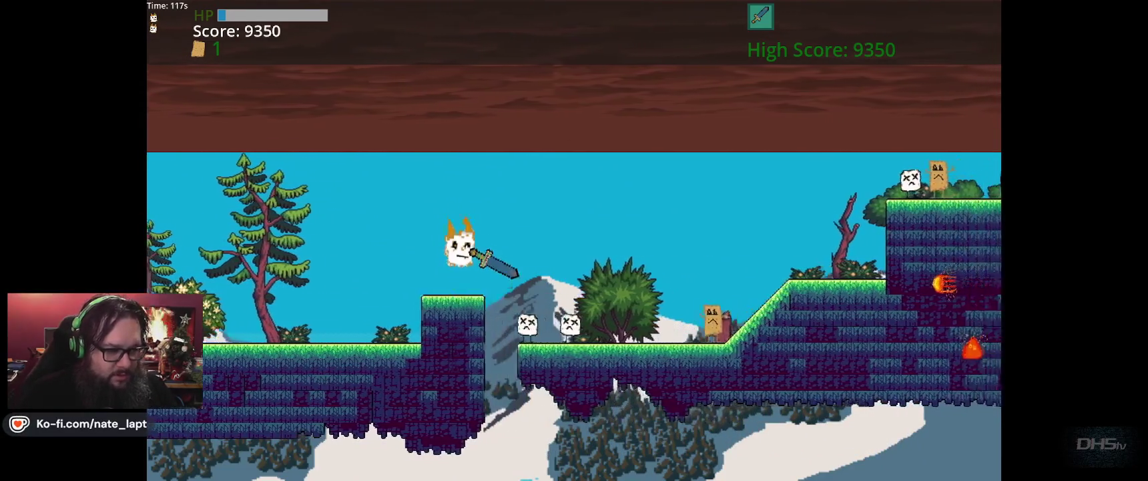
key(Right)
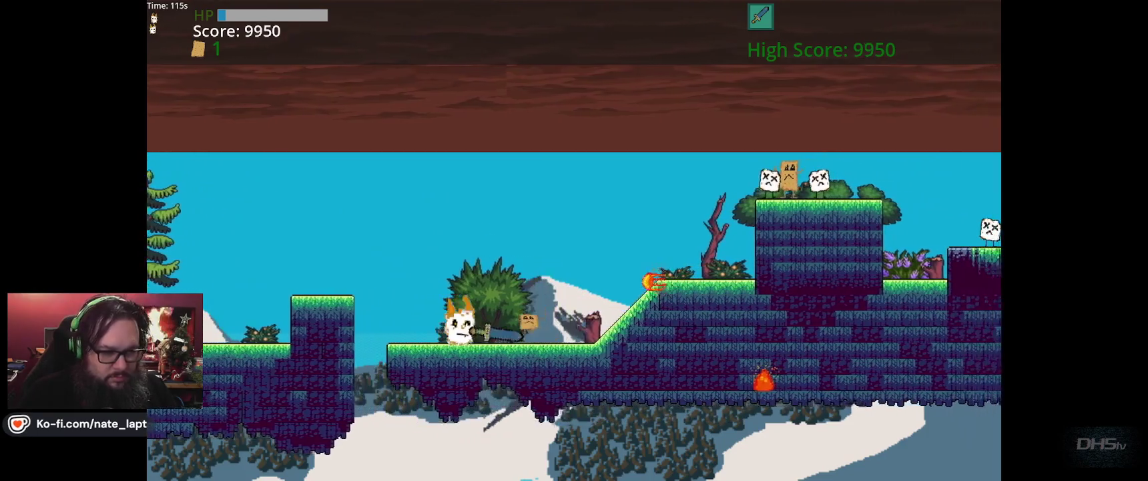
key(Right)
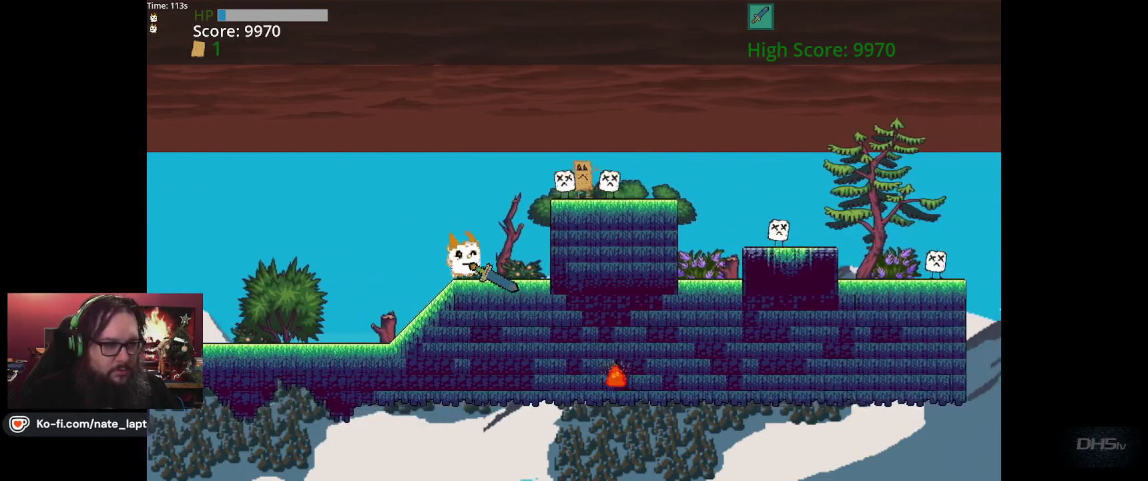
key(Right)
key(space)
key(Right)
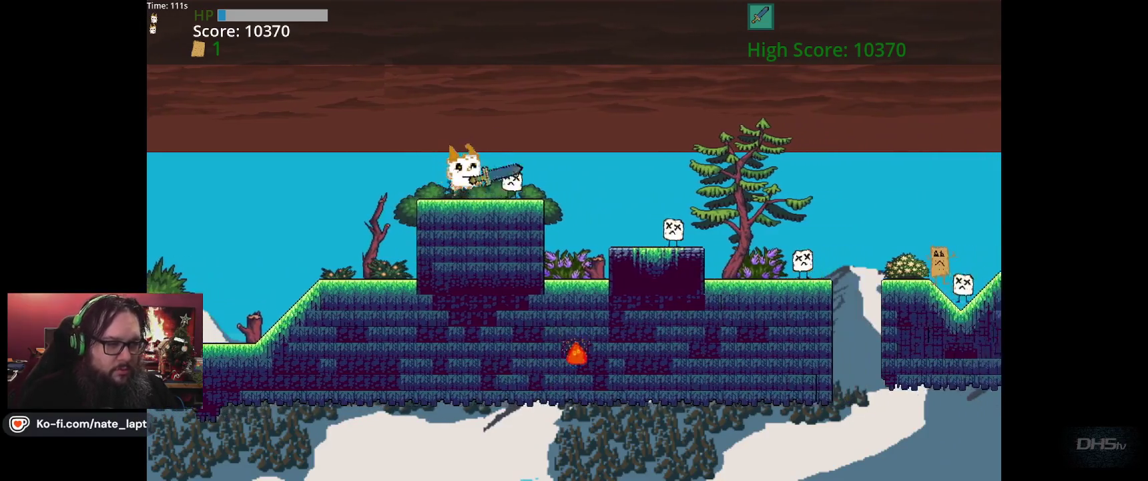
key(space)
key(Right)
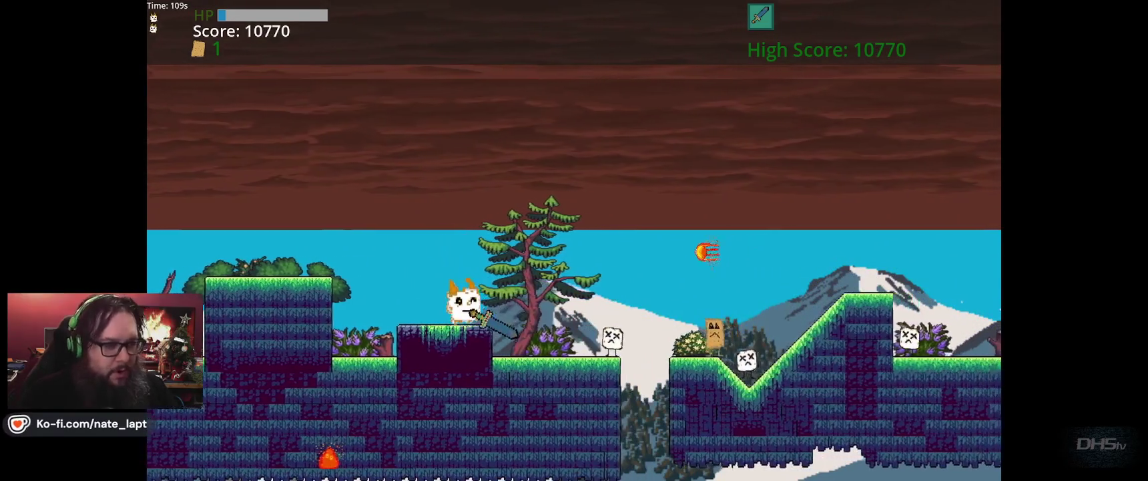
key(Right)
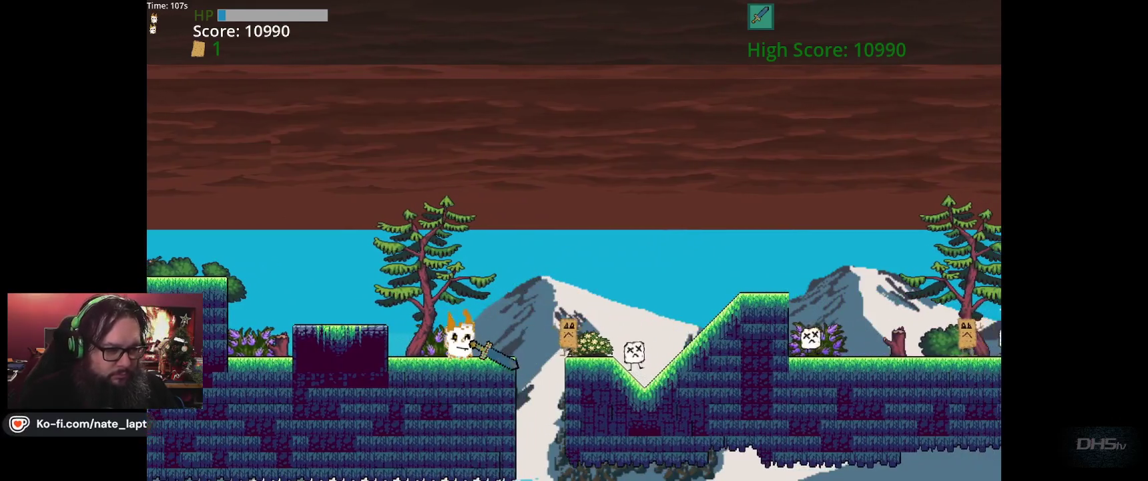
key(space)
key(Right)
key(space)
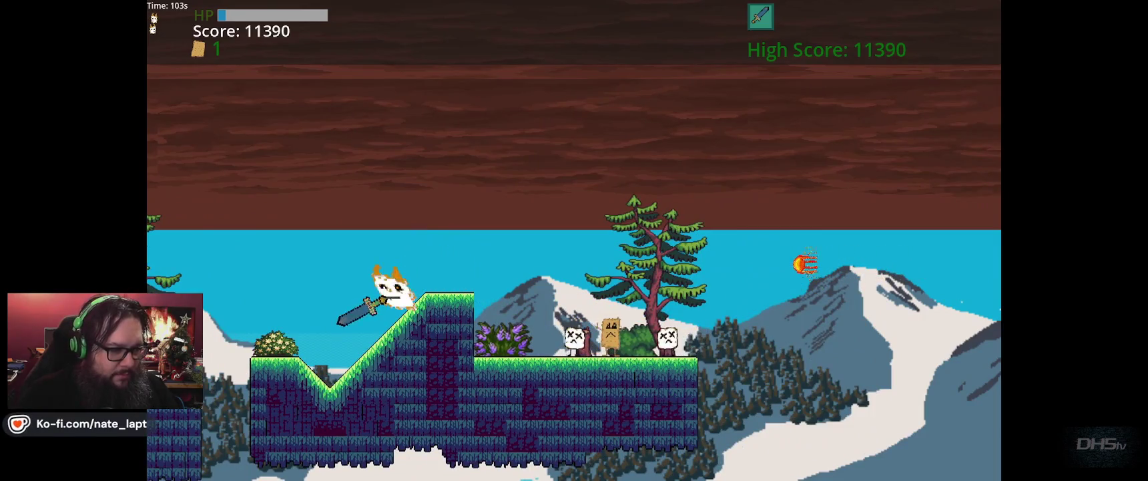
key(Right)
key(space)
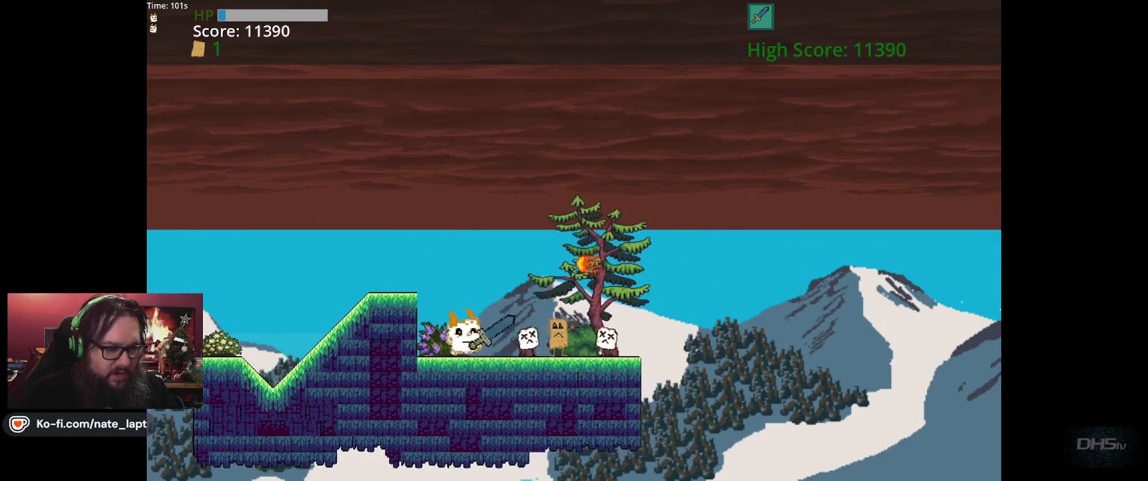
key(Right)
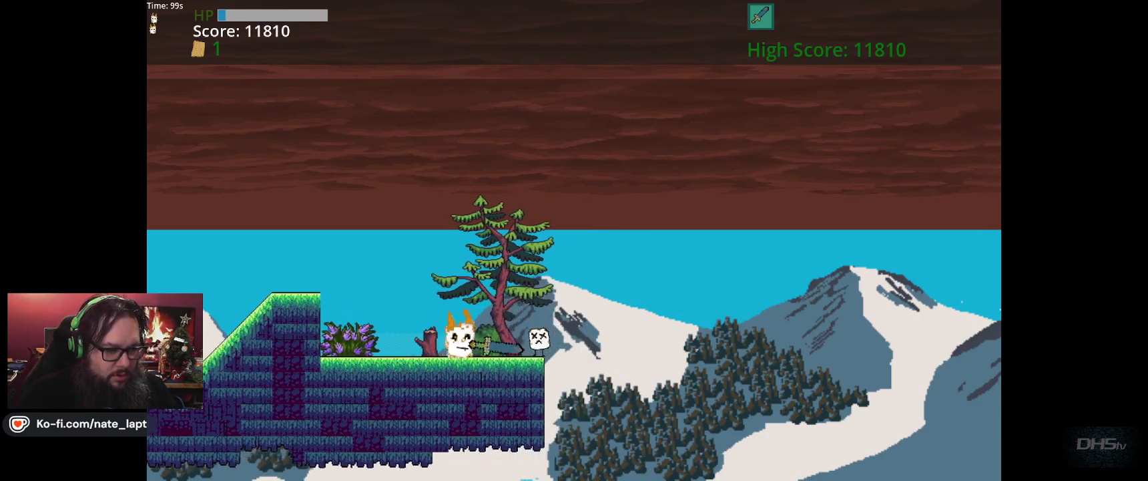
key(Right)
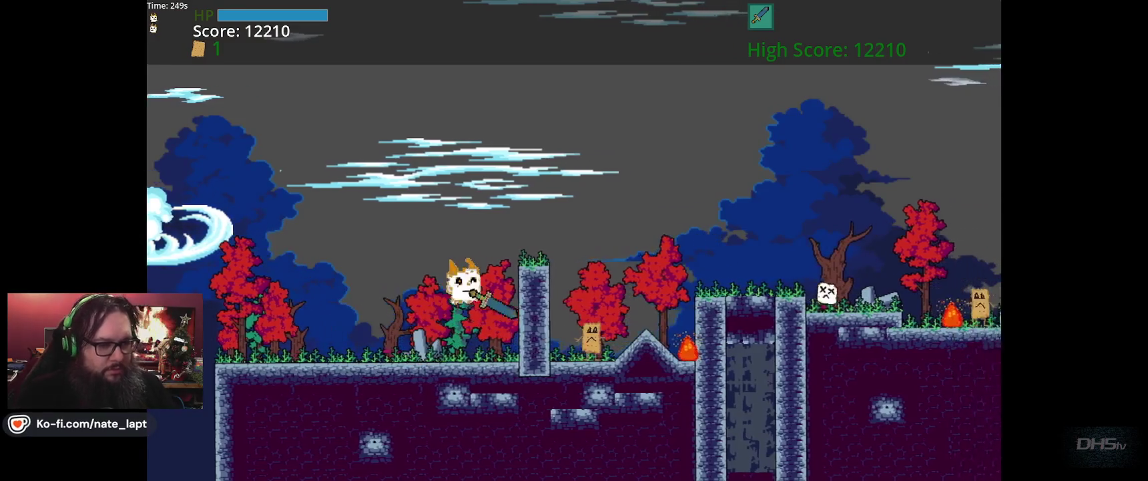
Fight rightward through the dark forest level, leaping onto the stone pillar and down the slope
key(Right)
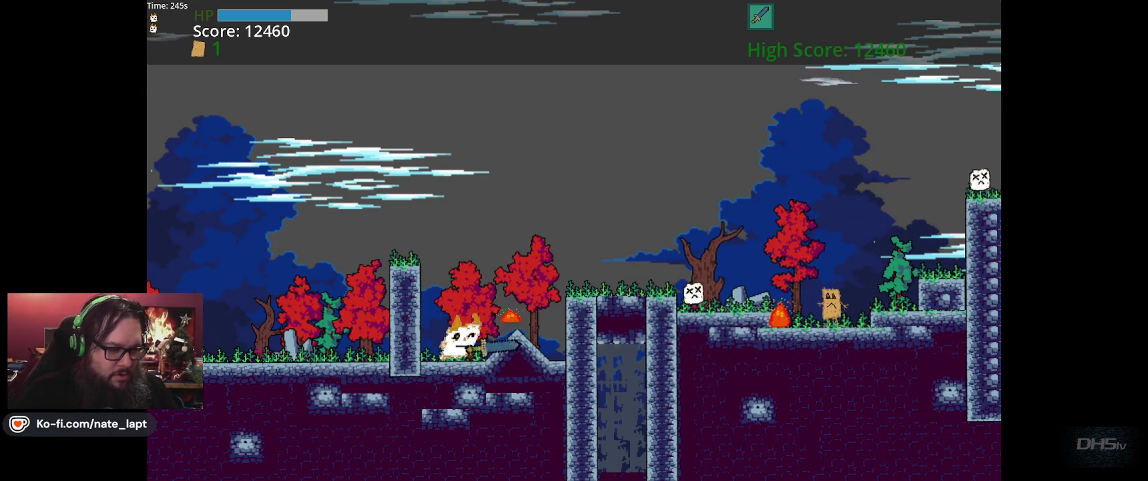
key(Right)
key(space)
key(Right)
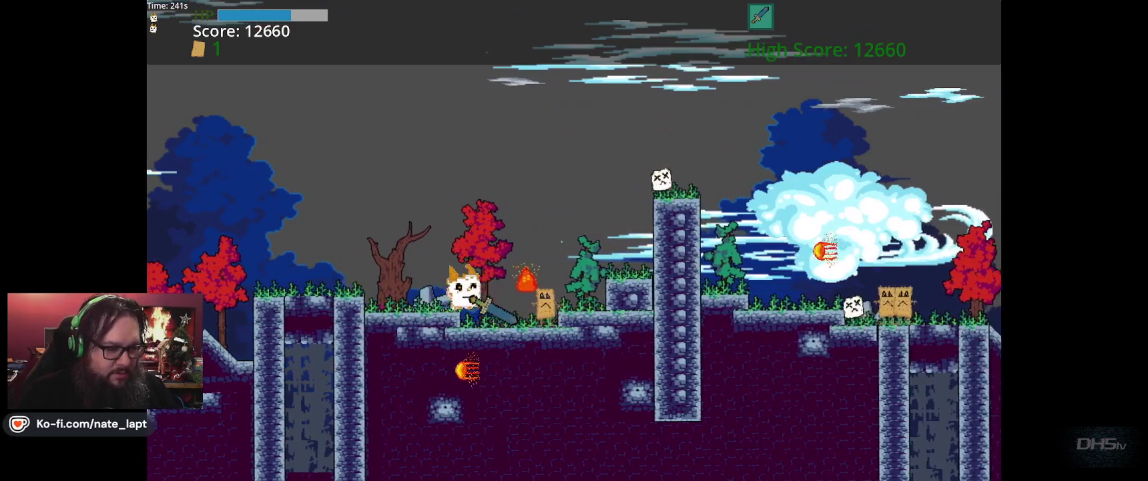
key(Right)
key(Left)
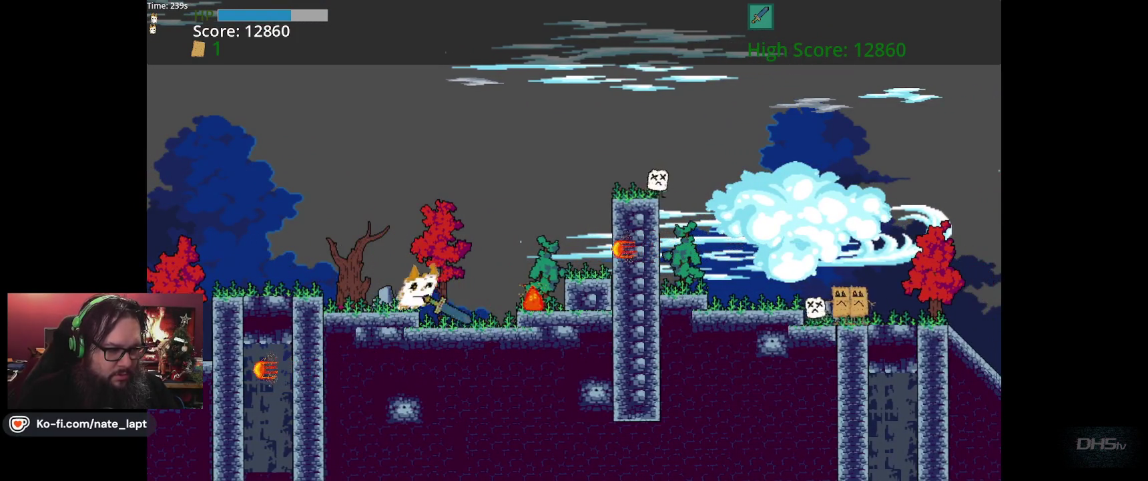
key(Right)
key(space)
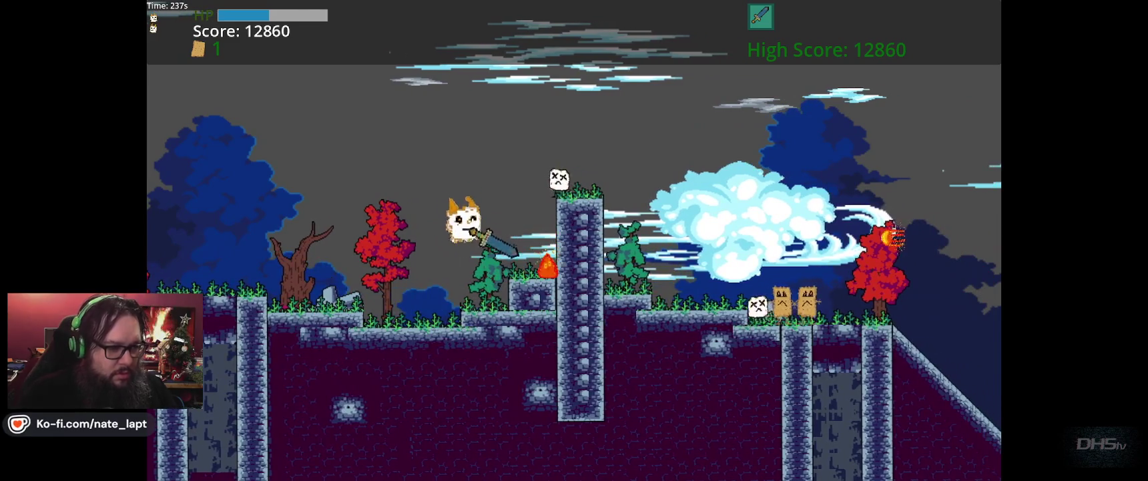
key(Right)
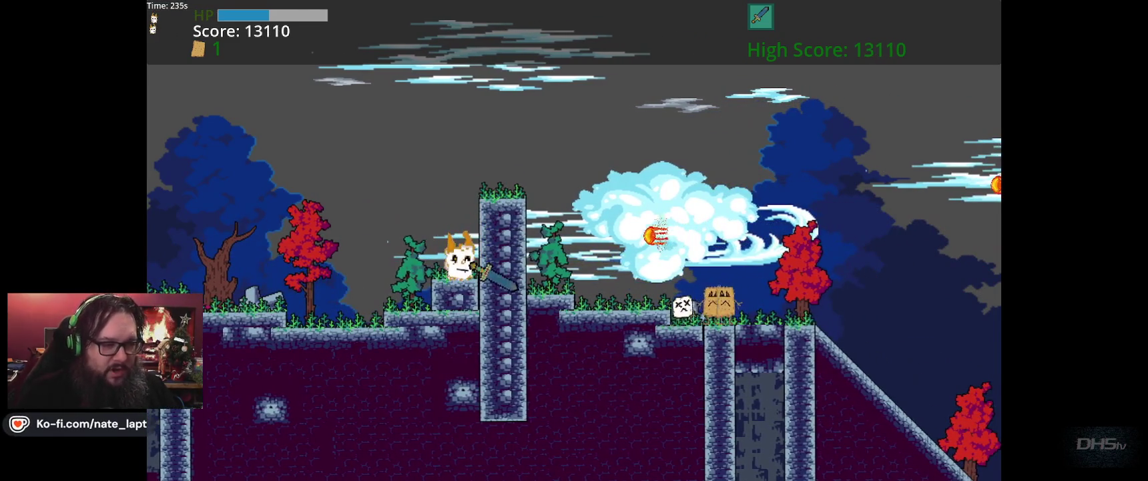
key(Right)
key(space)
key(Right)
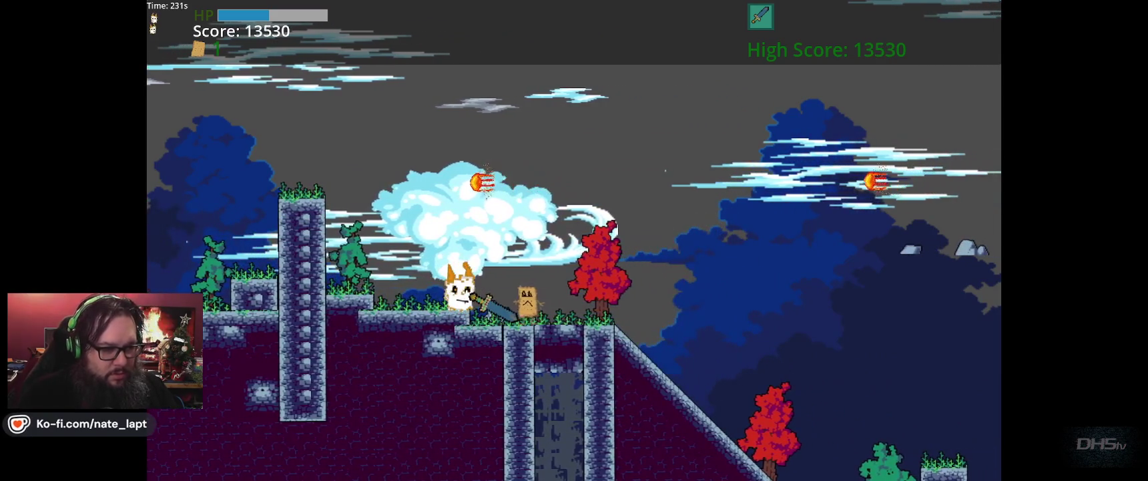
key(Right)
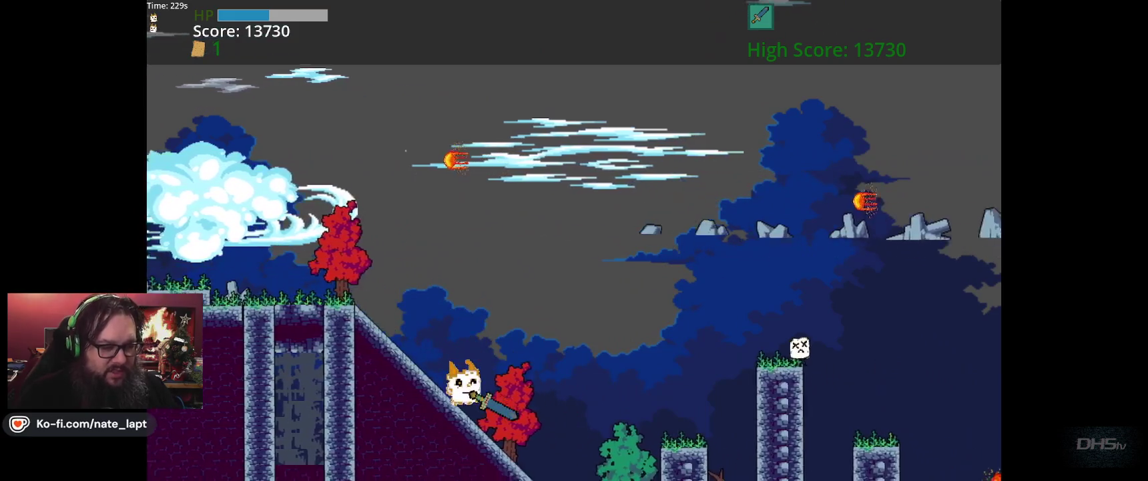
key(Right)
key(Right)
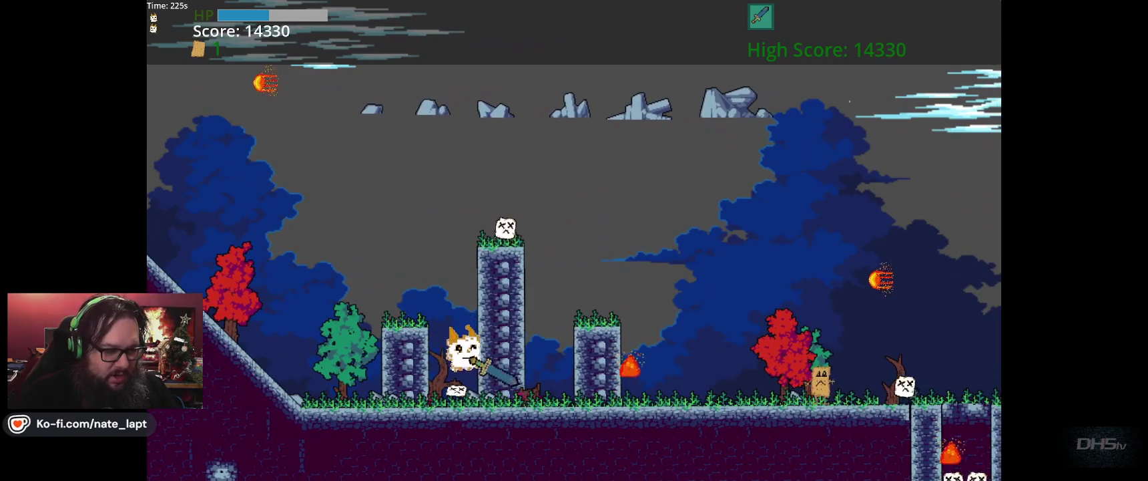
Clear the next pillar and keep running right until falling into a pit, with high score 15280
key(Up)
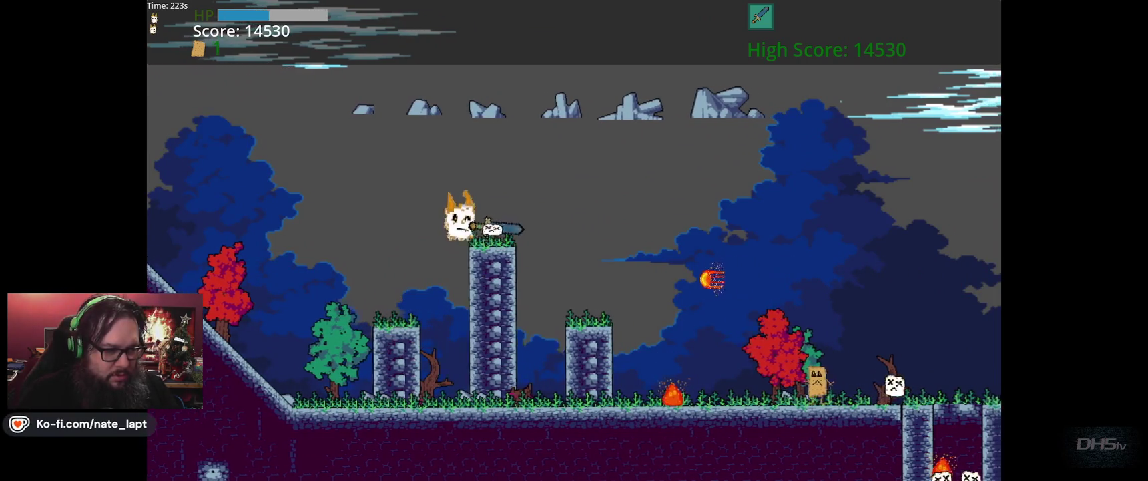
key(Right)
key(Up)
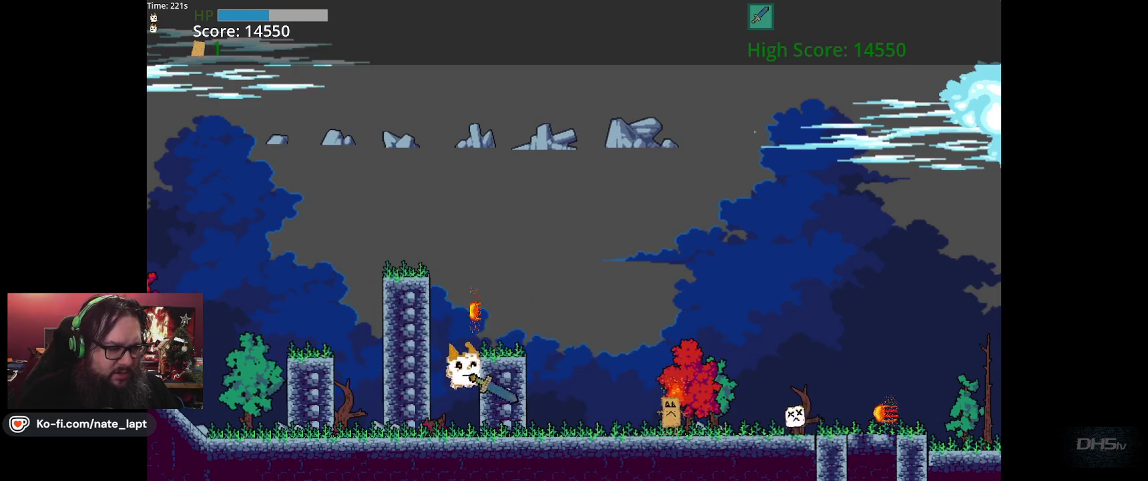
key(Right)
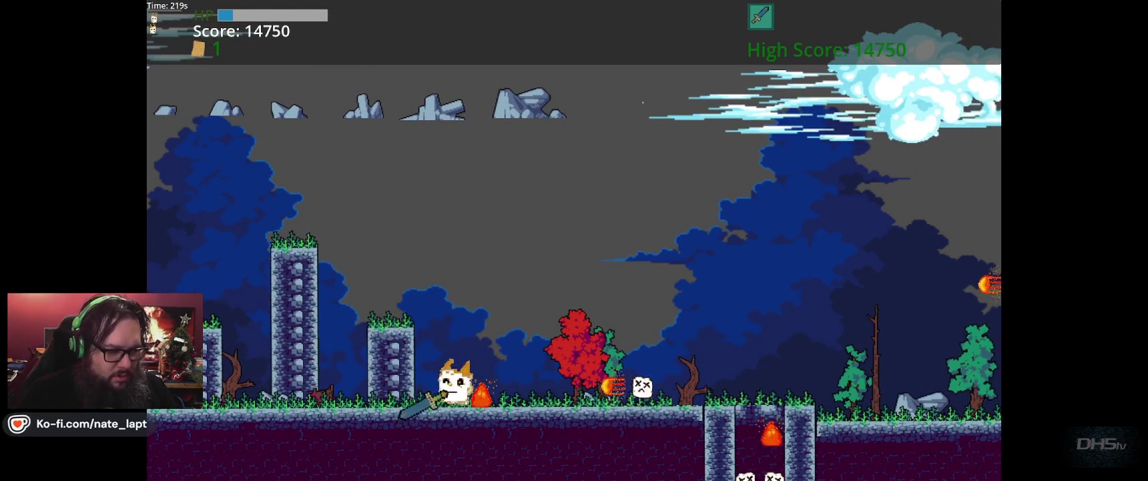
key(Right)
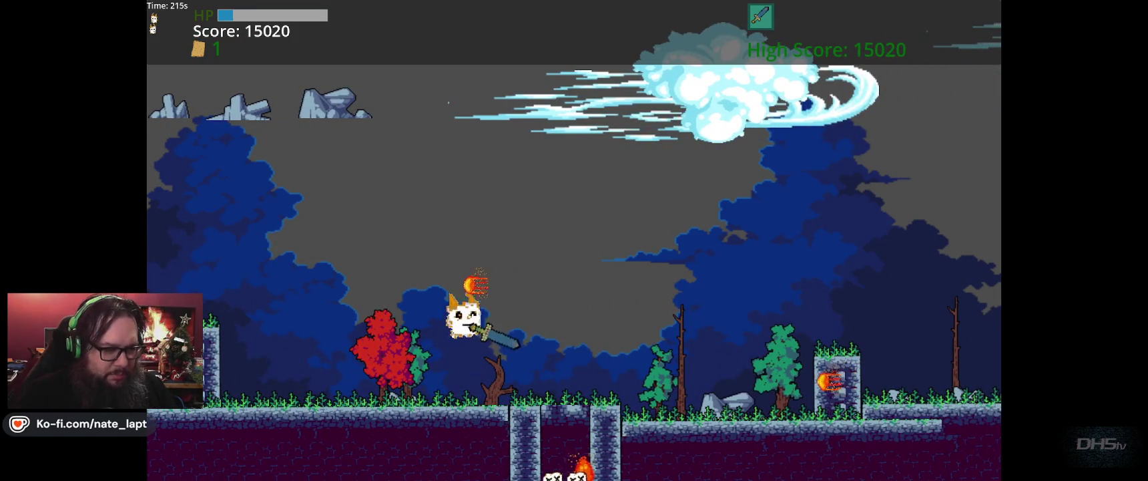
key(Right)
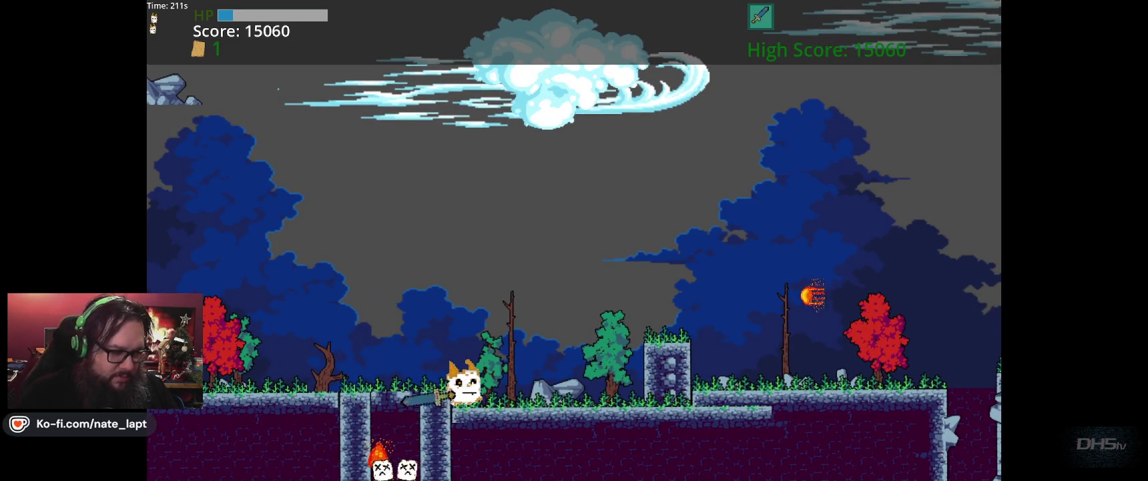
key(Right)
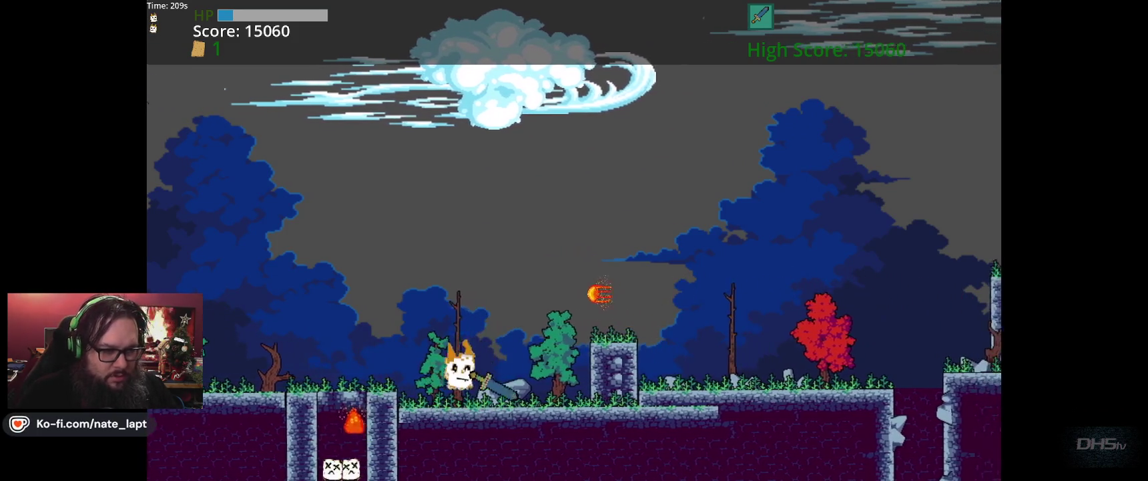
key(Left)
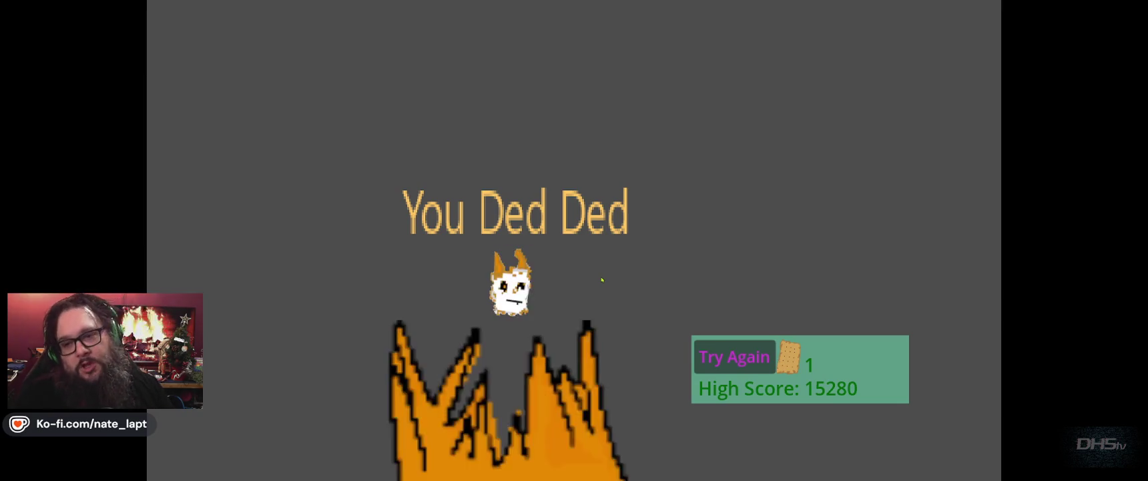
Restart from the You Ded Ded screen and play the level up to a score of 3490
key(Return)
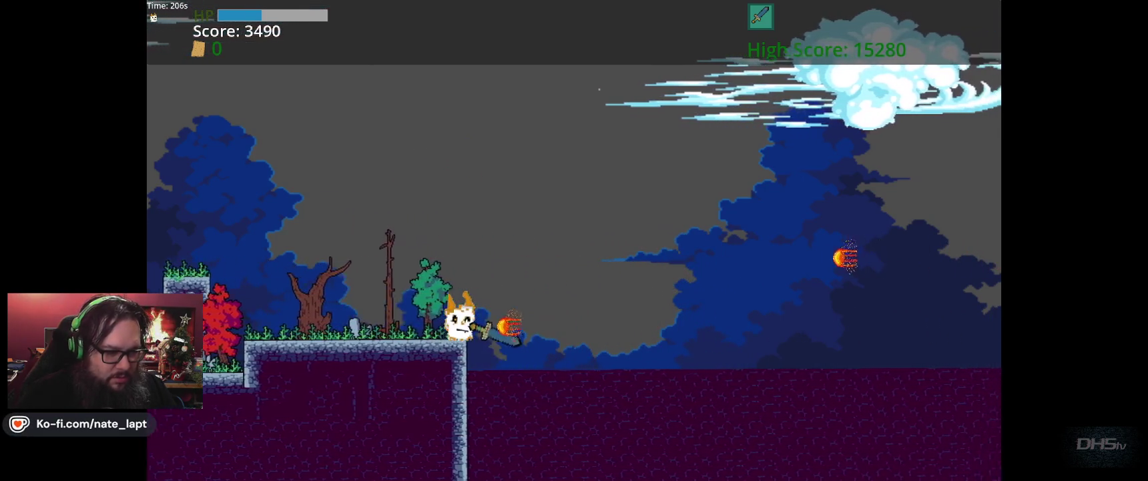
Stop the game and move the lvl3 scene tab ahead of player-Mello
key(F8)
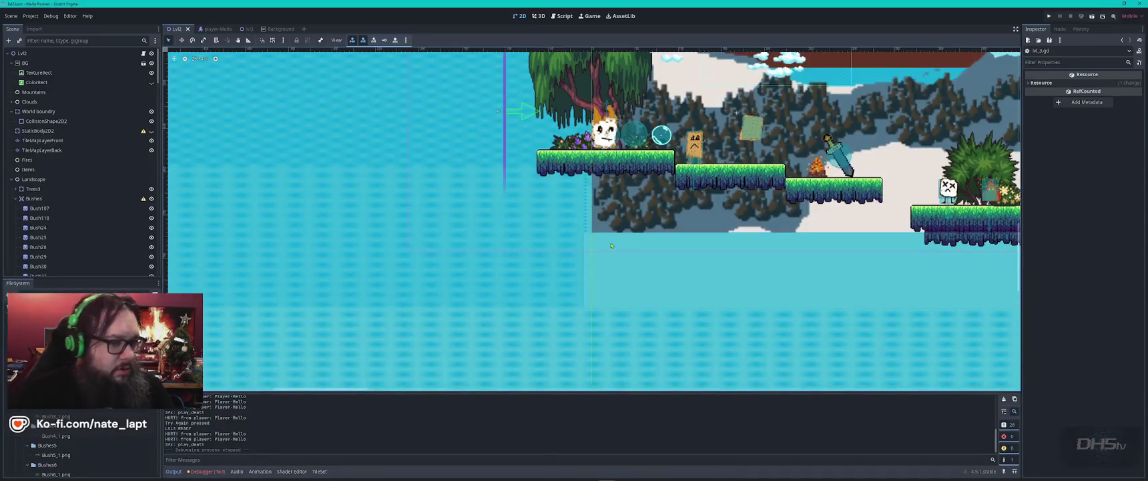
scroll(592, 264, down, 1)
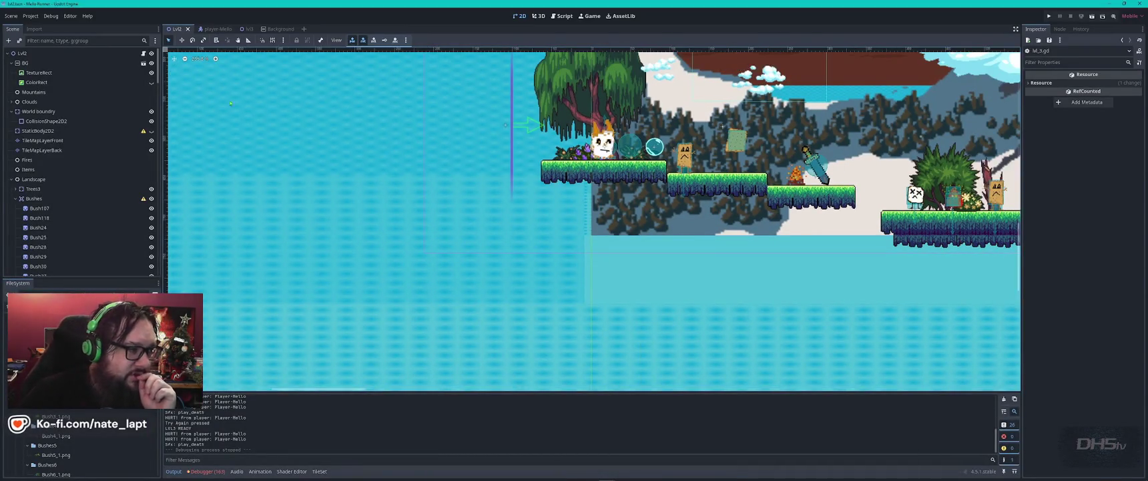
click(246, 30)
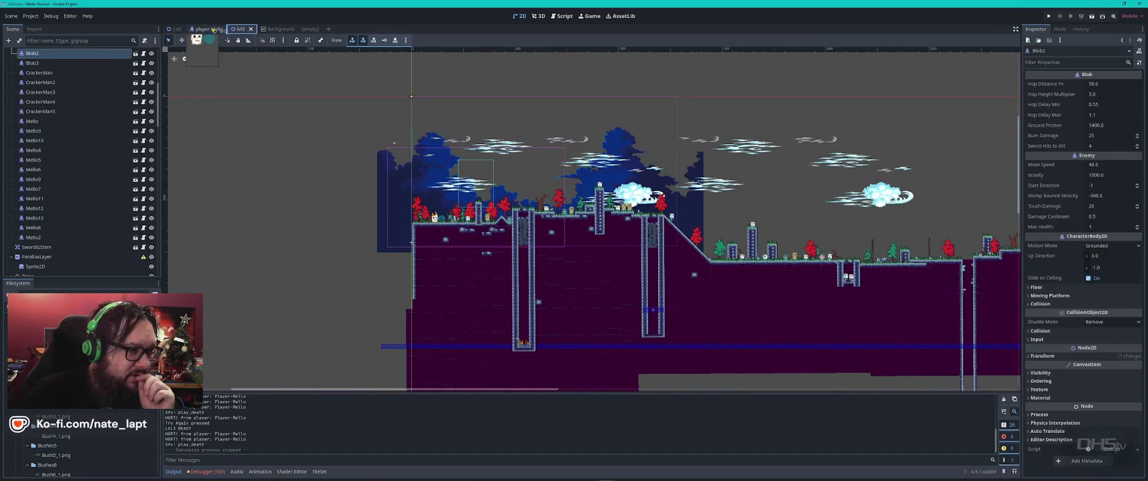
drag(202, 29, 195, 30)
Inspect rock sprite 21 and the Area2D and StaticBody2D collision shapes, then filter nodes by 'coll'
scroll(644, 278, down, 3)
scroll(644, 278, right, 5)
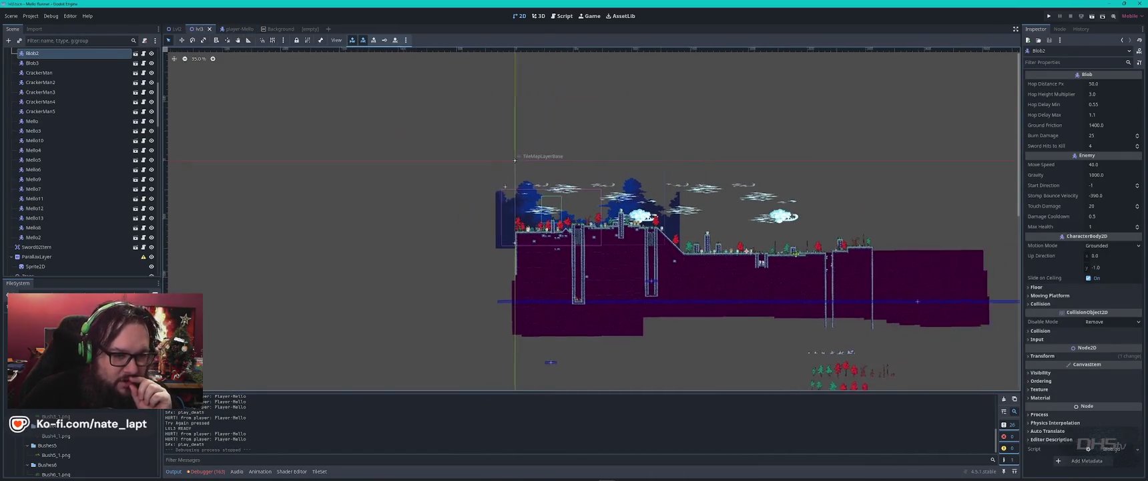
scroll(424, 225, up, 15)
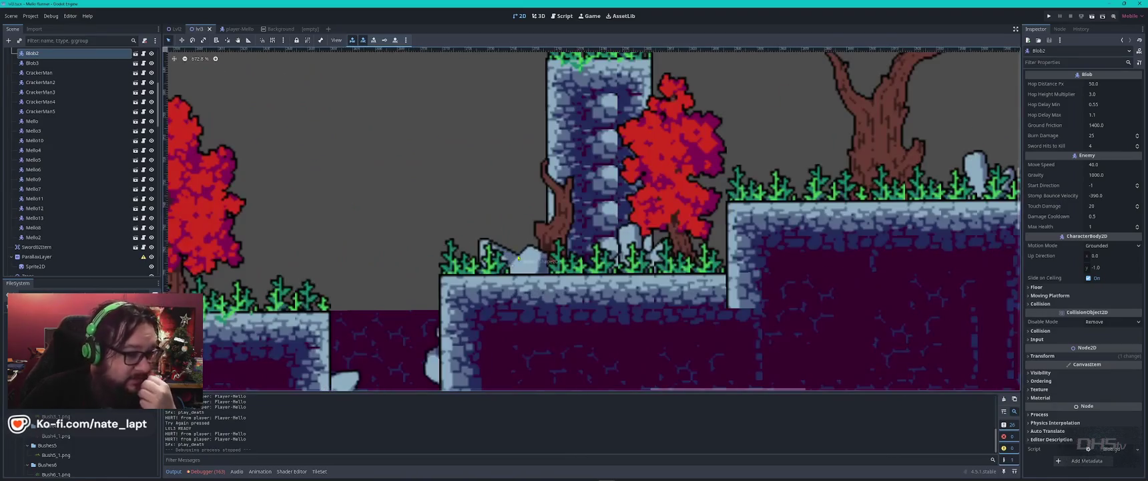
click(538, 272)
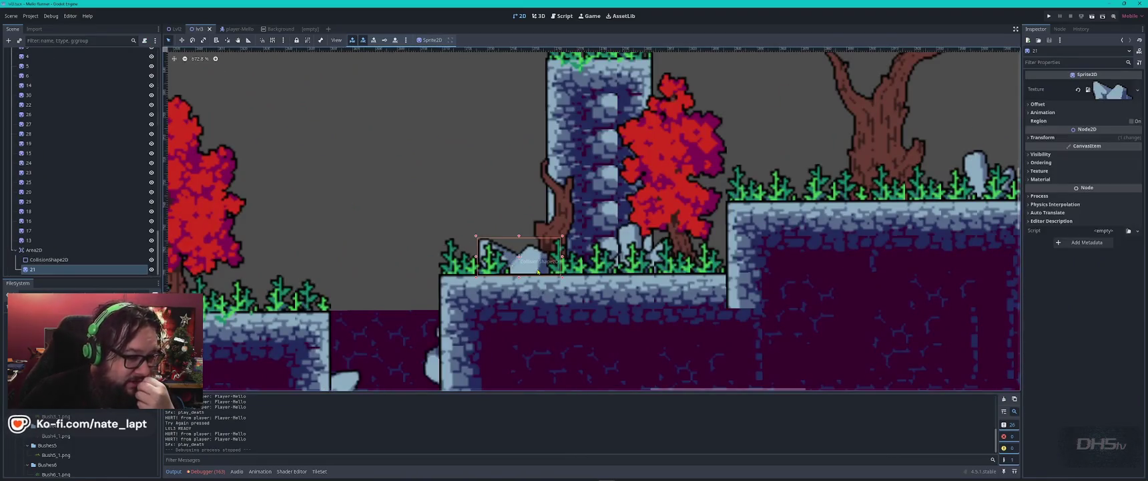
click(59, 260)
scroll(40, 214, up, 6)
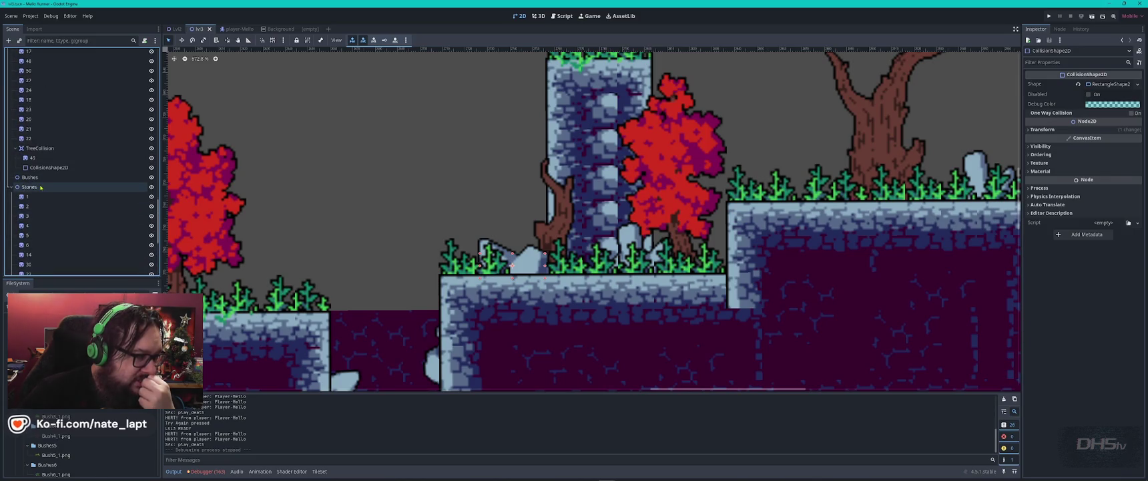
scroll(40, 201, down, 6)
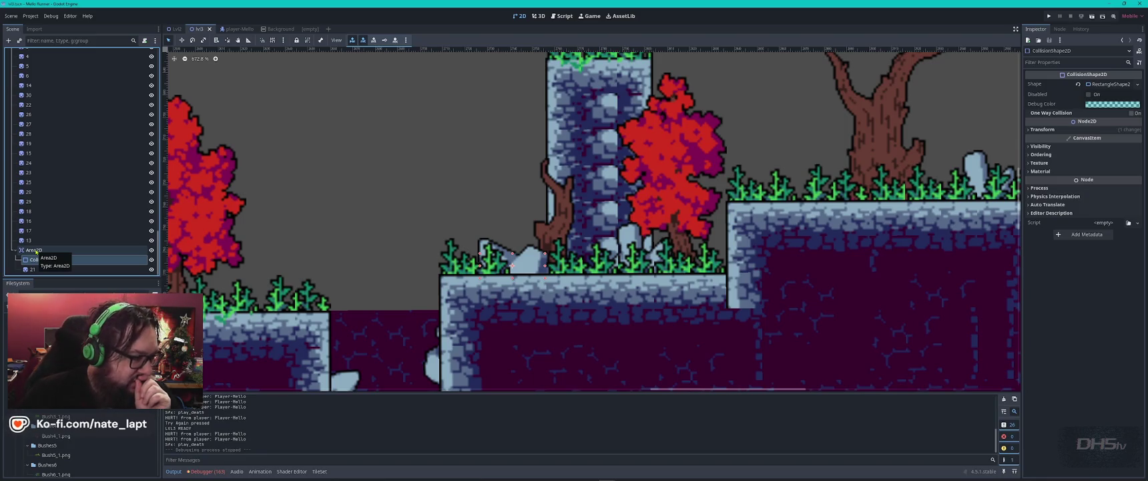
scroll(77, 237, up, 10)
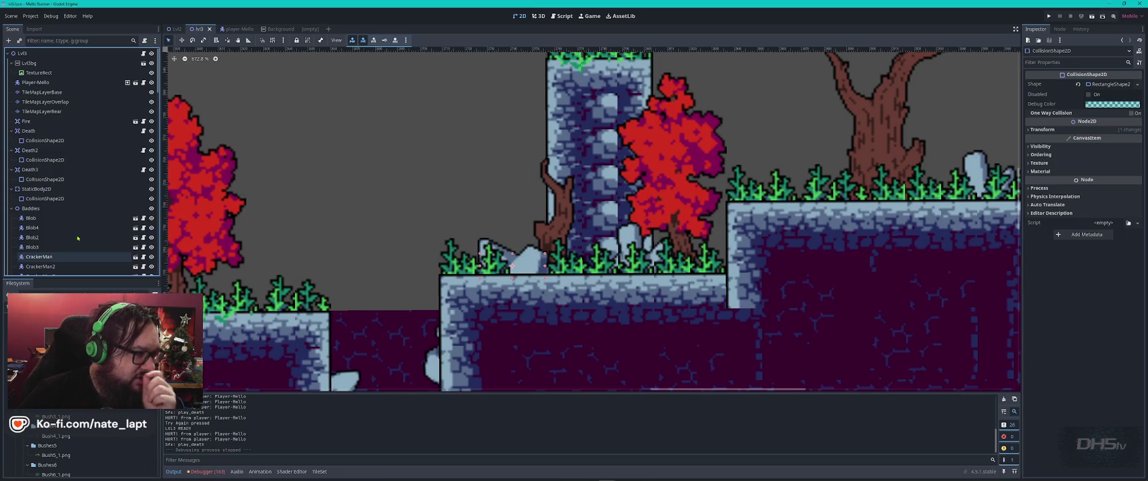
click(133, 199)
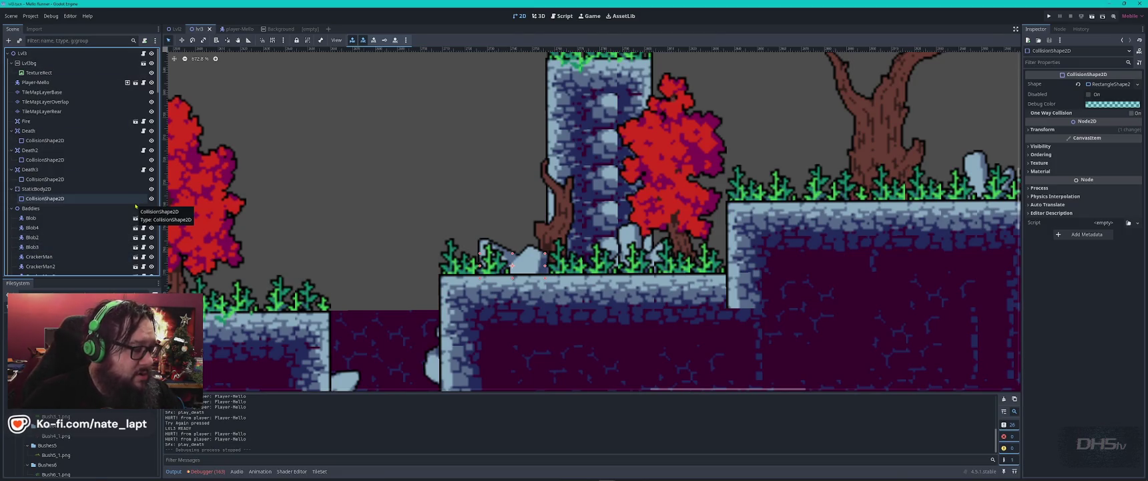
click(97, 40)
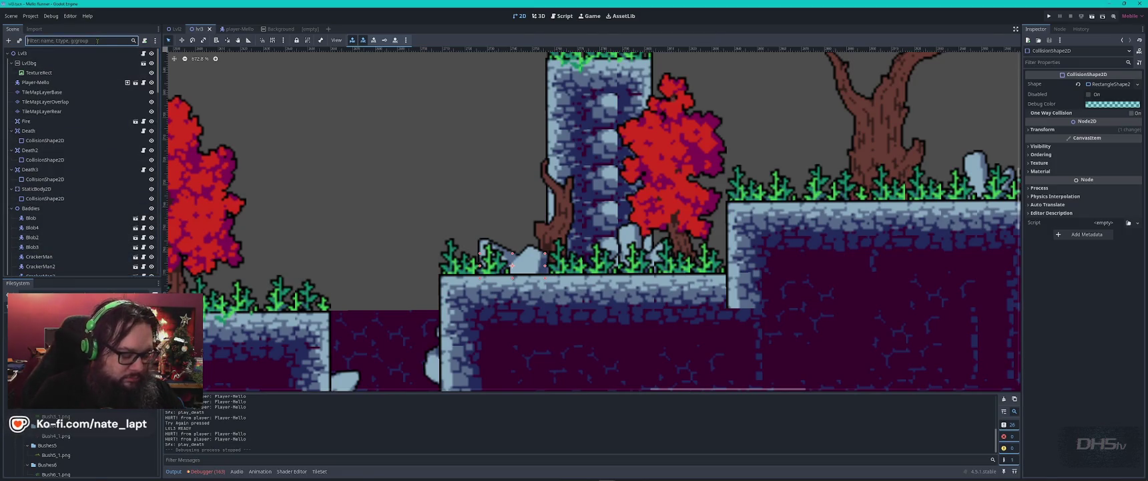
text(coll)
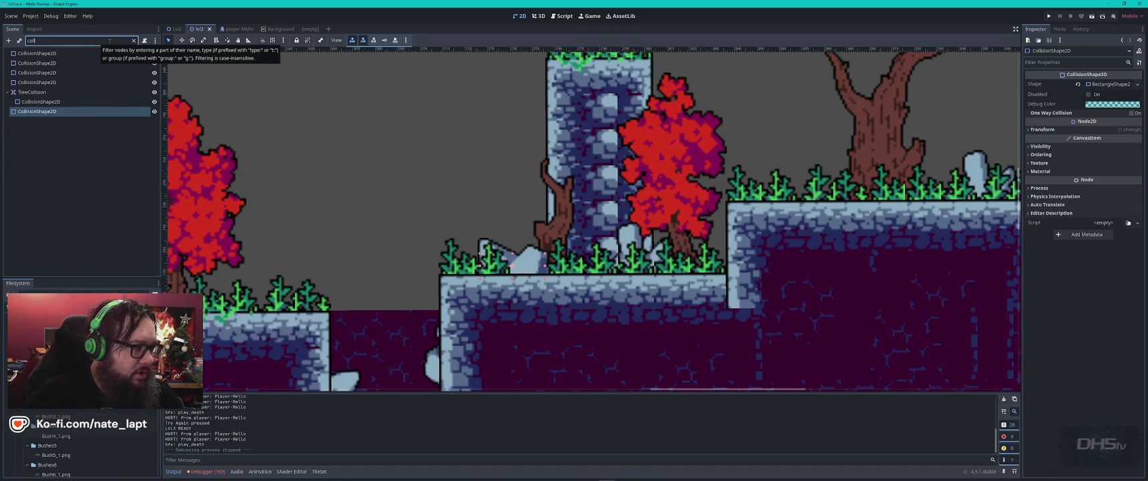
click(40, 62)
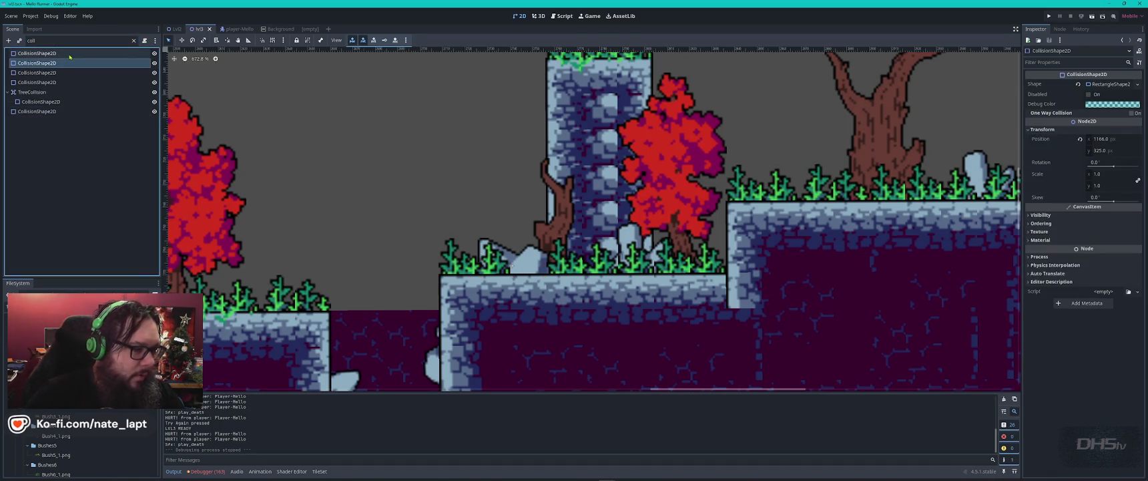
key(f)
key(Down)
key(Down)
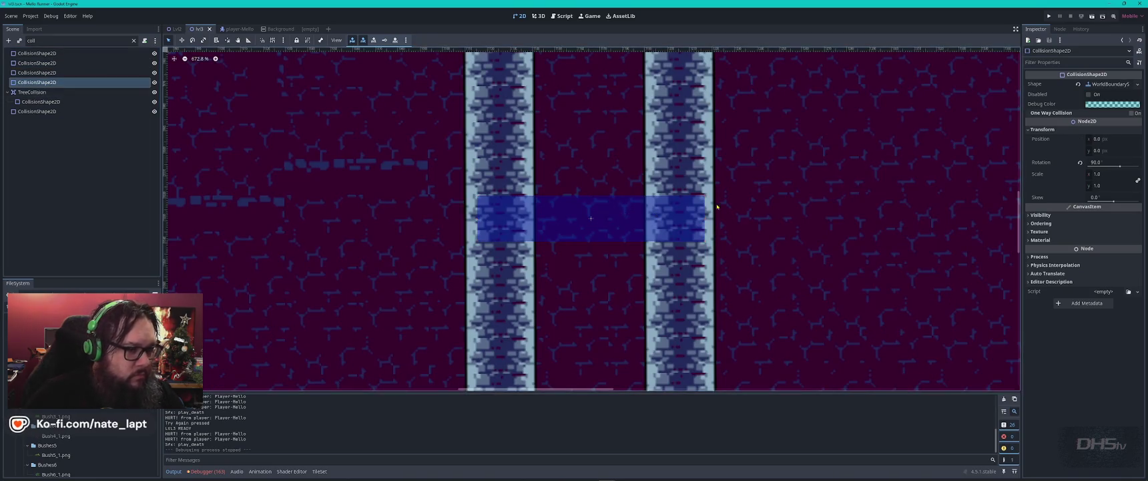
key(f)
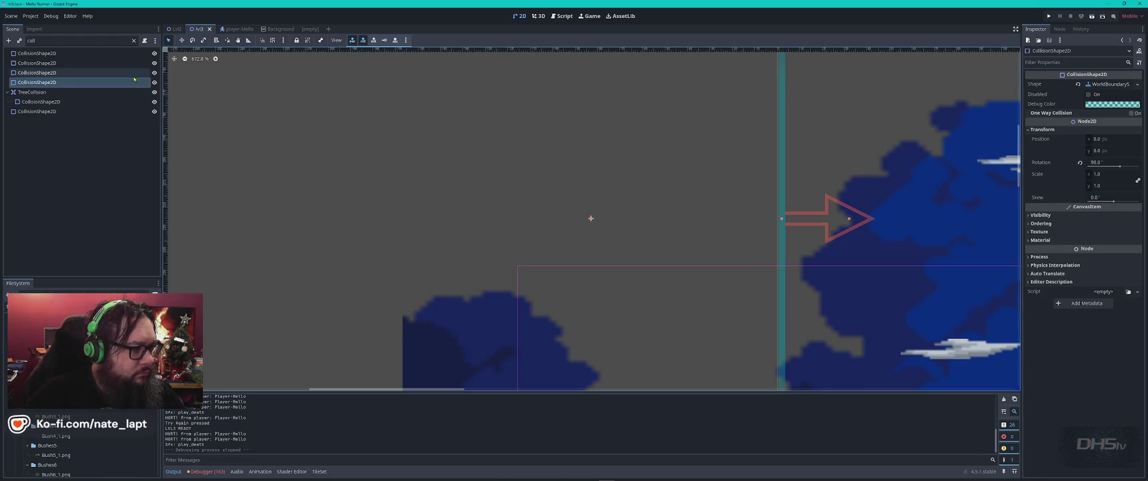
click(135, 41)
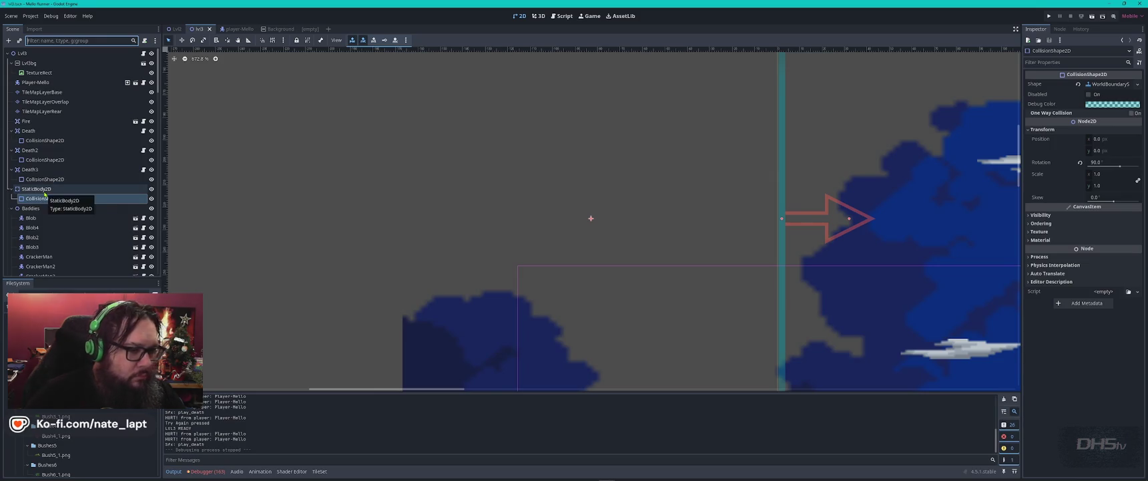
click(37, 189)
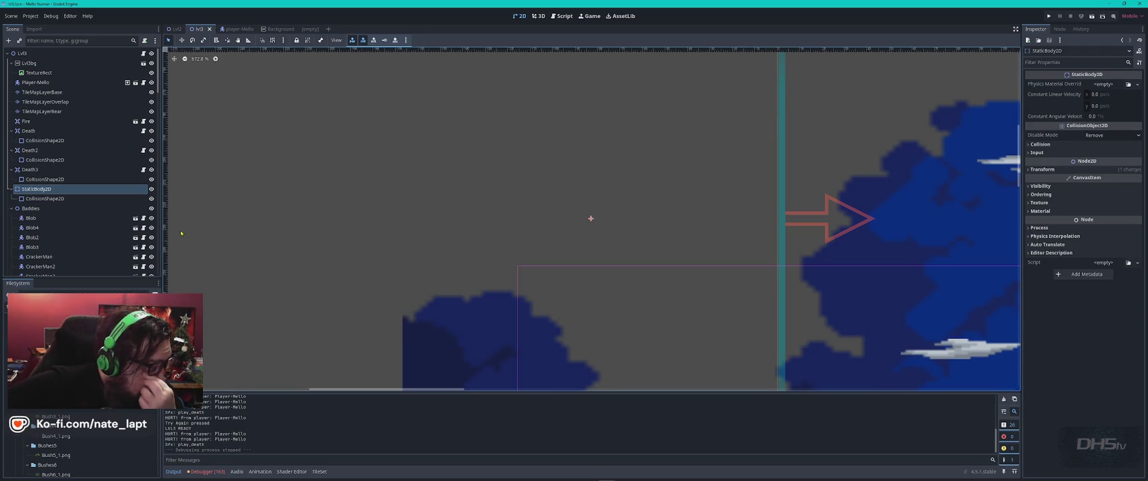
click(61, 177)
key(f)
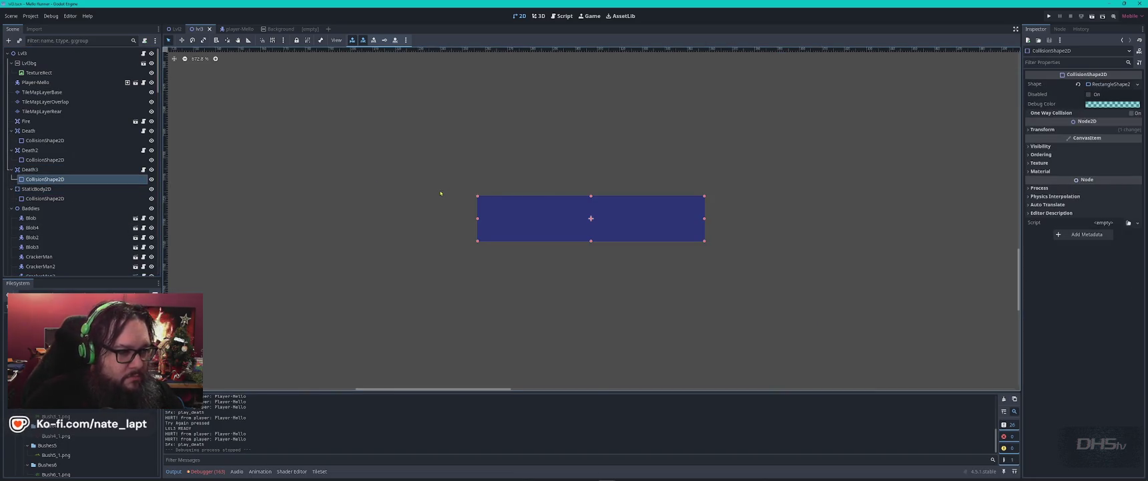
scroll(441, 193, down, 10)
scroll(444, 193, down, 4)
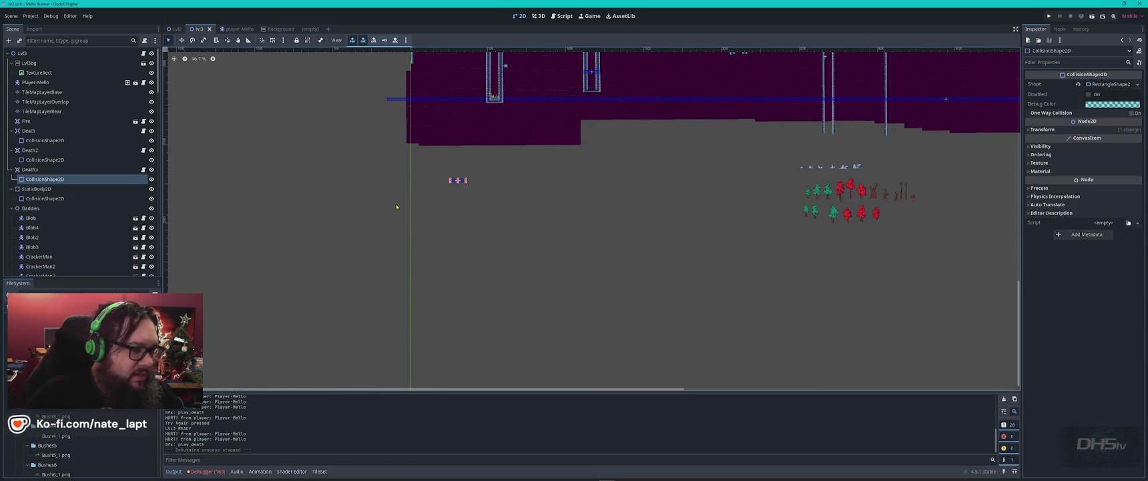
click(458, 180)
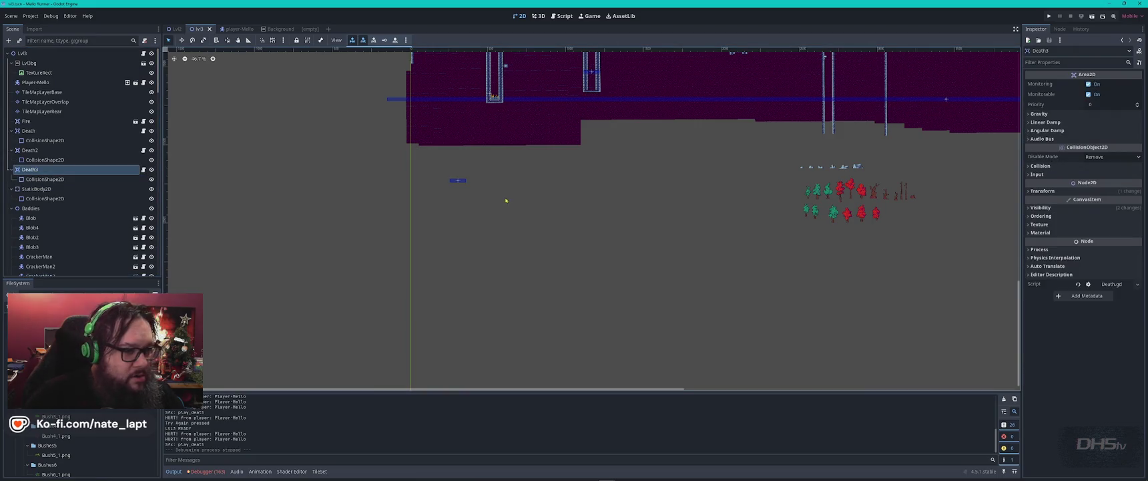
scroll(460, 181, down, 3)
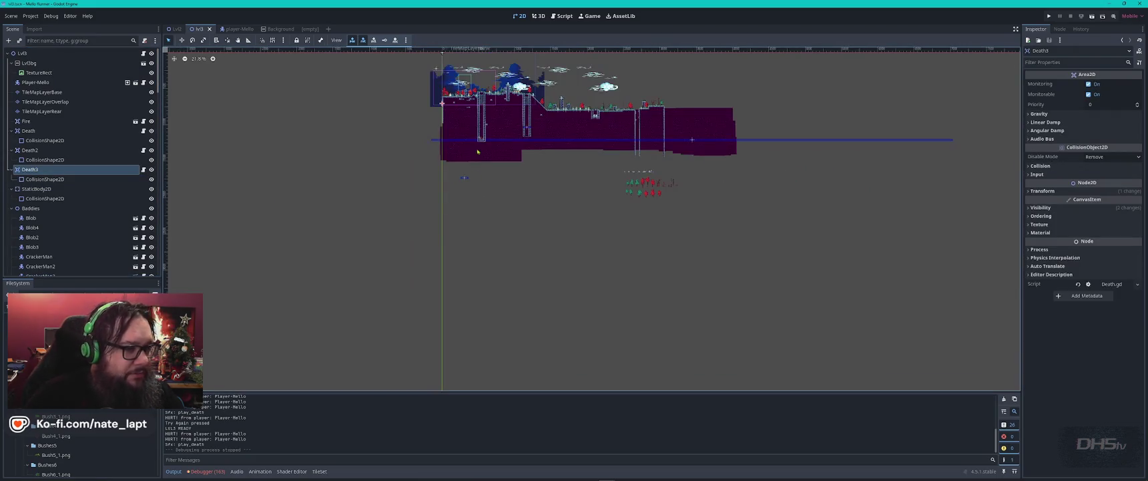
scroll(434, 152, up, 3)
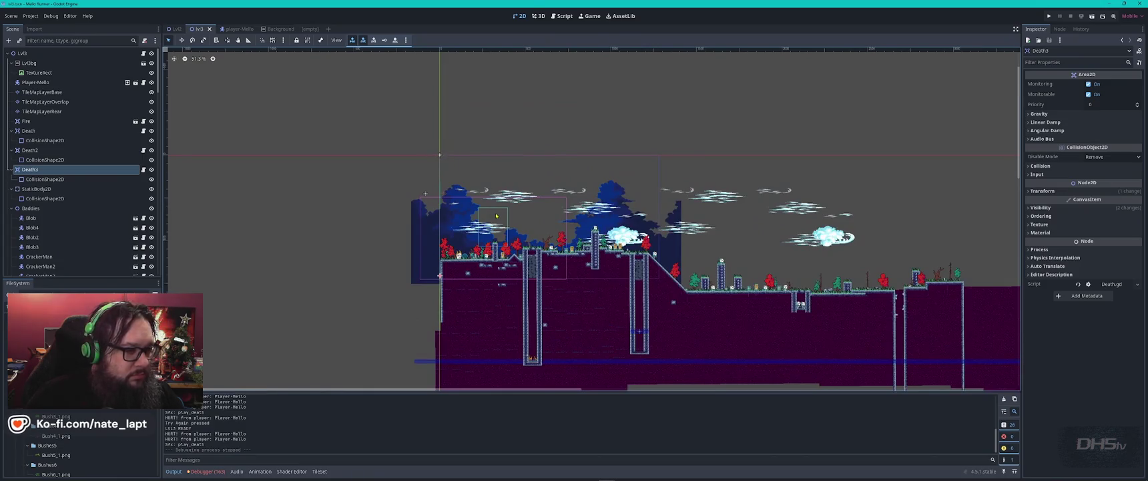
key(f)
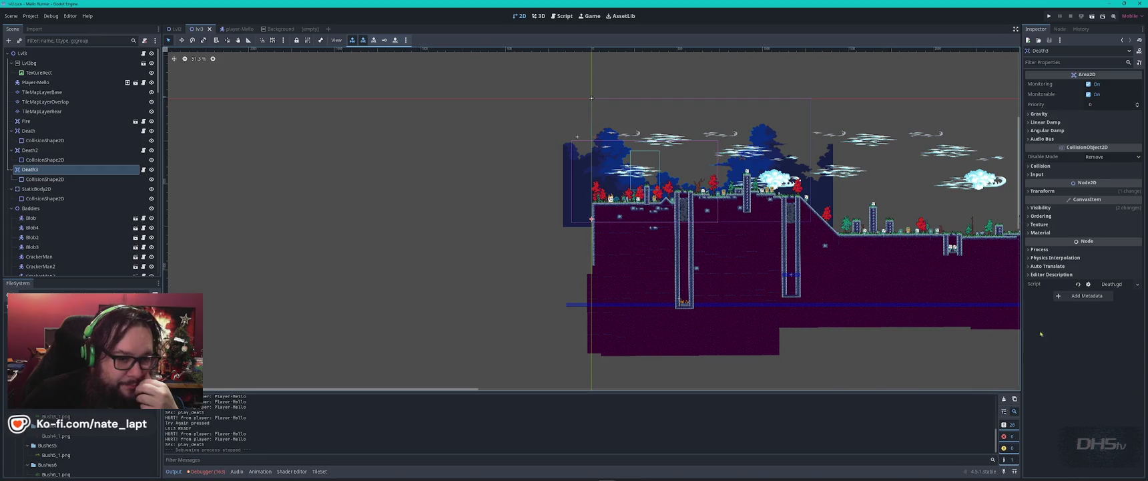
scroll(910, 267, right, 5)
scroll(529, 248, up, 10)
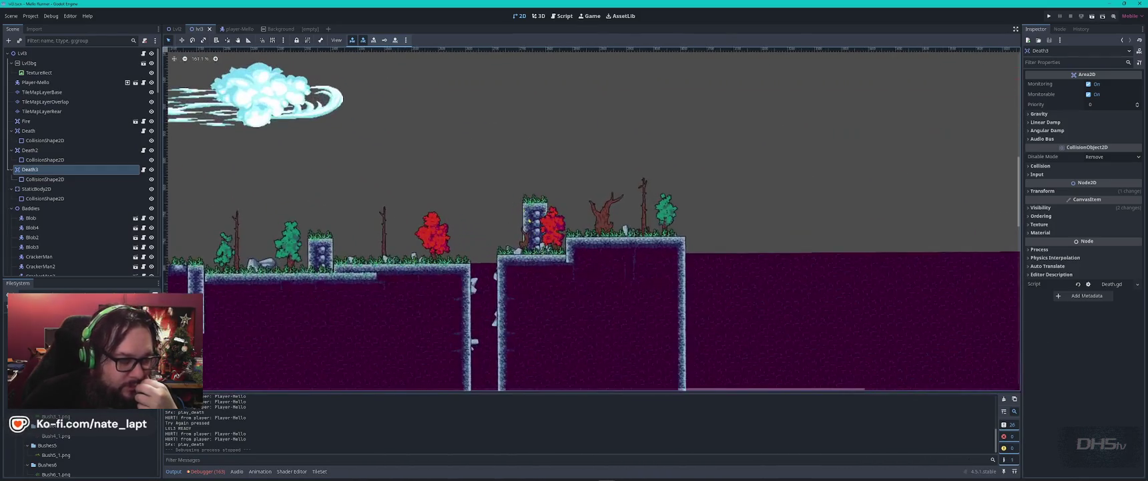
scroll(529, 248, down, 3)
click(175, 31)
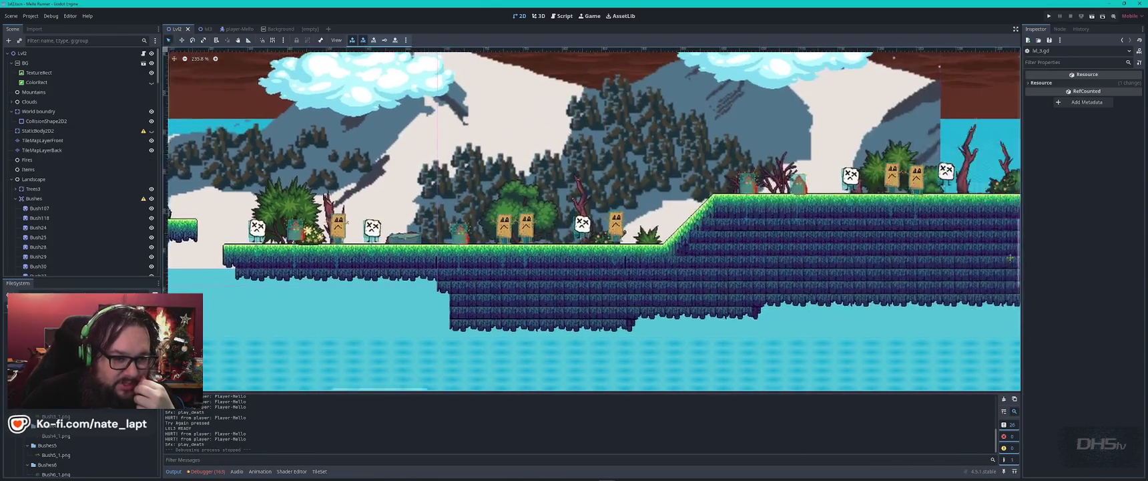
Inspect the MiddleLaneTree8 rock and Tree3's collision shape, expanding its Process properties
scroll(334, 257, up, 5)
click(376, 254)
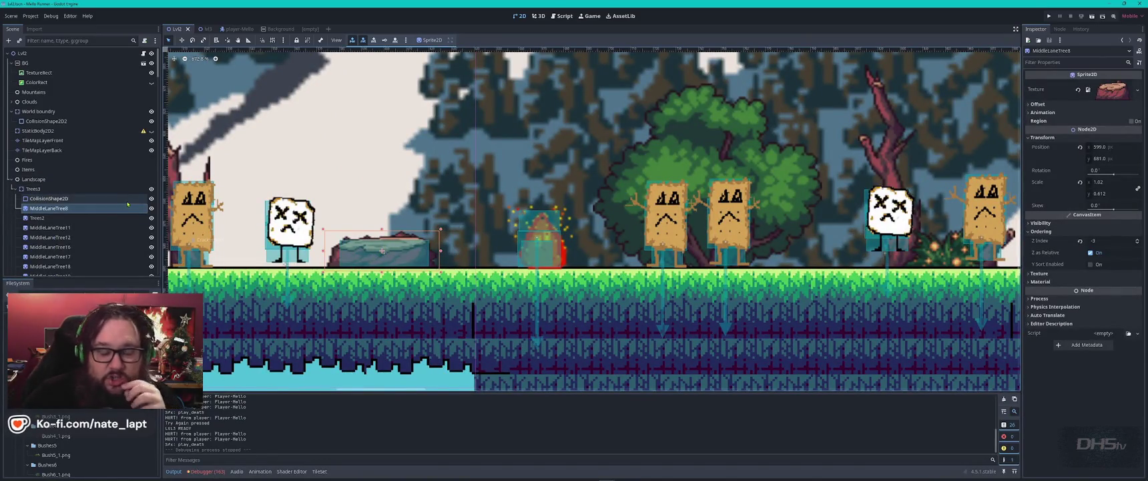
mouse_move(1030, 169)
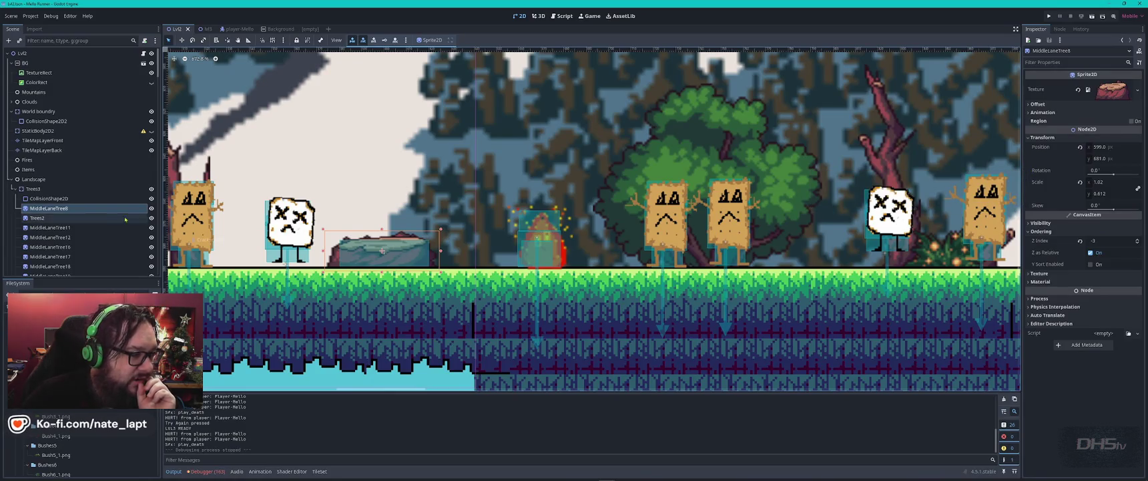
scroll(125, 219, down, 1)
click(50, 141)
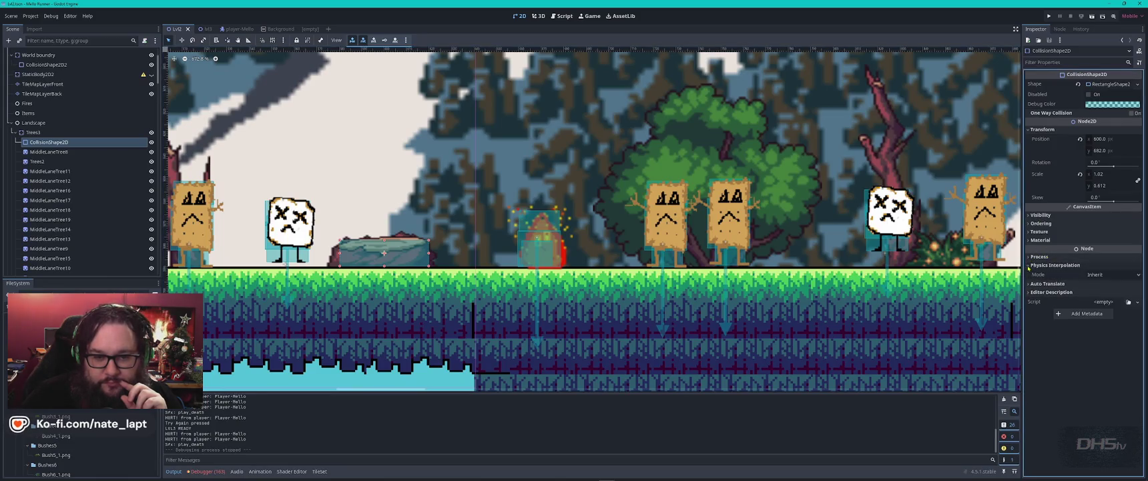
click(1031, 257)
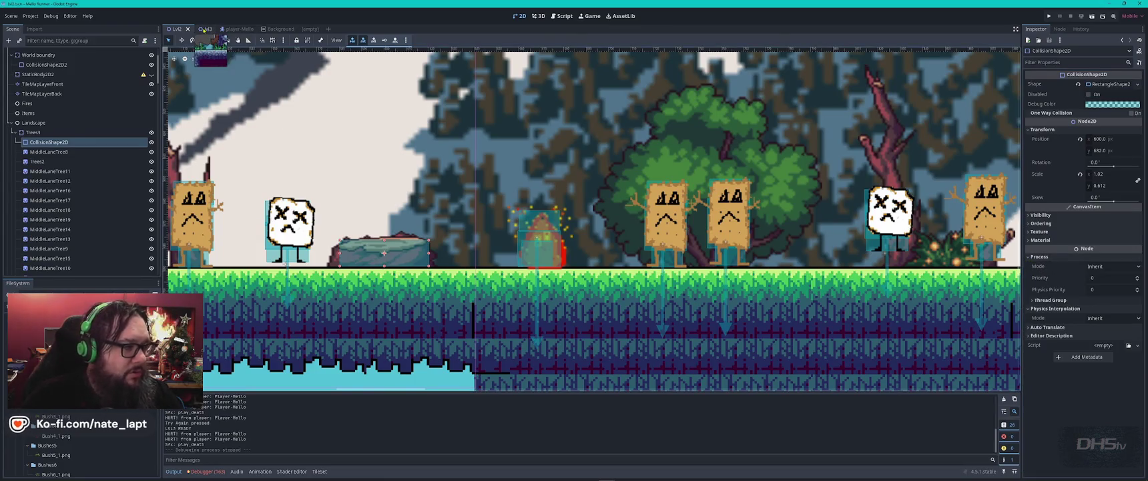
Go back to the lvl3 scene and select stone sprite 21
click(204, 30)
scroll(504, 260, up, 6)
click(504, 261)
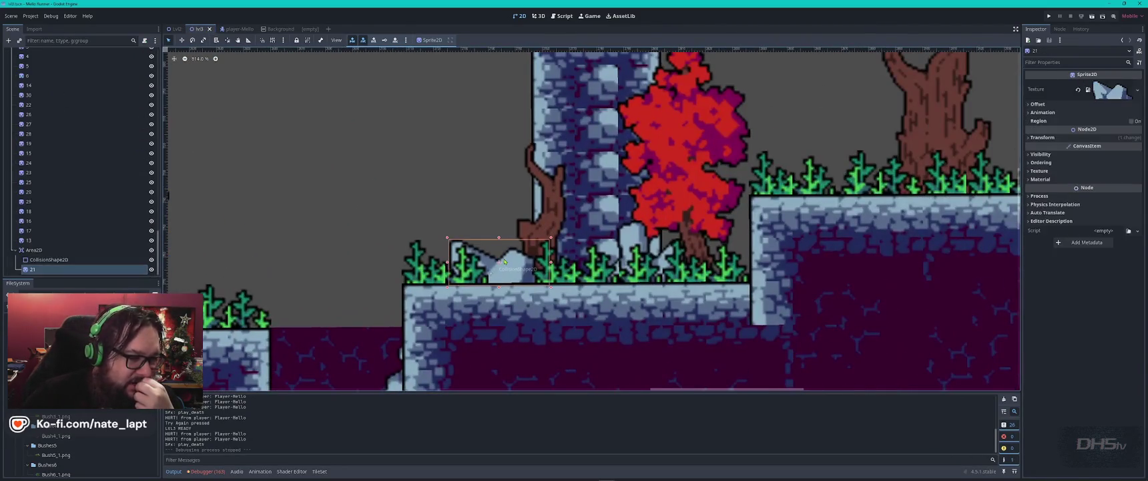
Nudge stone sprite 21 among the grass and view its CollisionShape2D's Ordering Z Index settings
click(58, 261)
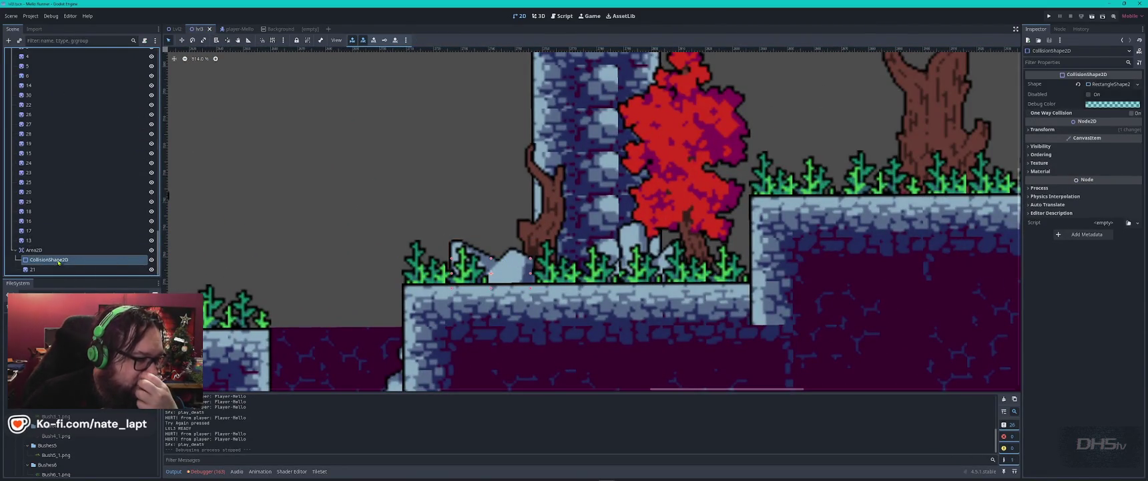
mouse_move(484, 270)
mouse_down()
mouse_move(484, 238)
mouse_move(491, 272)
mouse_up()
click(64, 259)
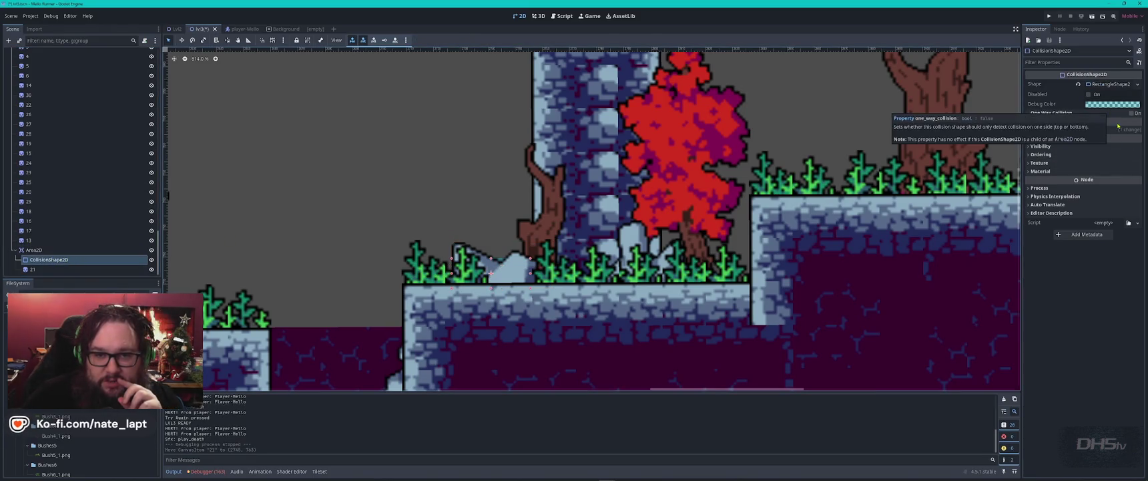
click(1041, 129)
click(1042, 130)
click(1038, 154)
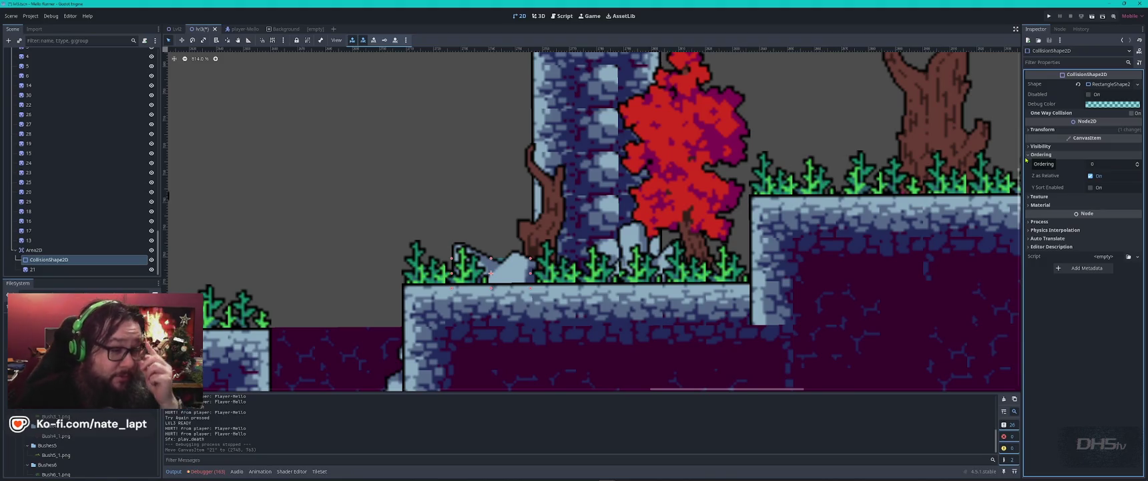
scroll(55, 227, up, 5)
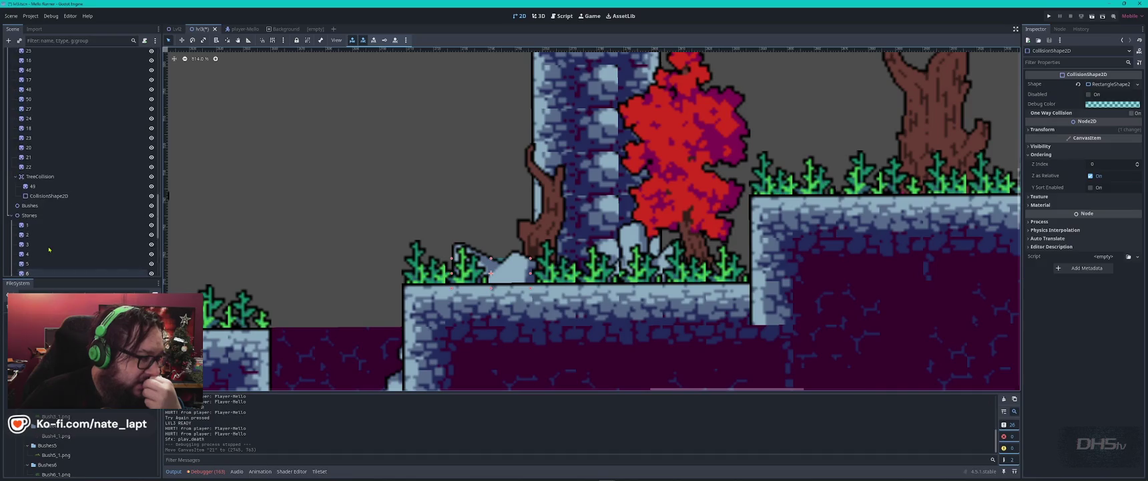
Examine the Stones node's name and type, comparing it with Lvl2's Landscape node
click(30, 215)
scroll(58, 214, up, 5)
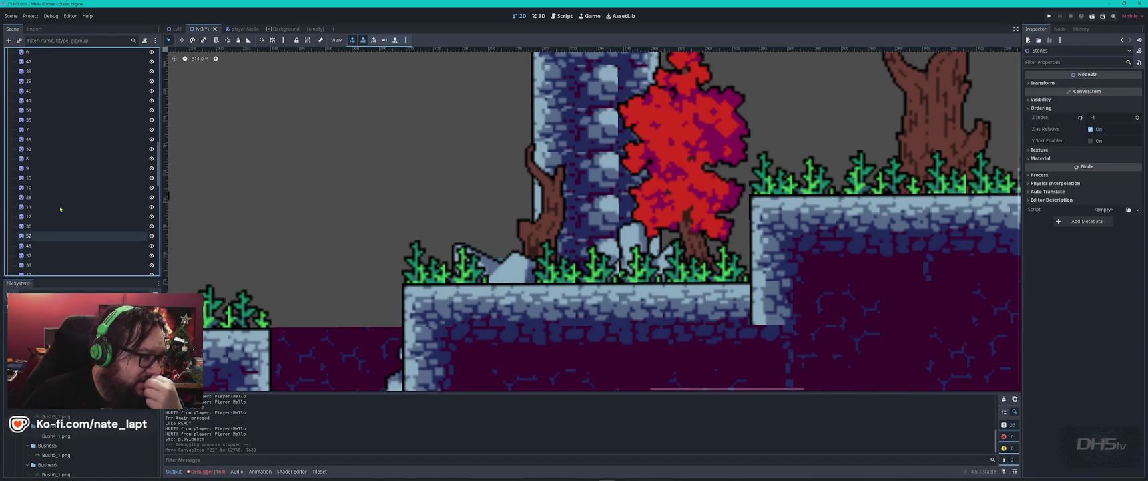
scroll(61, 161, down, 3)
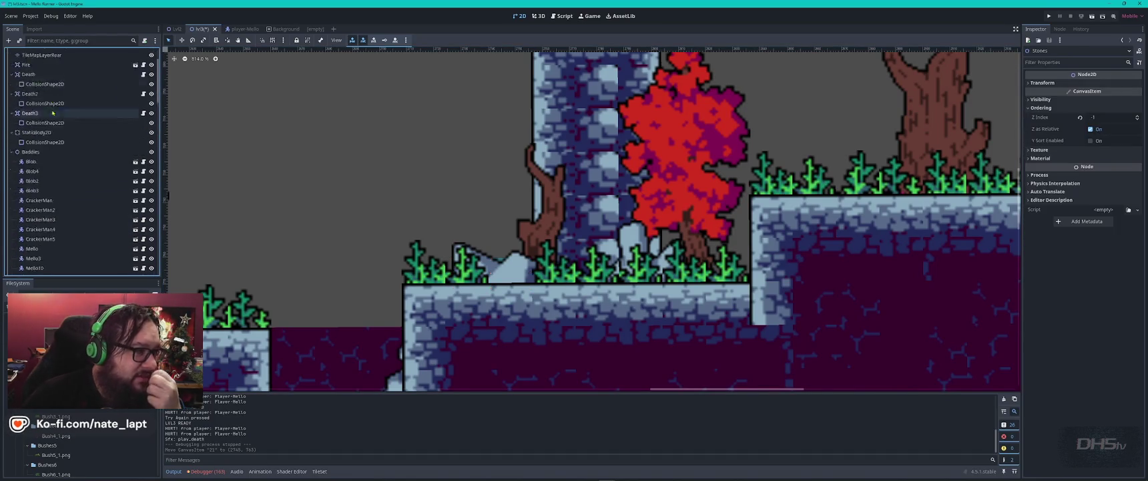
scroll(62, 150, down, 7)
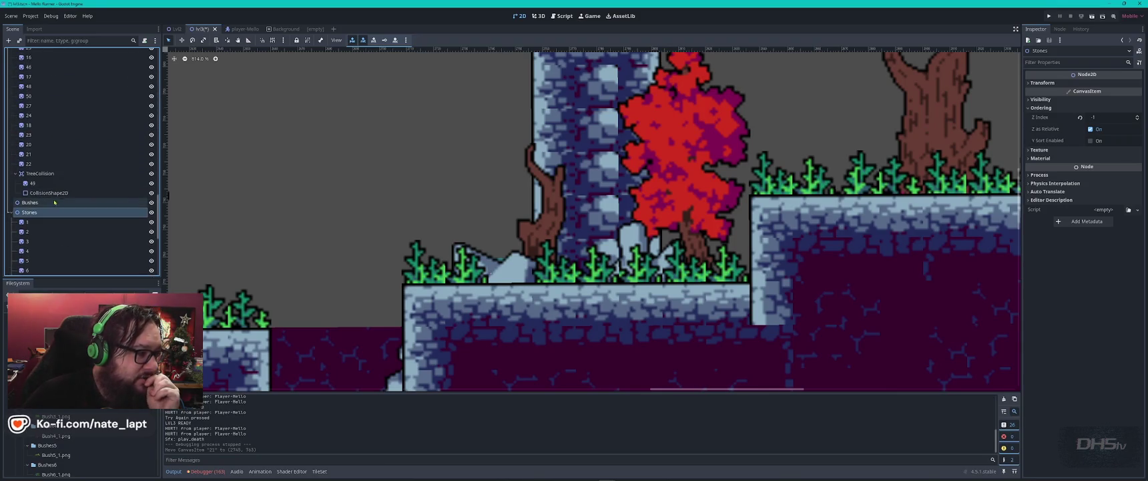
double_click(38, 212)
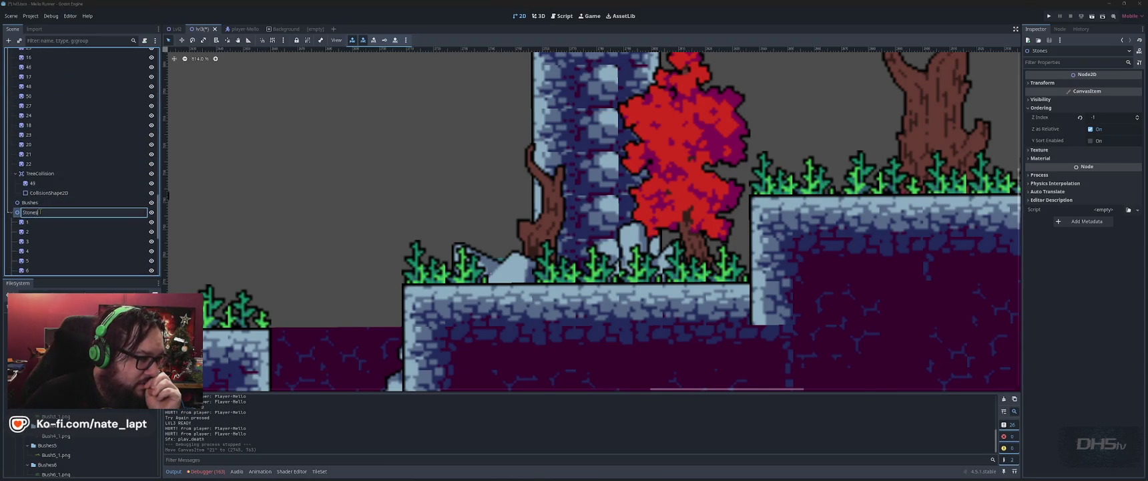
key(Return)
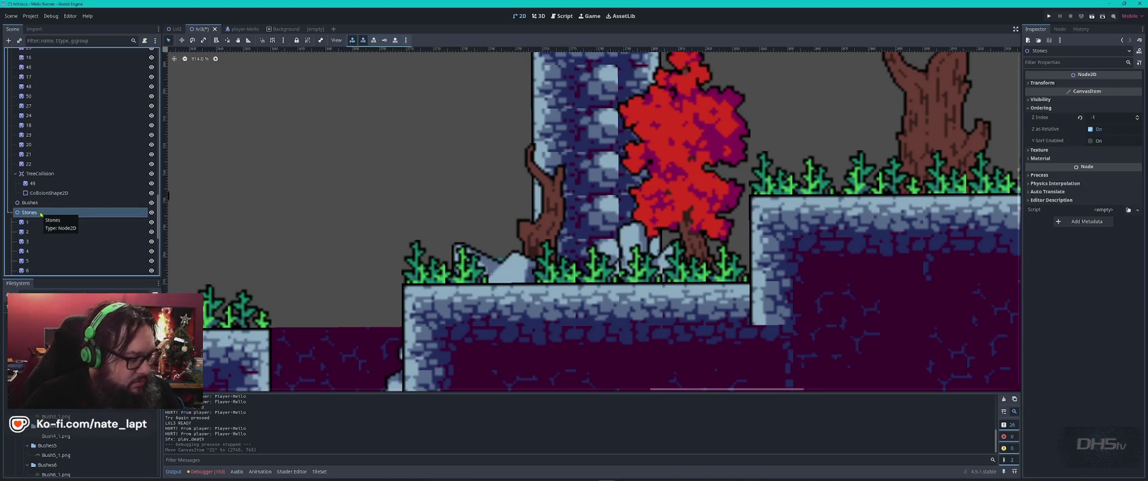
key(ctrl+shift+t)
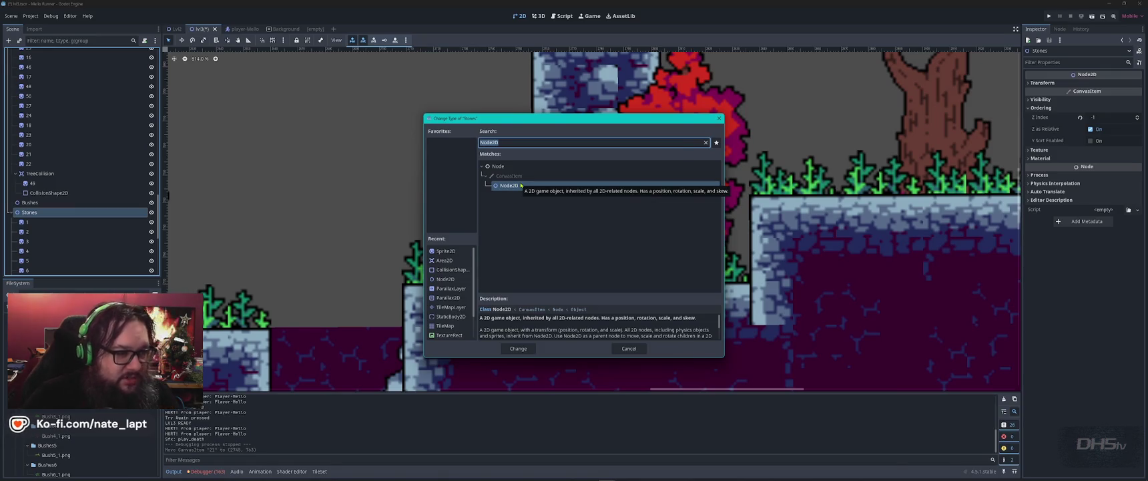
key(Escape)
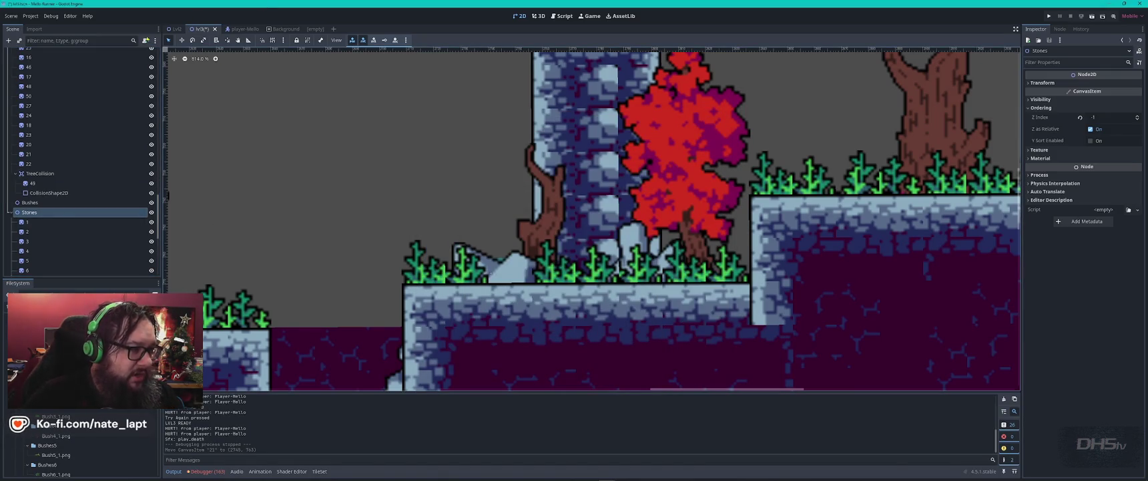
click(175, 29)
click(34, 123)
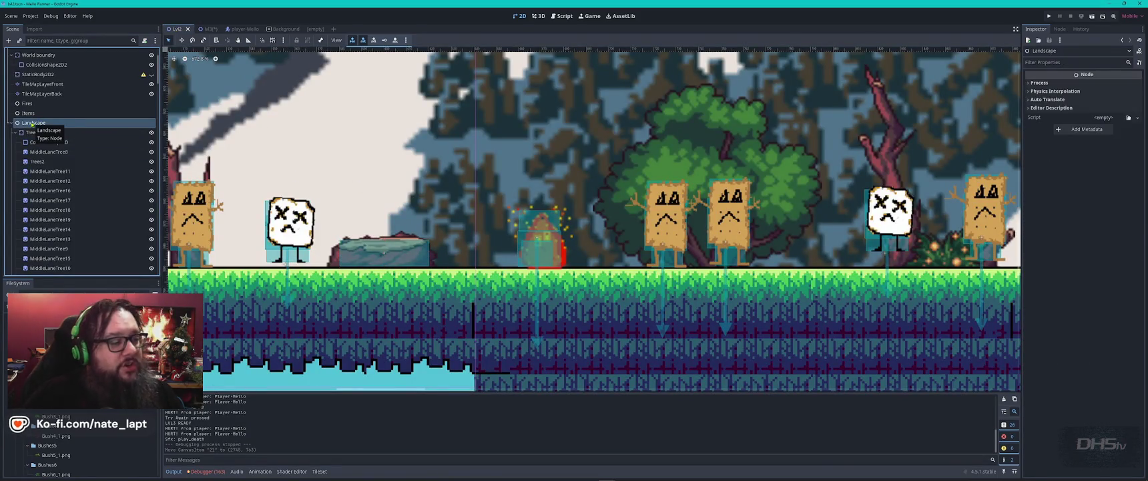
click(203, 28)
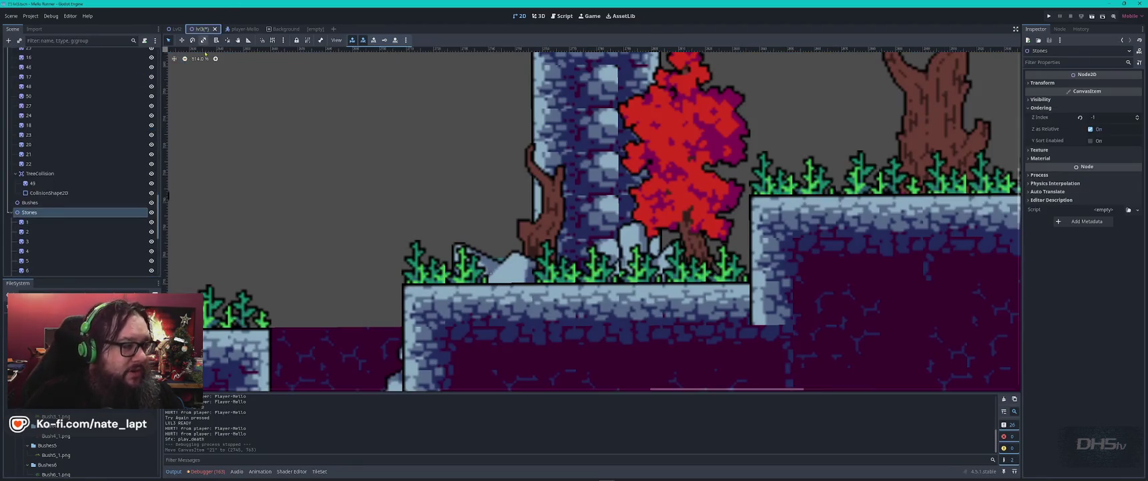
Use Change Type to convert the Stones node from Node2D to Node
right_click(41, 212)
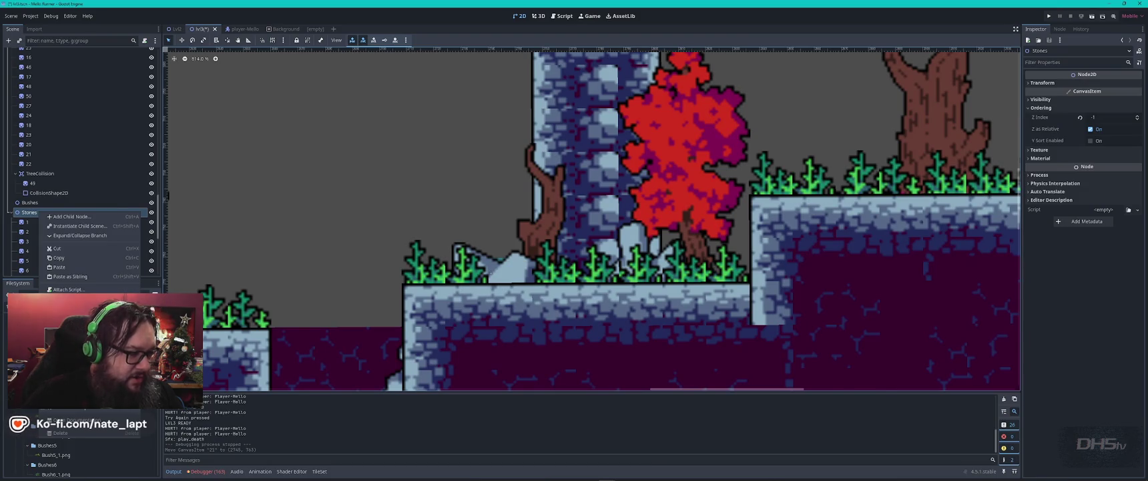
click(67, 327)
click(499, 167)
click(519, 345)
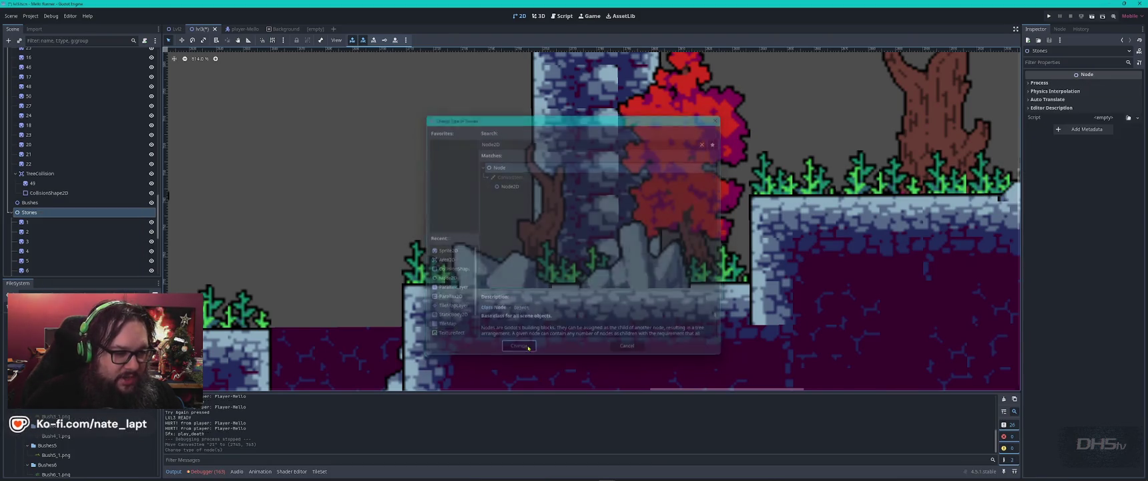
scroll(434, 267, down, 3)
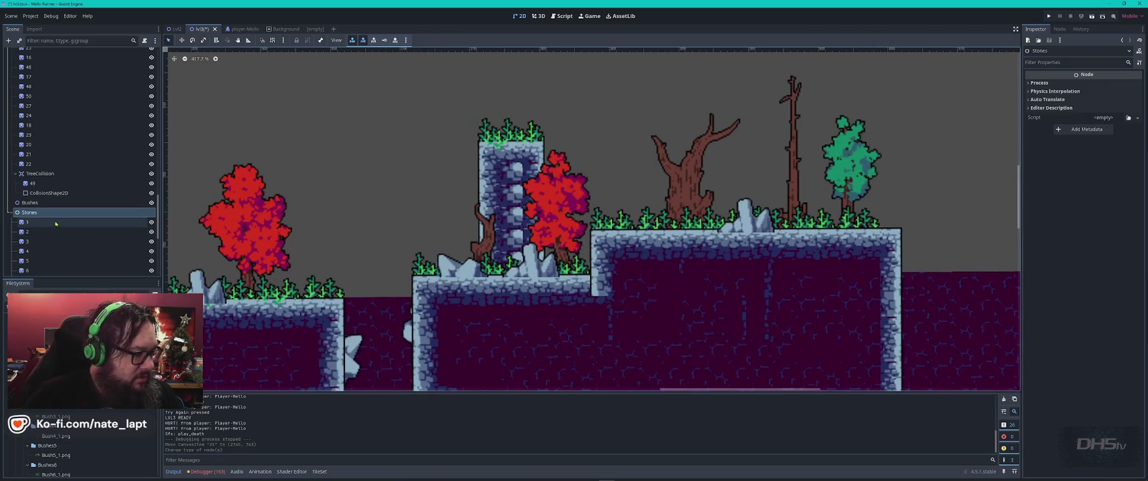
Inspect the Area2D, its CollisionShape2D and the TreeCollision node, then select Trees
scroll(57, 227, down, 5)
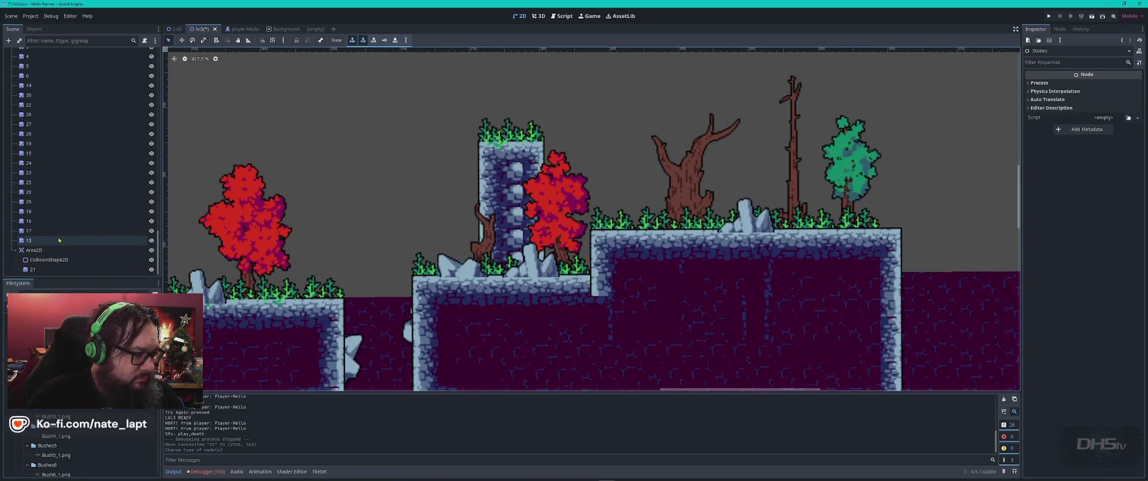
click(38, 250)
right_click(41, 250)
key(Escape)
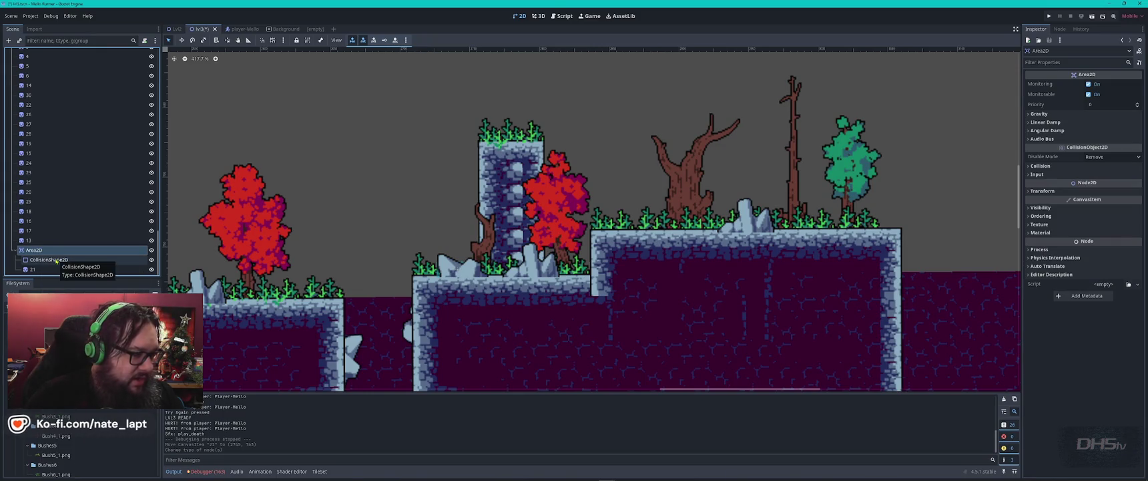
scroll(593, 233, down, 6)
scroll(604, 216, left, 5)
scroll(604, 217, up, 5)
click(604, 217)
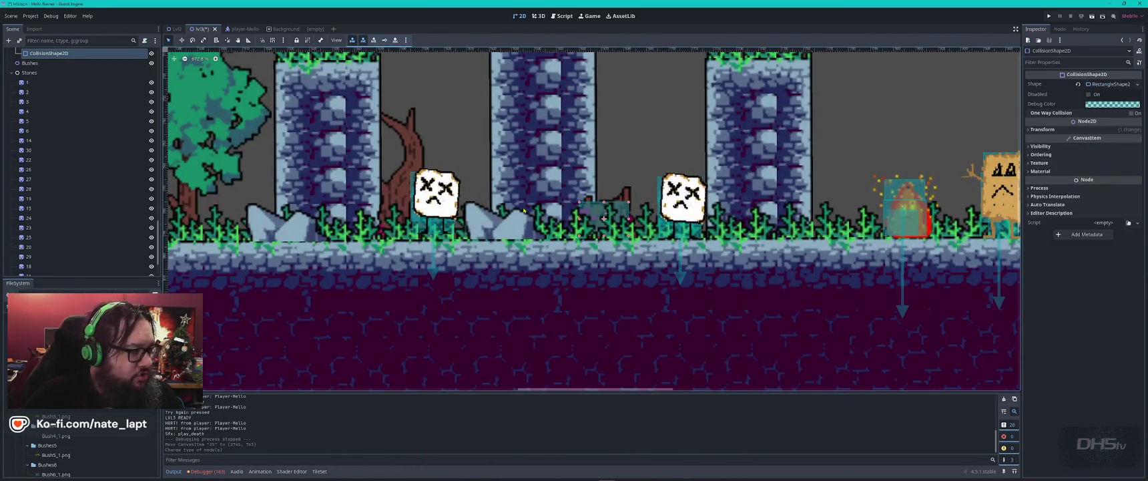
scroll(41, 150, down, 5)
click(40, 149)
scroll(37, 160, up, 10)
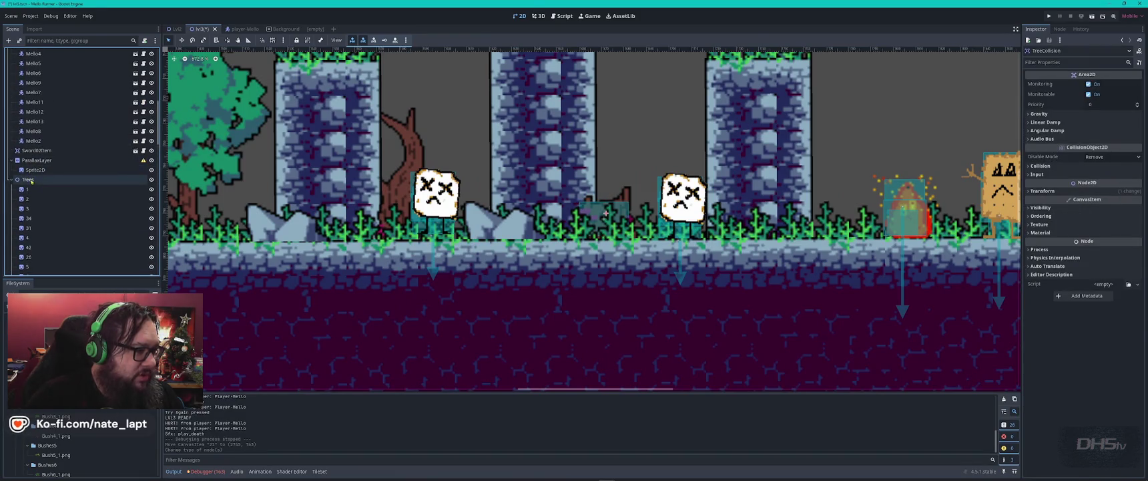
click(30, 180)
Convert Trees to a plain Node, save lvl3, and select stone sprite 15
key(ctrl+shift+t)
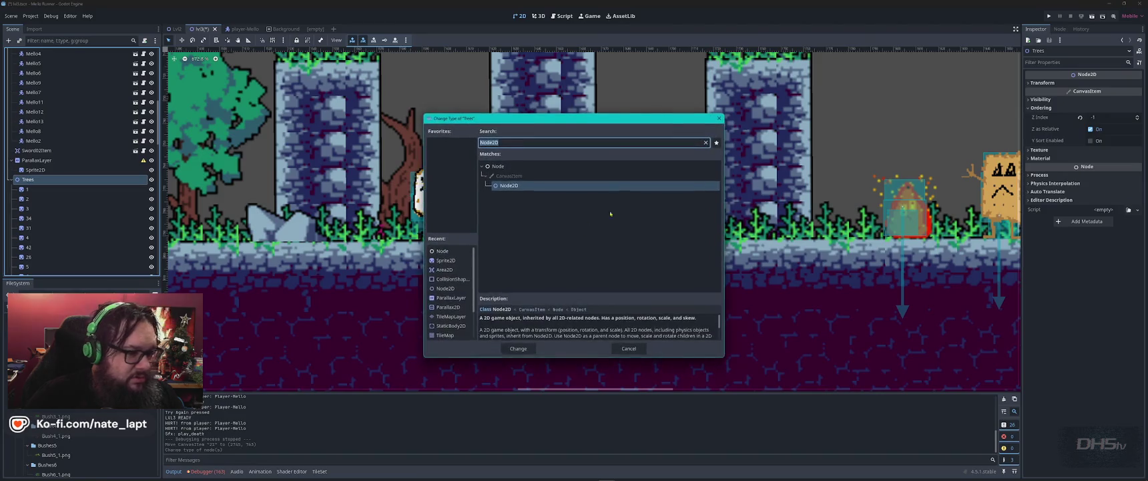
click(498, 165)
click(538, 348)
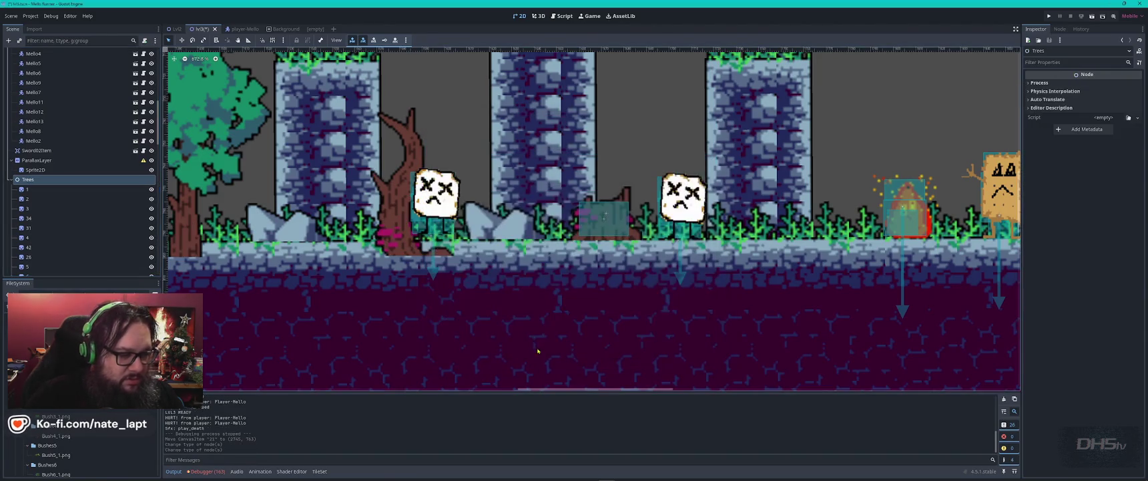
key(ctrl+s)
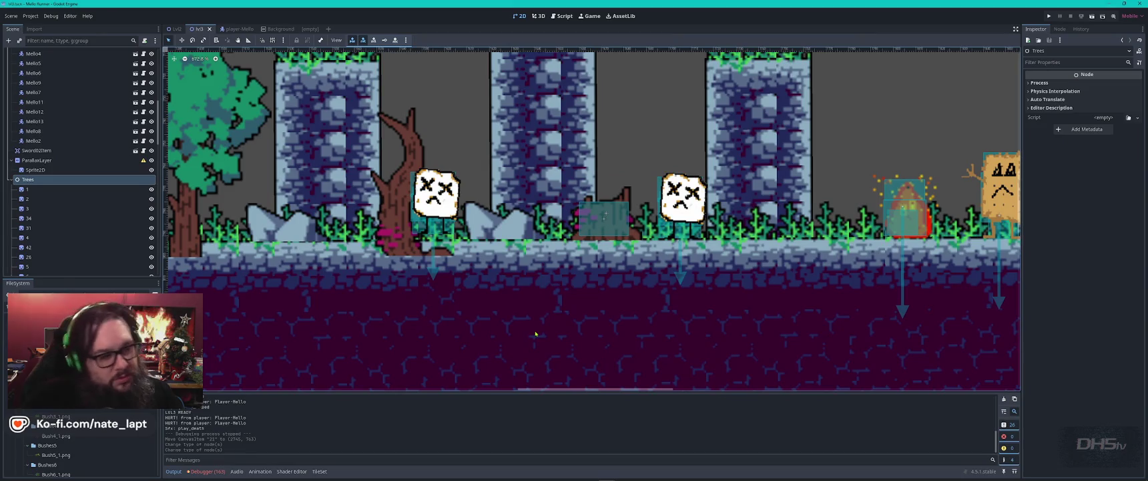
scroll(465, 227, up, 4)
click(477, 236)
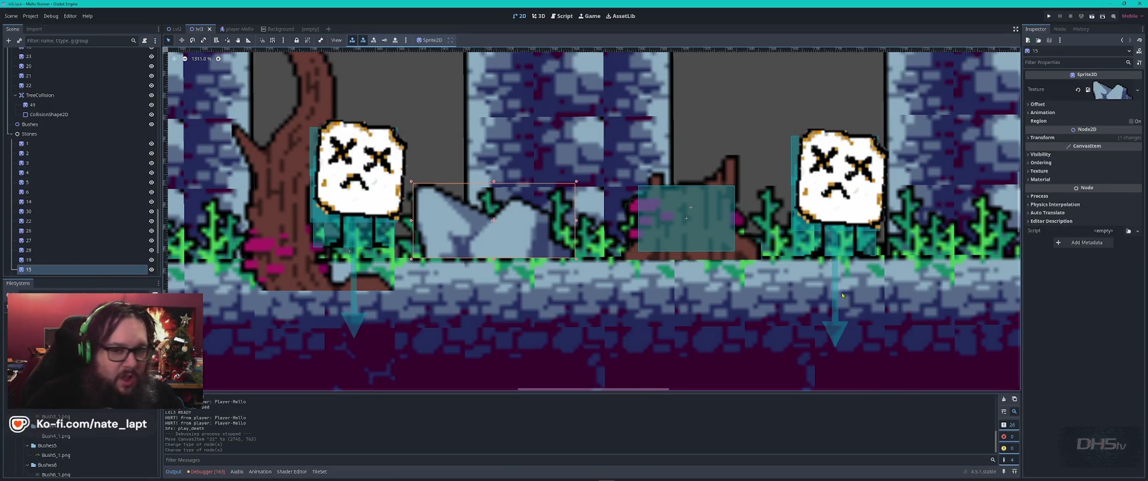
click(1032, 162)
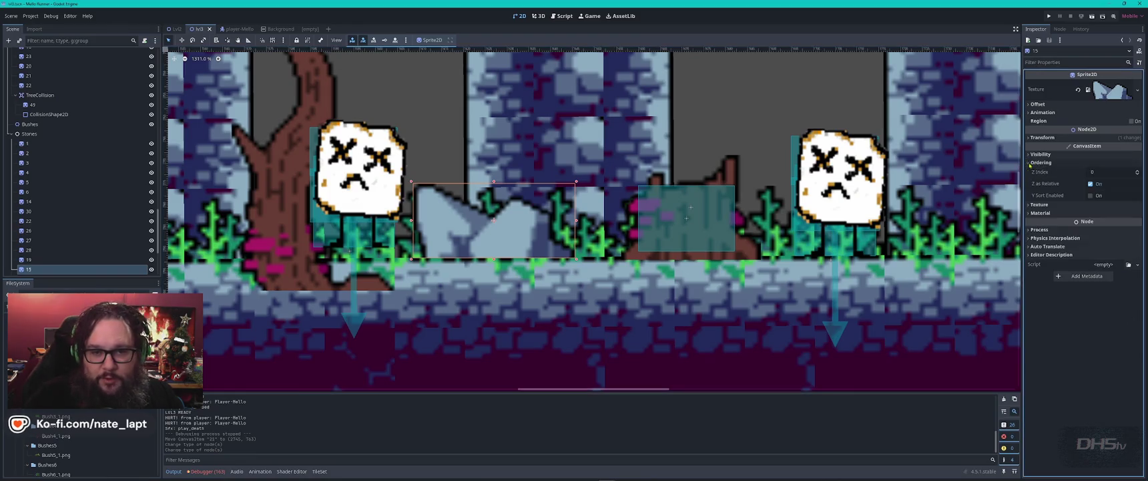
click(1137, 173)
scroll(498, 249, down, 2)
scroll(498, 249, down, 2)
scroll(467, 233, right, 10)
scroll(414, 208, up, 1)
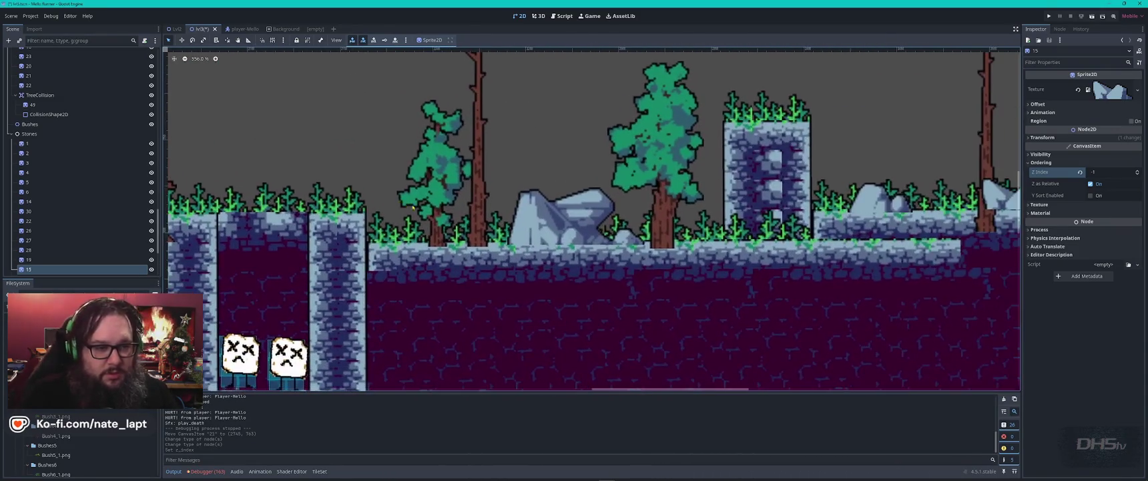
scroll(352, 204, left, 5)
click(564, 187)
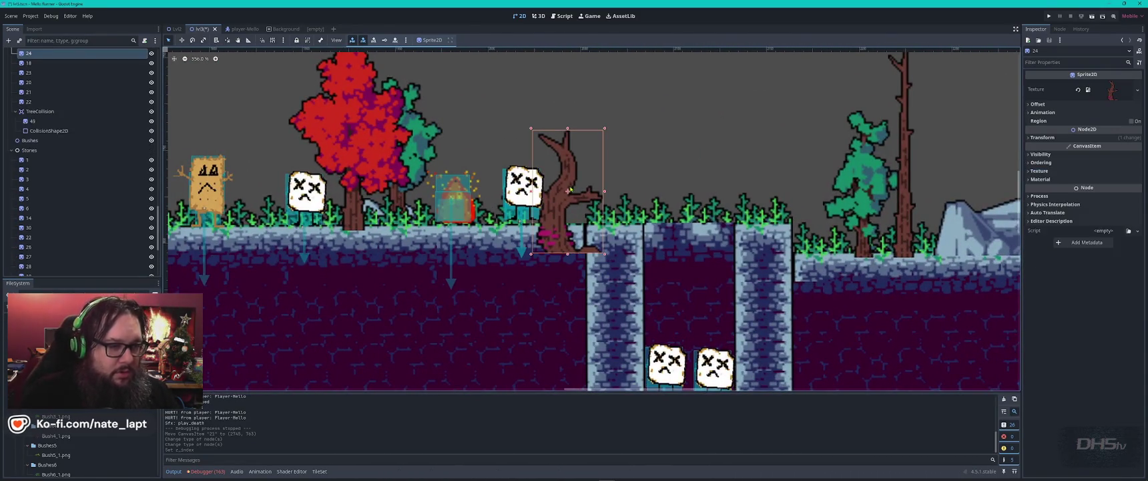
scroll(109, 154, down, 10)
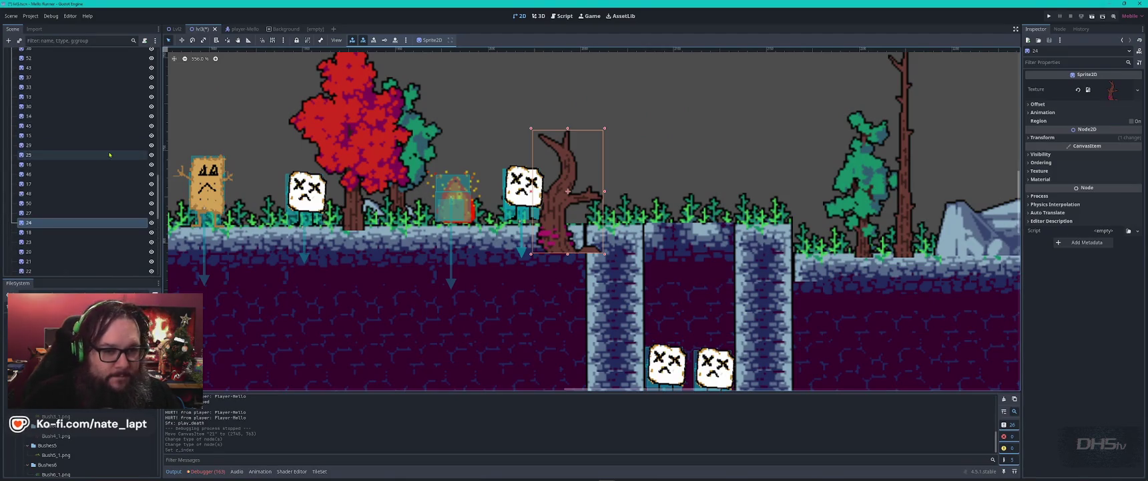
scroll(109, 154, up, 5)
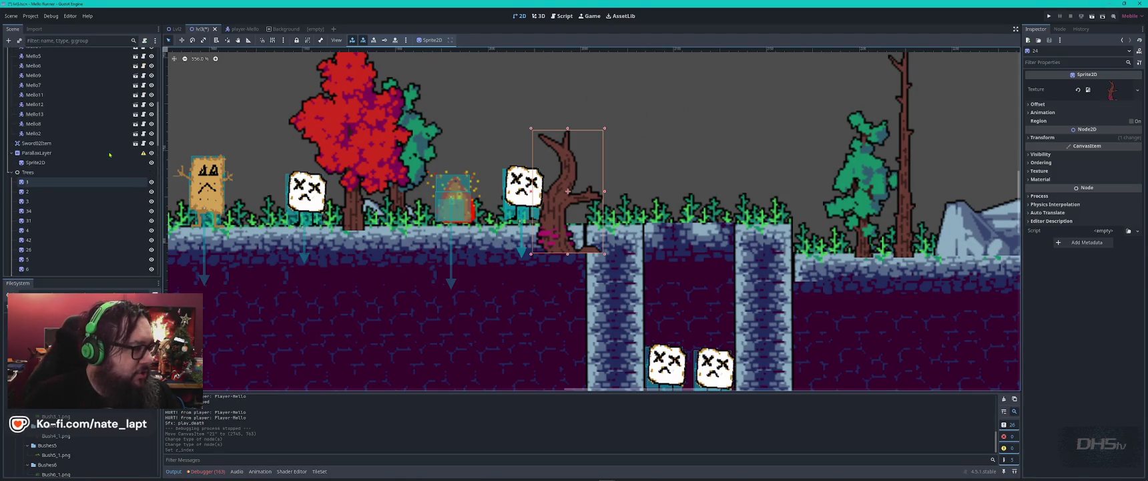
click(41, 171)
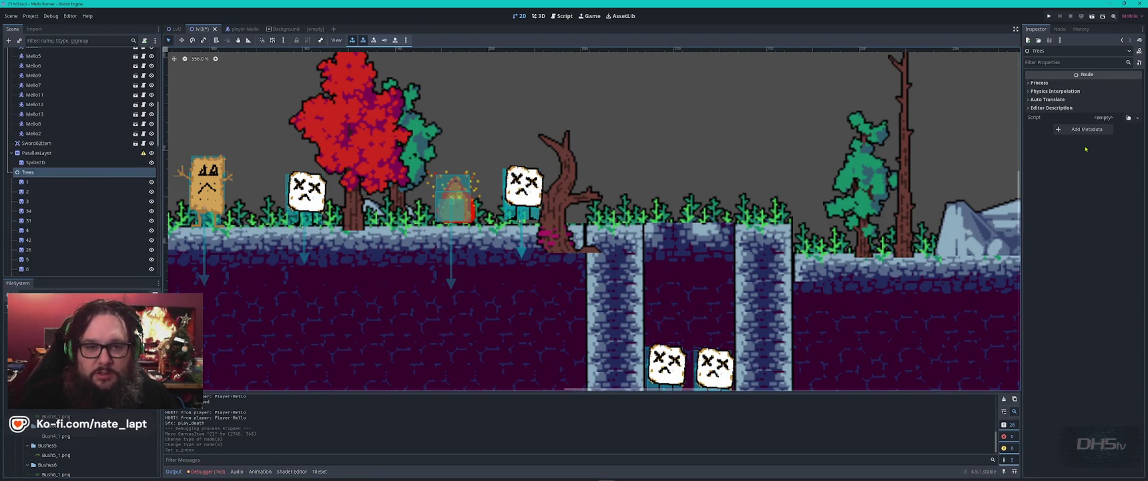
scroll(544, 288, down, 6)
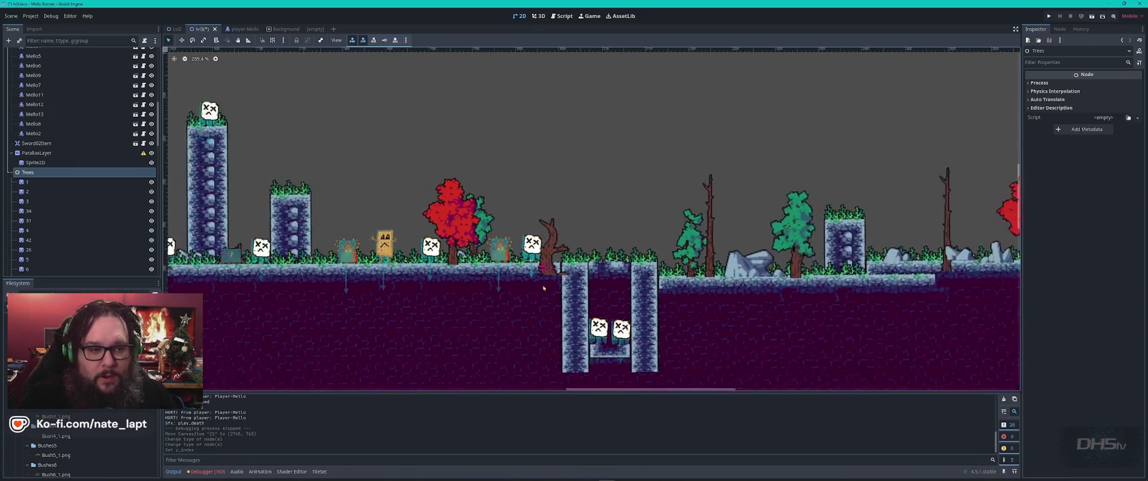
scroll(543, 289, left, 10)
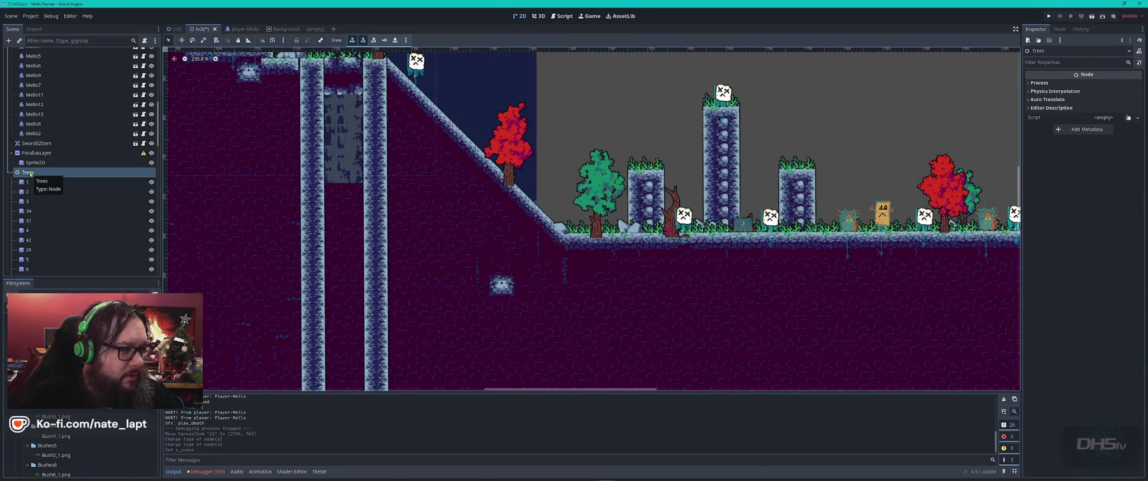
key(alt+Tab)
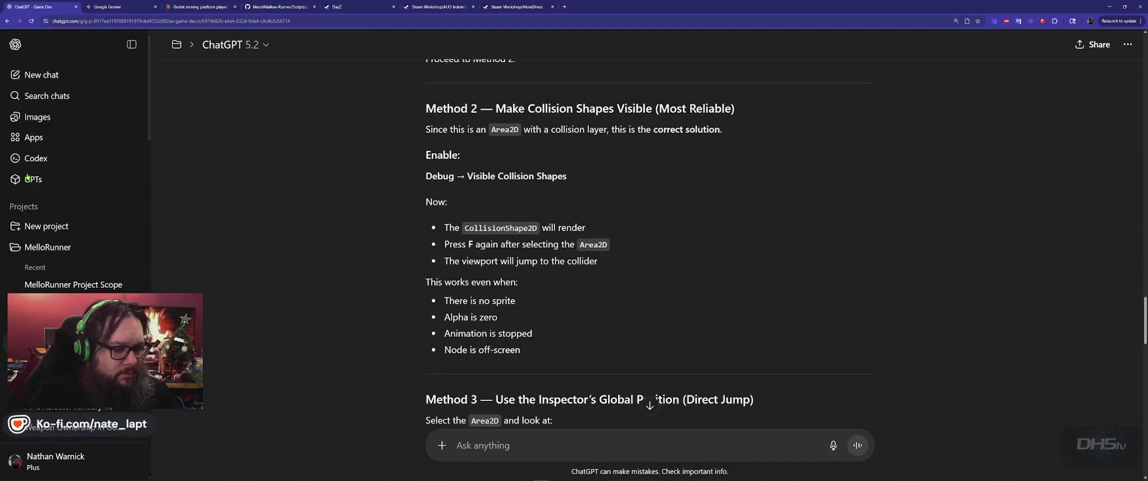
Ask ChatGPT 'can a node2d have collision? or do I need my area2d under just a node?' and read the reply
text(can a node2d have col)
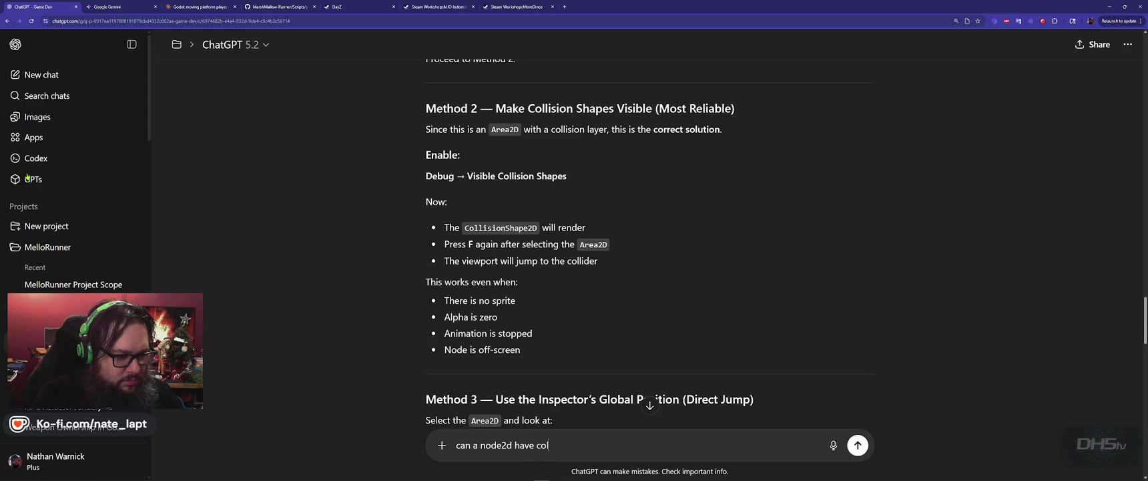
text(lision? )
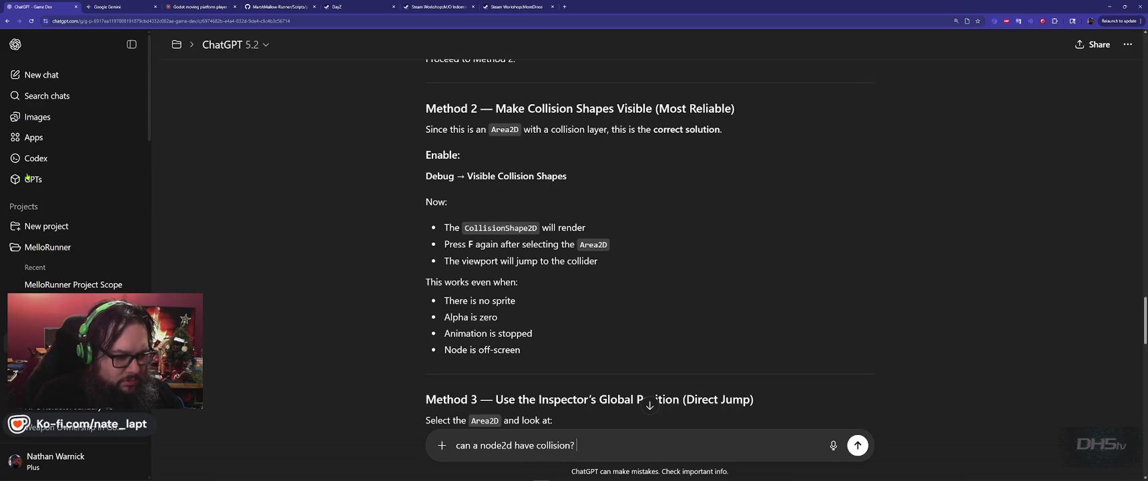
text(or do I need my area2d und)
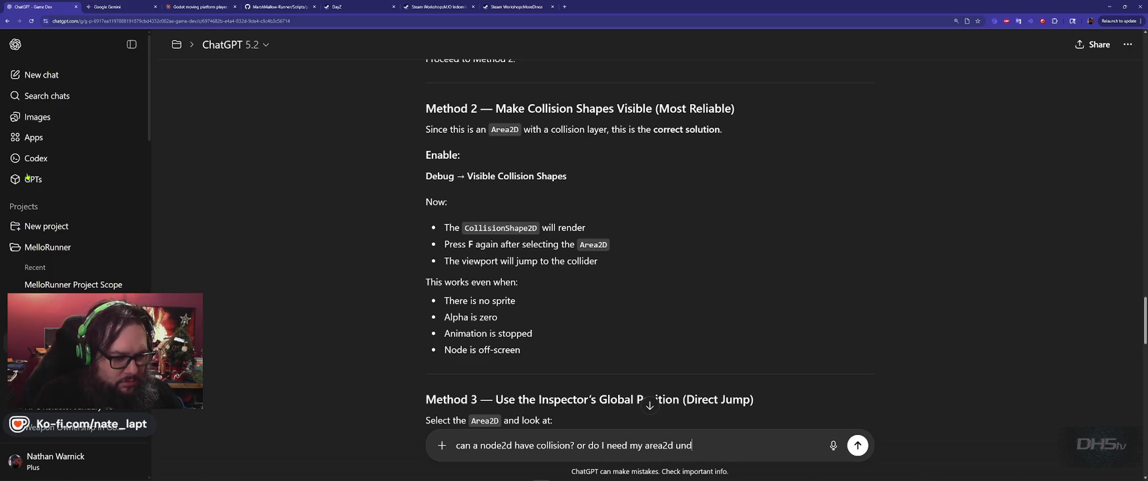
text(er just )
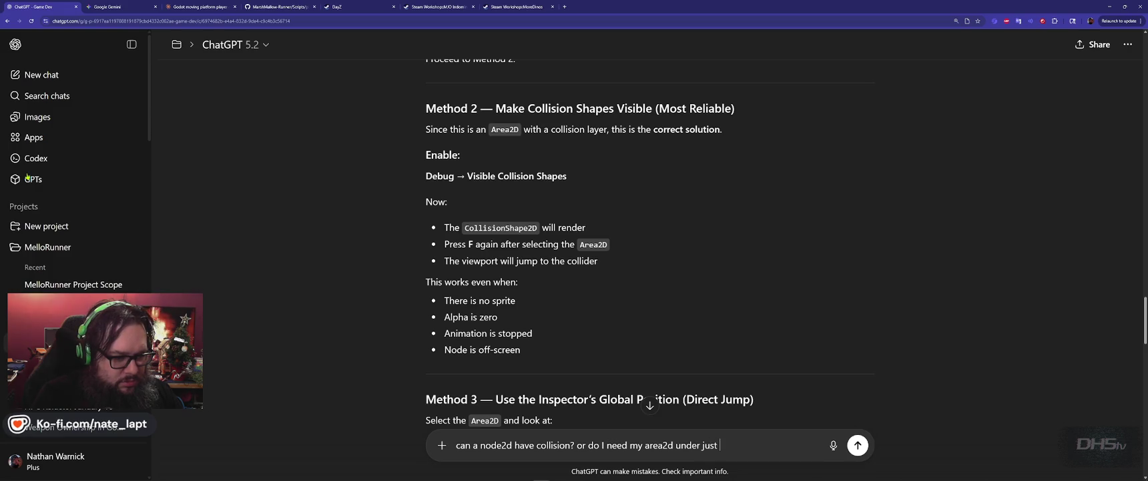
text(a node?)
key(Return)
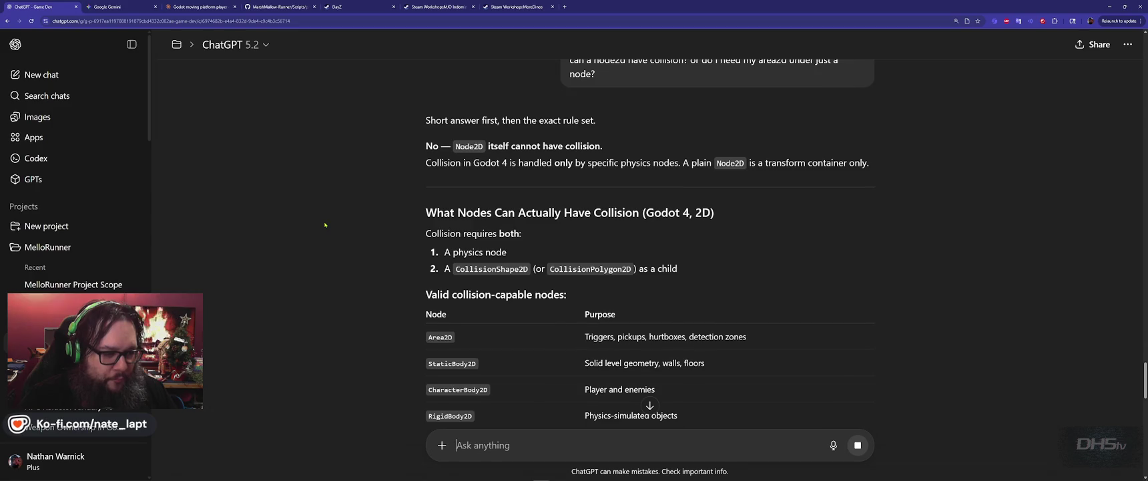
scroll(325, 225, down, 2)
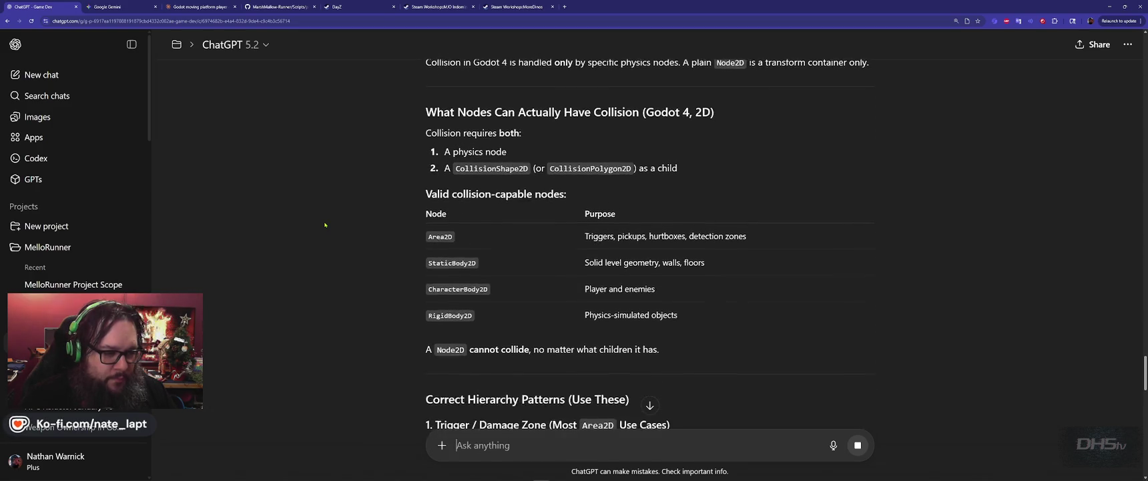
scroll(325, 225, down, 1)
scroll(325, 225, down, 3)
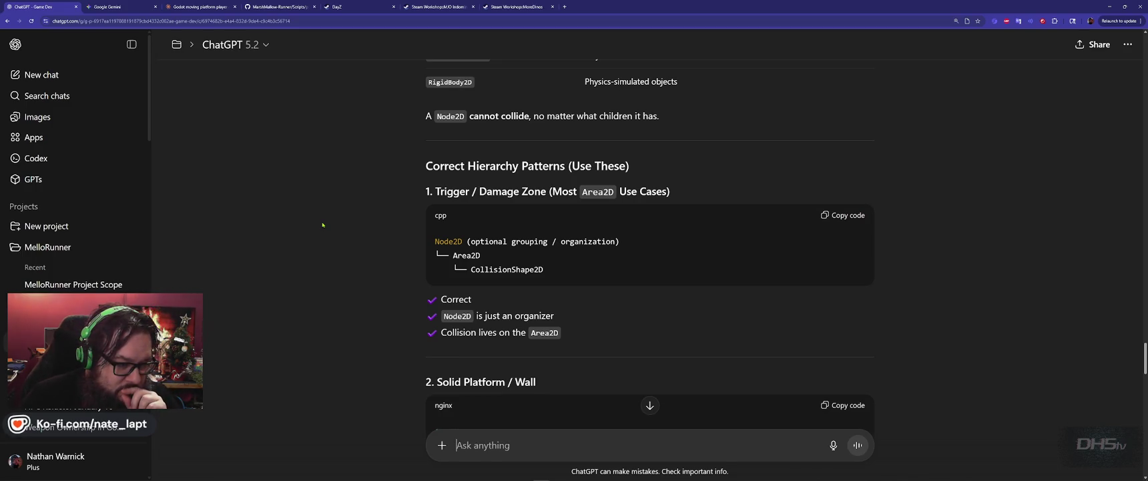
scroll(322, 225, down, 2)
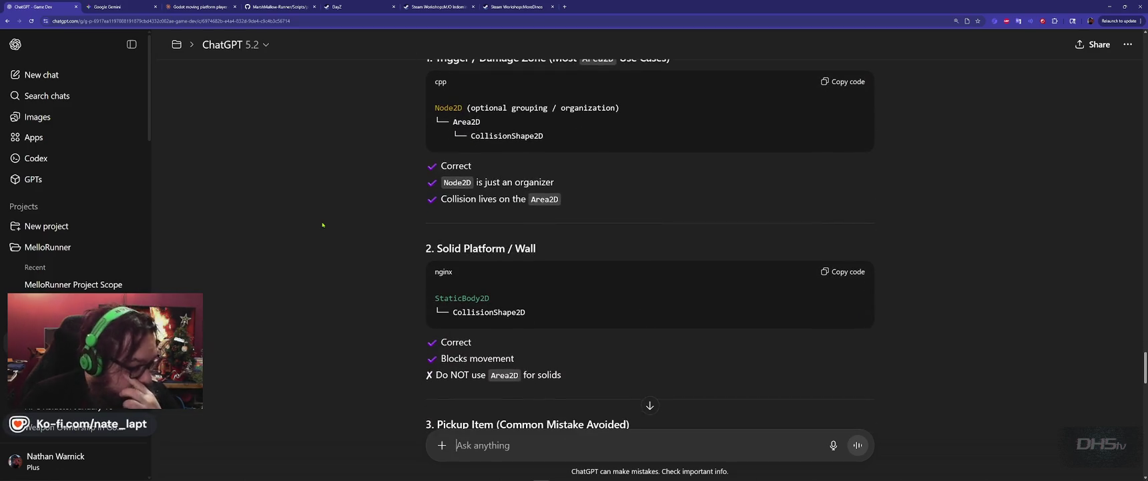
scroll(323, 225, down, 4)
key(alt+Tab)
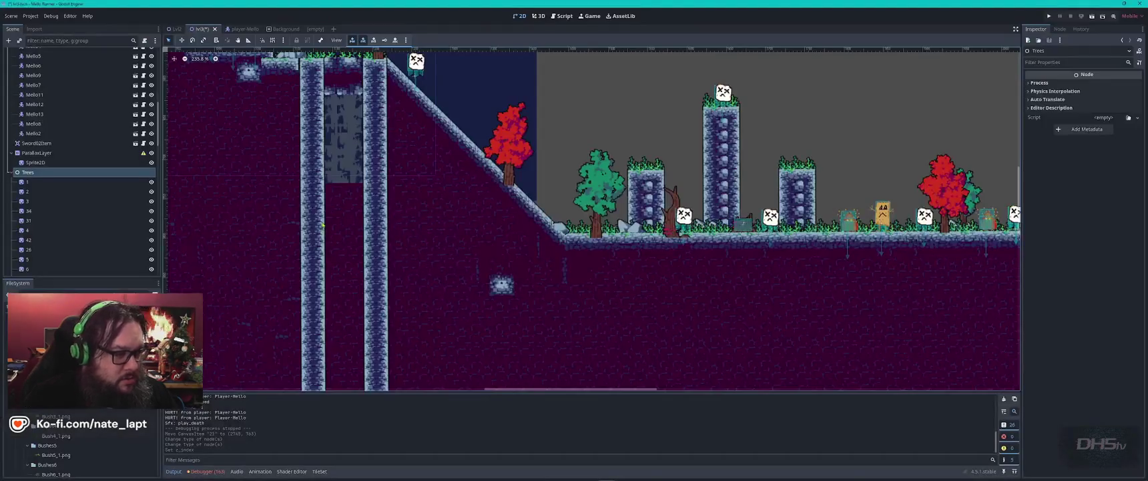
Undo the z-index edit and the Trees and Stones type changes with three Ctrl+Z presses
key(ctrl+z)
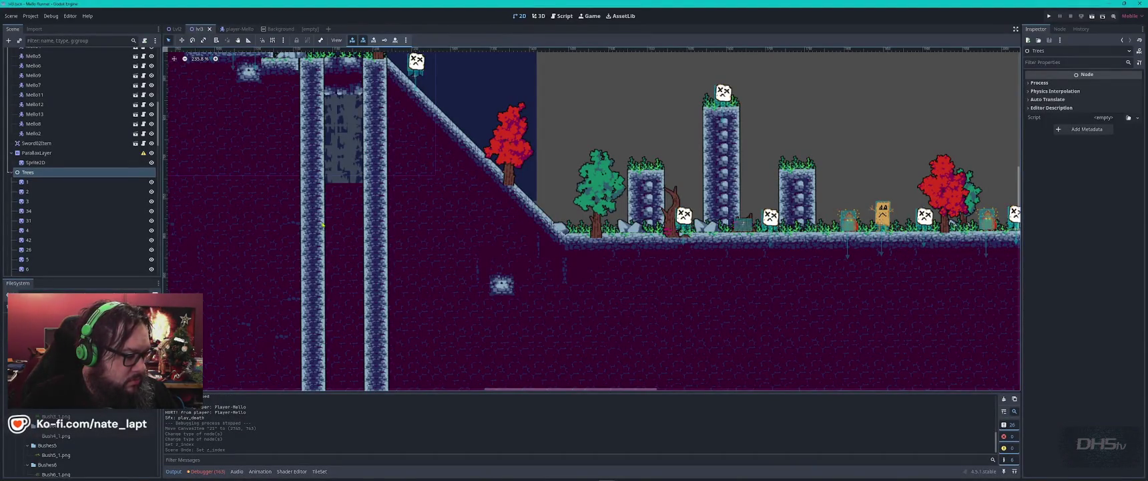
key(ctrl+z)
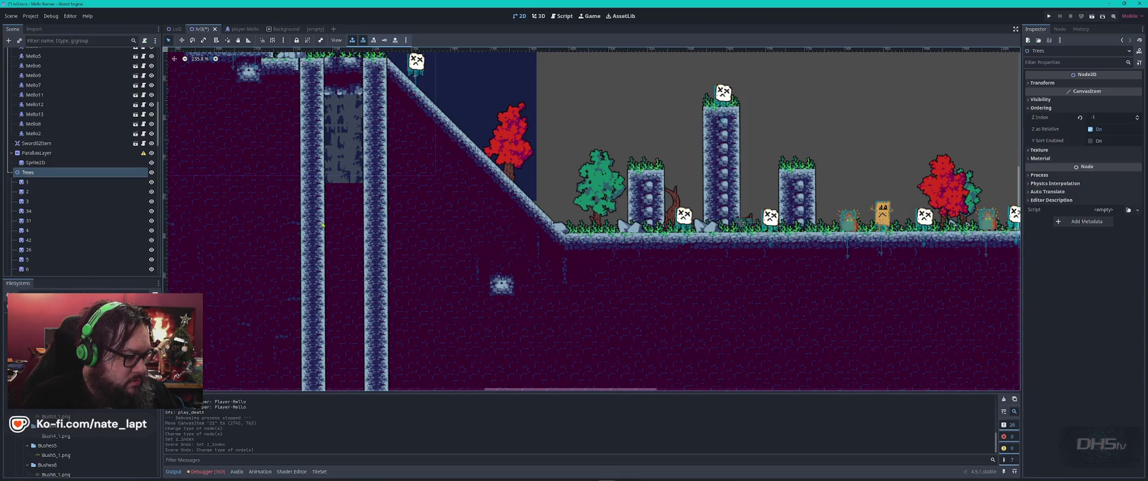
key(ctrl+z)
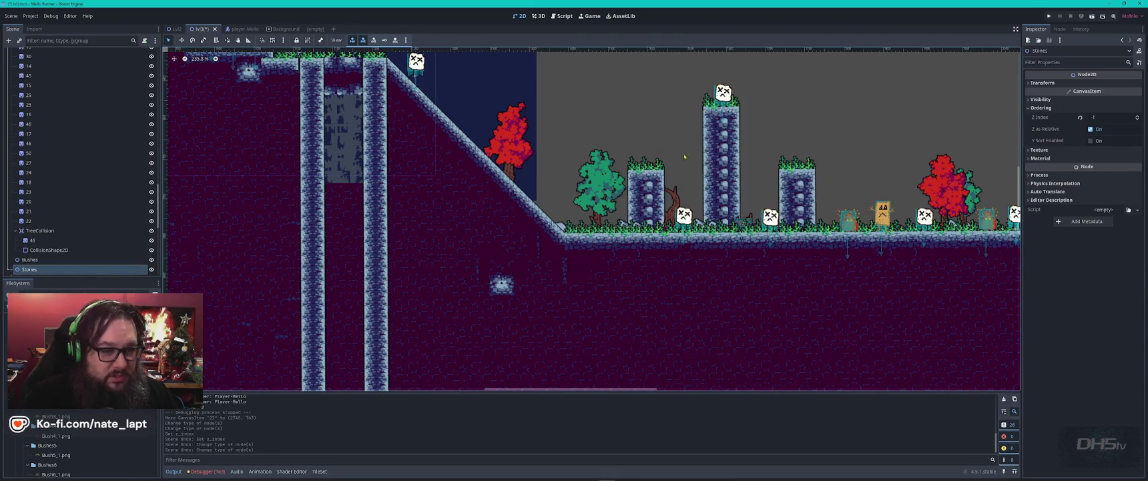
key(alt+Tab)
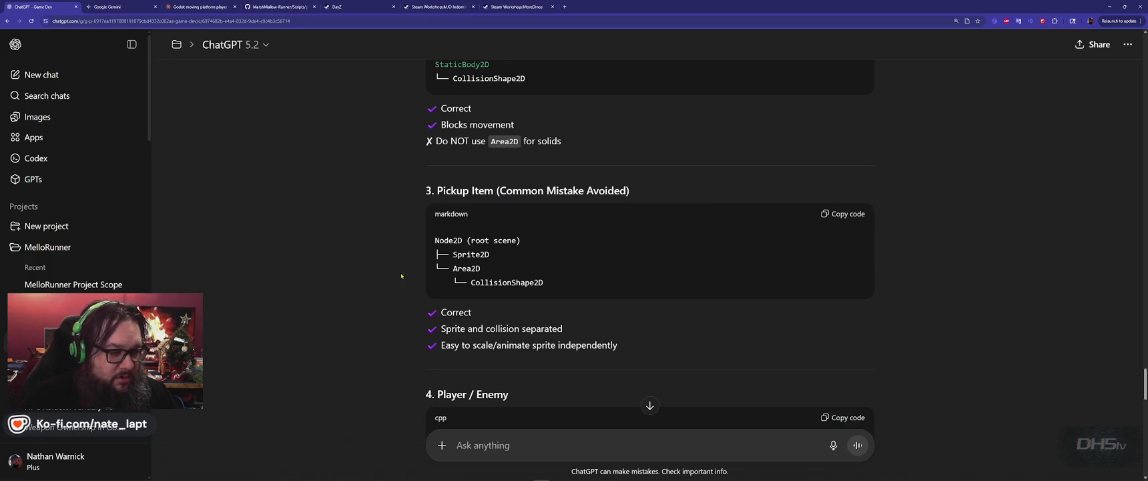
Read ChatGPT's reply down to the Quick Debug Check, then return to Godot's lvl3 scene
scroll(401, 275, down, 3)
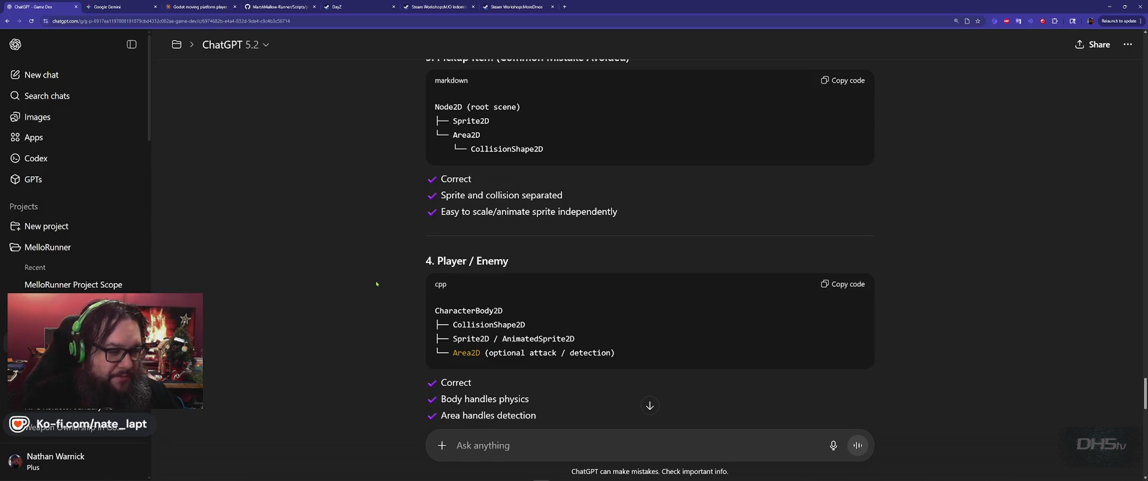
scroll(376, 284, down, 3)
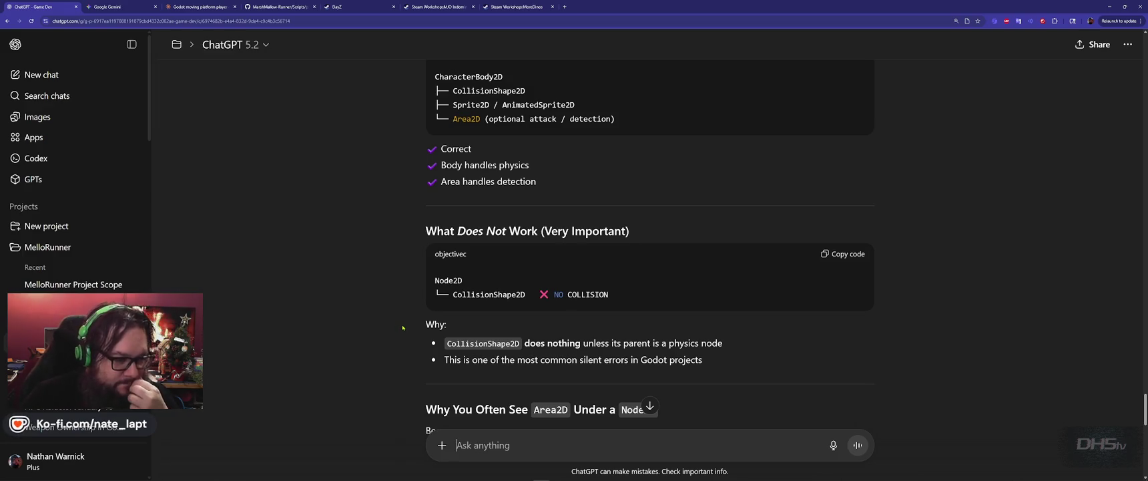
scroll(403, 328, down, 3)
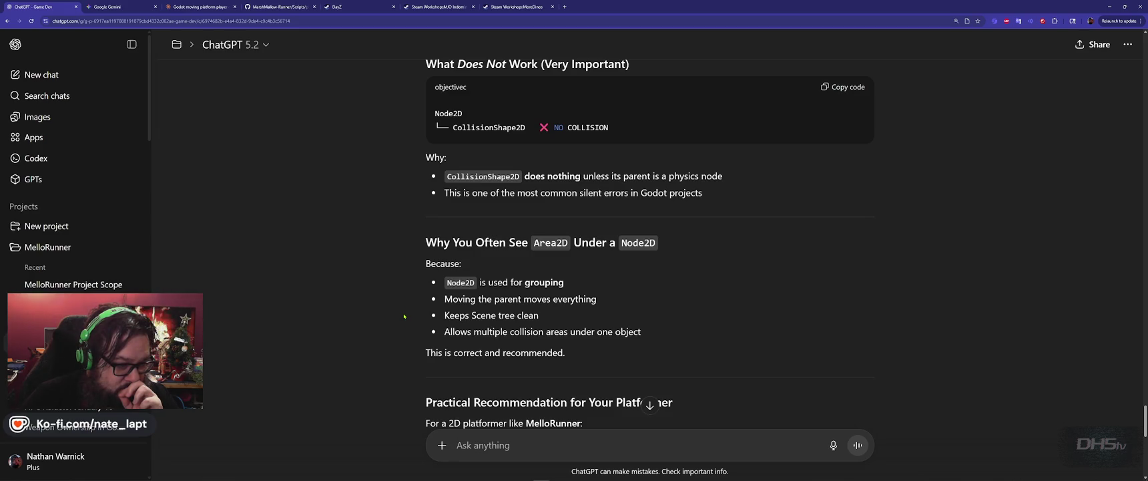
scroll(404, 316, down, 1)
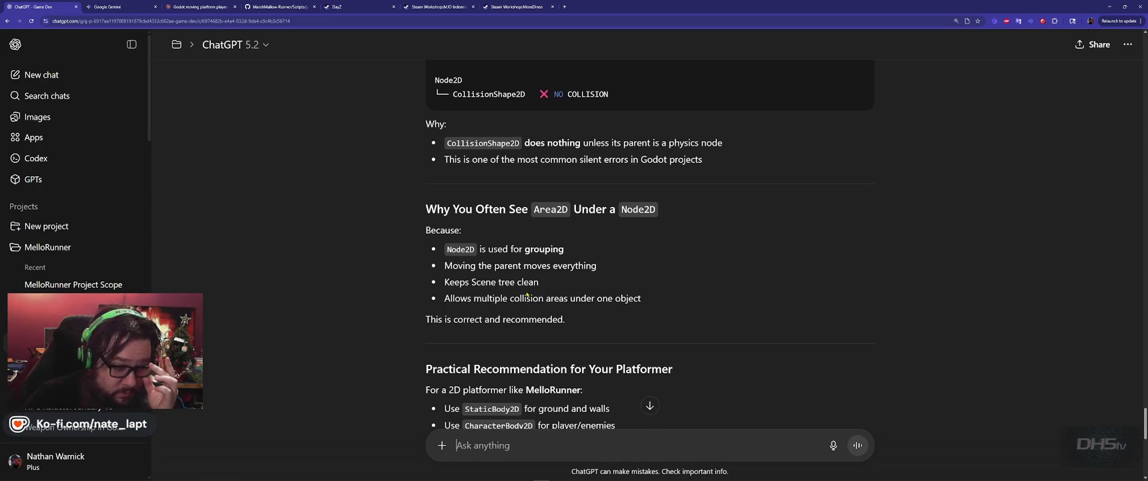
scroll(527, 295, down, 2)
scroll(413, 326, down, 1)
scroll(414, 326, down, 1)
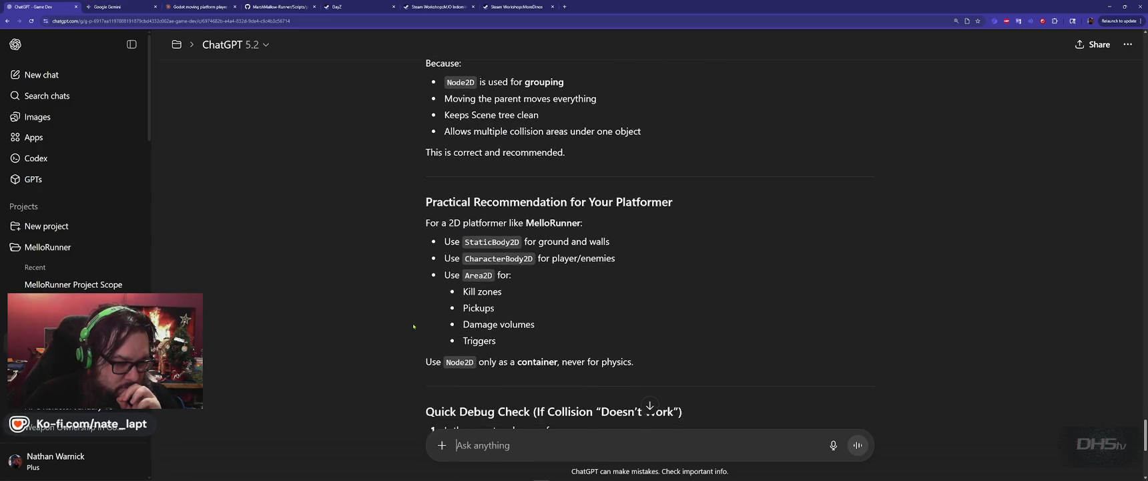
scroll(413, 326, down, 2)
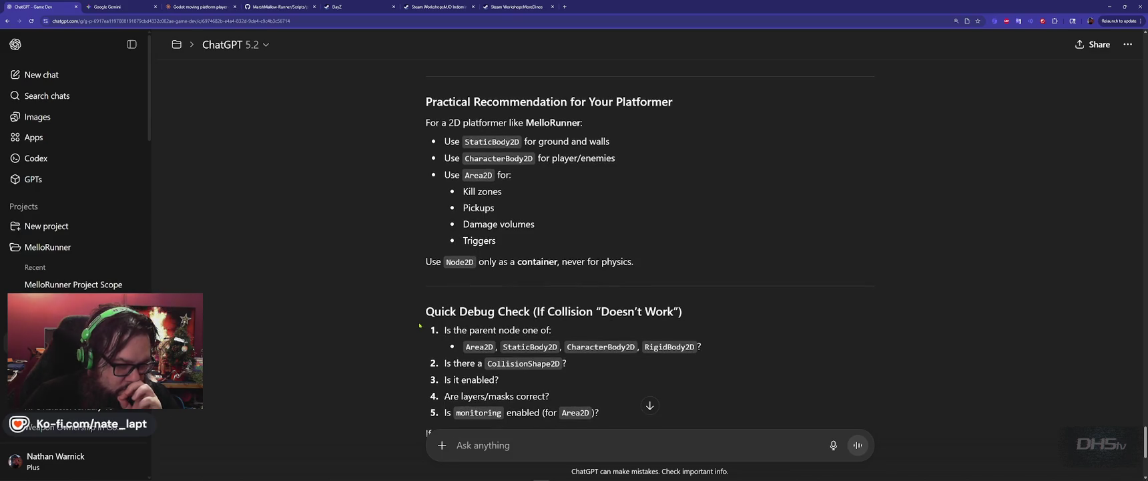
scroll(420, 324, down, 3)
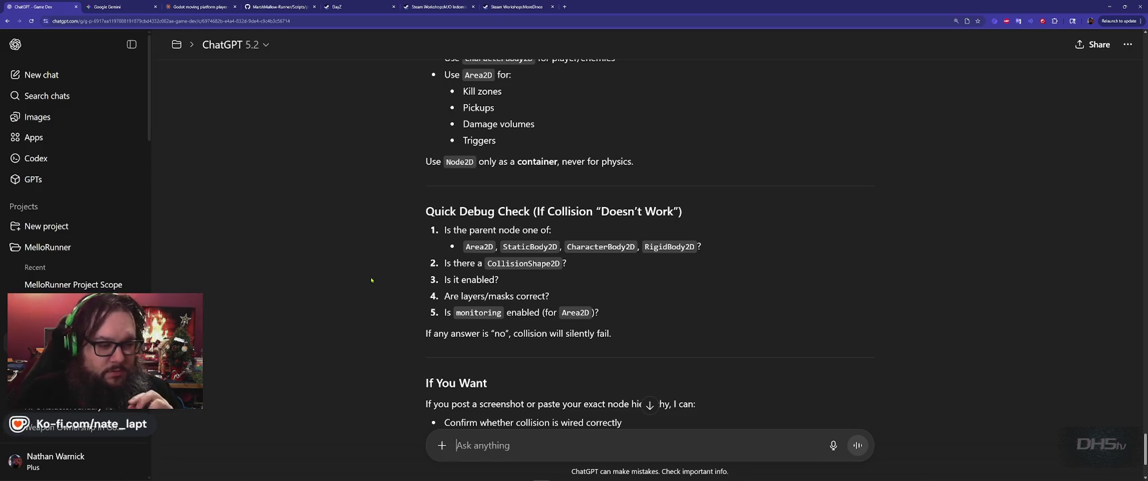
scroll(371, 279, down, 3)
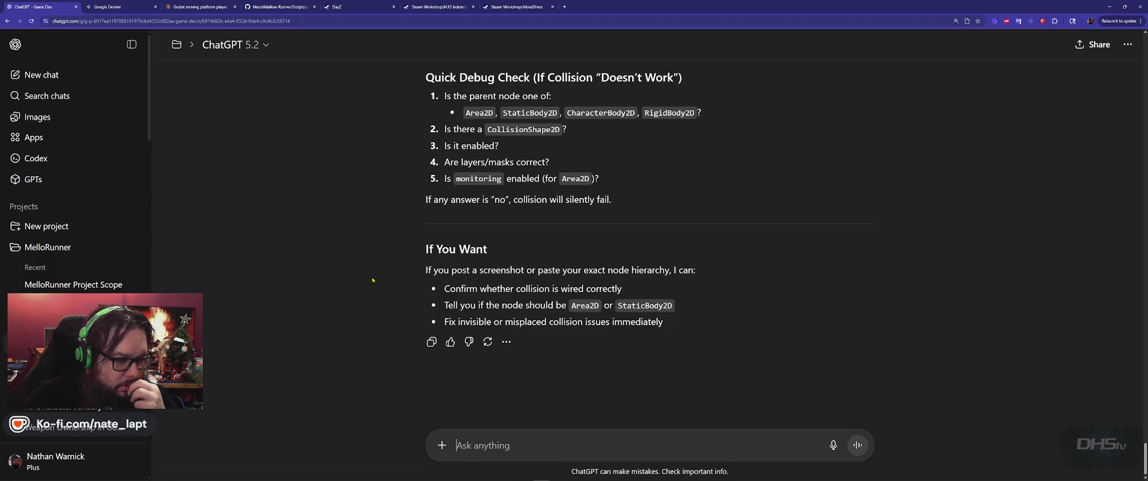
key(alt+Tab)
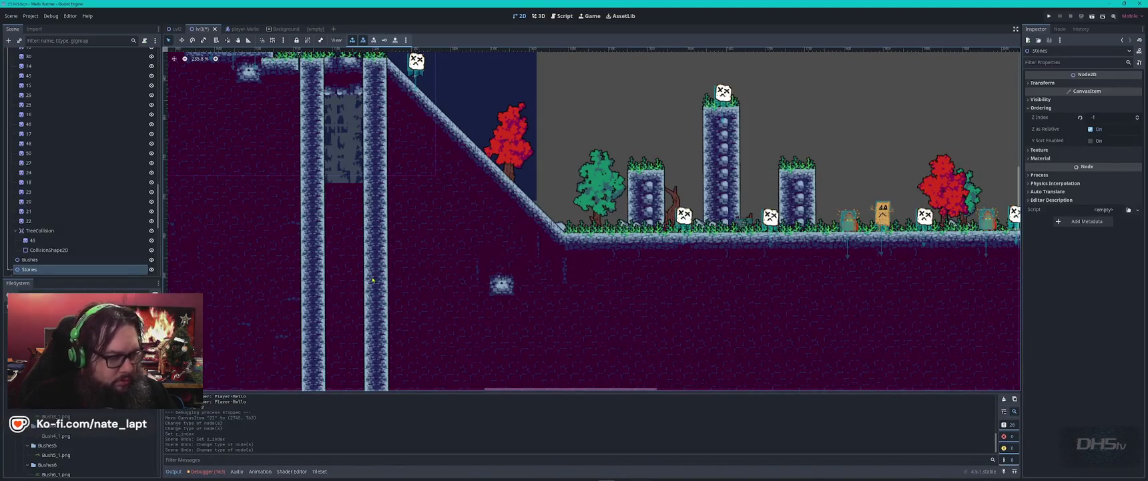
Playtest the snowy level, running and jumping the cat to score 500, then stop the game
key(F5)
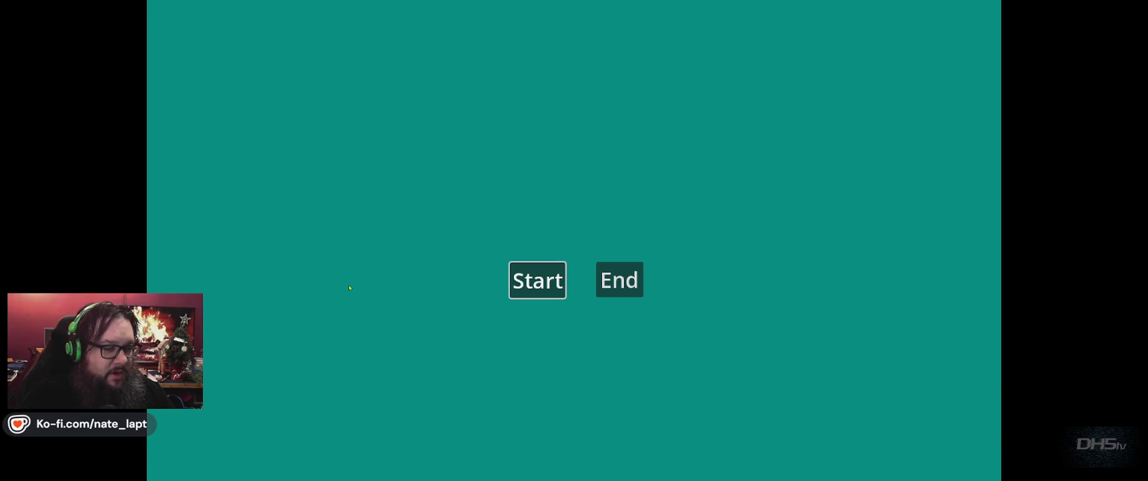
key(Return)
key(Right)
key(Right)
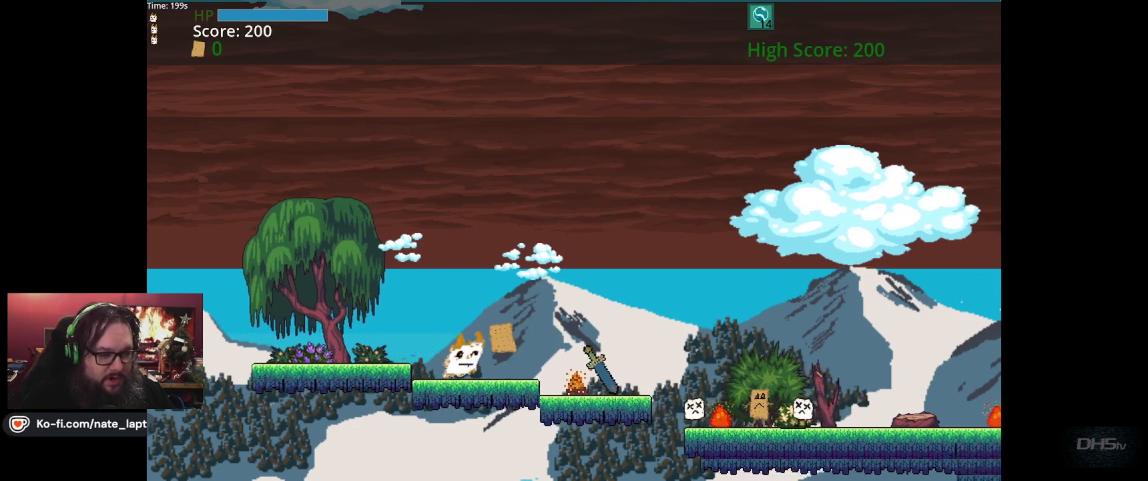
key(space)
key(Right)
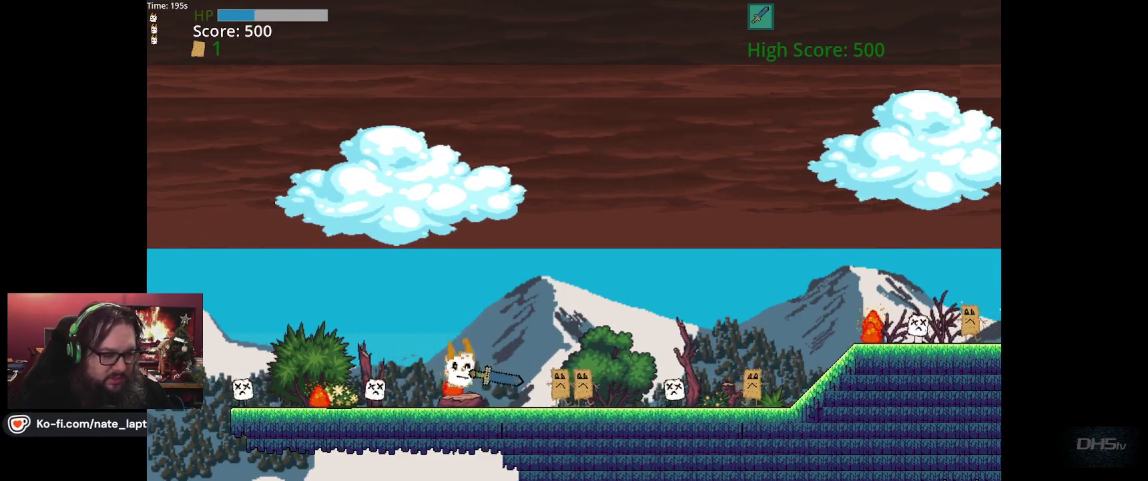
key(F8)
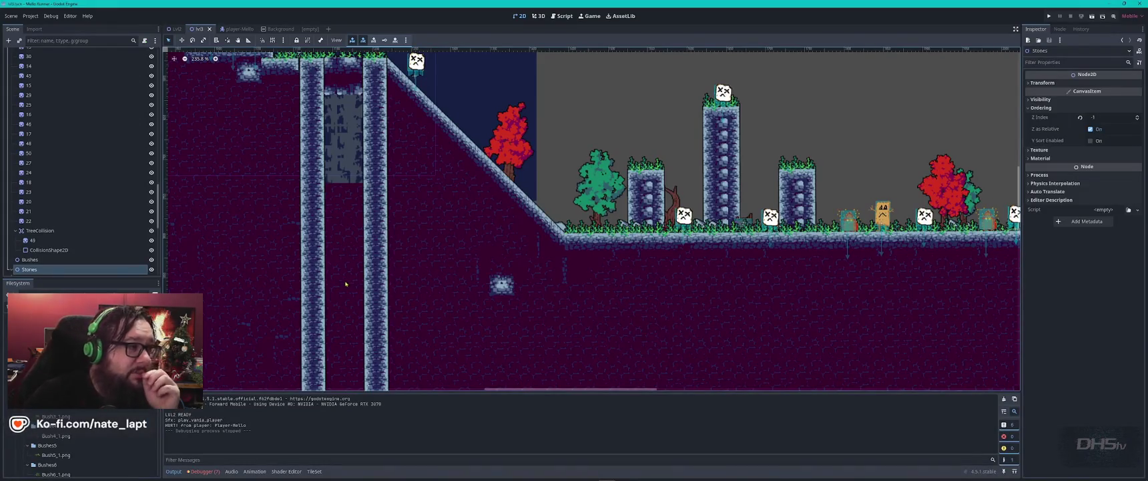
Check Lvl2's Trees3 collision node and MiddleLaneTree8 sprite, then return to lvl3
click(176, 28)
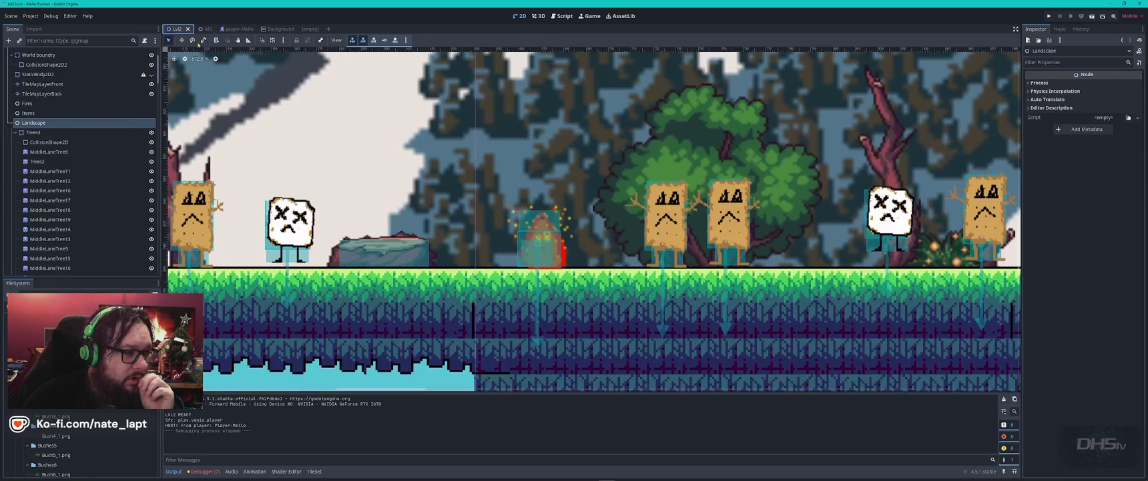
click(36, 133)
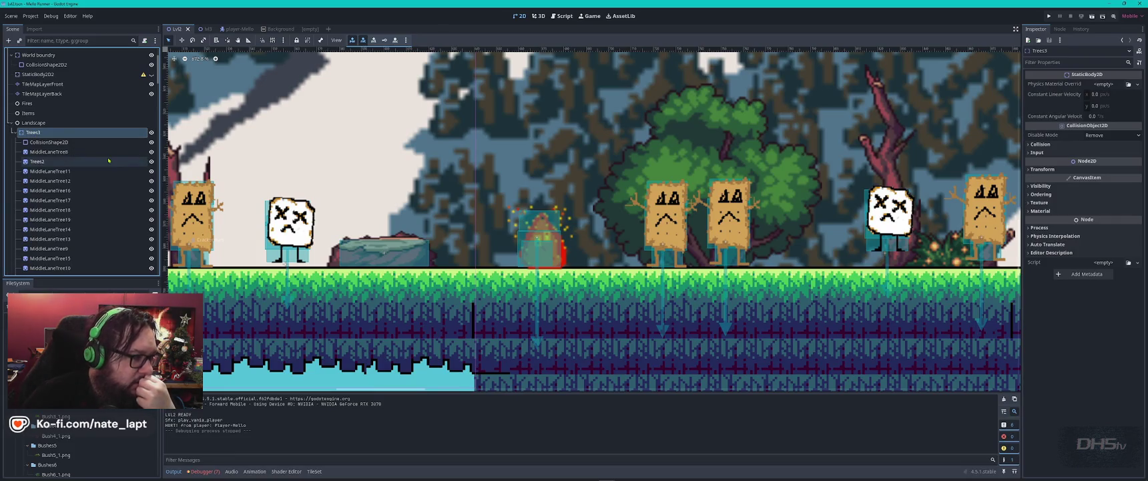
click(401, 237)
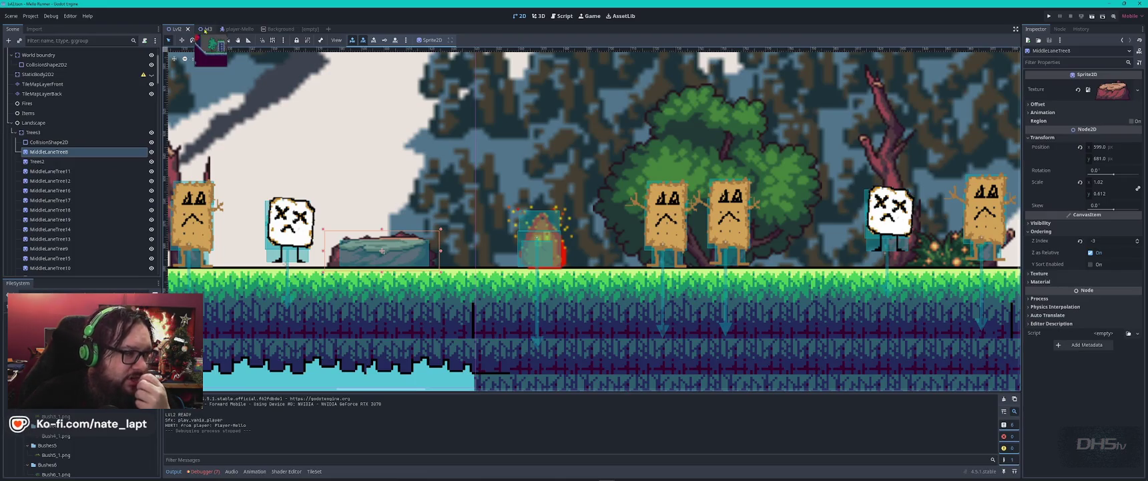
click(205, 29)
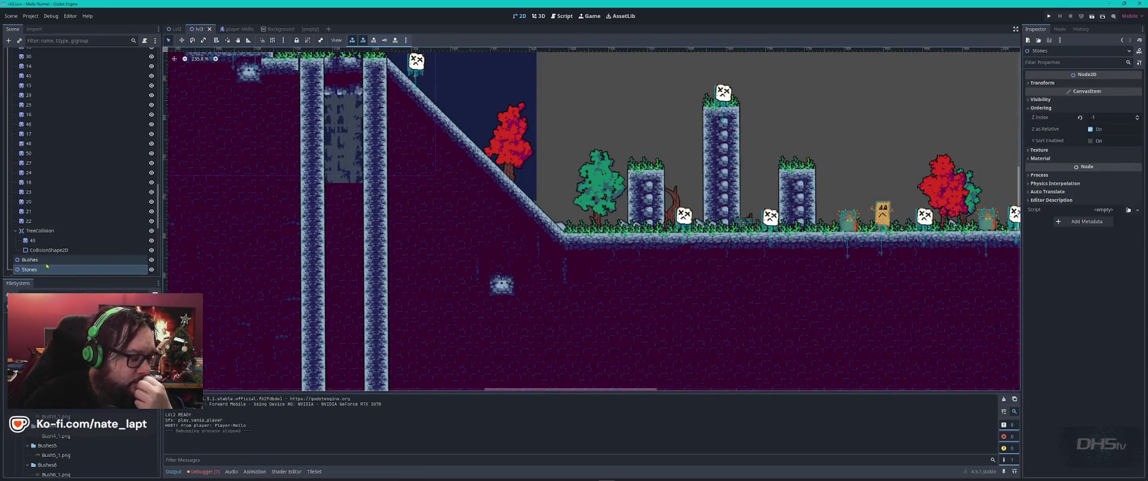
Change the TreeCollision node's type to StaticBody2D
right_click(40, 230)
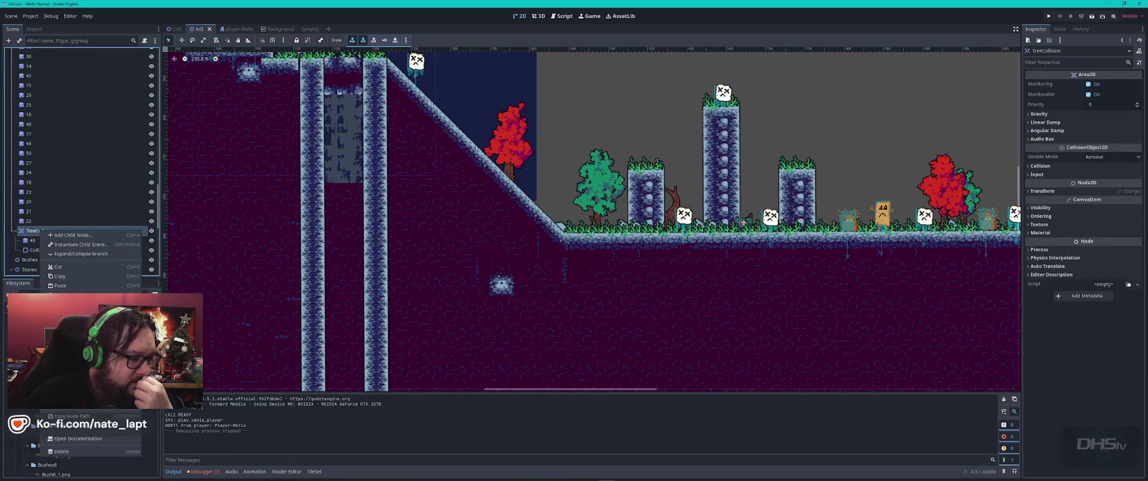
click(73, 309)
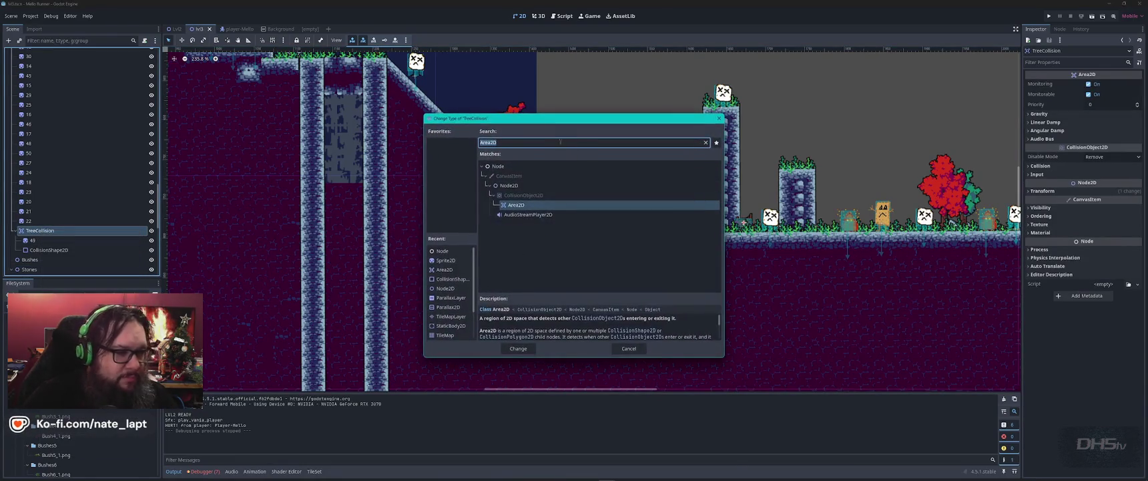
text(static)
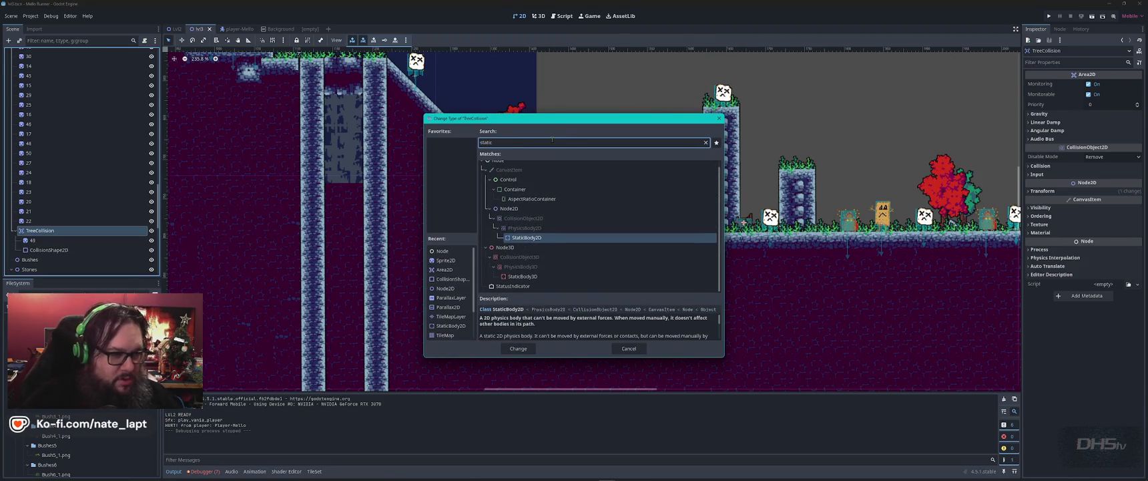
key(Return)
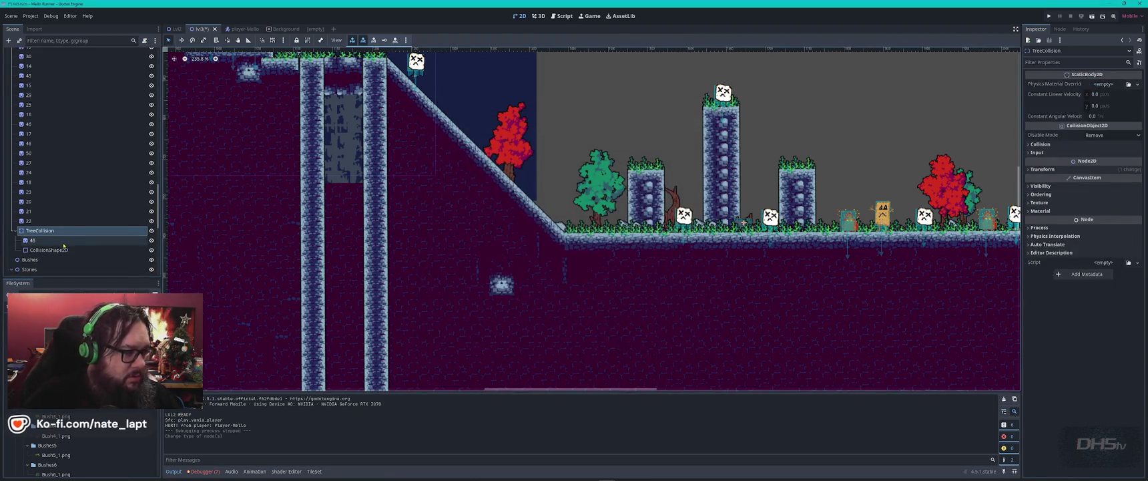
Convert the other tree-collision Area2D to StaticBody2D, save lvl3, and relaunch the game
scroll(60, 234, up, 5)
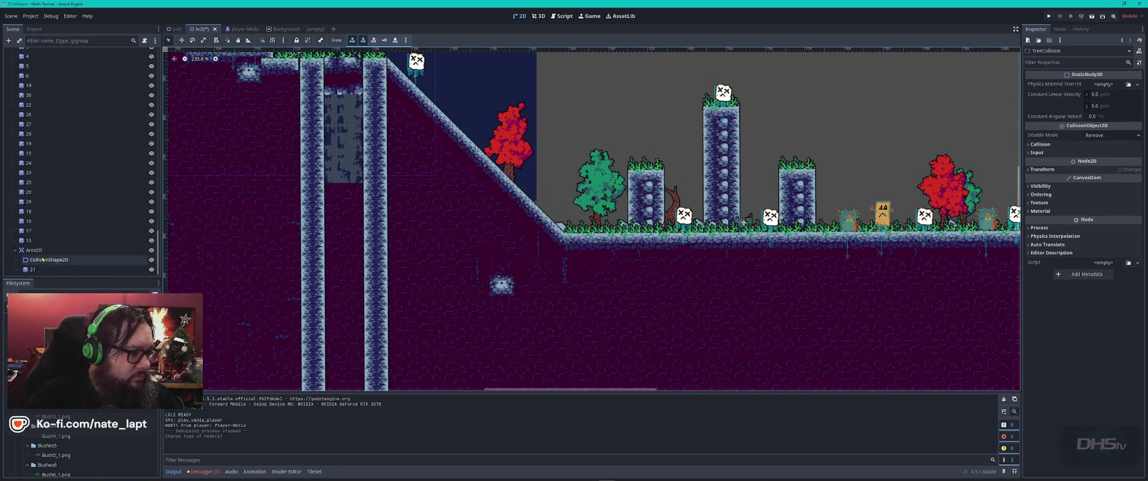
right_click(36, 249)
click(74, 360)
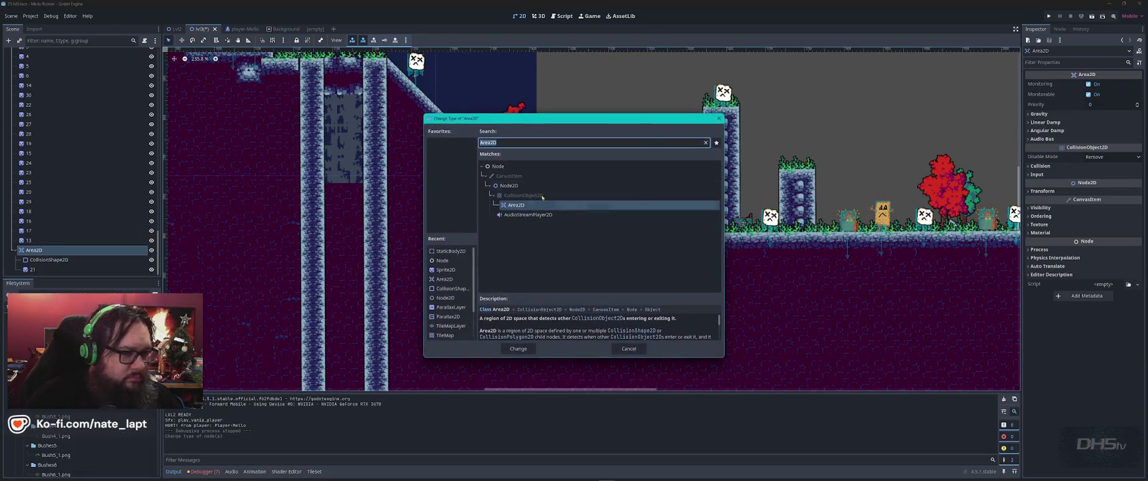
text(sta)
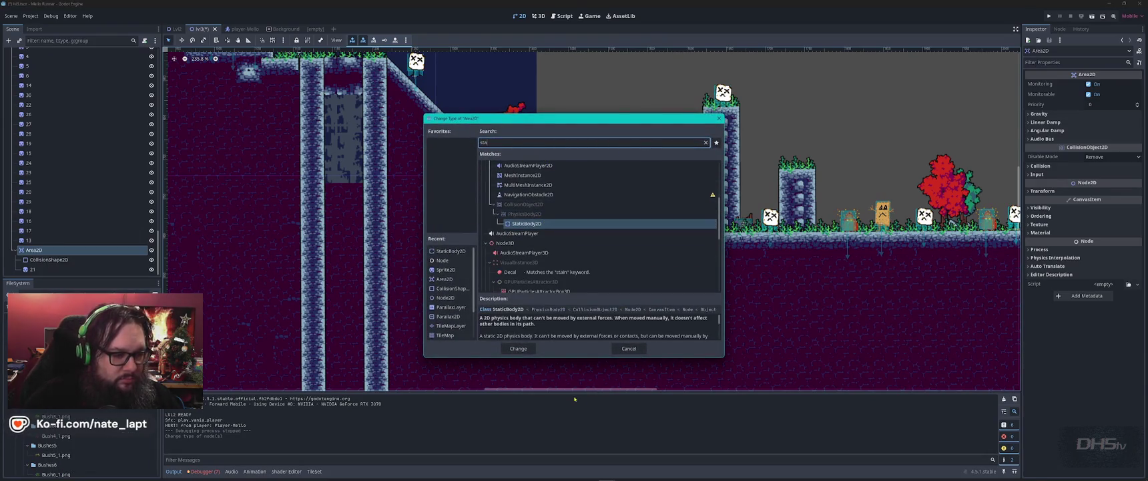
click(518, 347)
scroll(740, 190, down, 3)
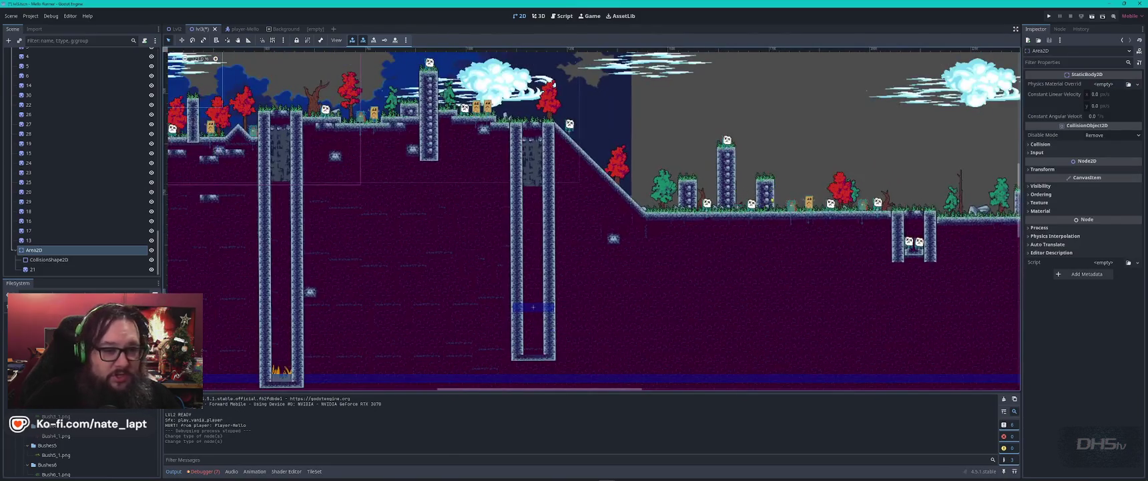
key(ctrl+s)
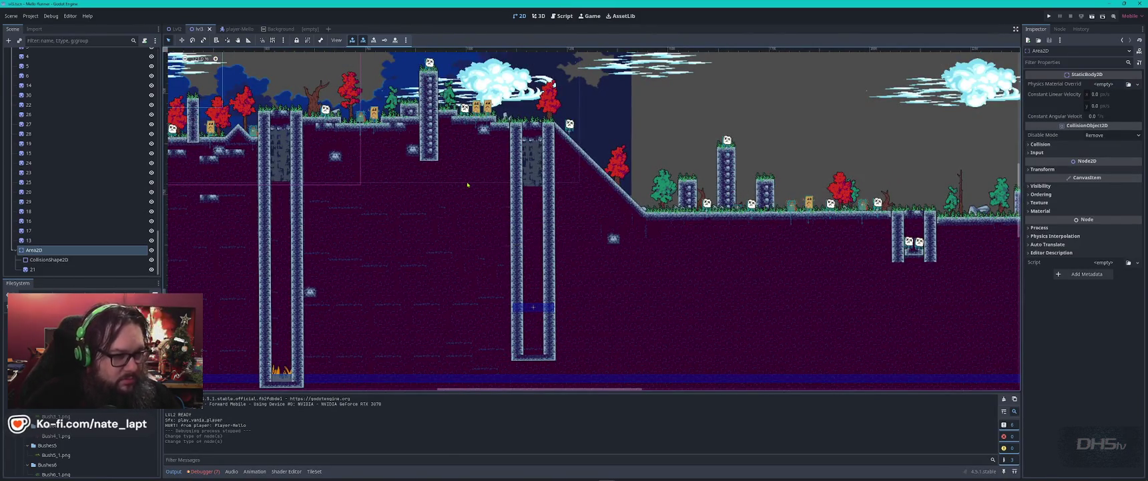
key(F5)
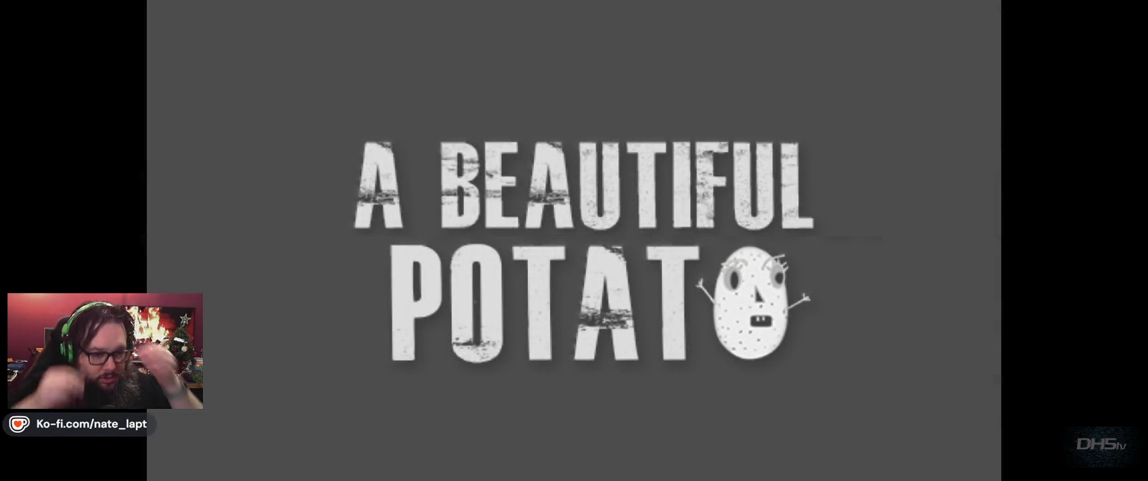
Skip the intro, move the character right onto the platform, and pause the game
key(Return)
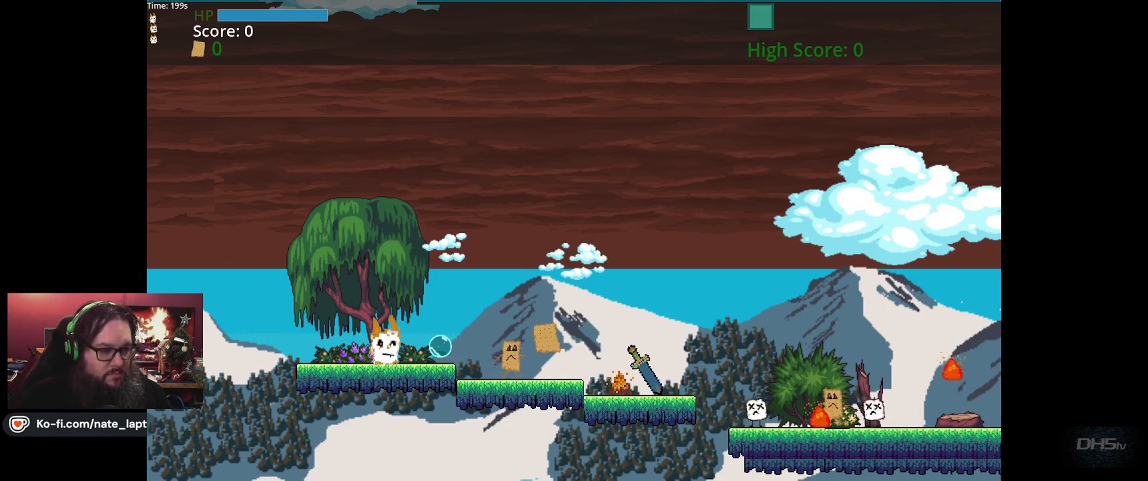
key(Right)
key(shift)
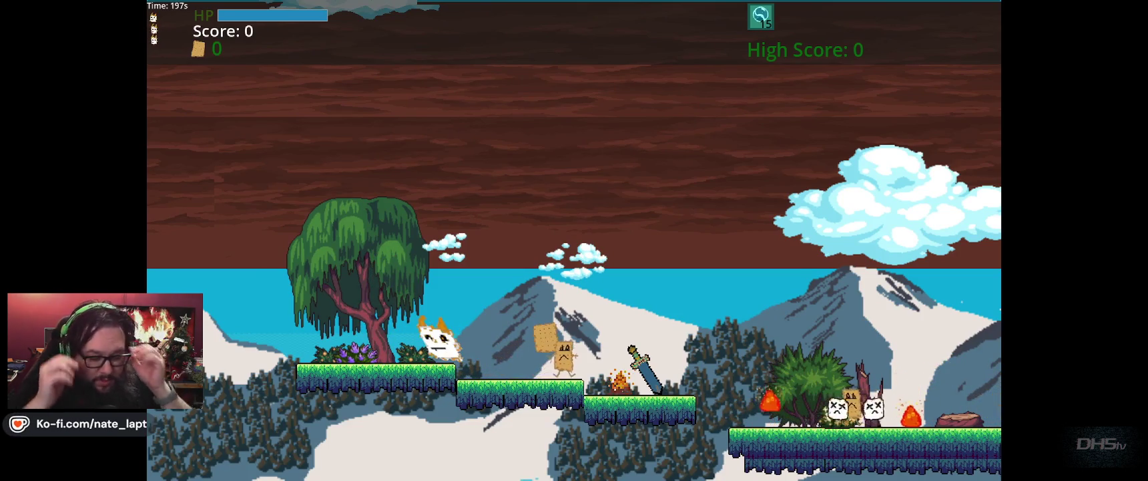
key(Escape)
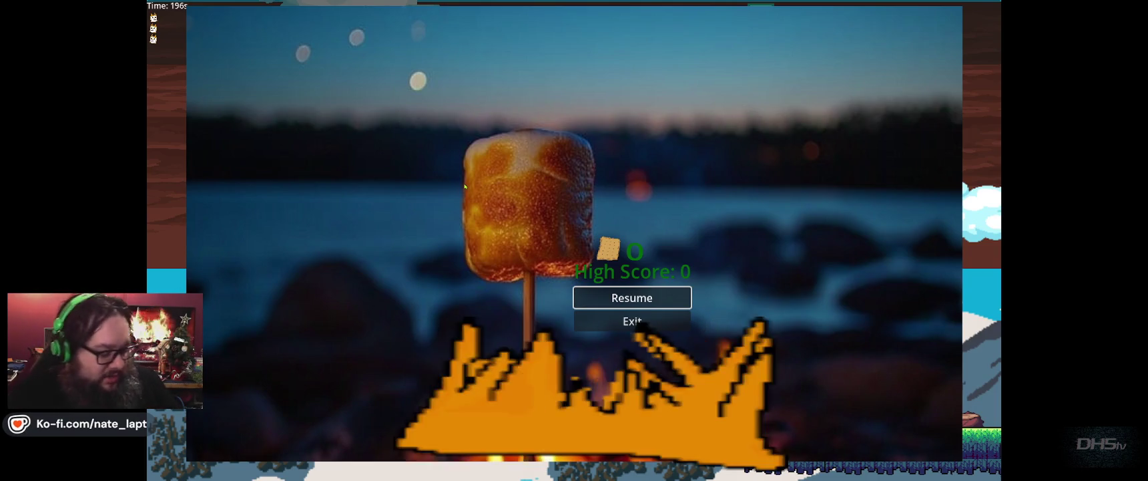
Resume play, jump the cat for the cracker and run right to grab the sword
key(Escape)
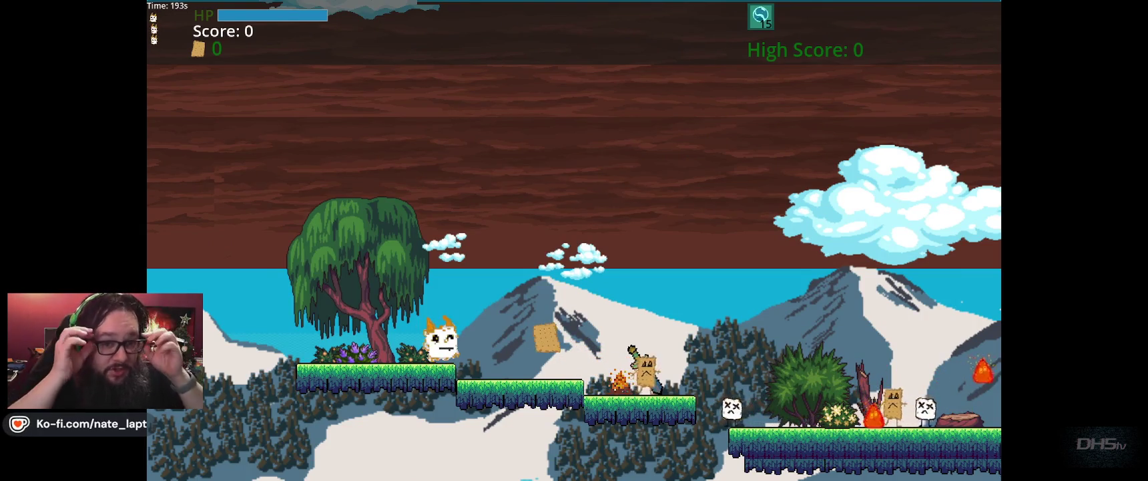
key(Right)
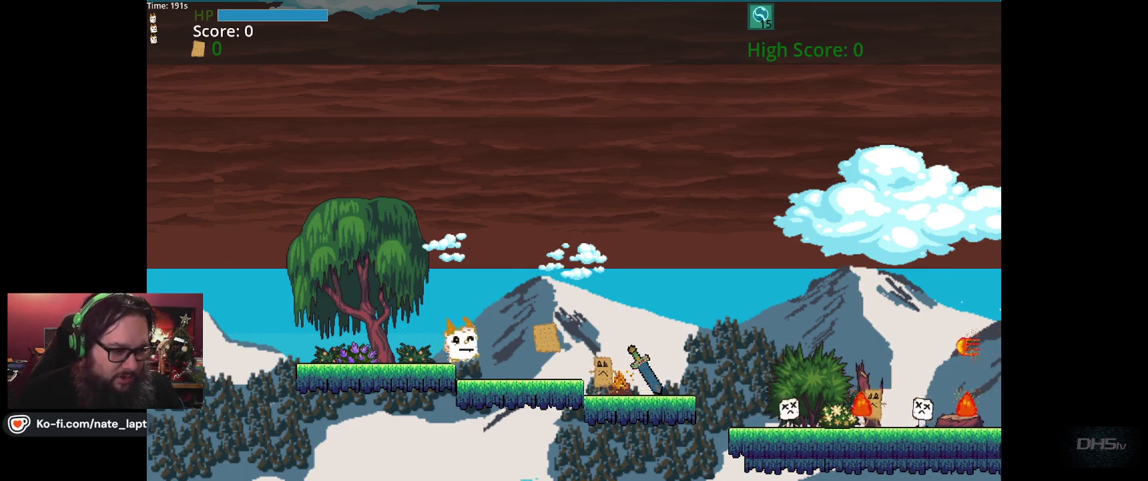
key(Right)
key(Up)
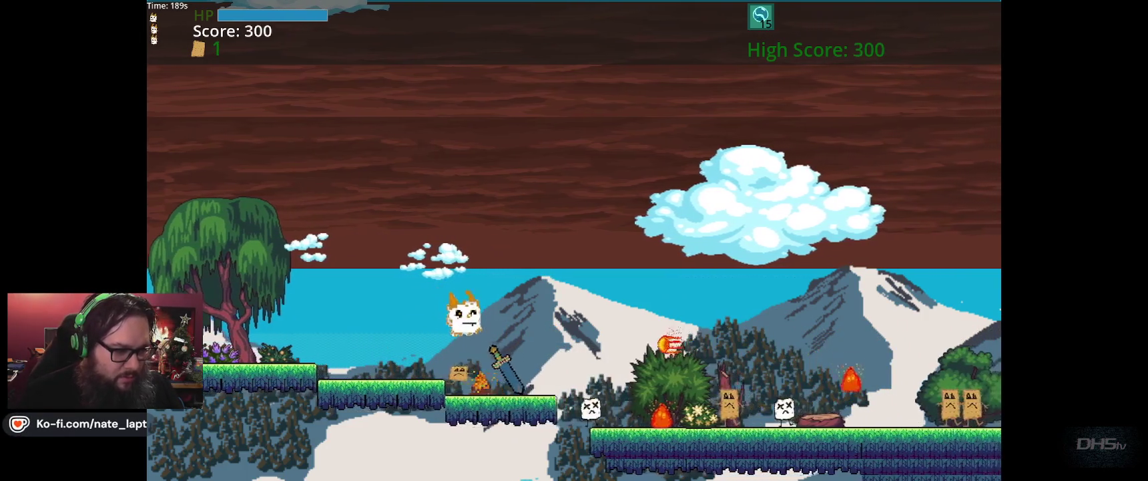
key(Right)
key(Right)
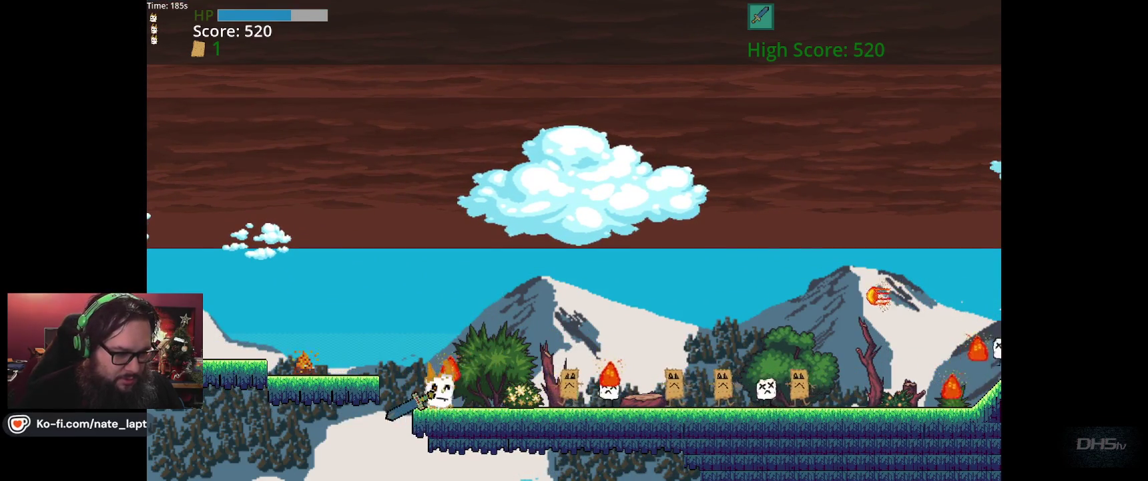
Fight through the enemies to the right with sword swings and jumps, reaching 2140 points
key(Right)
key(Right)
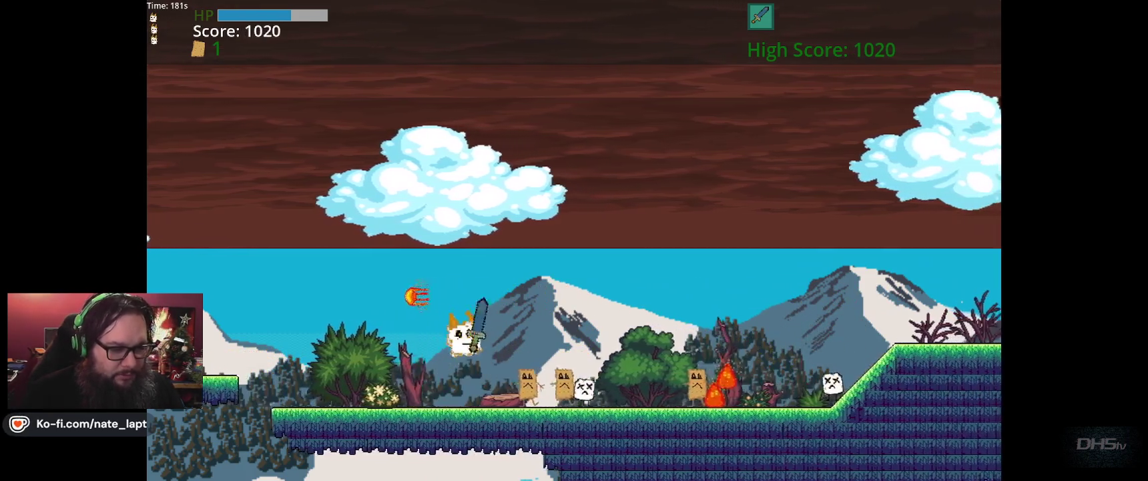
key(Right)
key(space)
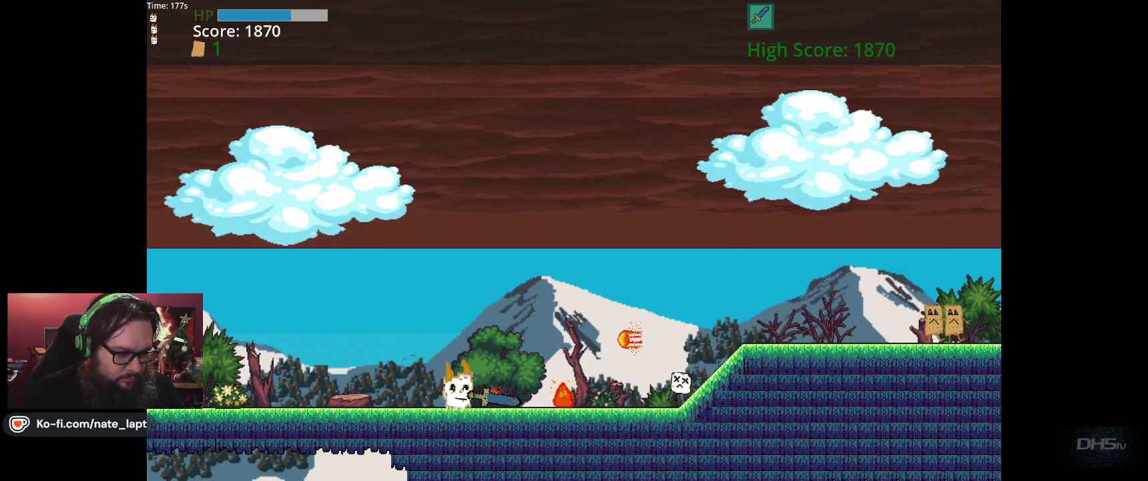
key(Right)
key(space)
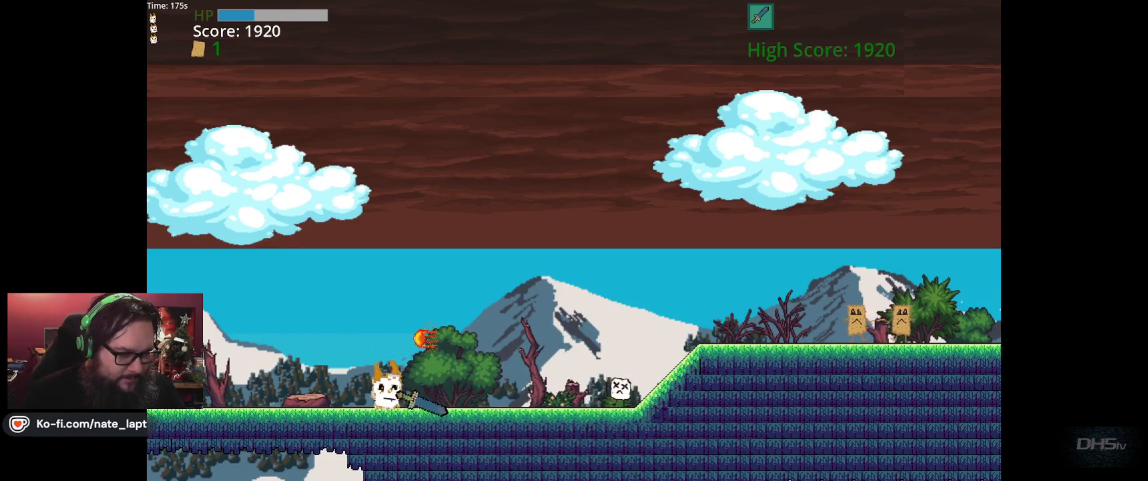
key(Right)
key(Up)
key(space)
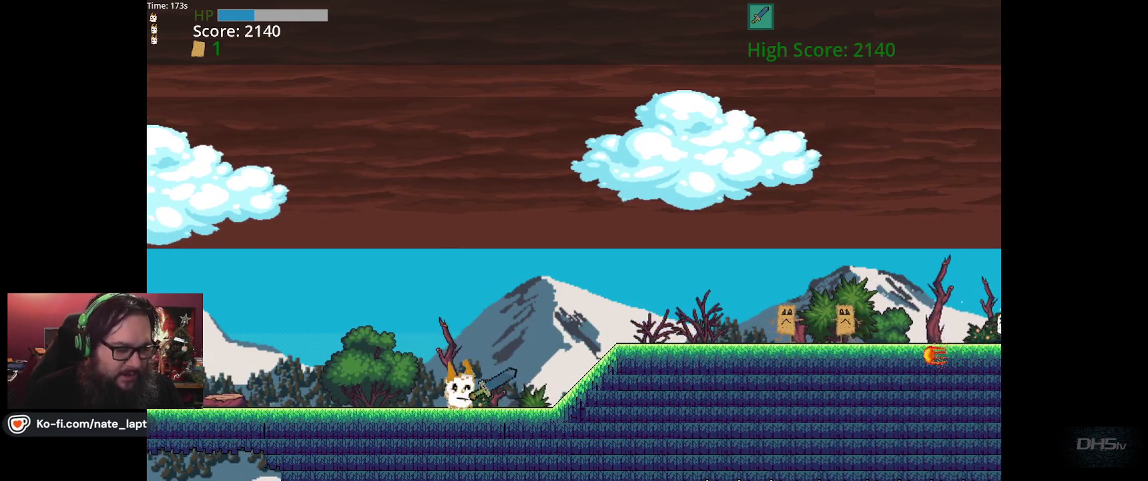
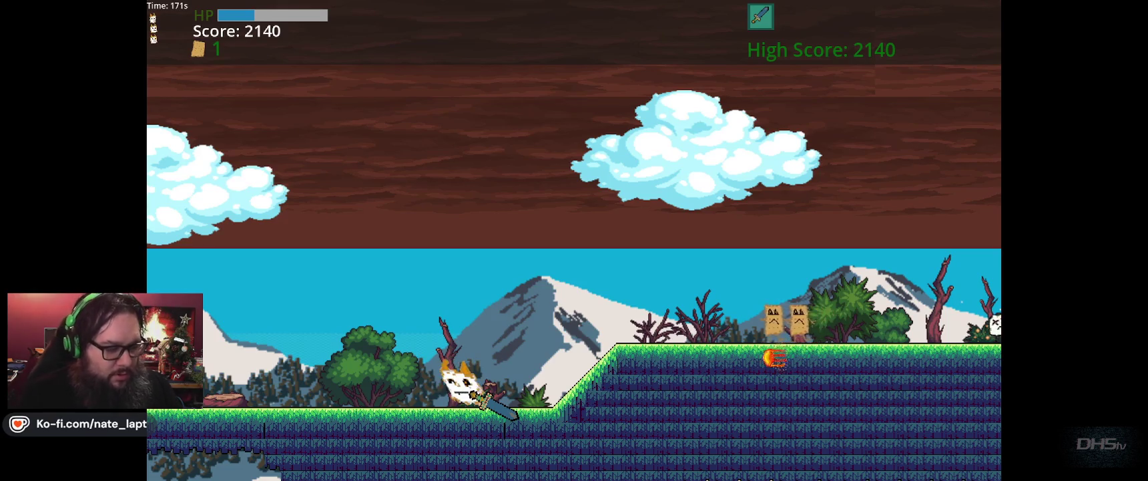
Run the cat up the slope, onto the next platform, and jump the gap
key(Right)
key(space)
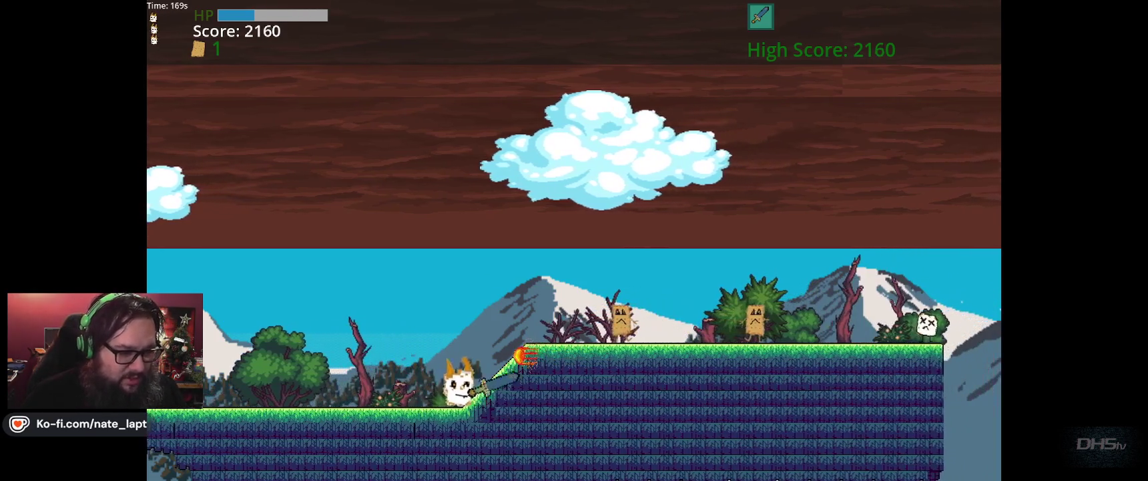
key(Right)
key(space)
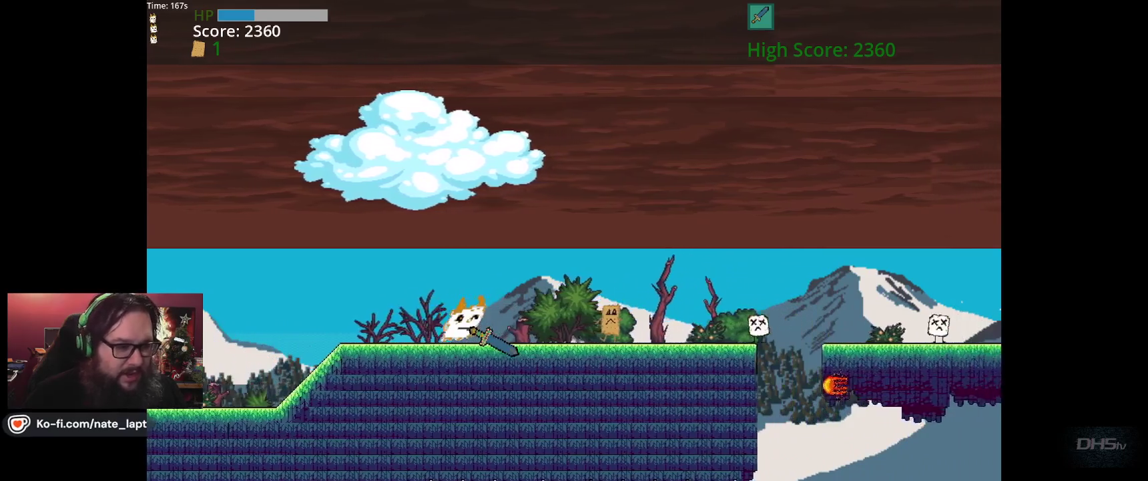
key(space)
key(Right)
key(space)
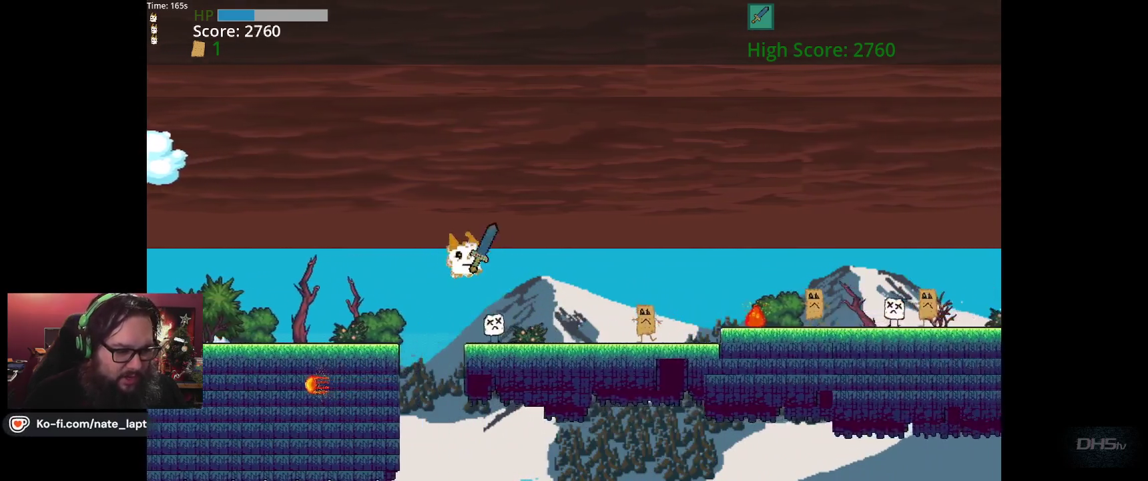
Keep running and jumping right, slashing through the enemies ahead
key(Right)
key(space)
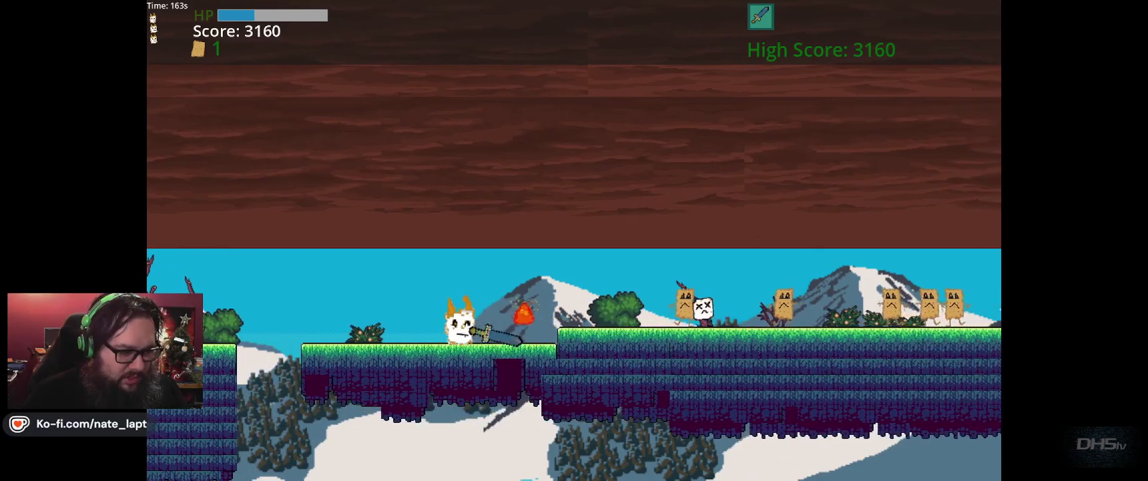
key(Right)
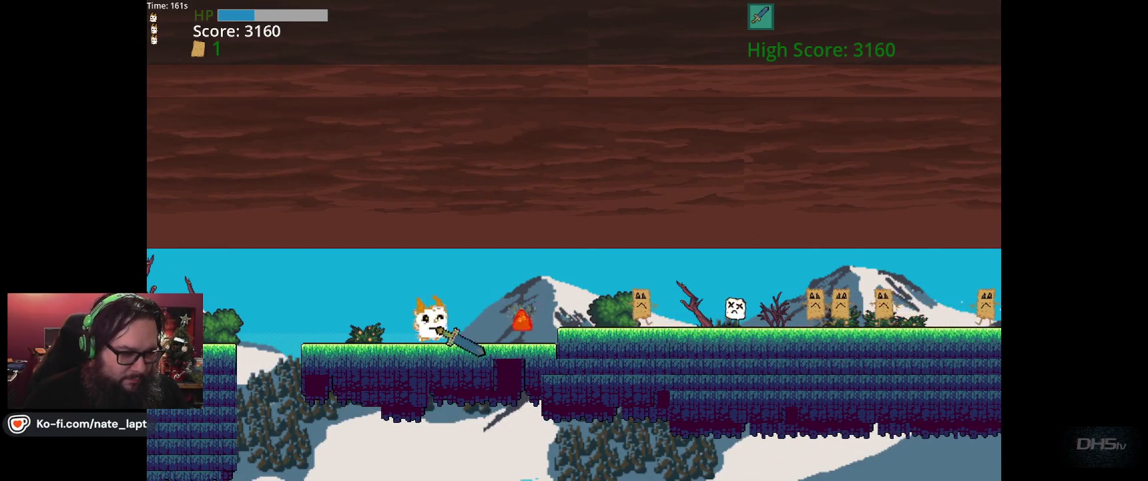
key(space)
key(Right)
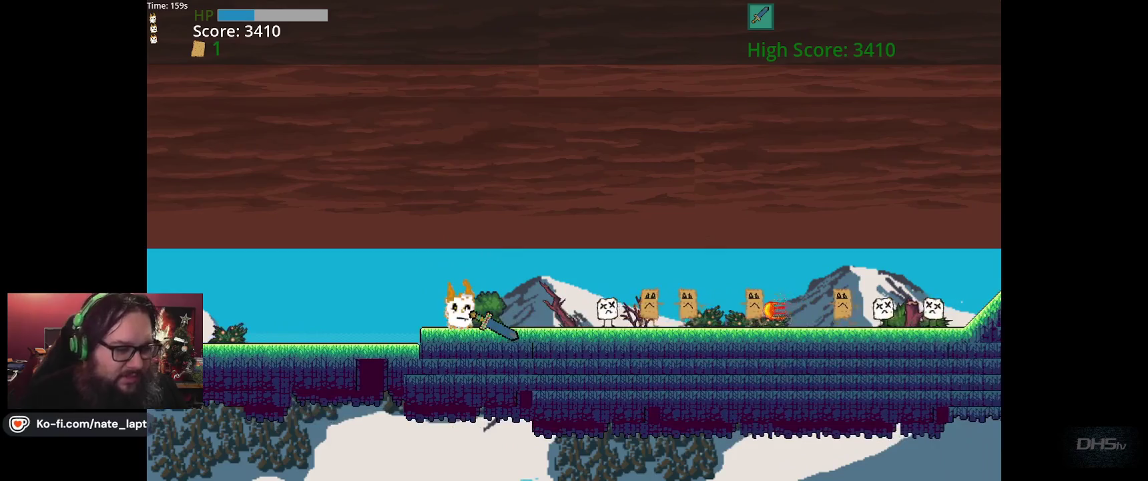
key(Right)
key(space)
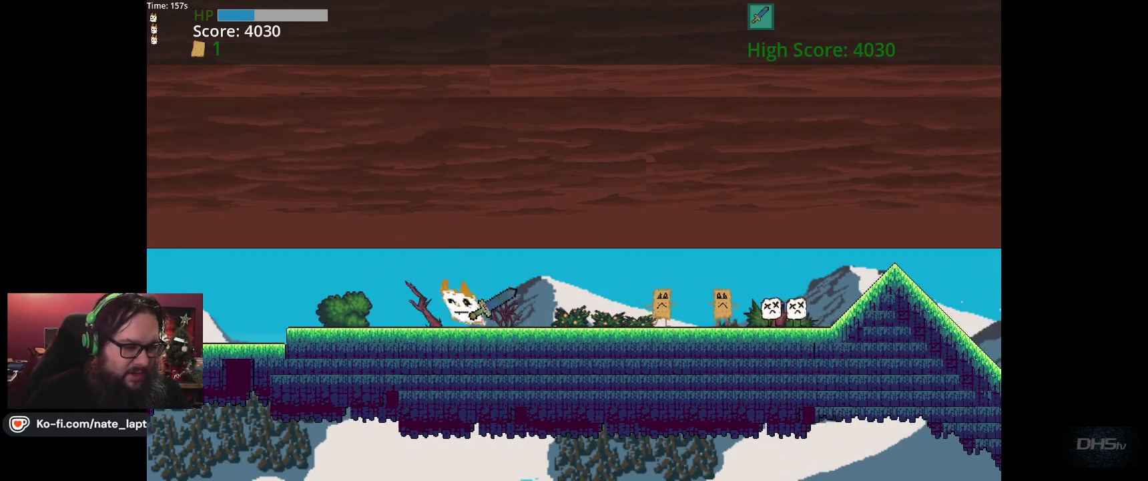
key(Right)
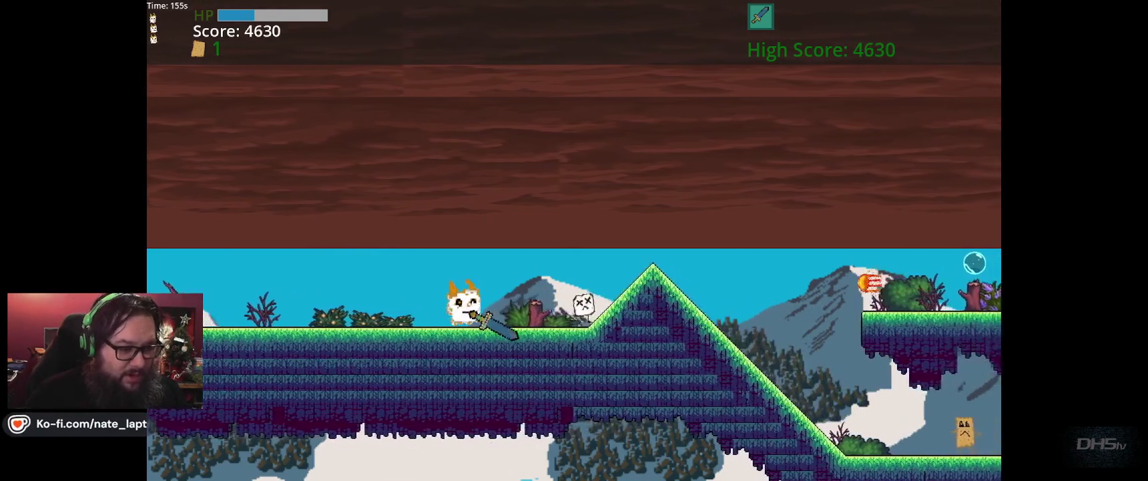
Cross the peak, jump toward the floating platform, then run along the lower ground
key(Right)
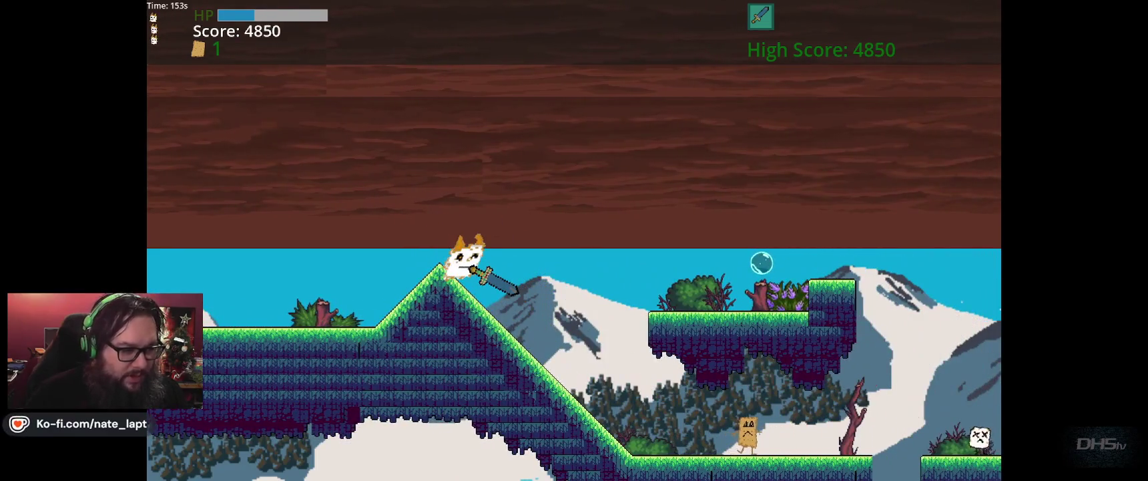
key(Right)
key(space)
key(Right)
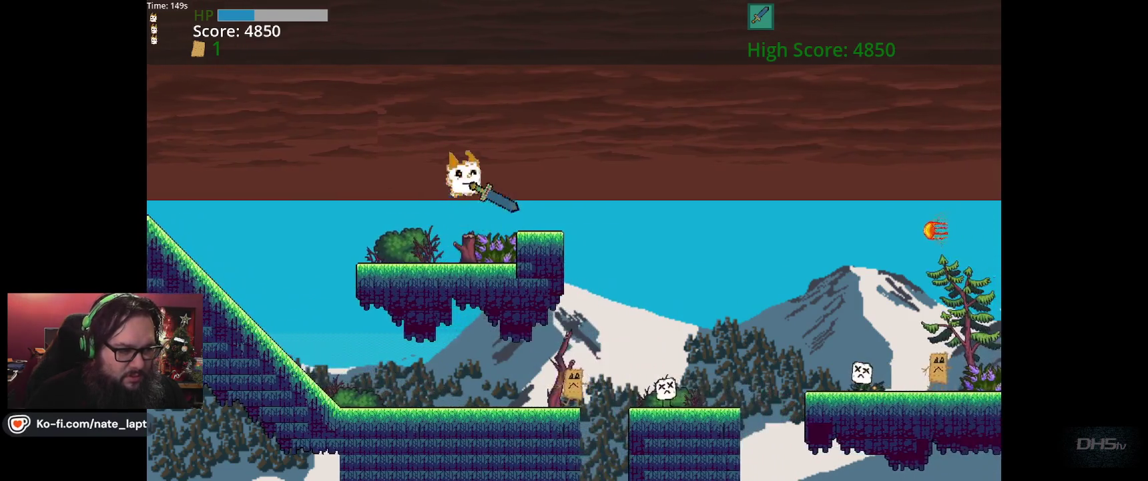
key(Left)
key(Right)
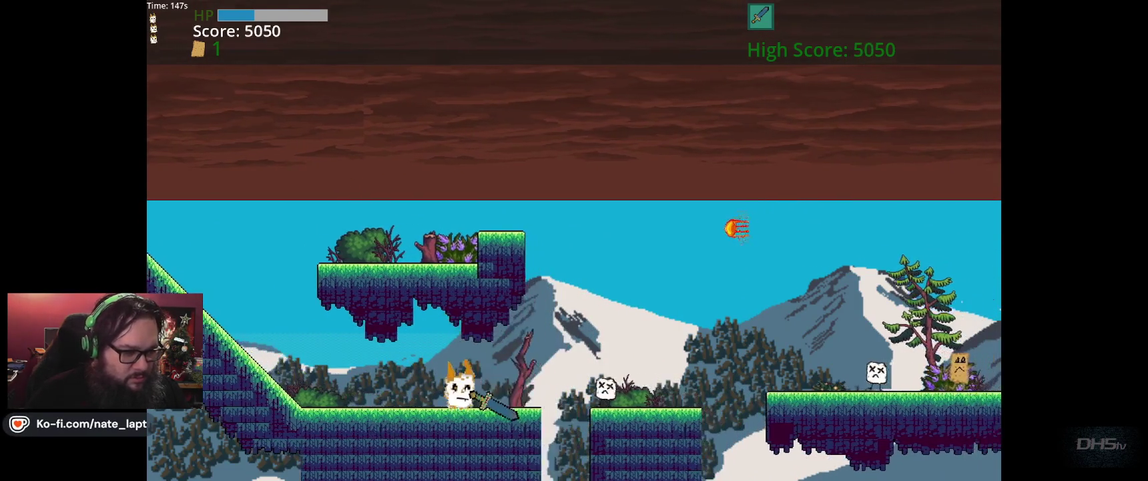
key(Right)
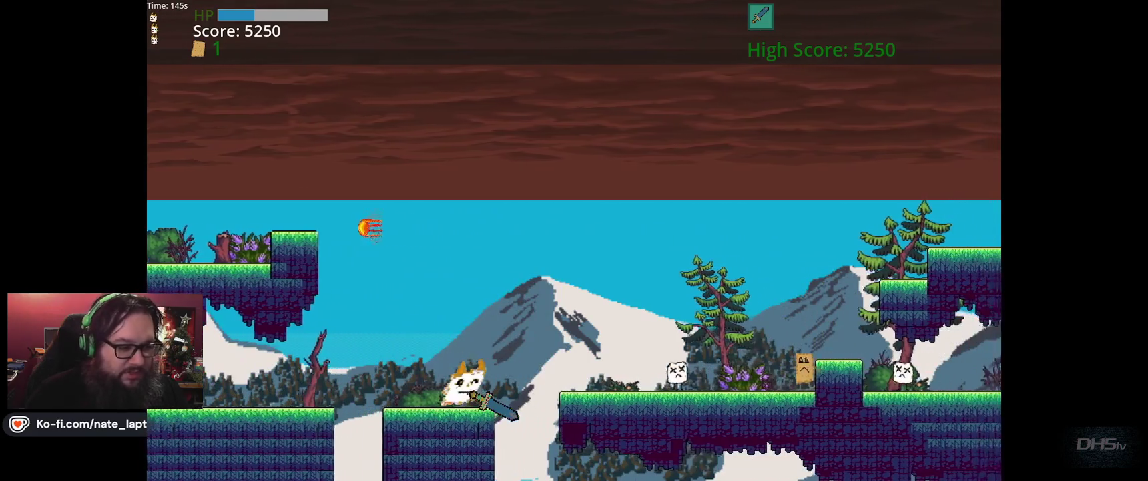
key(Right)
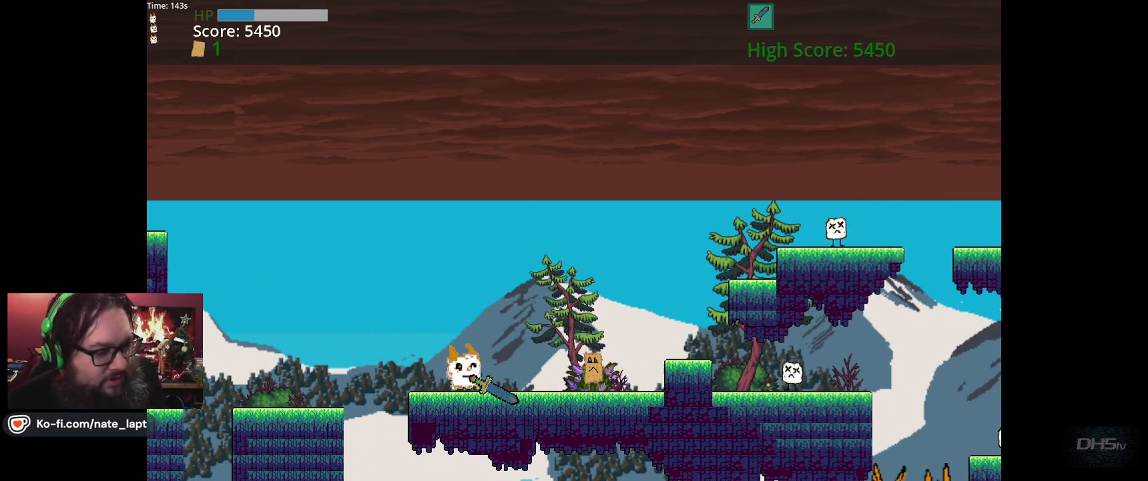
Defeat the paper-bag enemy, hop the upper platforms, and drop back down, reaching 6270 points
key(Right)
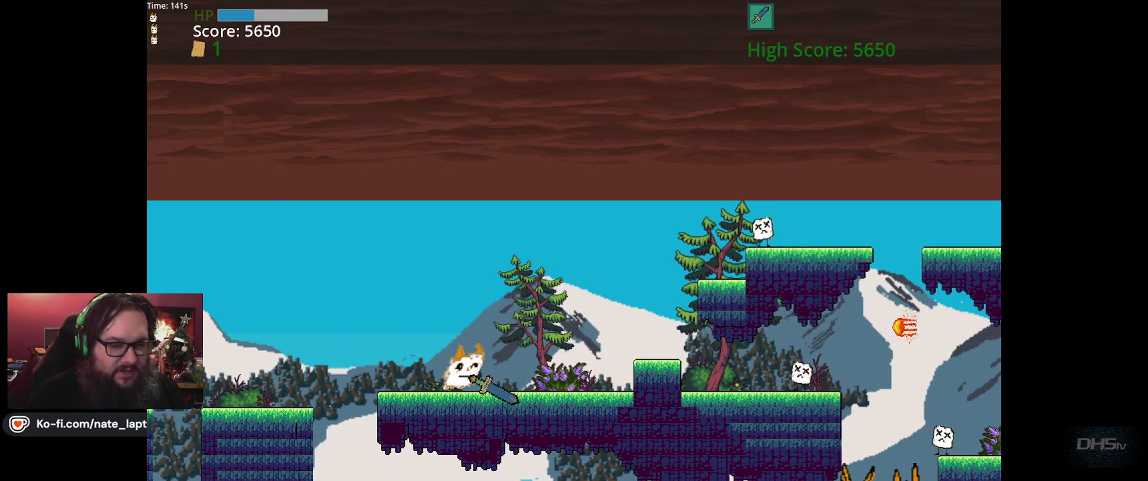
key(Right)
key(space)
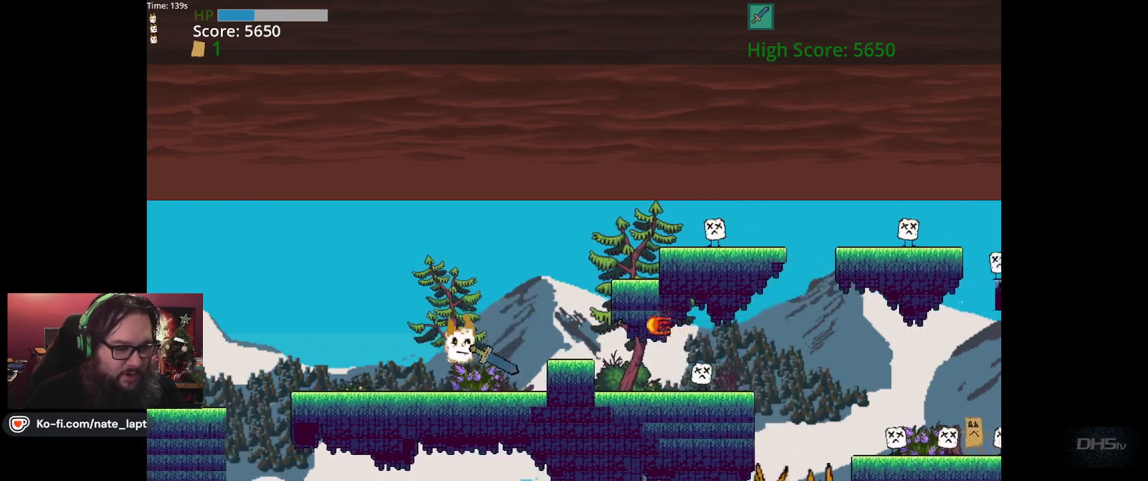
key(Right)
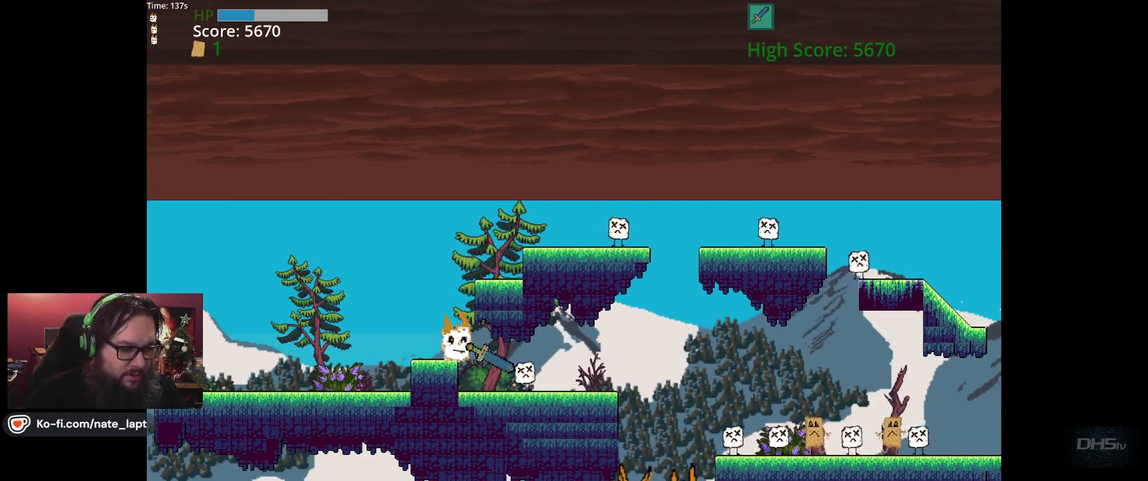
key(space)
key(Right)
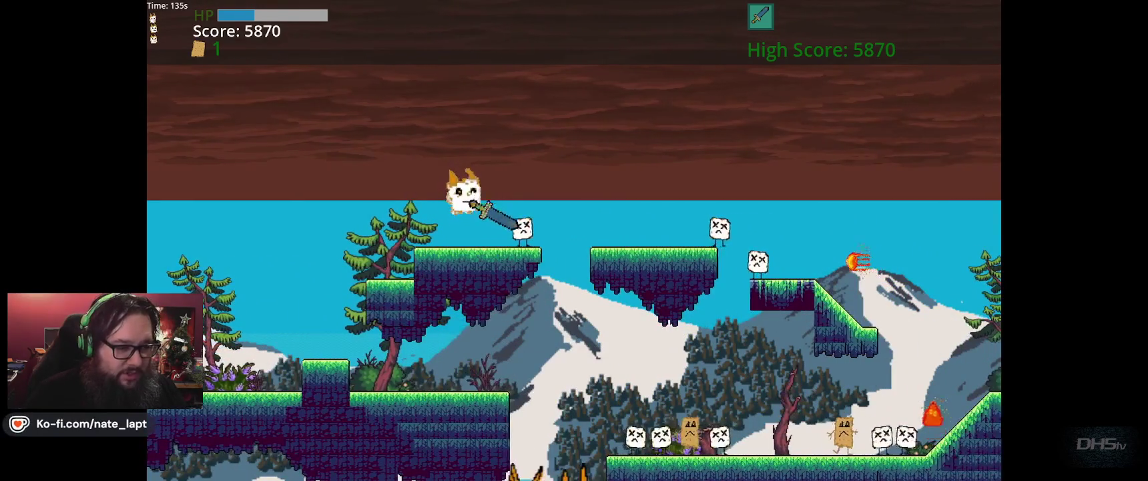
key(Right)
key(space)
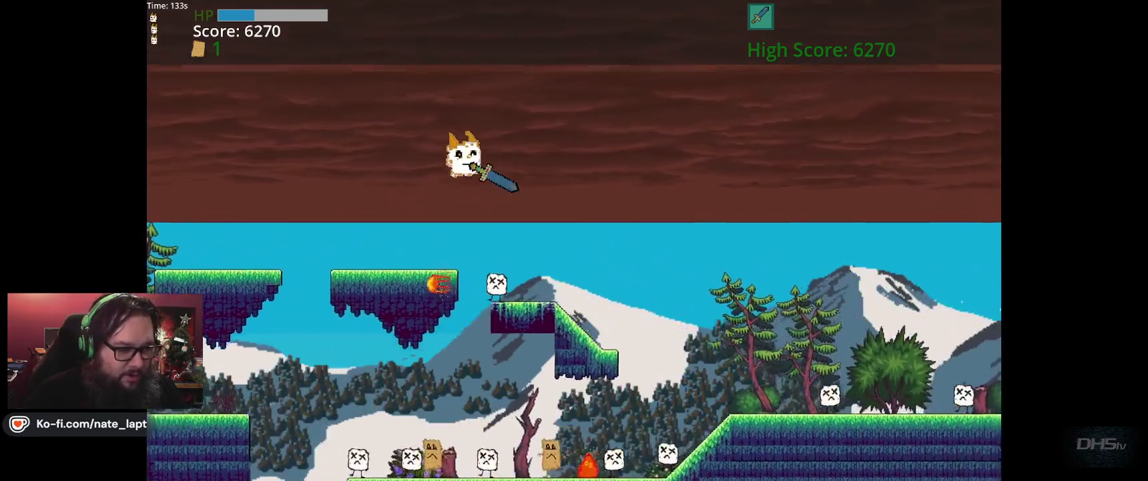
key(Right)
key(Right)
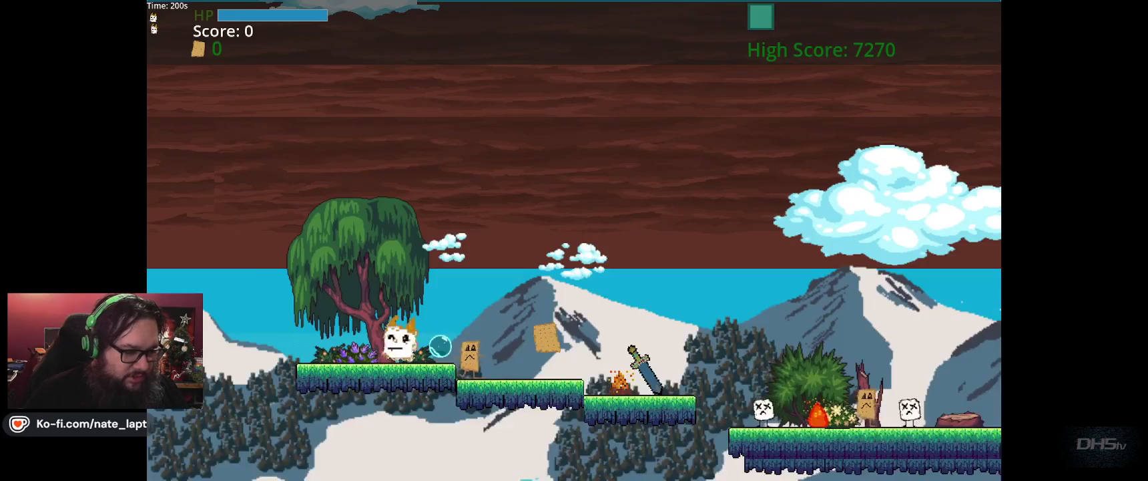
Collect the bubble power-up, the scroll and the sword while running right
key(Right)
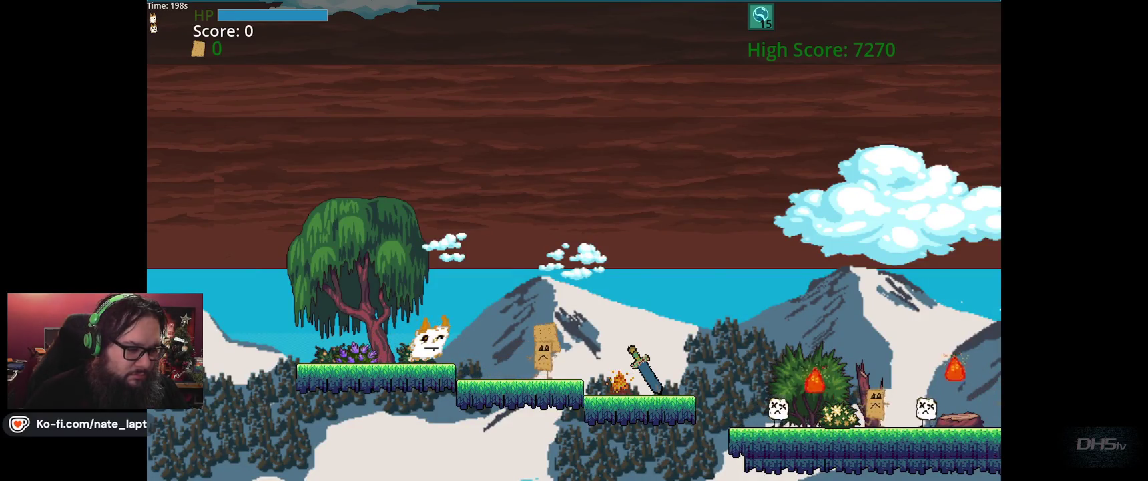
key(Right)
key(space)
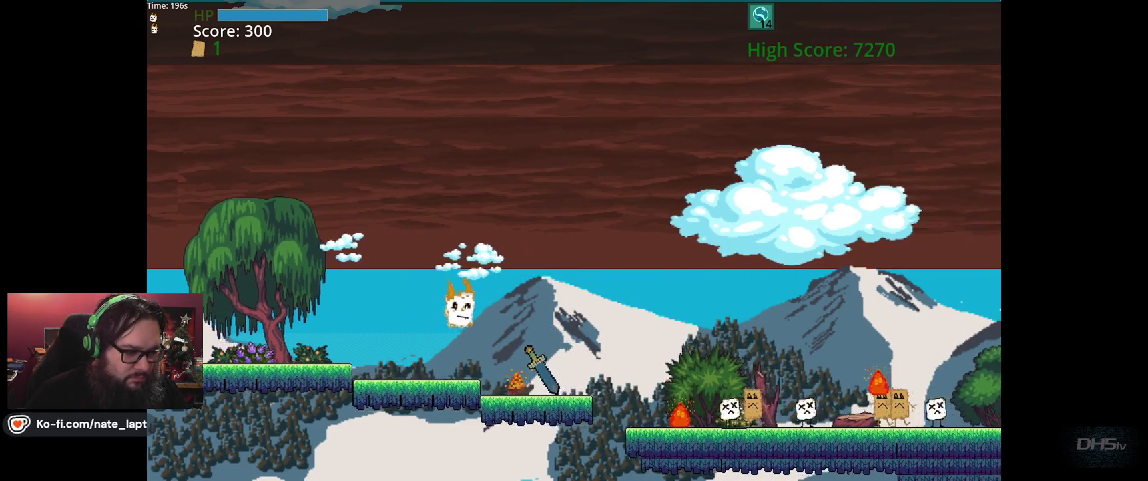
key(Right)
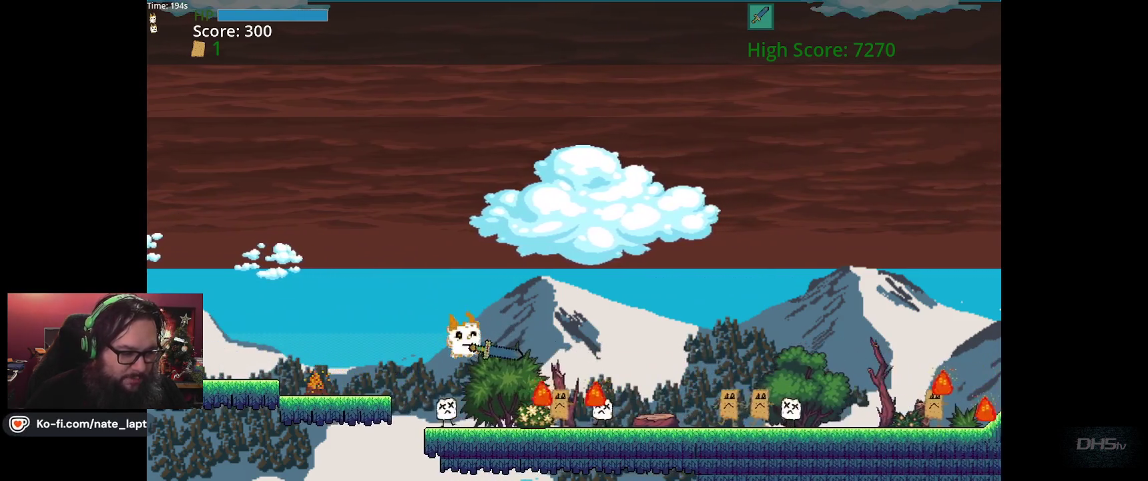
Jump and swing the sword to defeat the enemies while advancing right
key(Right)
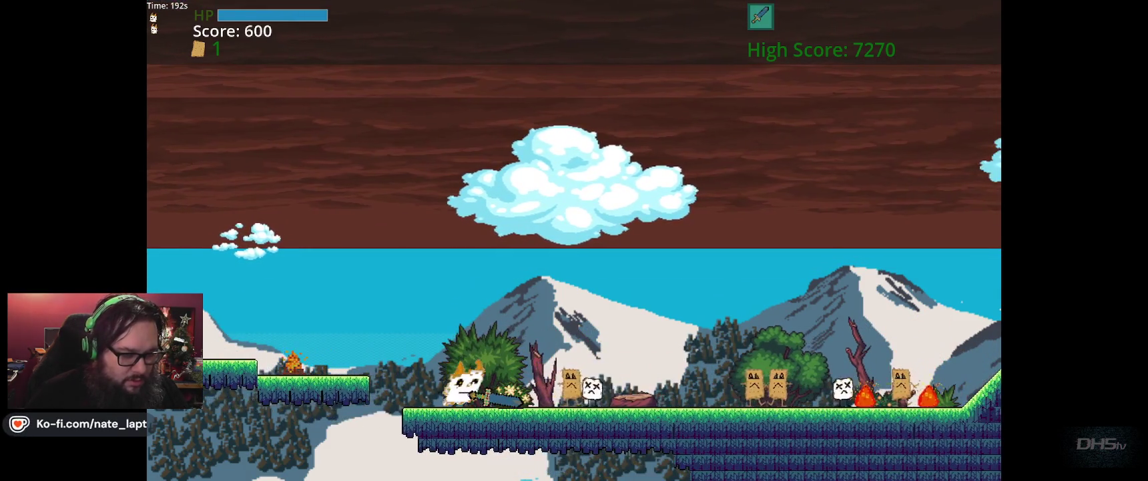
key(Right)
key(space)
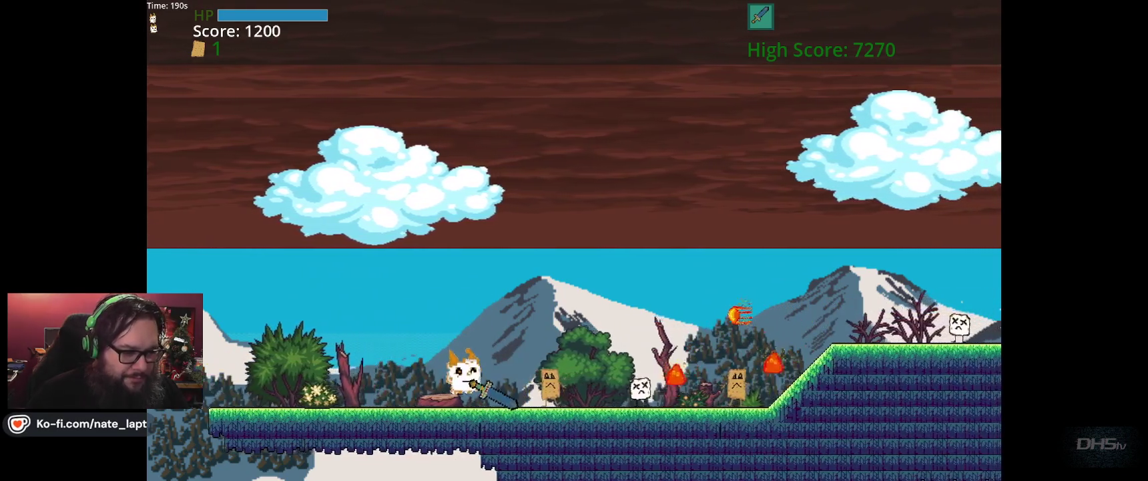
key(Right)
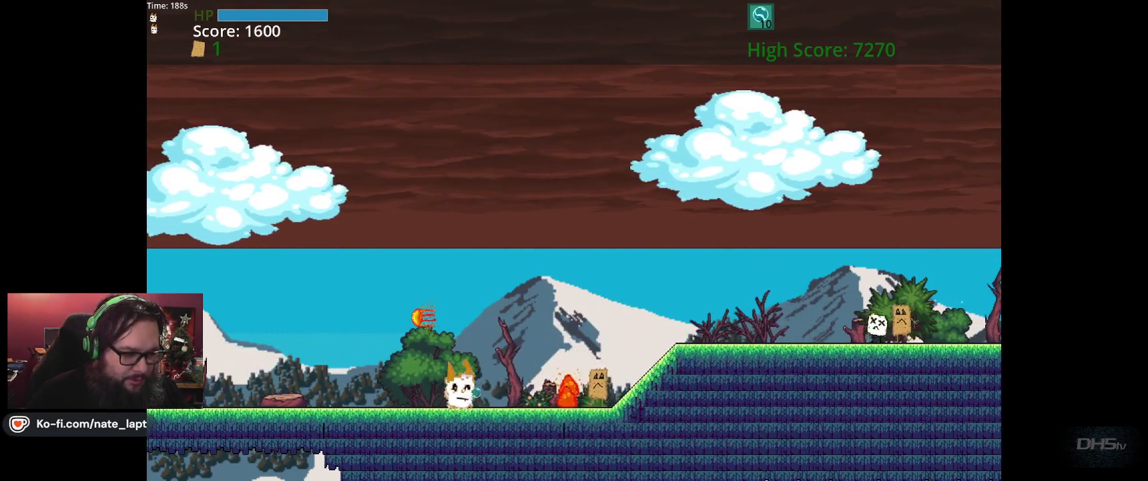
key(Right)
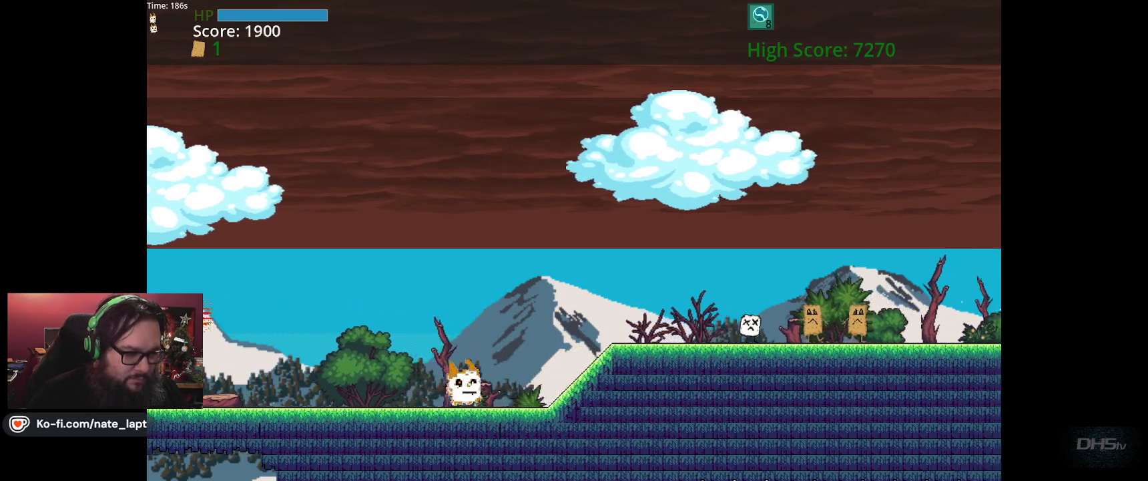
Run up the slope and jump the gaps ahead
key(Right)
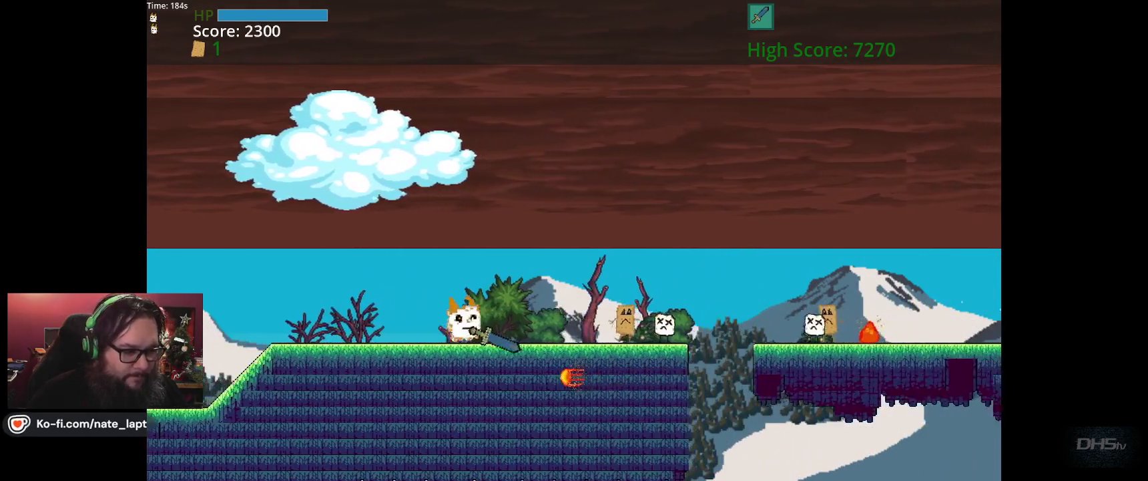
key(Right)
key(Up)
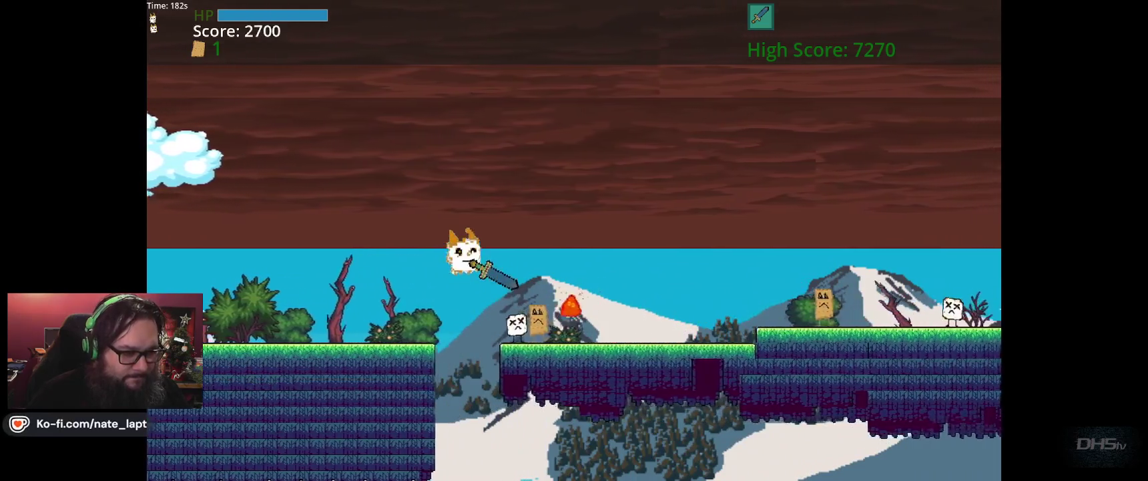
key(Right)
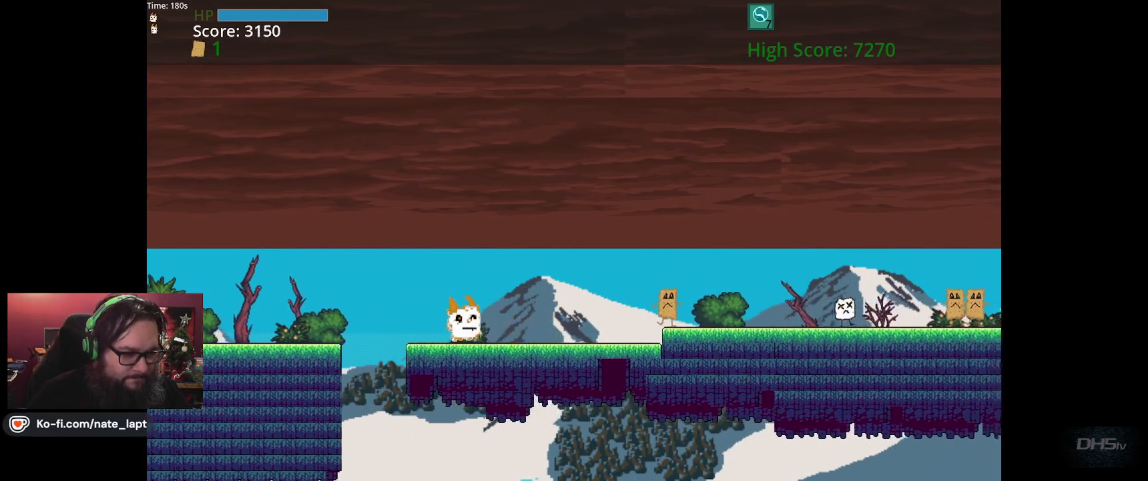
key(Right)
key(Up)
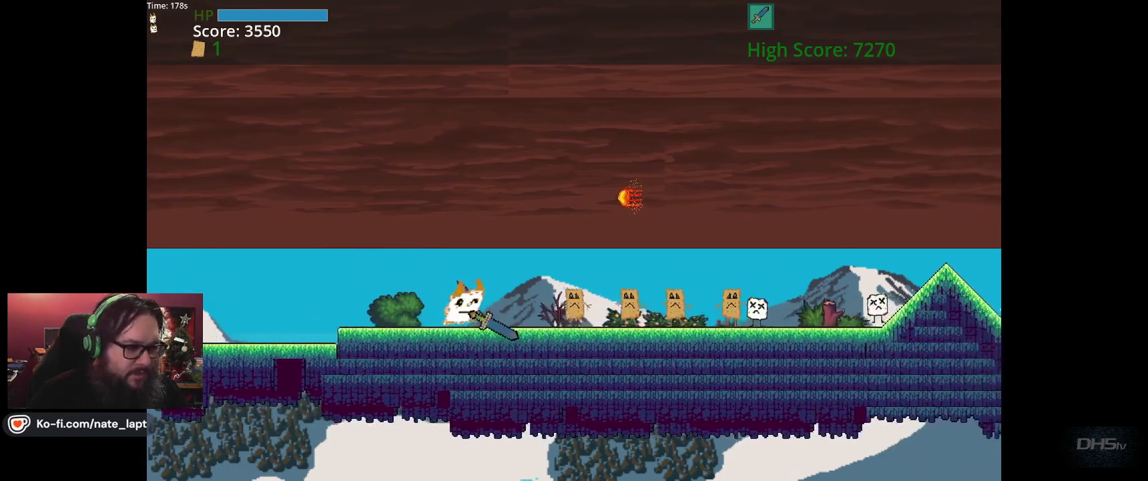
Cross the grassy hill, land on the floating platform swinging the sword, and run on
key(Right)
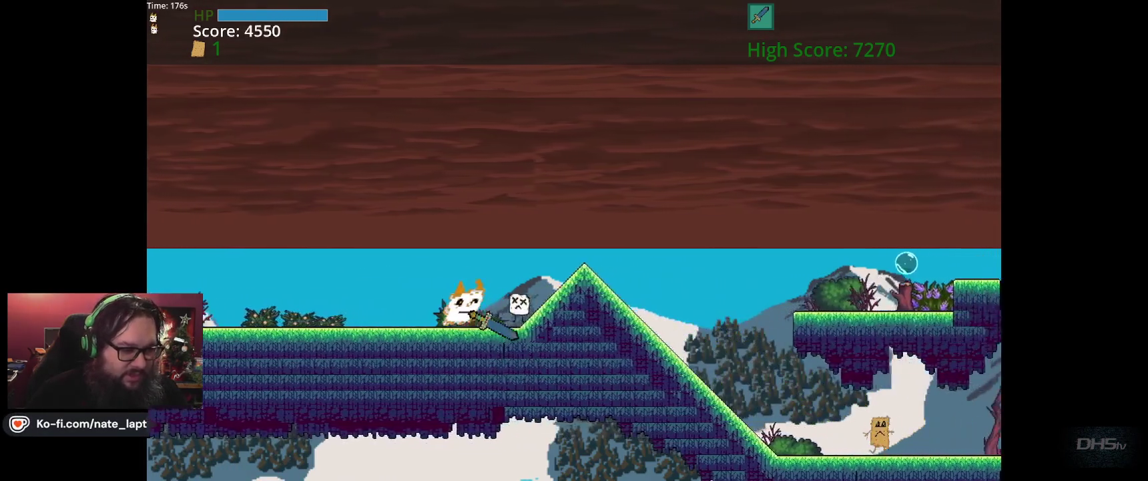
key(Right)
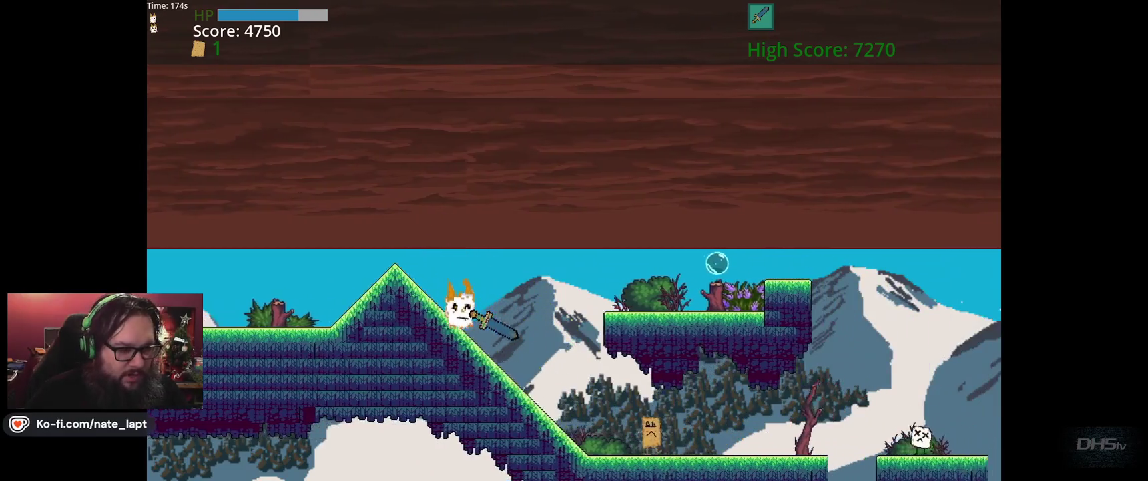
key(Right)
key(Up)
key(Up)
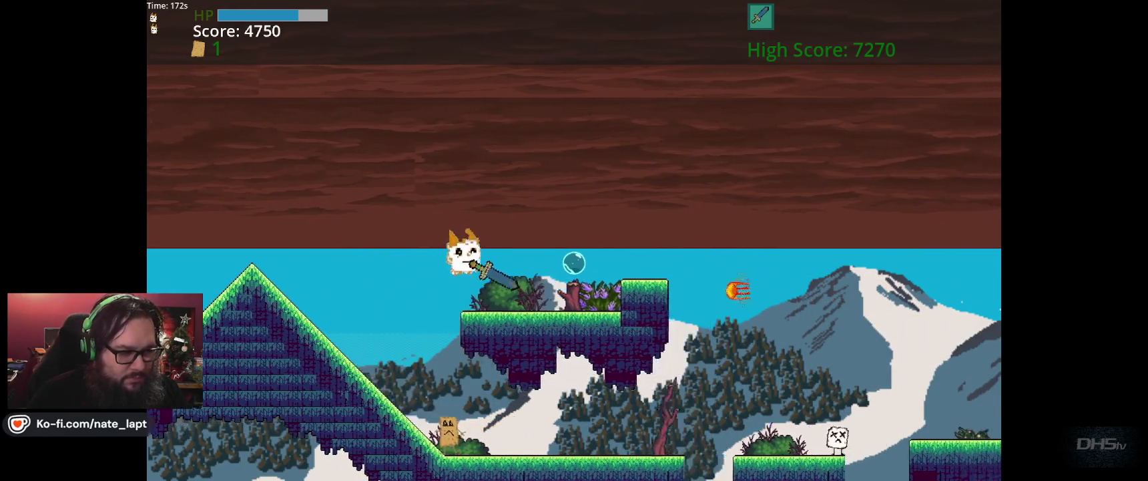
key(Right)
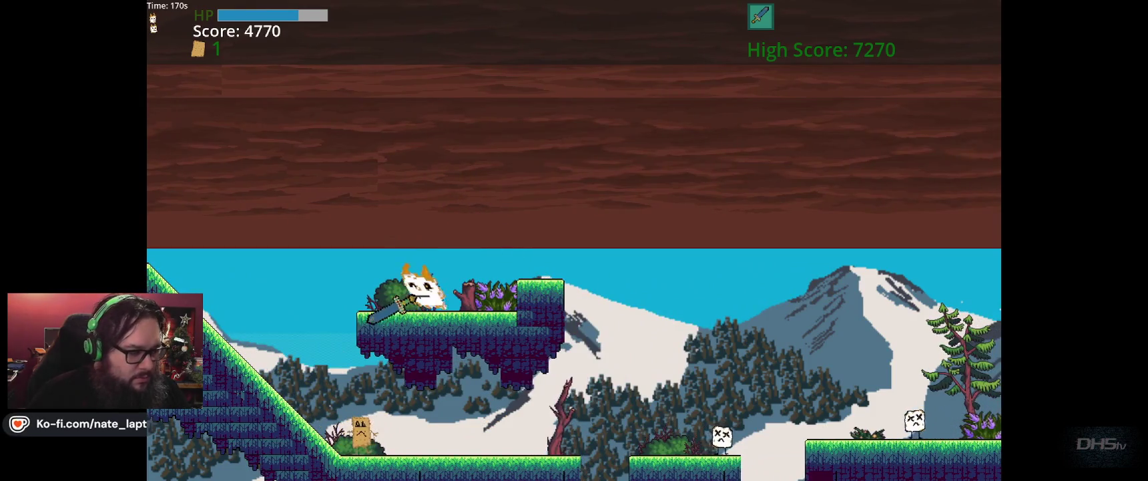
key(Right)
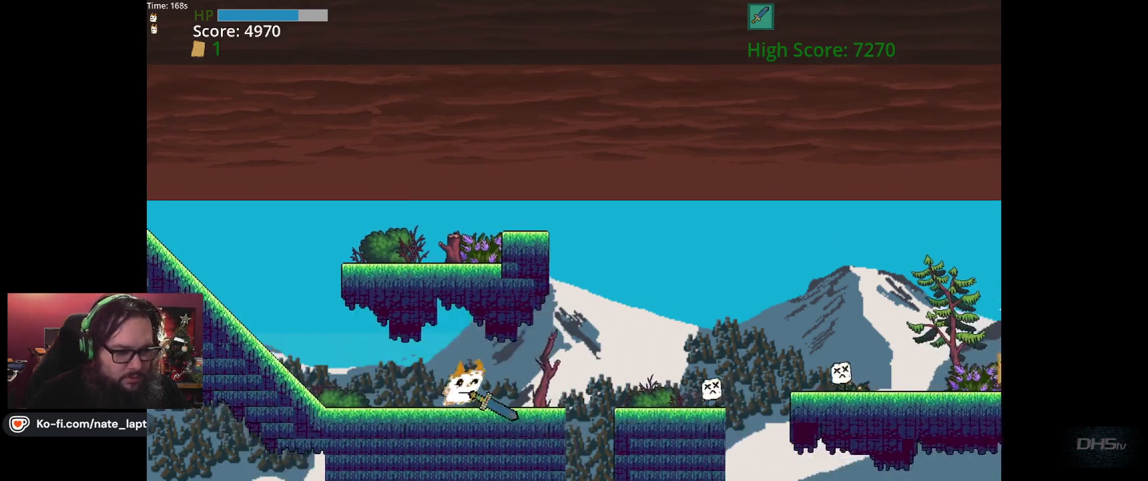
key(Right)
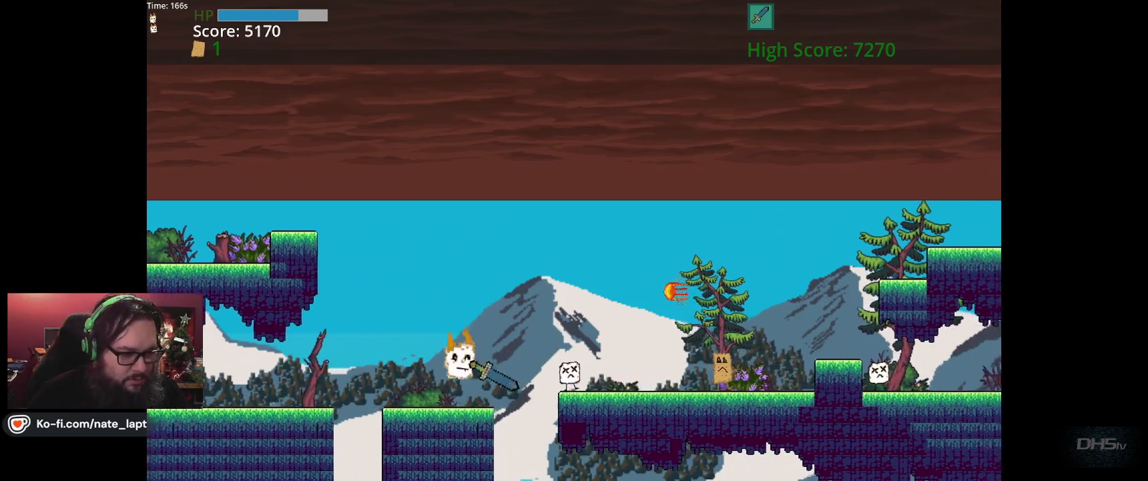
Jump the gap and kill the paper enemy and the white enemy nearby
key(Up)
key(Right)
key(space)
key(Right)
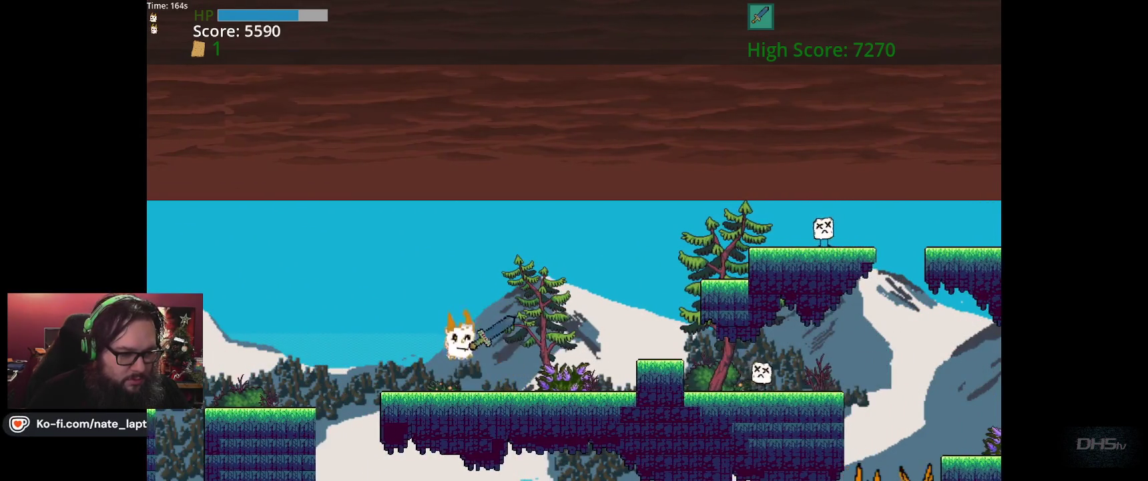
key(x)
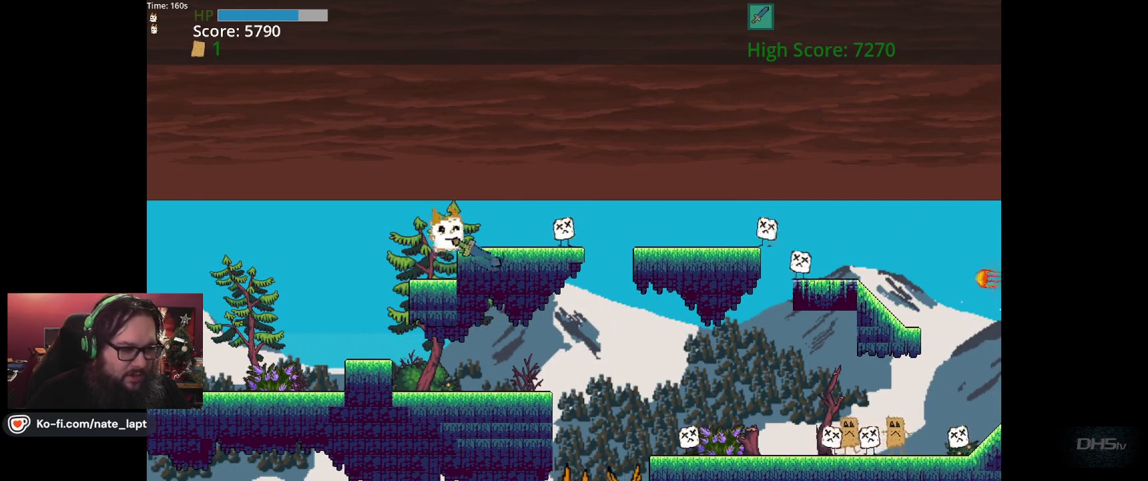
Jump up to the higher platforms, striking enemies in the air and on landing
key(Right)
key(space)
key(x)
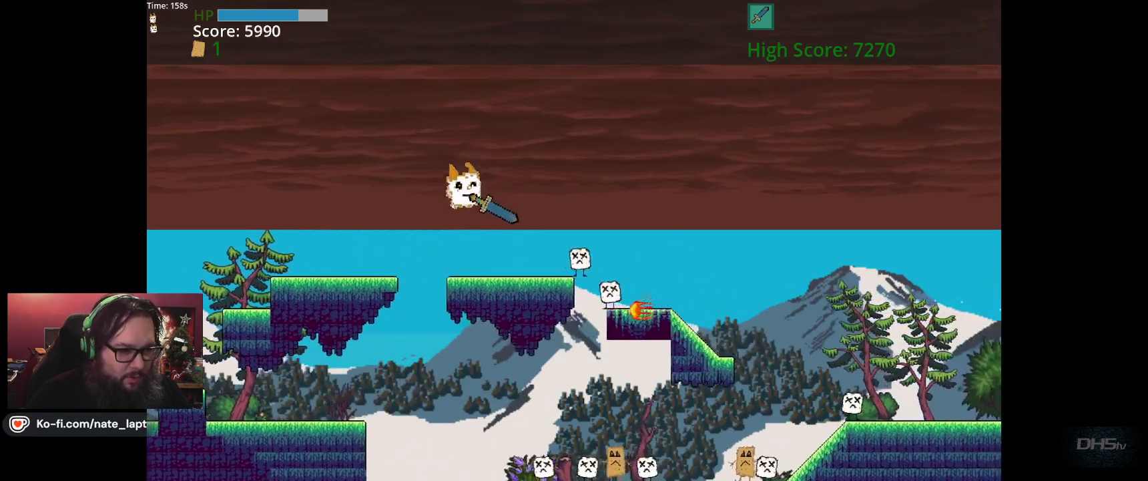
key(x)
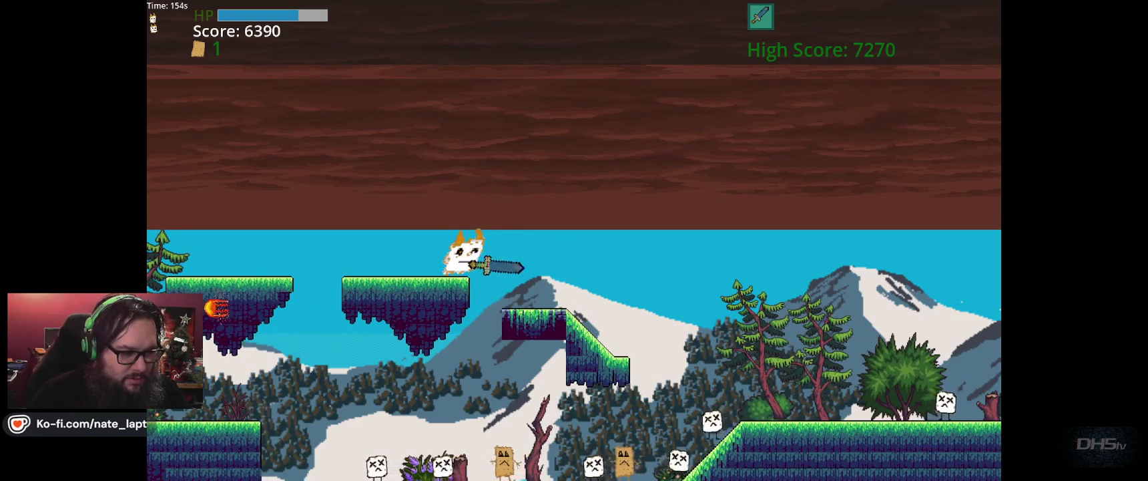
key(x)
Drop to the lower ground, attack the enemies to the left, then head back up the slope
key(Left)
key(x)
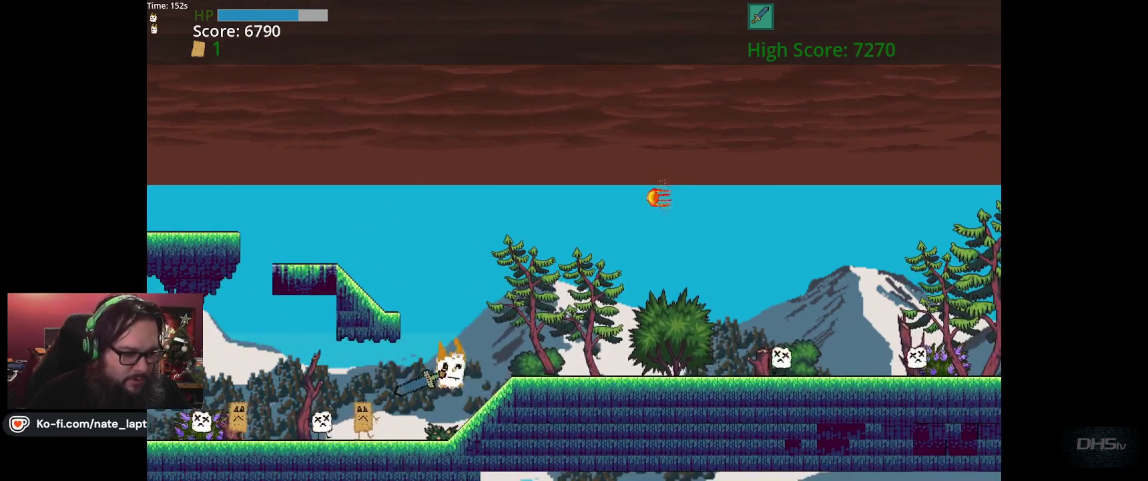
key(Left)
key(Left)
key(x)
key(x)
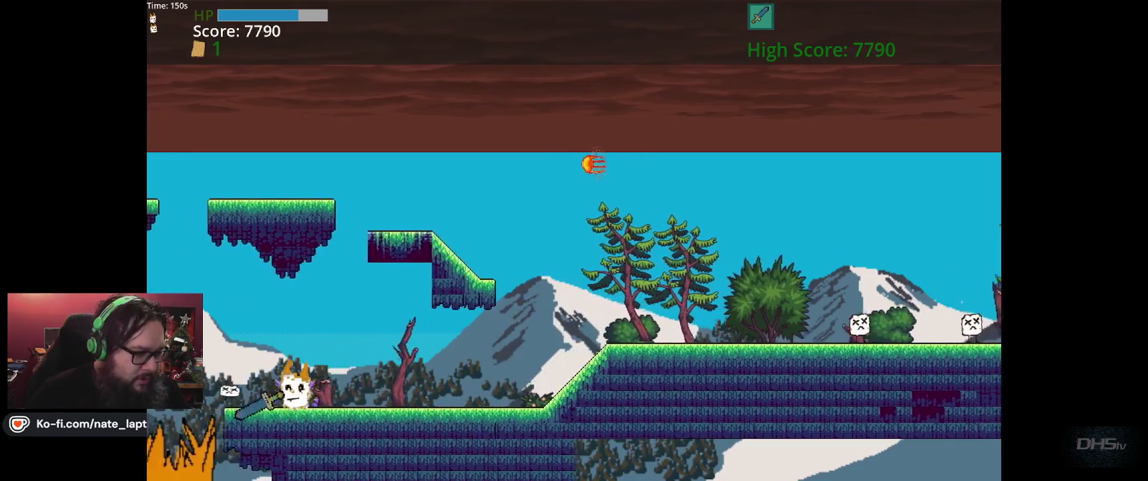
key(Right)
key(Right)
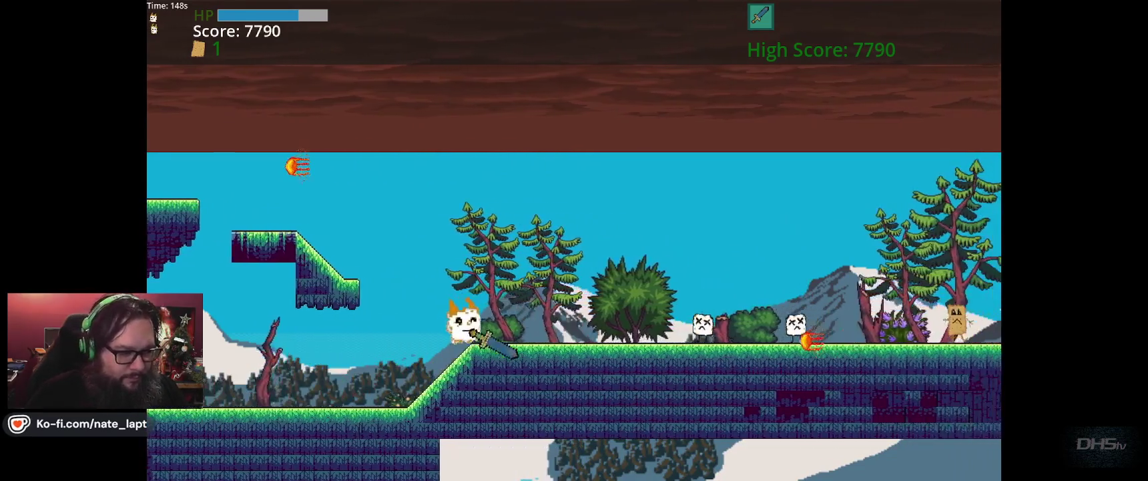
Slash through the approaching enemies, including the two skulls, while running right
key(Right)
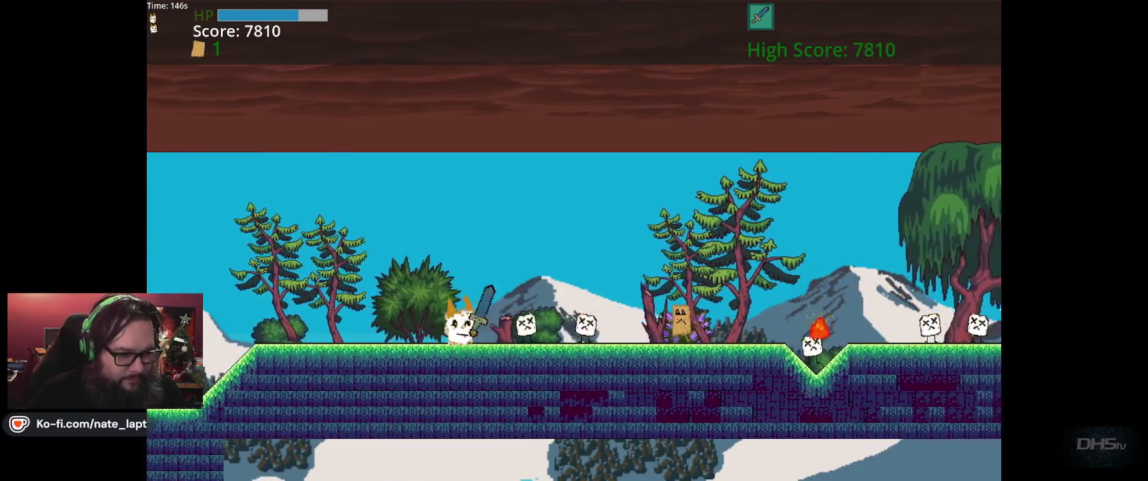
key(x)
key(x)
key(Right)
key(x)
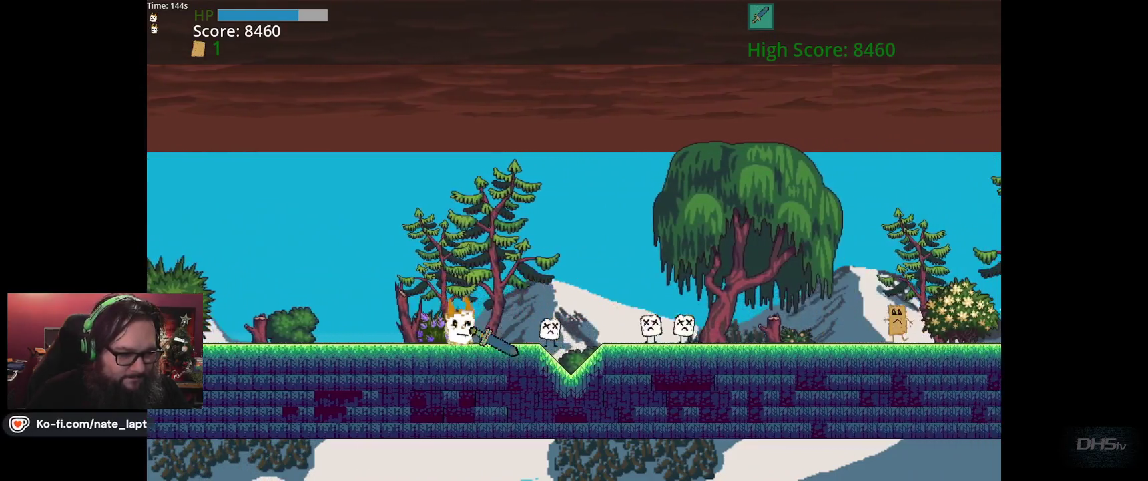
key(x)
key(Right)
key(x)
key(x)
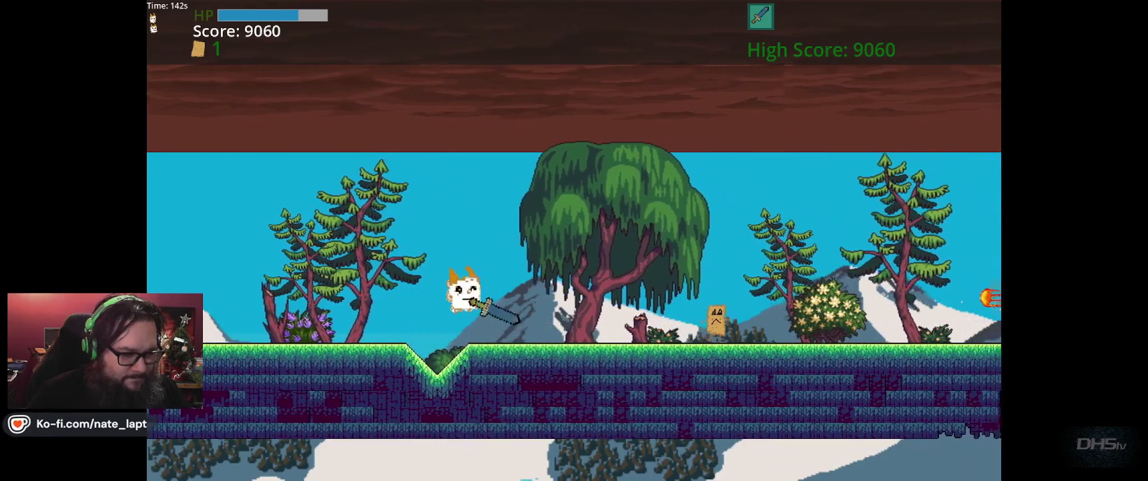
key(Right)
key(x)
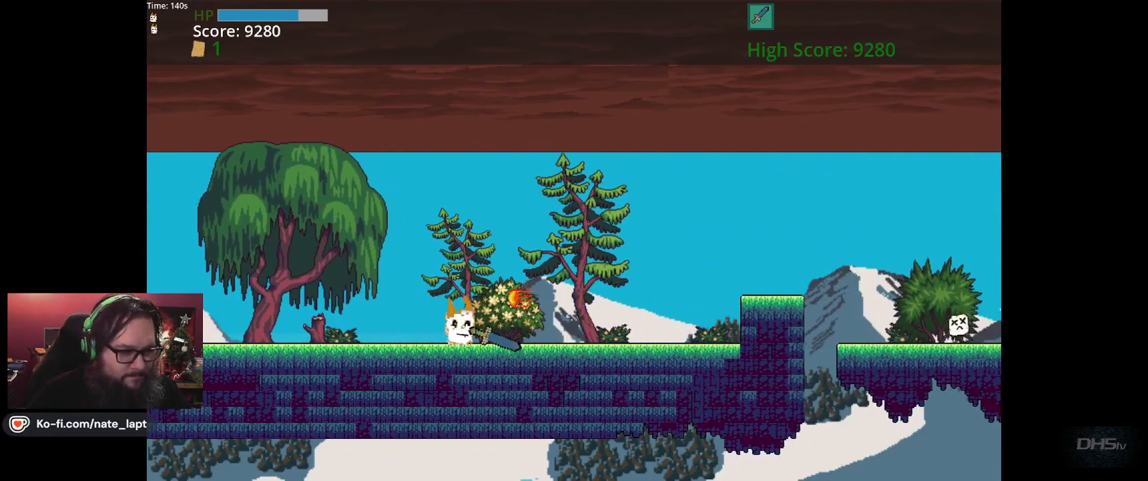
Jump onto the raised ledge and platform, killing the enemies on them
key(Right)
key(space)
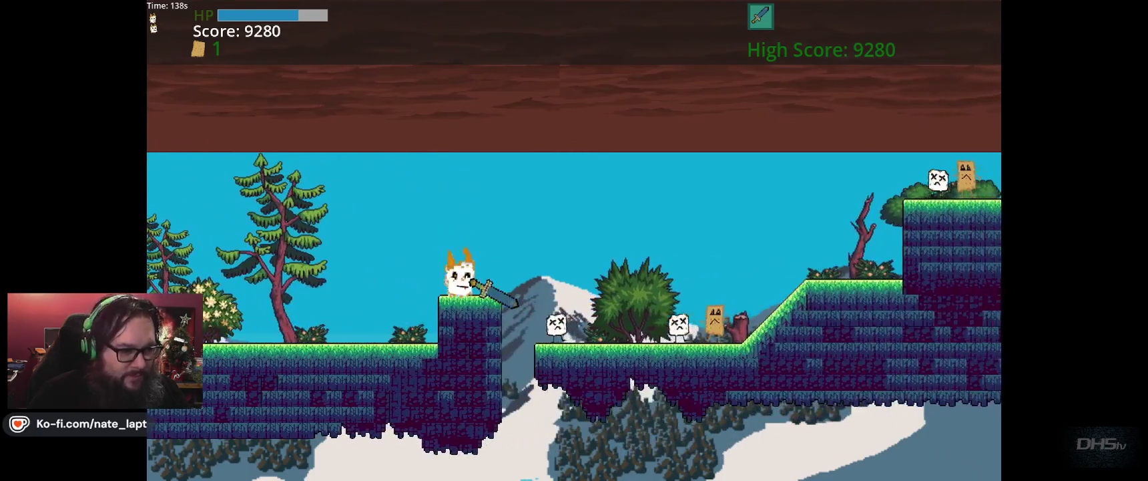
key(x)
key(Right)
key(x)
key(x)
key(x)
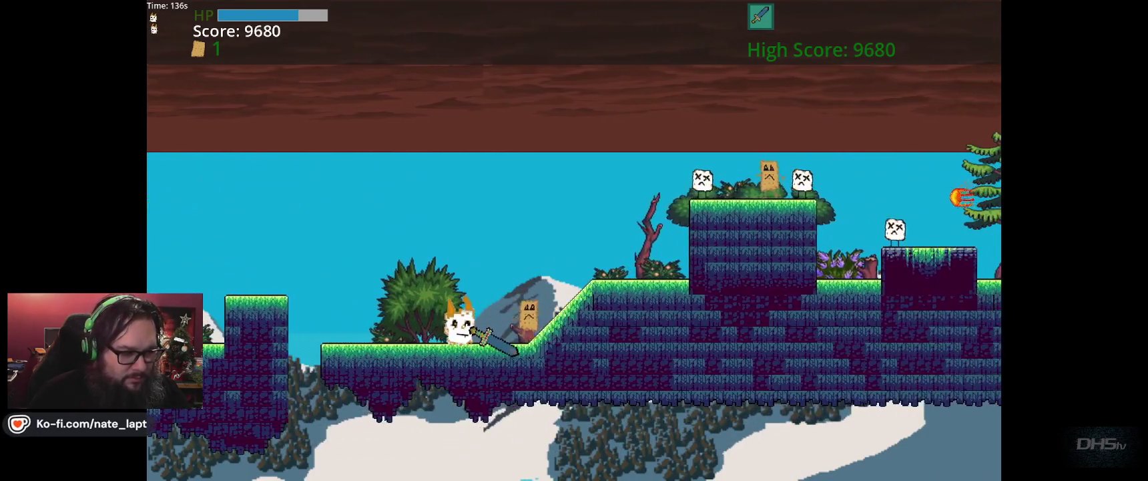
key(Right)
key(space)
key(x)
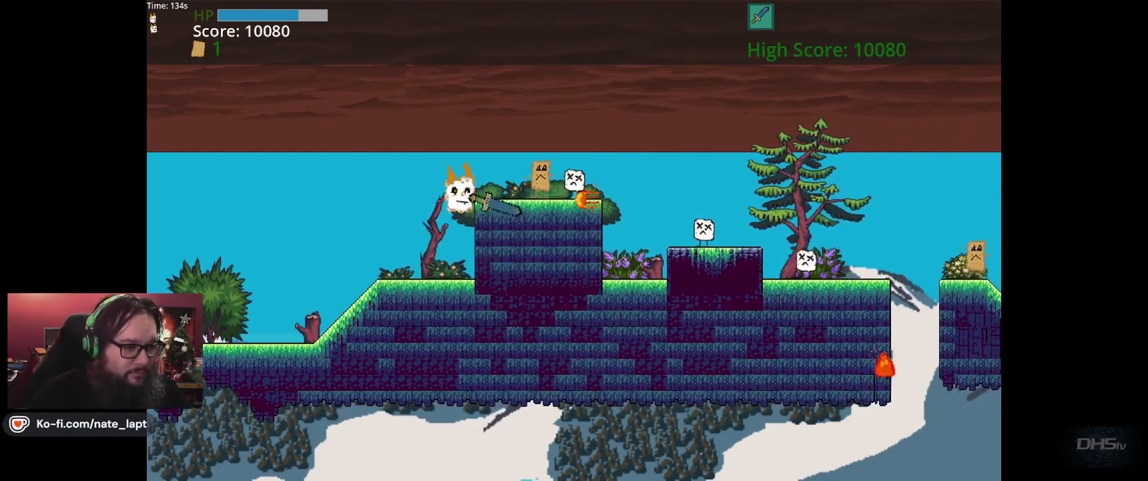
key(Right)
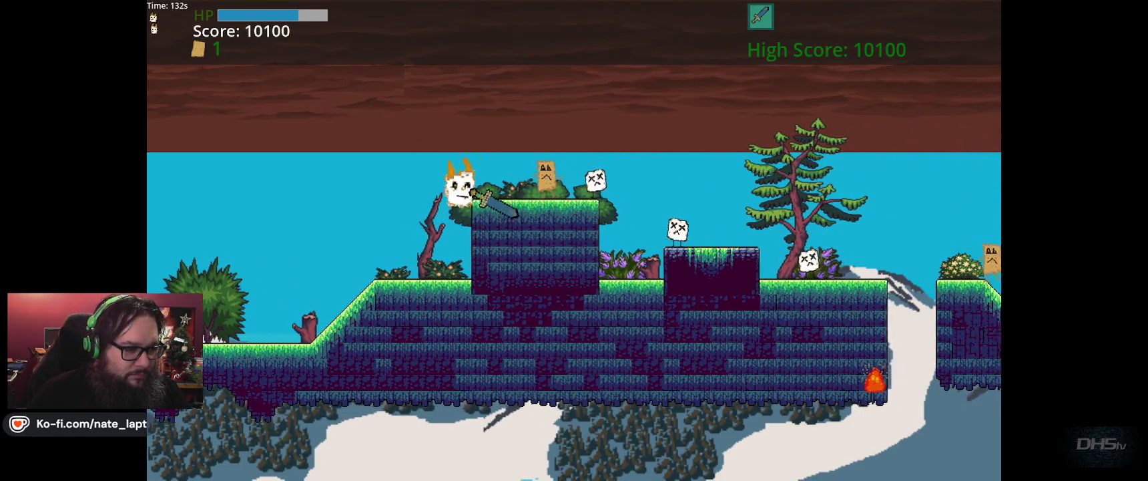
key(x)
key(x)
Jump off the platform, over the dip and up the slope, attacking enemies until reaching 11900 points
key(Right)
key(space)
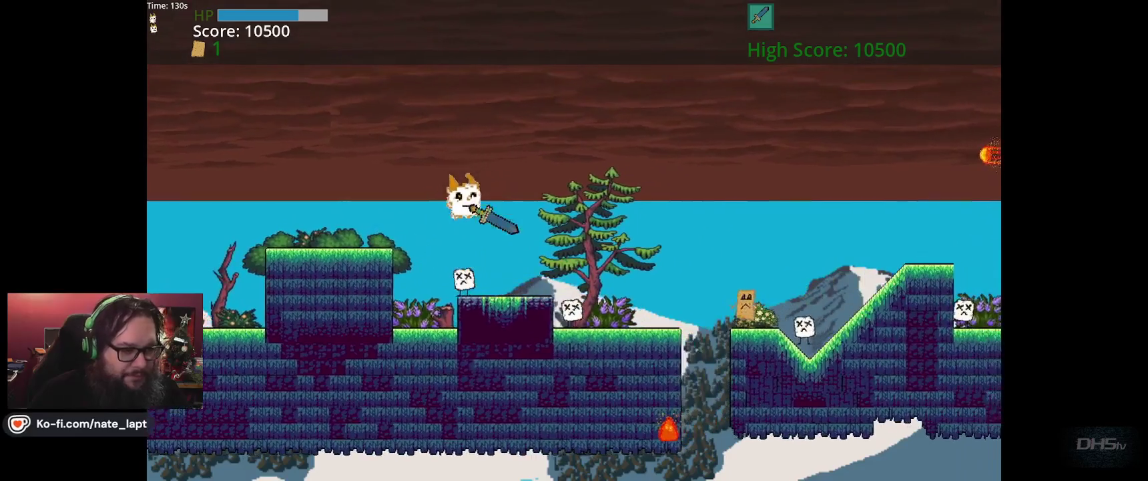
key(x)
key(x)
key(Right)
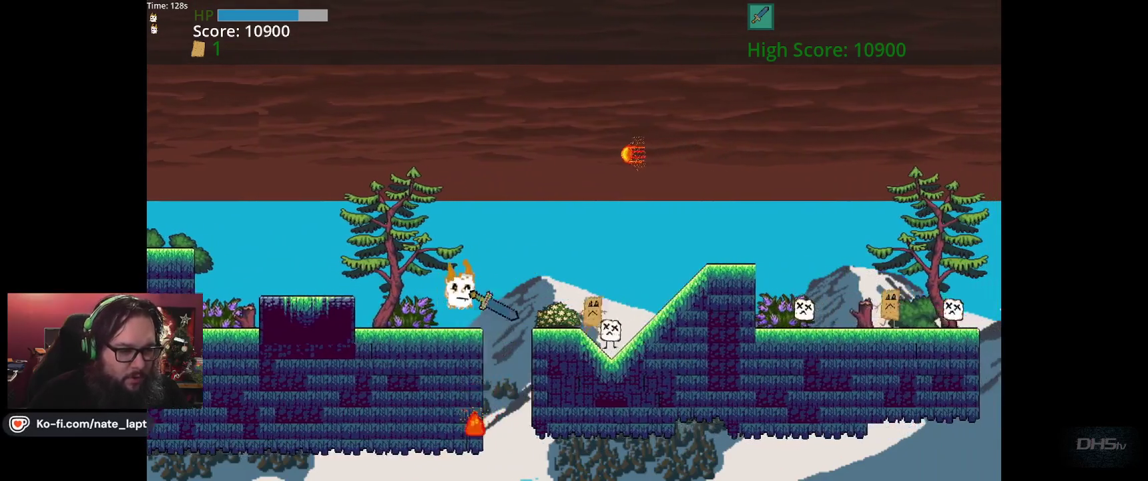
key(space)
key(x)
key(Right)
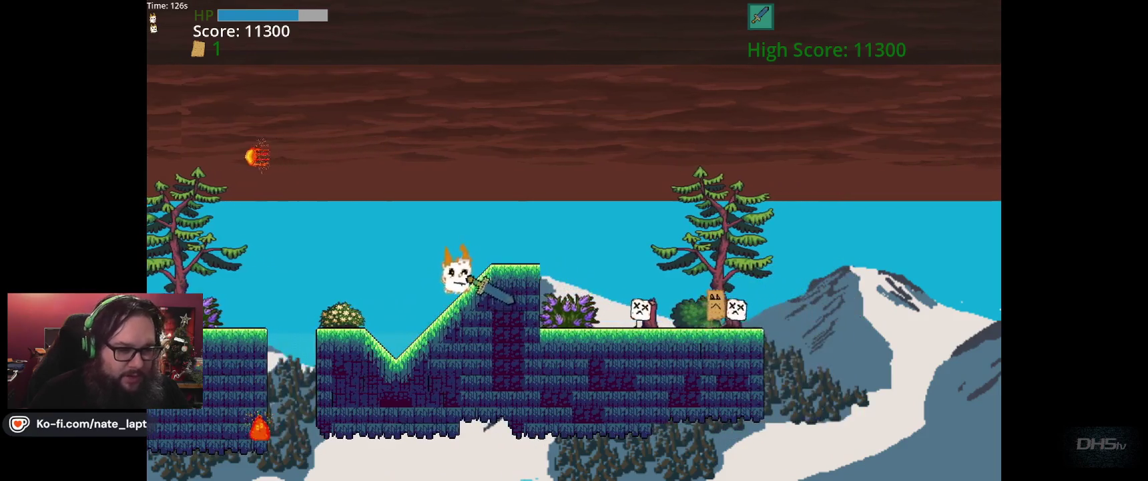
key(space)
key(x)
key(Right)
key(x)
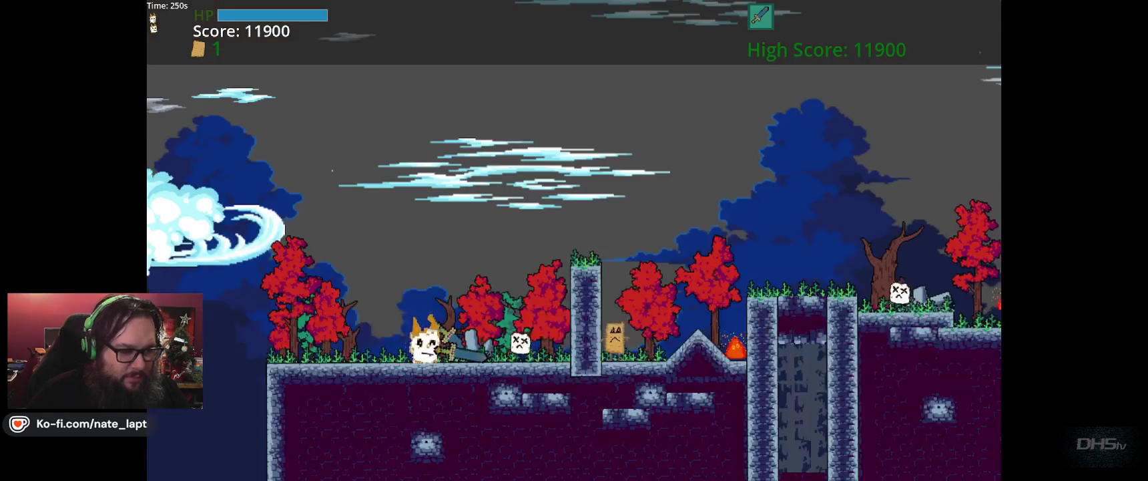
Run right over the stone pillars and gaps, attacking enemies along the way
key(Right)
key(space)
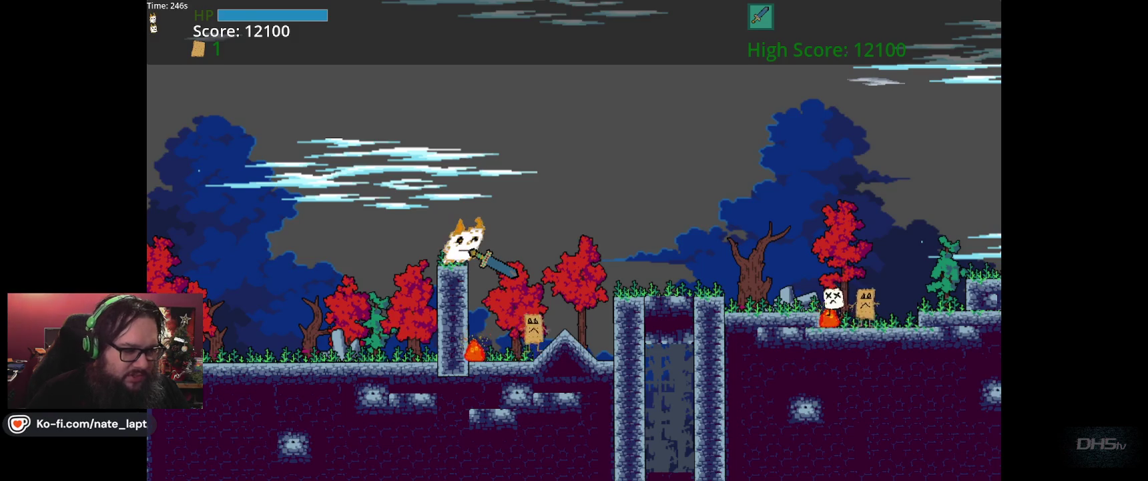
key(Right)
key(x)
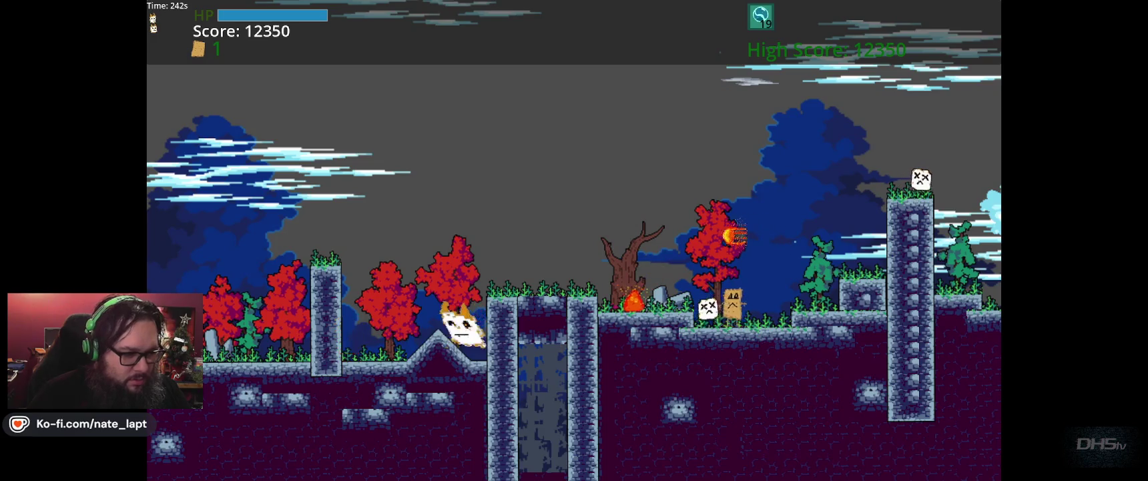
key(Right)
key(space)
key(x)
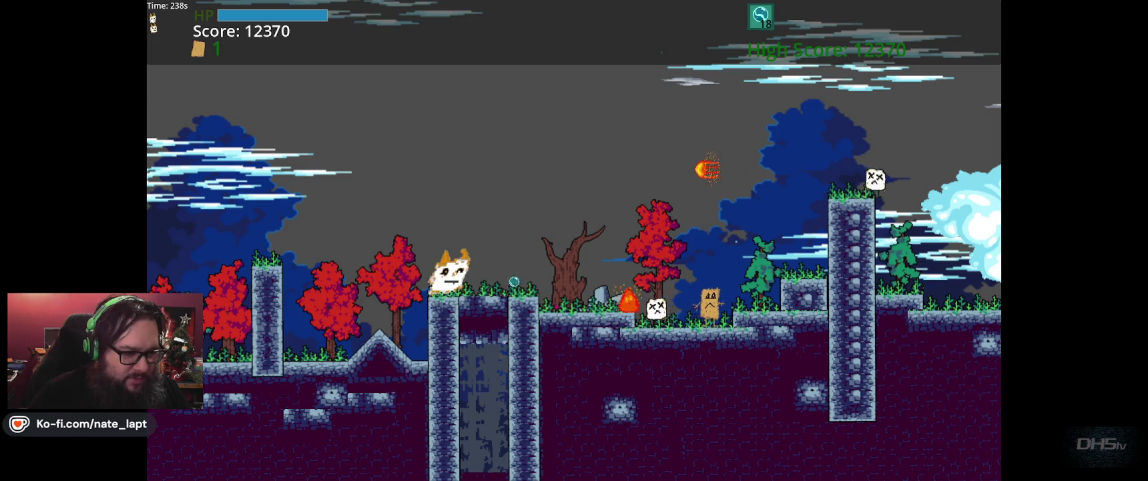
key(x)
key(Right)
key(space)
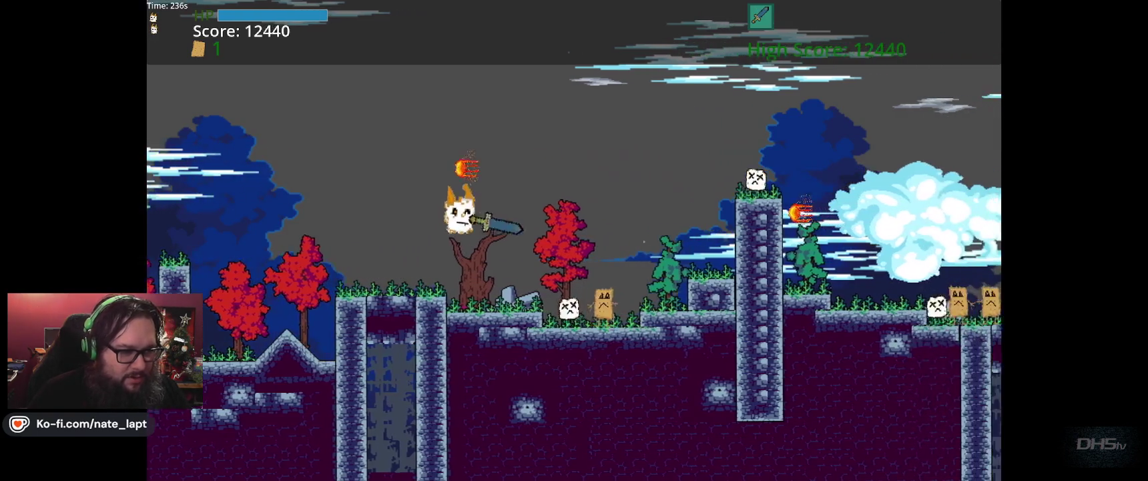
key(Right)
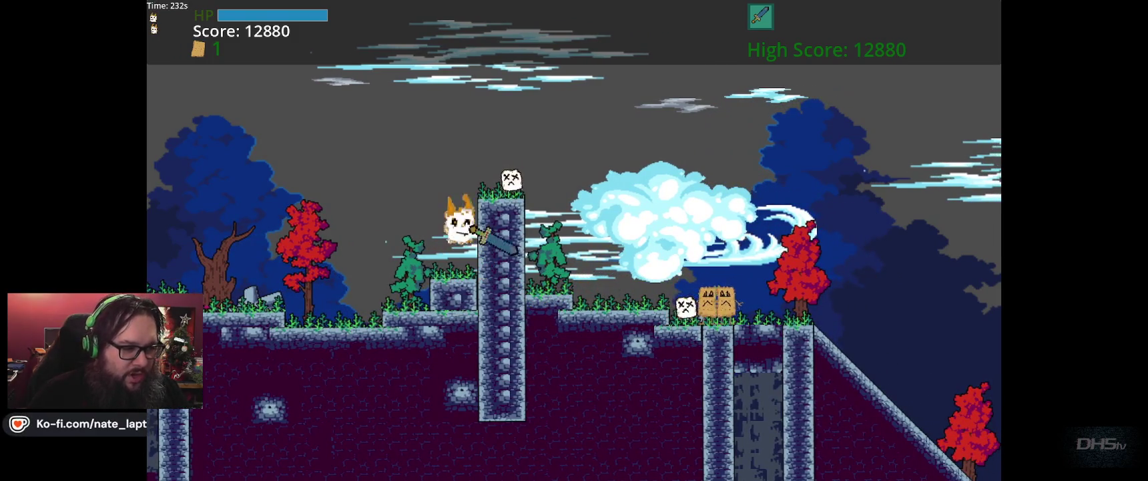
key(Right)
key(x)
key(x)
key(Right)
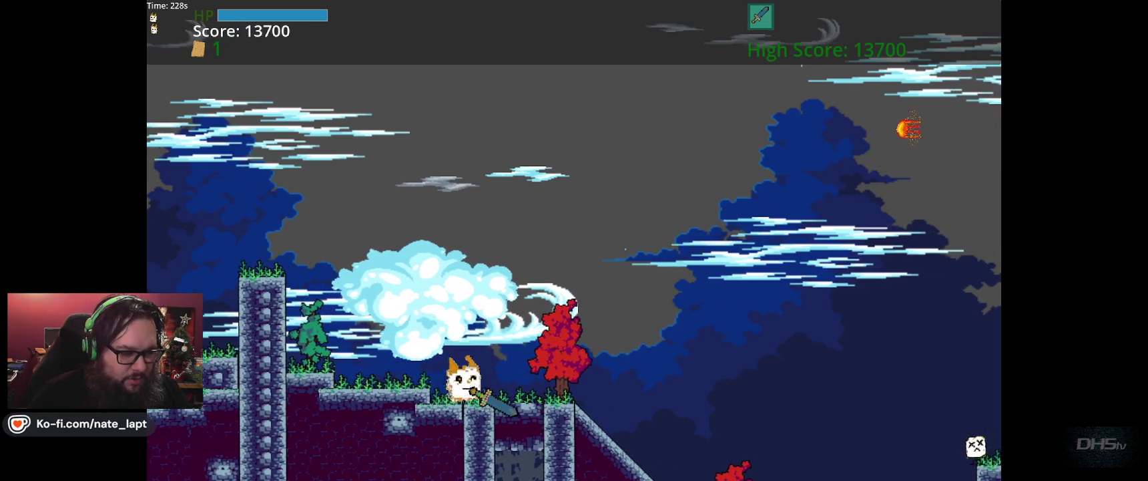
key(Right)
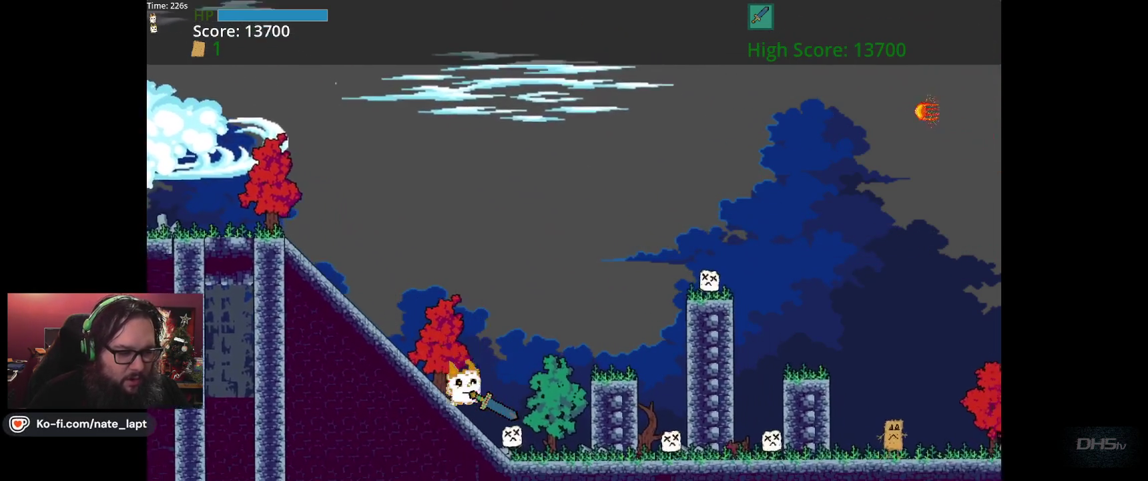
key(Right)
key(x)
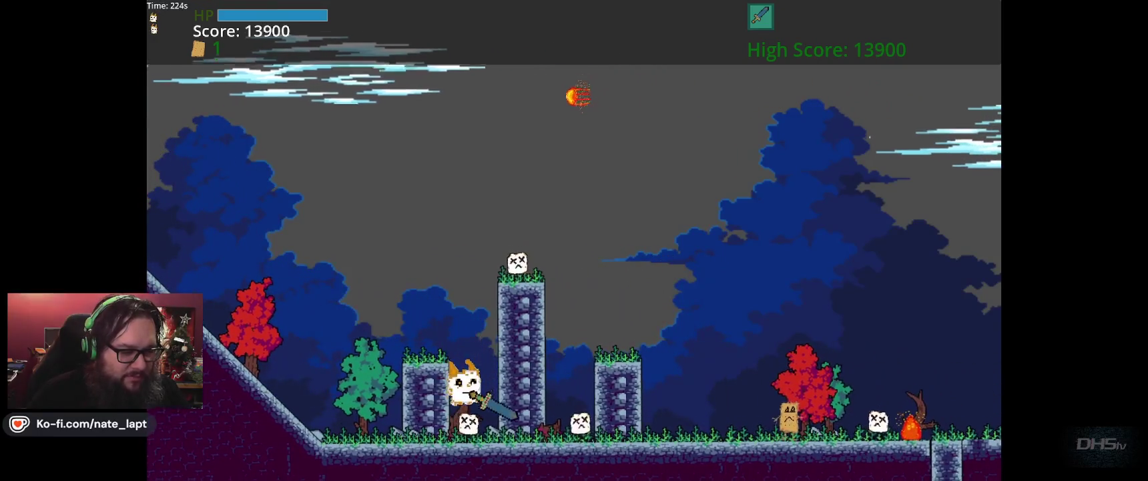
key(x)
key(Up)
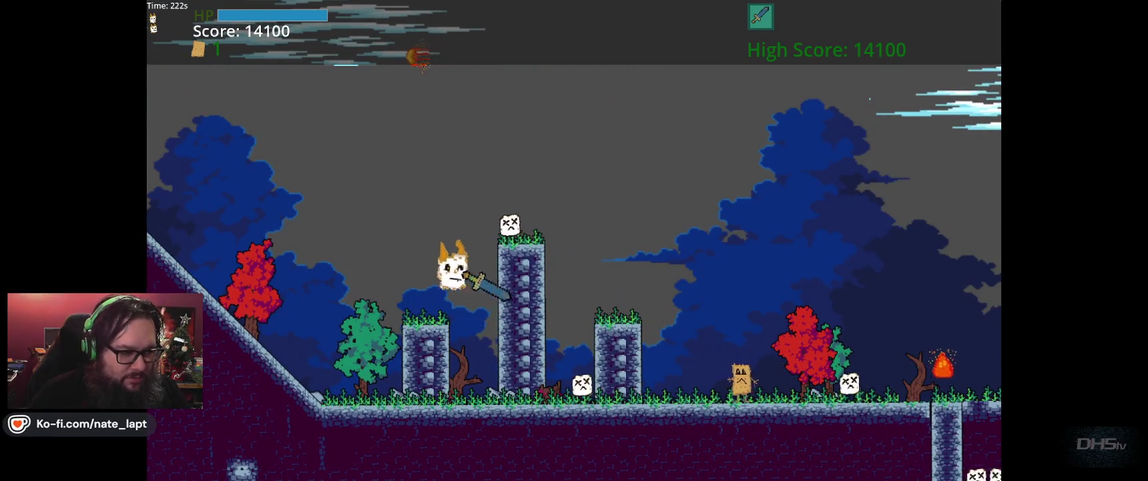
Keep running right, hitting the enemy on the pillar and the paper enemies
key(Right)
key(x)
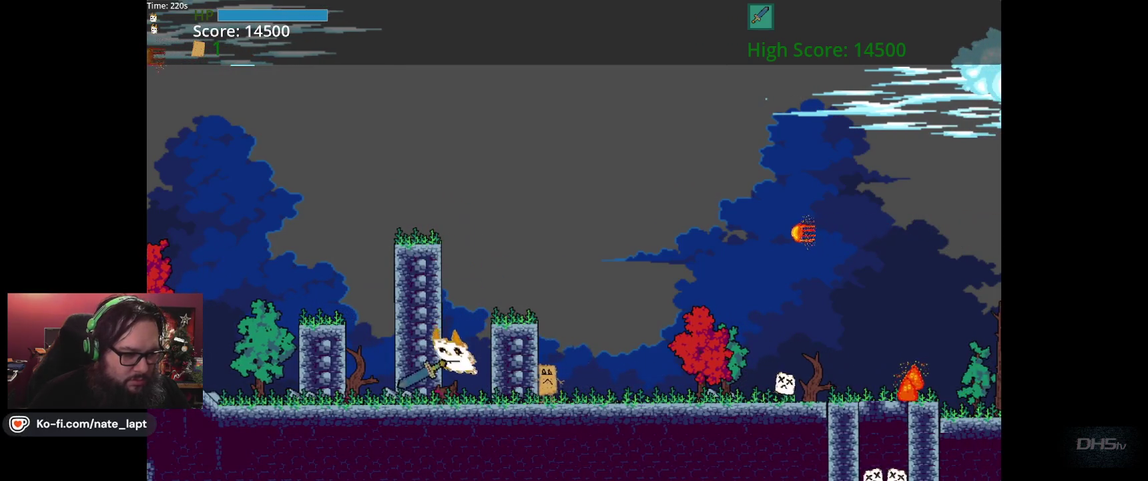
key(Right)
key(x)
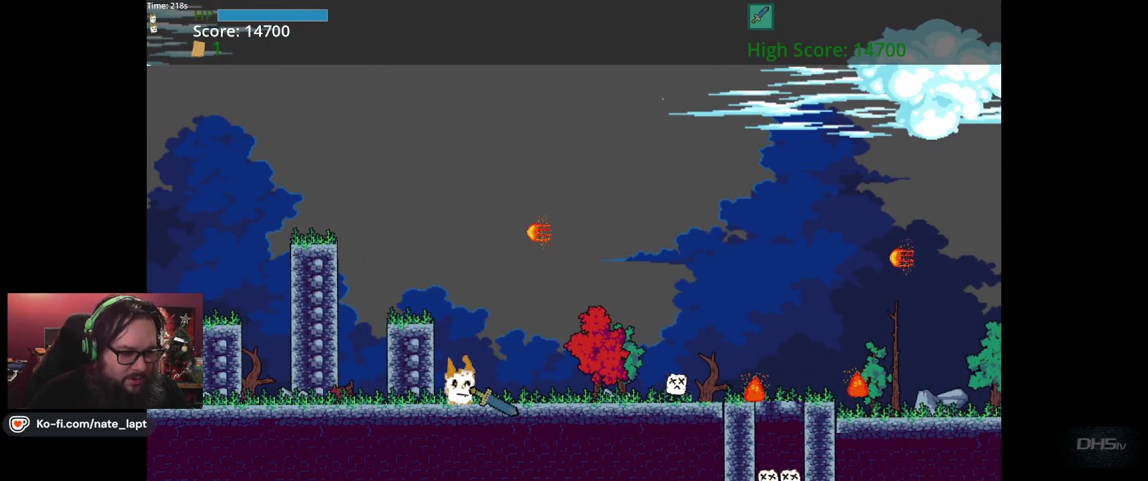
key(Right)
key(x)
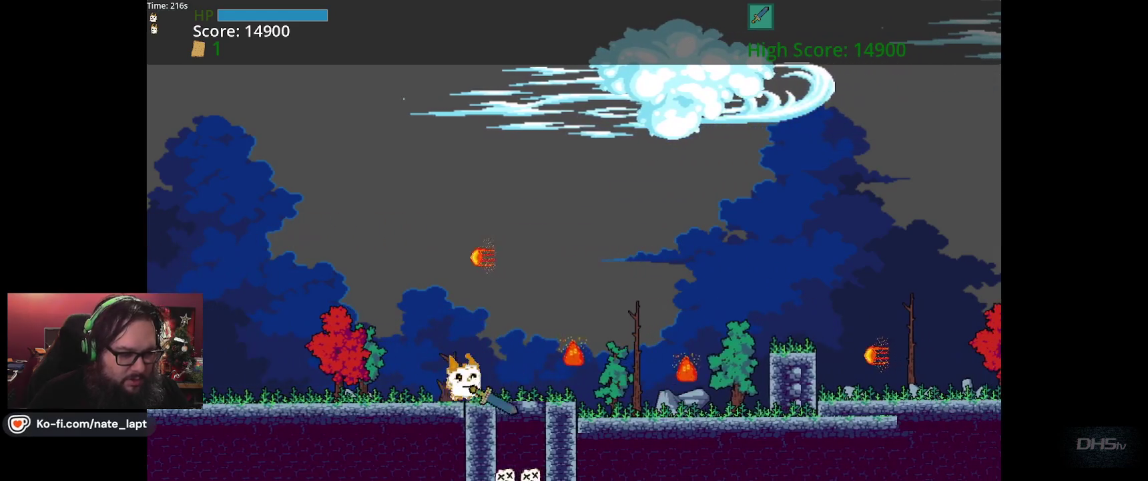
key(Right)
key(x)
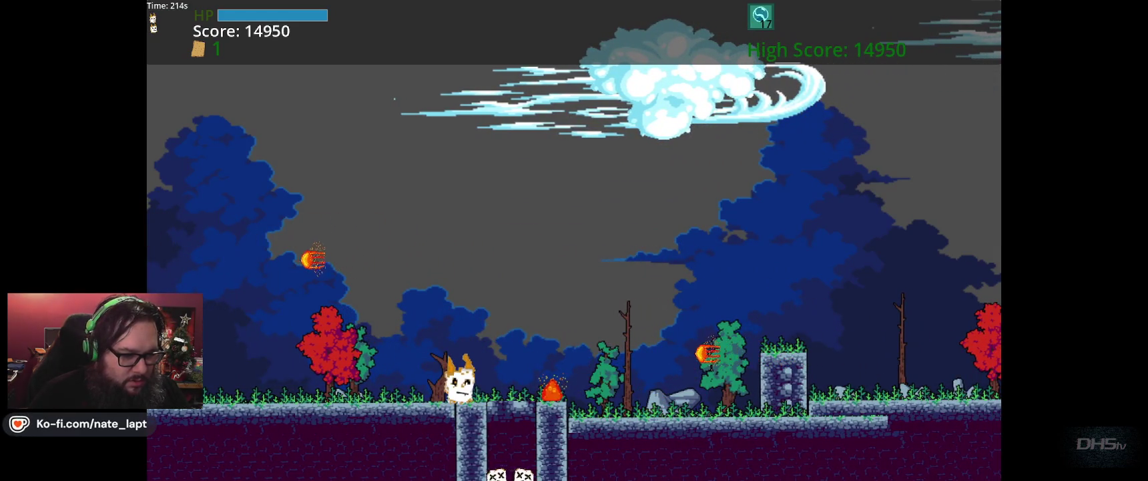
key(Right)
key(space)
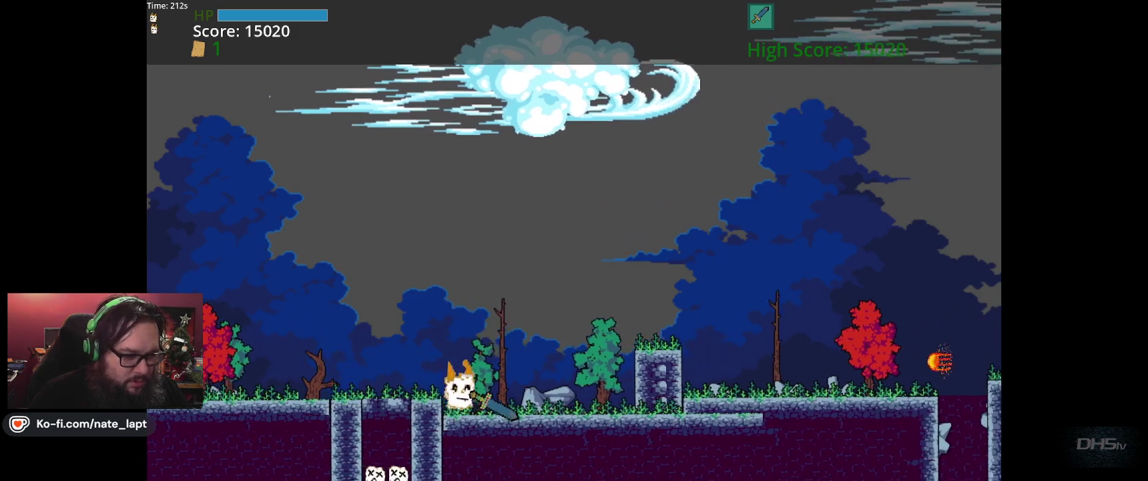
key(x)
key(x)
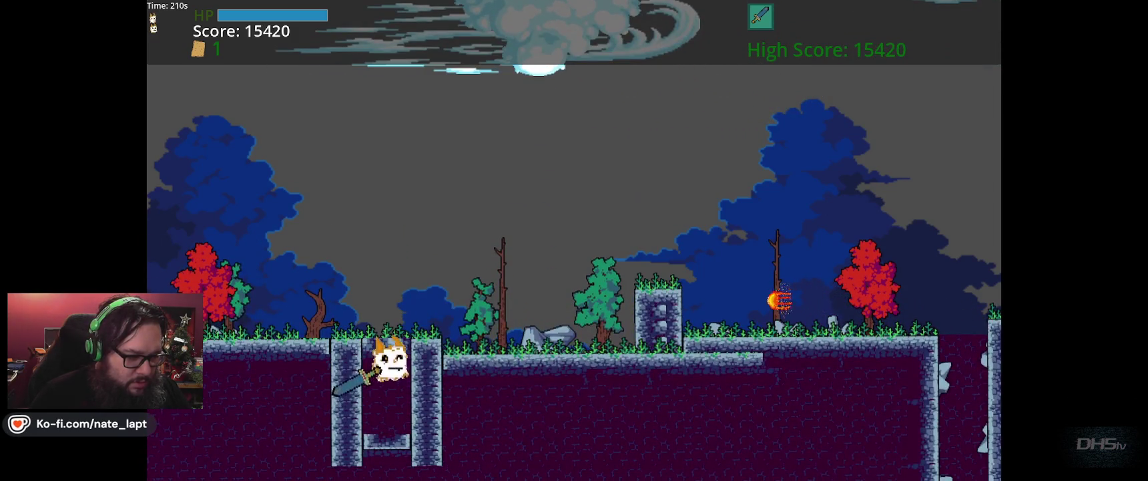
Jump up the ledges and over the tower, die in the pit at 15540, and close the game
key(Right)
key(space)
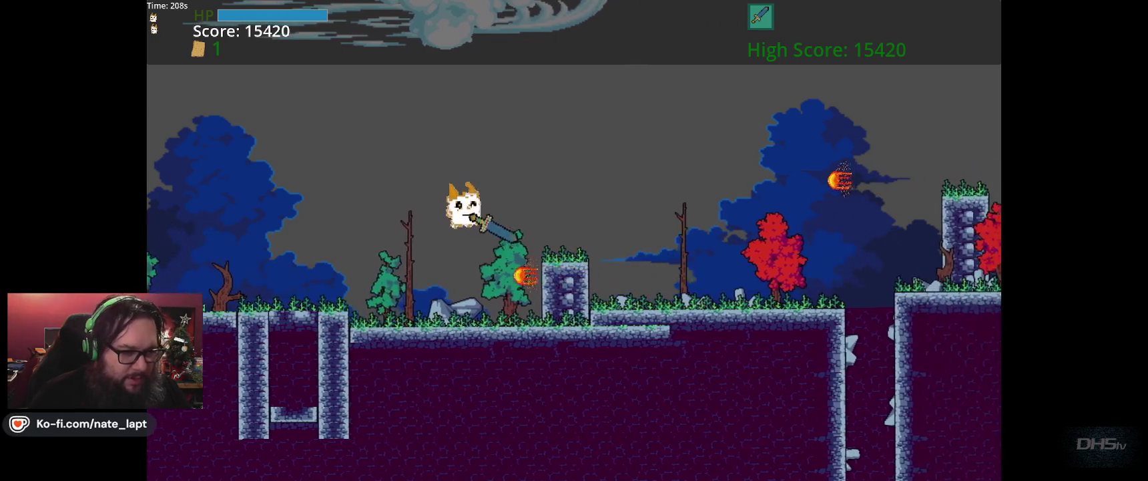
key(Right)
key(space)
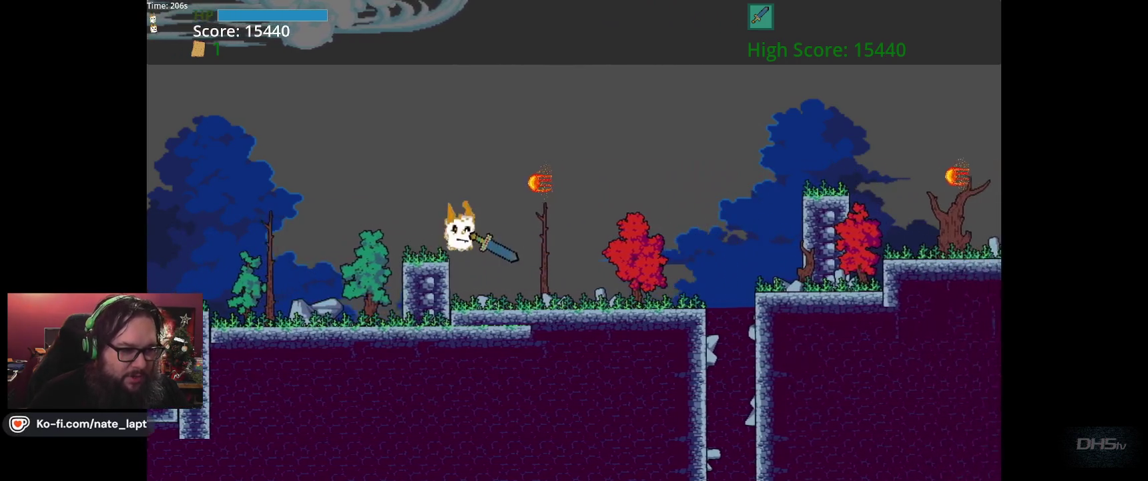
key(Right)
key(space)
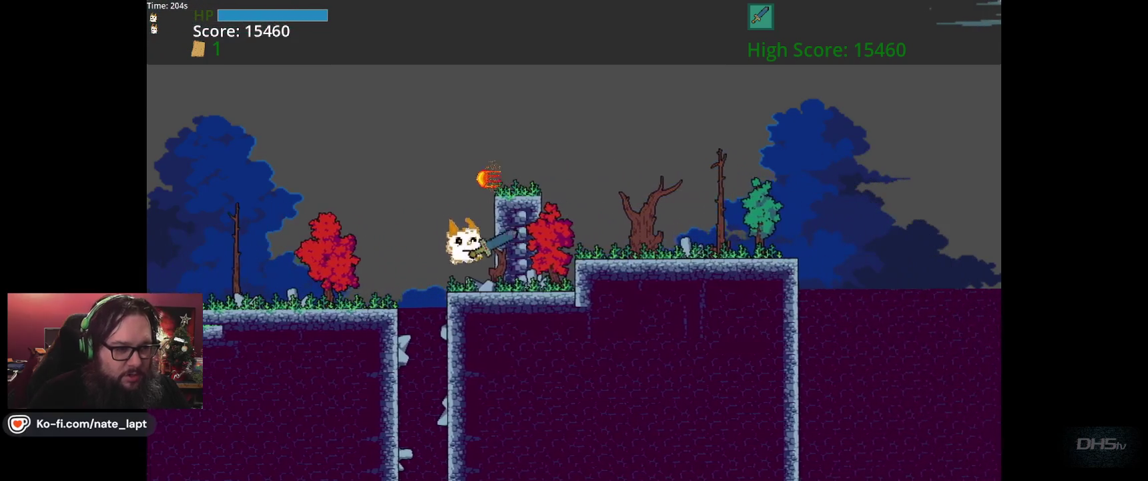
key(Right)
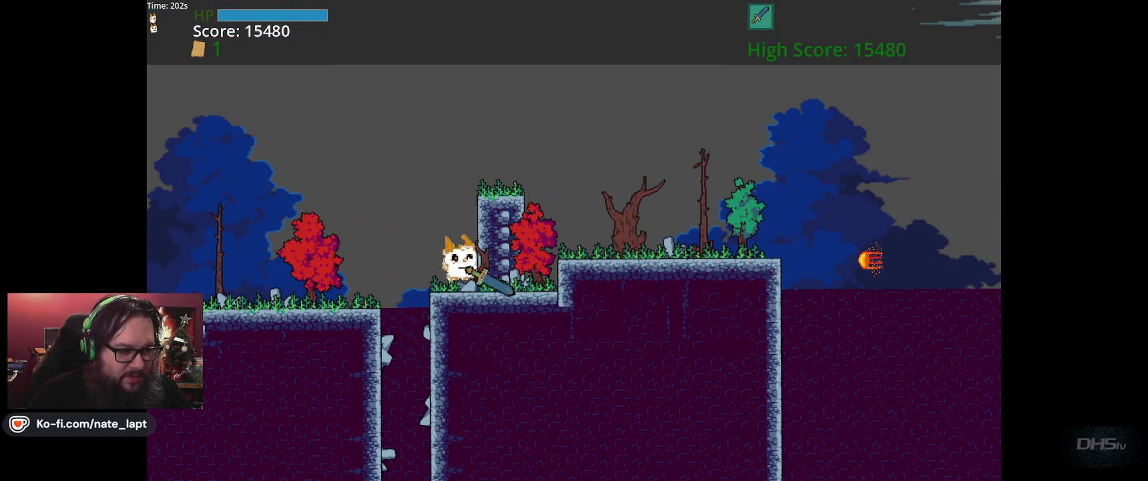
key(space)
key(Right)
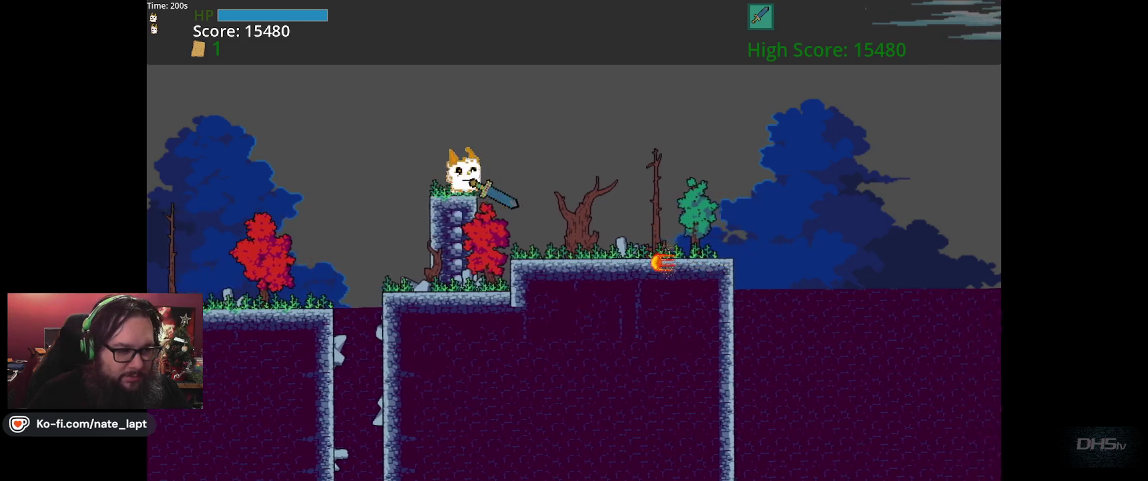
key(Right)
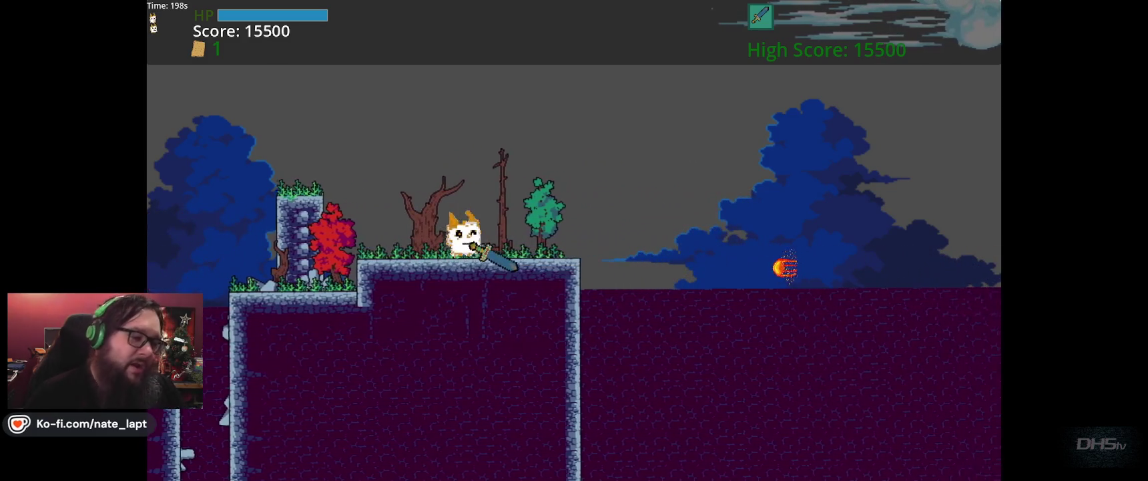
key(Right)
key(x)
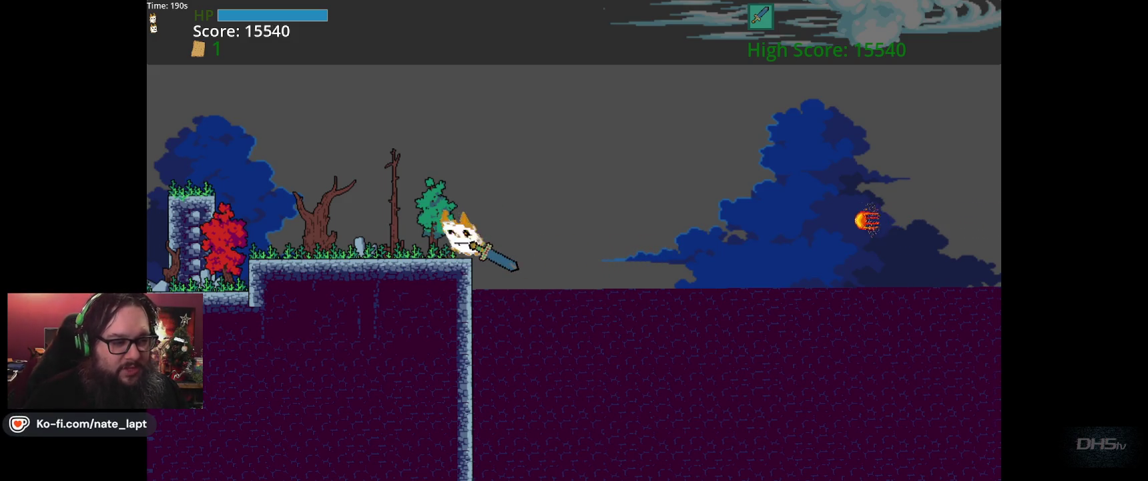
key(Right)
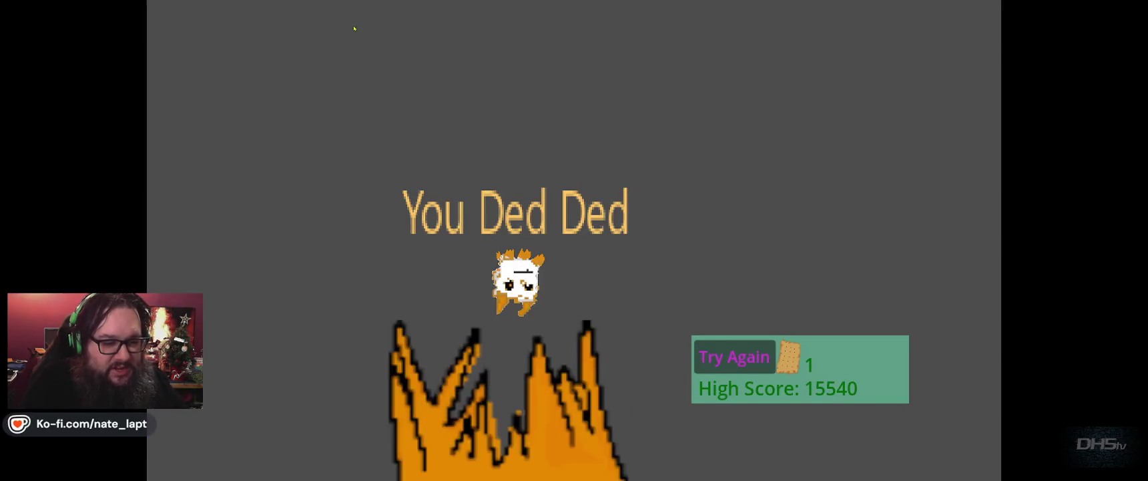
key(F8)
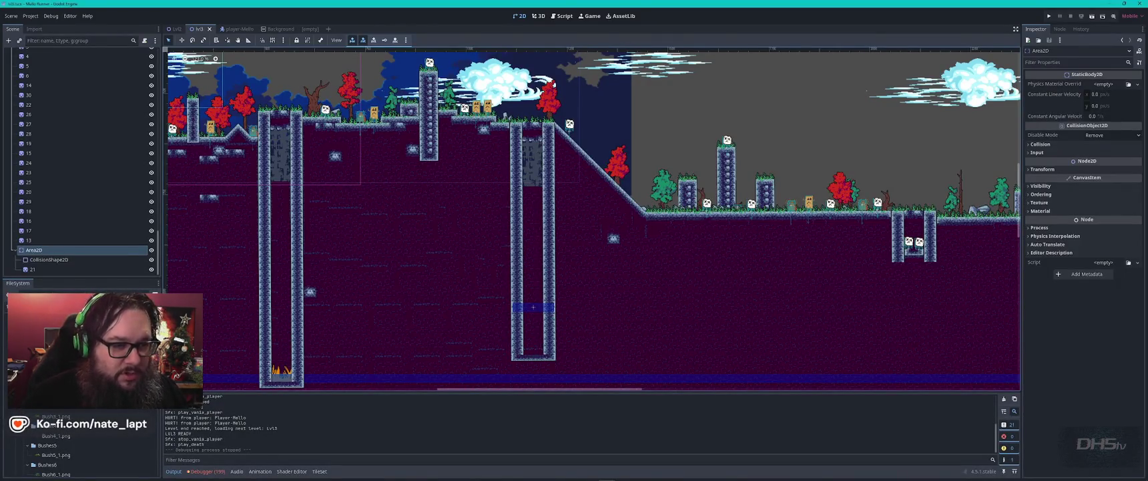
Move the tower tiles on TileMapLayerRear up by one tile
scroll(948, 173, right, 8)
scroll(617, 239, up, 10)
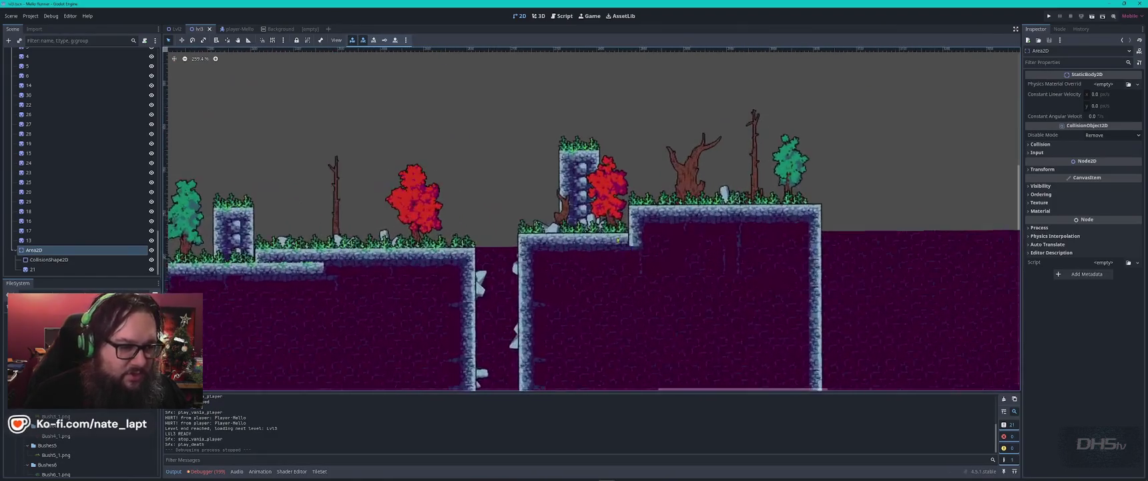
click(566, 159)
drag(562, 139, 595, 254)
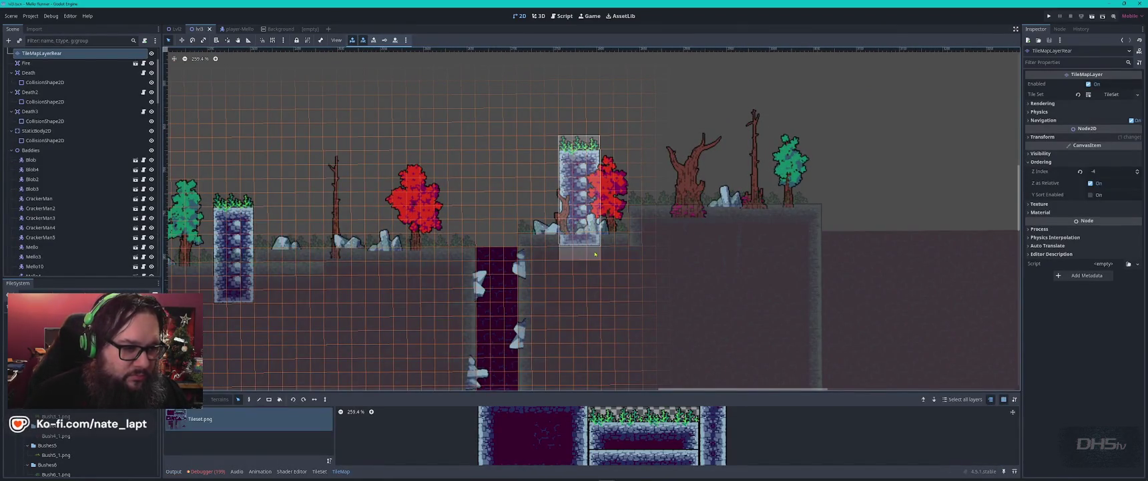
drag(585, 208, 584, 195)
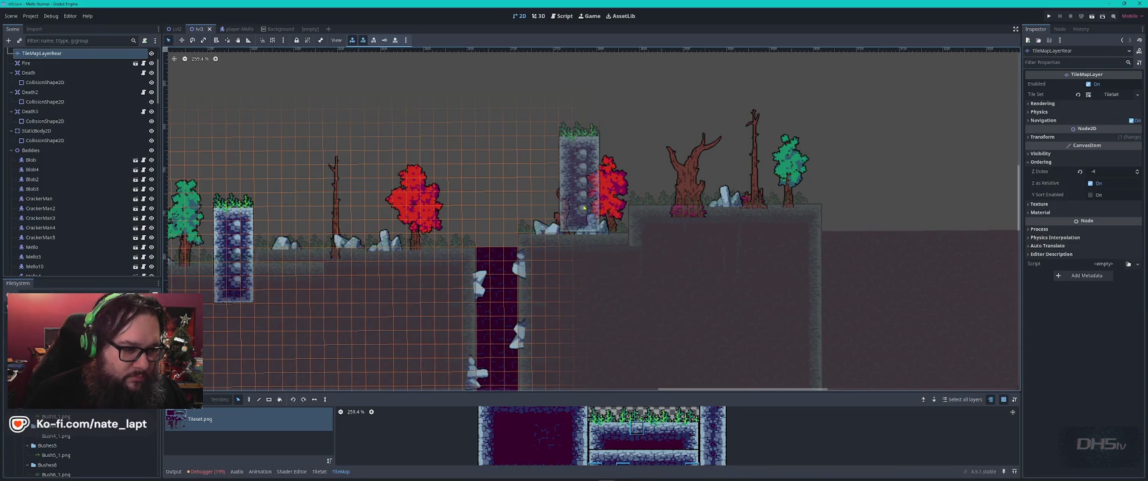
Inspect the ledge rock's collision shape, then deselect it and save the lvl3 scene
scroll(590, 236, up, 3)
scroll(590, 236, down, 3)
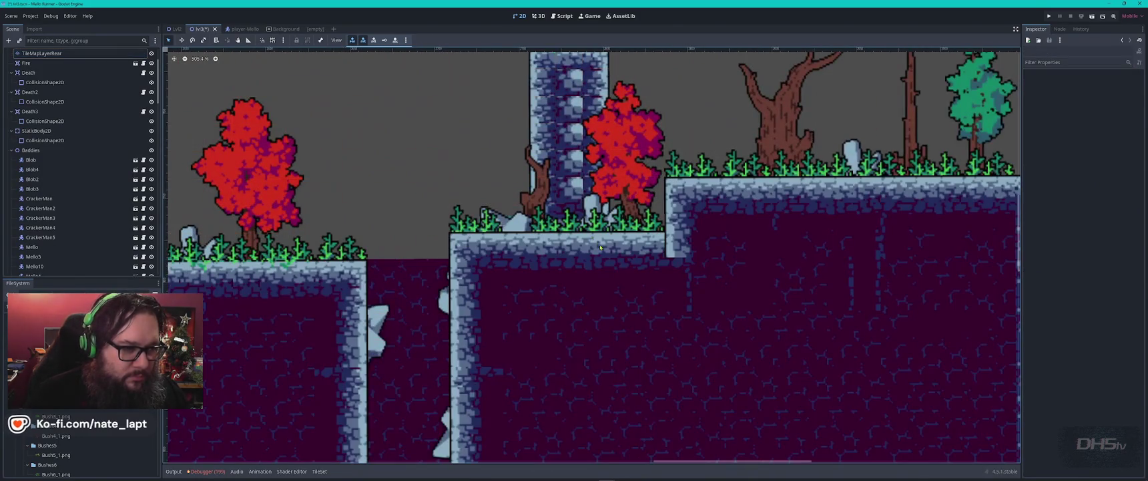
scroll(591, 226, up, 2)
click(538, 225)
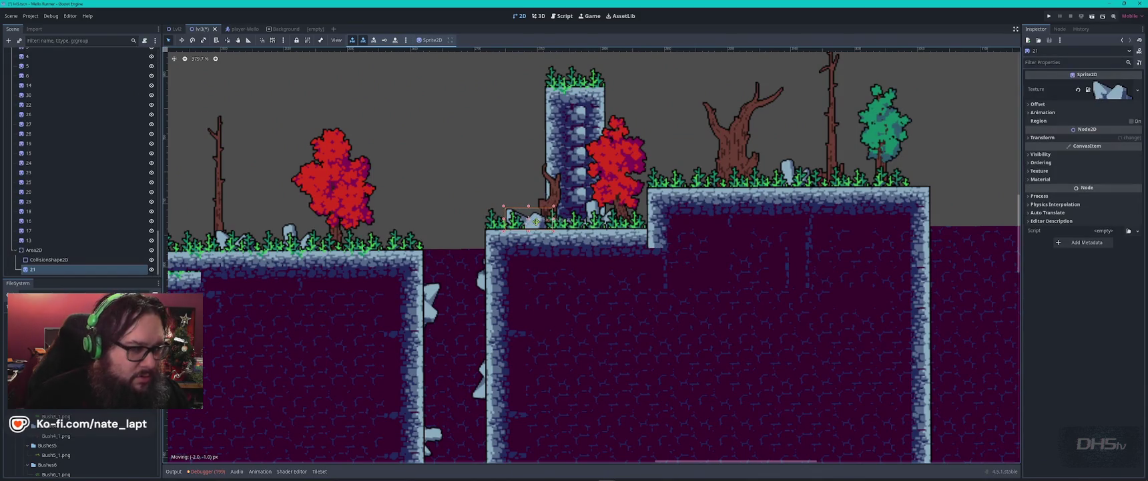
click(40, 260)
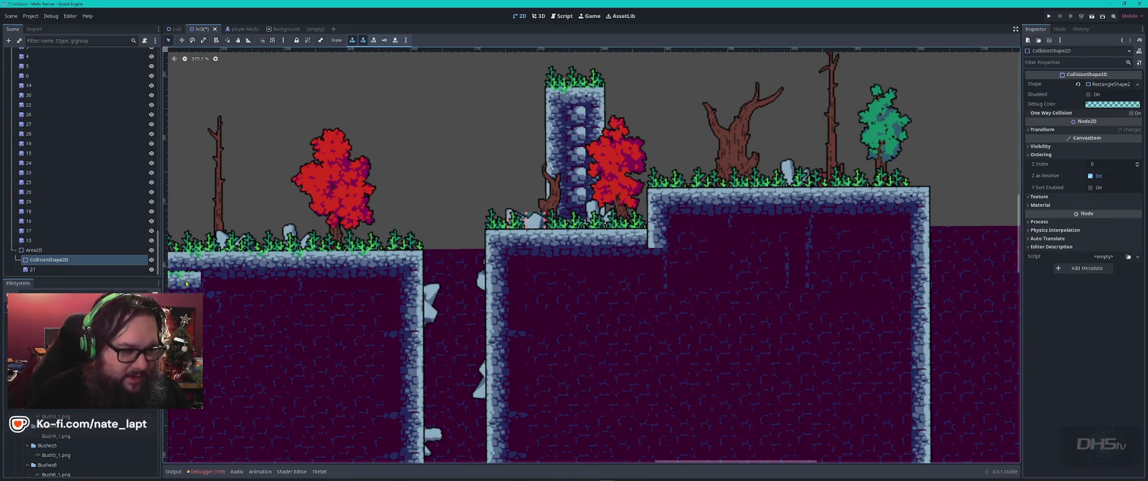
click(451, 165)
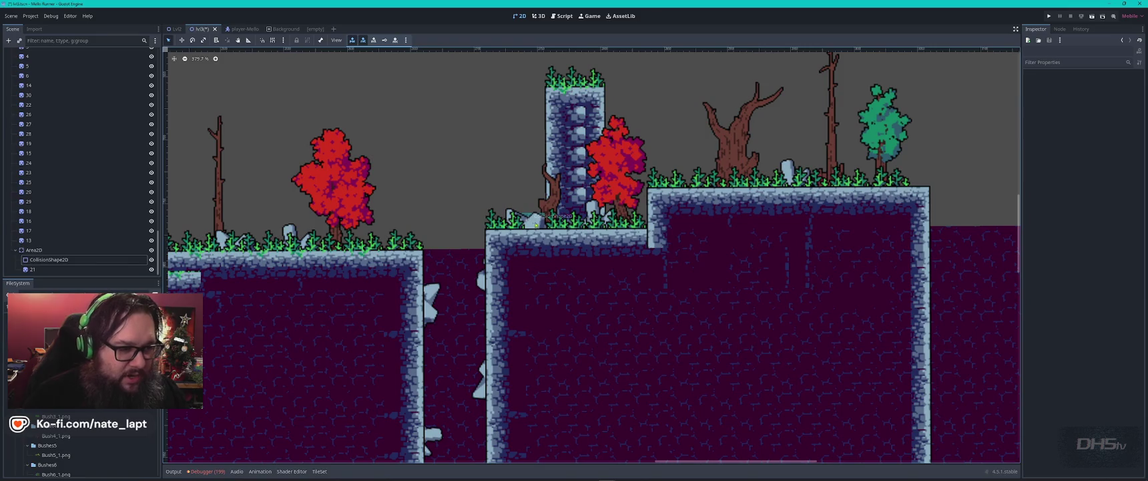
click(527, 226)
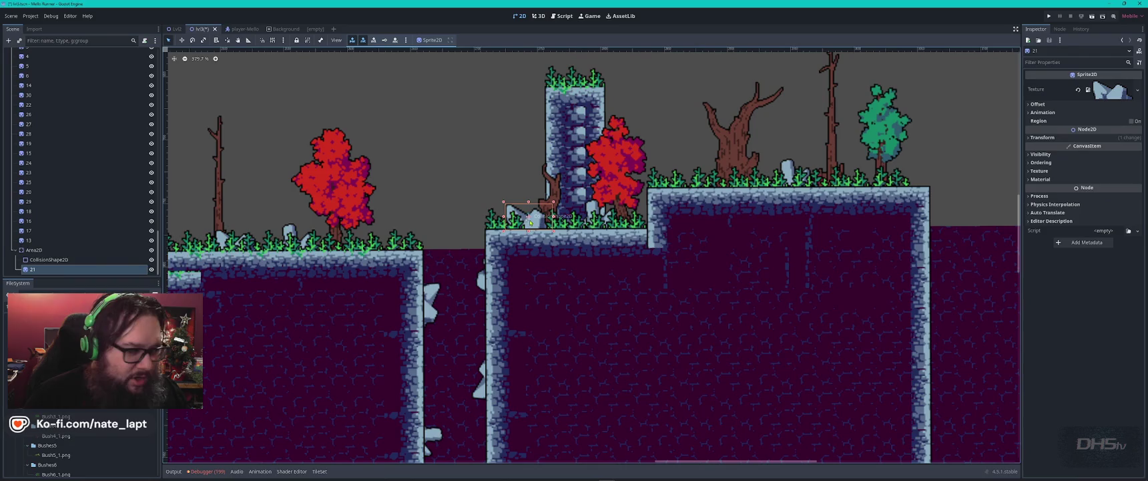
click(102, 262)
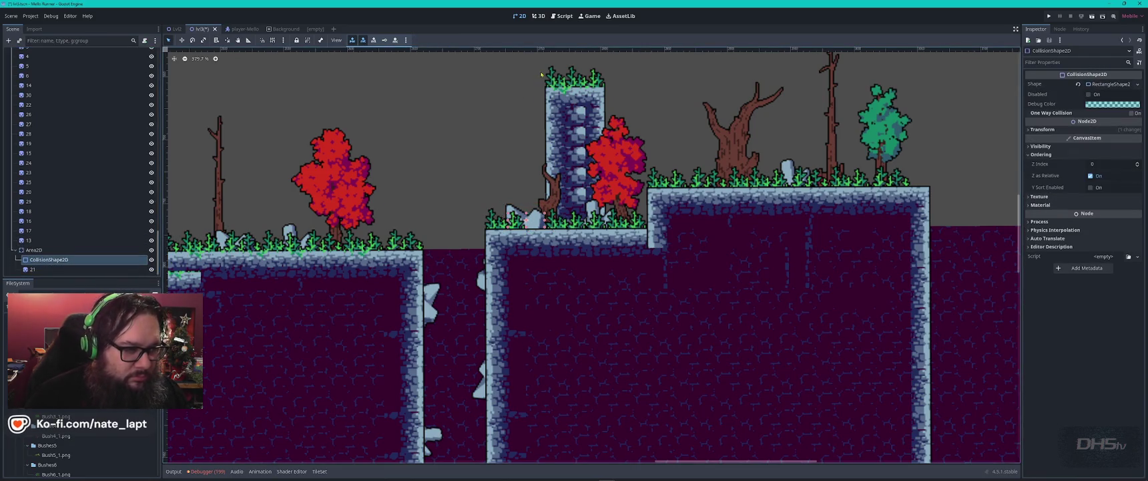
click(523, 121)
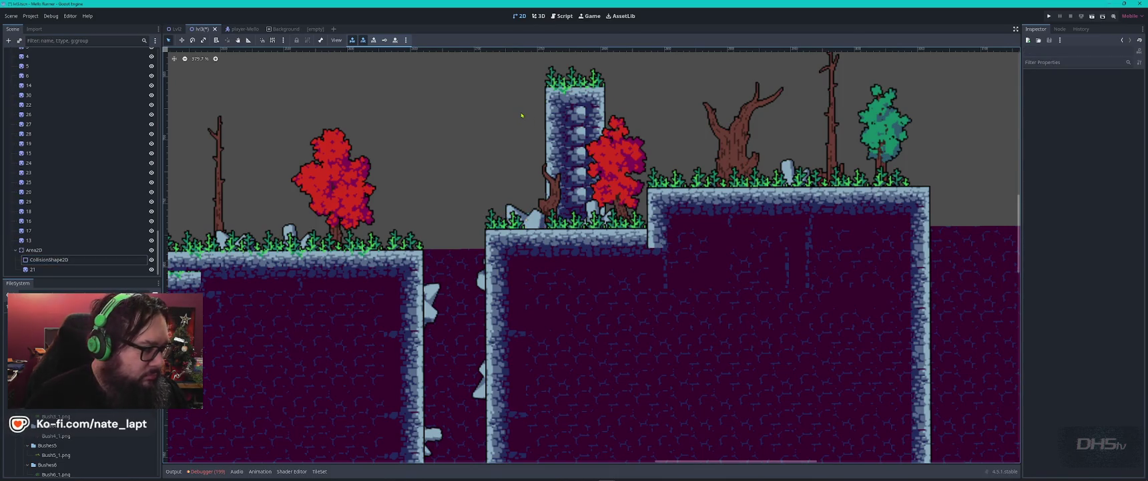
click(52, 260)
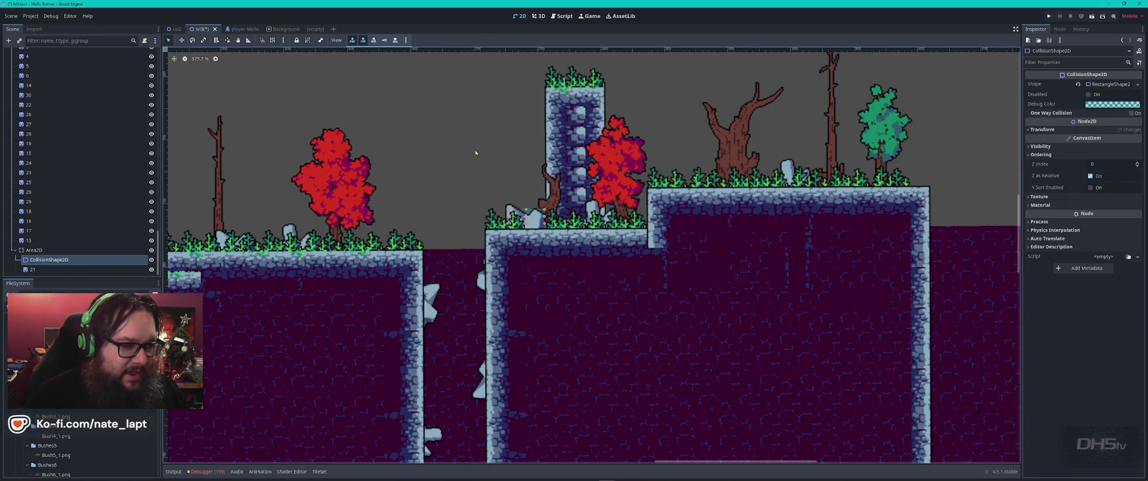
click(454, 164)
key(ctrl+s)
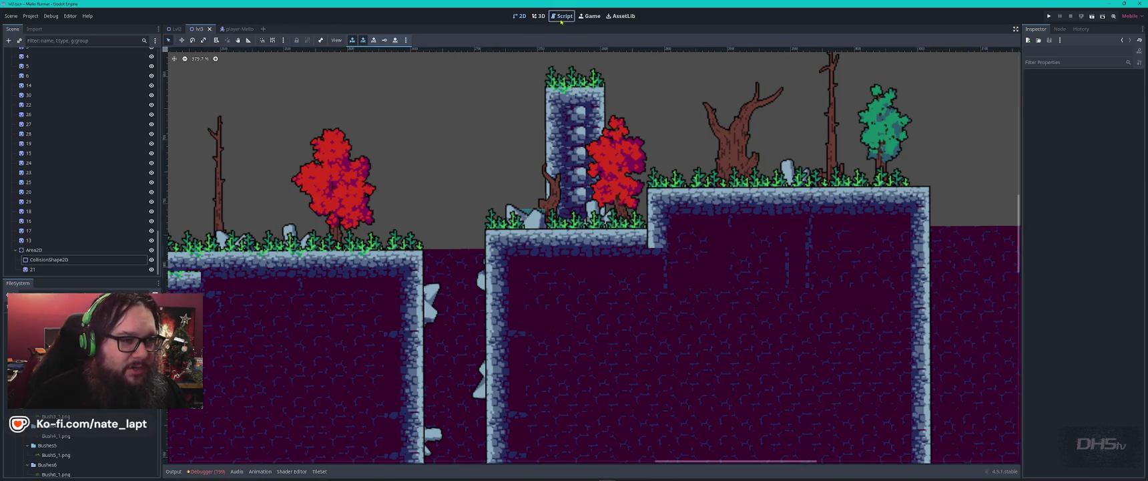
Launch the game from MainMenu.gd and start a run from the main menu
click(562, 16)
click(199, 167)
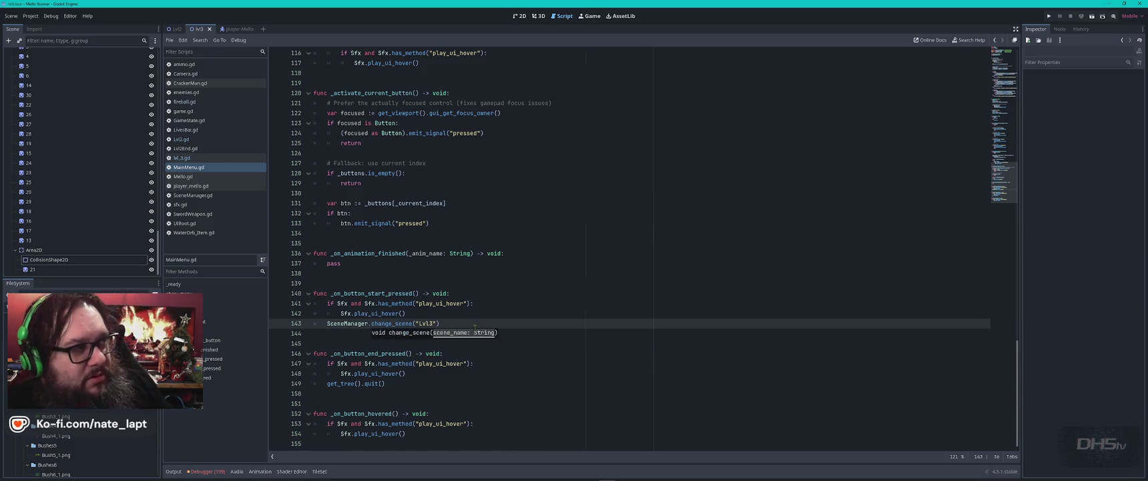
key(F5)
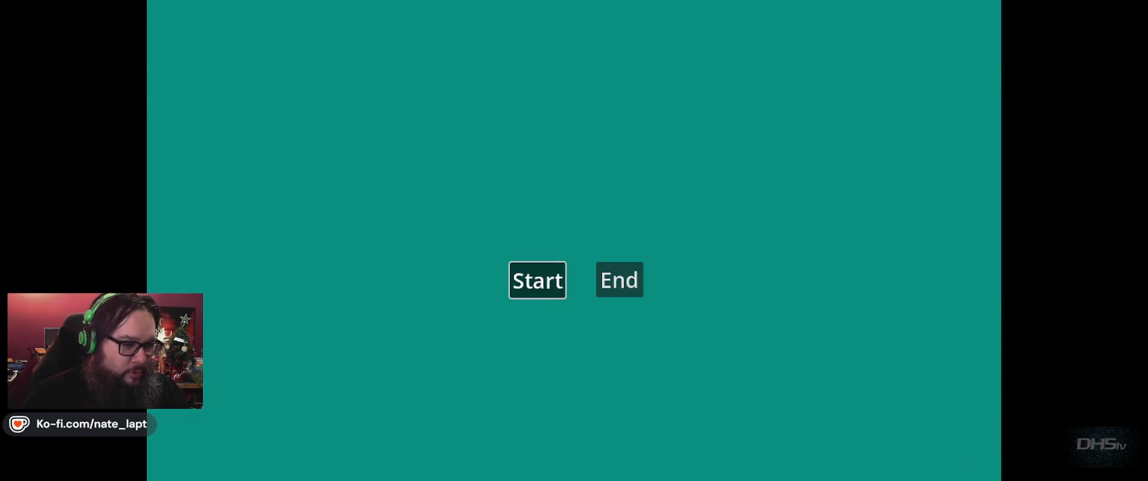
key(Return)
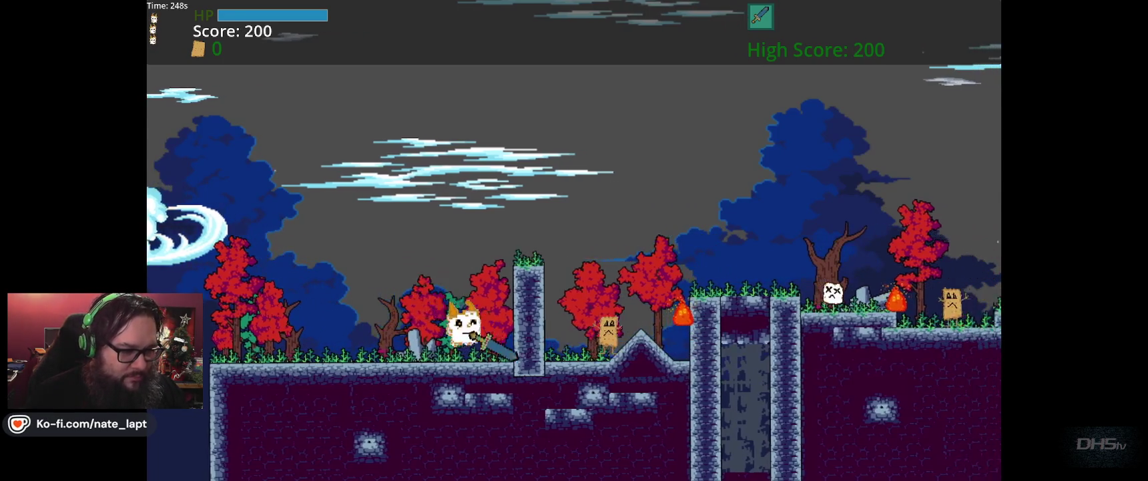
Defeat the fire enemy, jump the tall pillar, and fight through to the next pillar
key(Right)
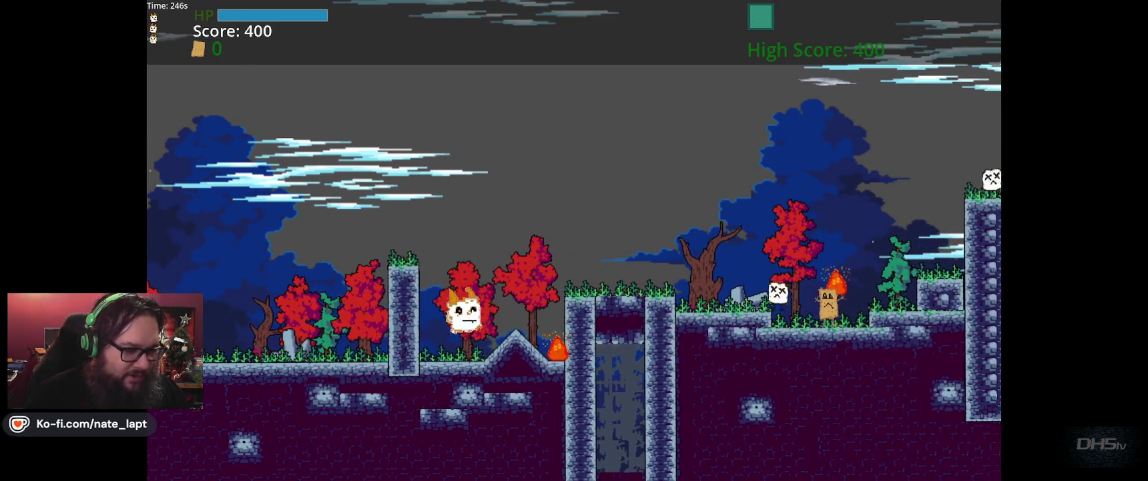
key(Right)
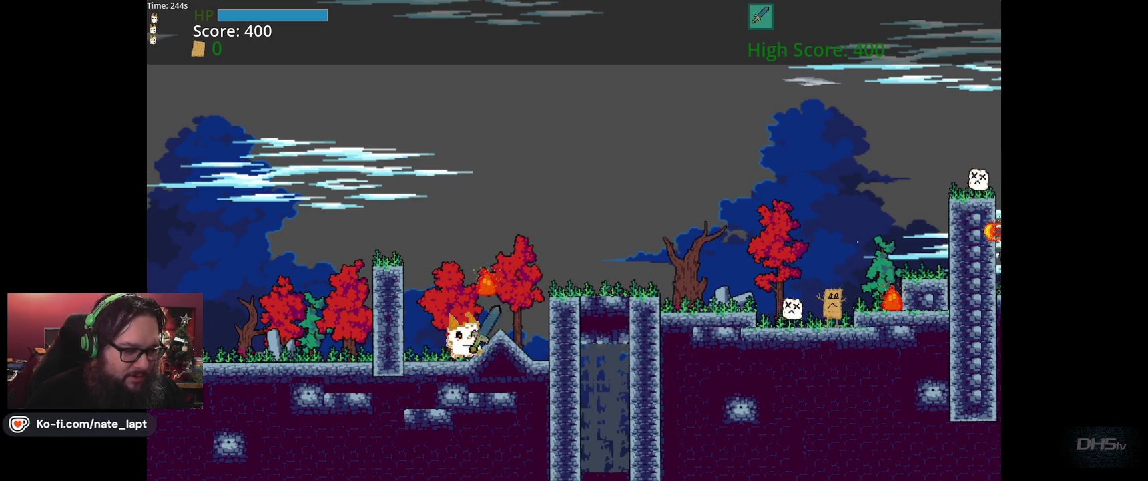
key(Right)
key(Right)
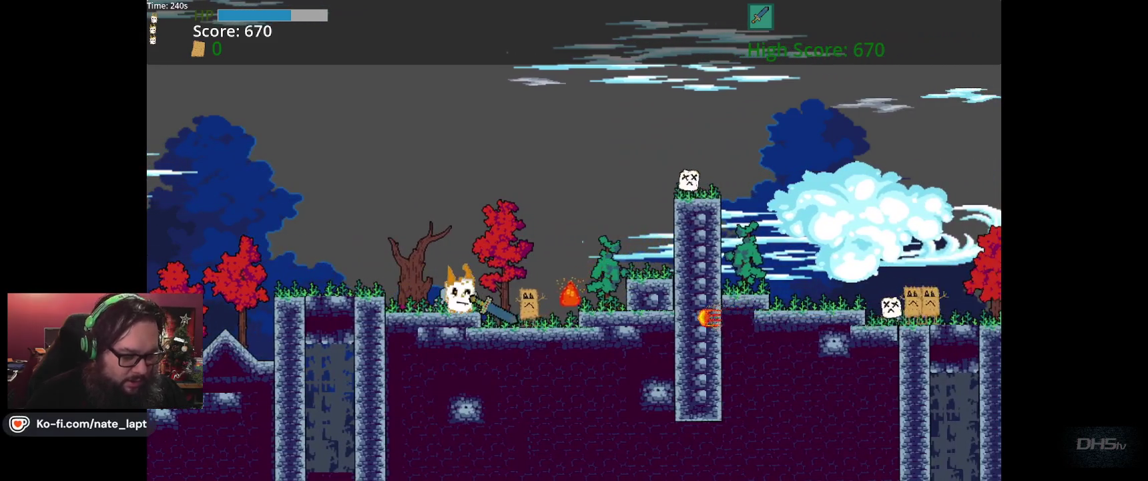
key(Left)
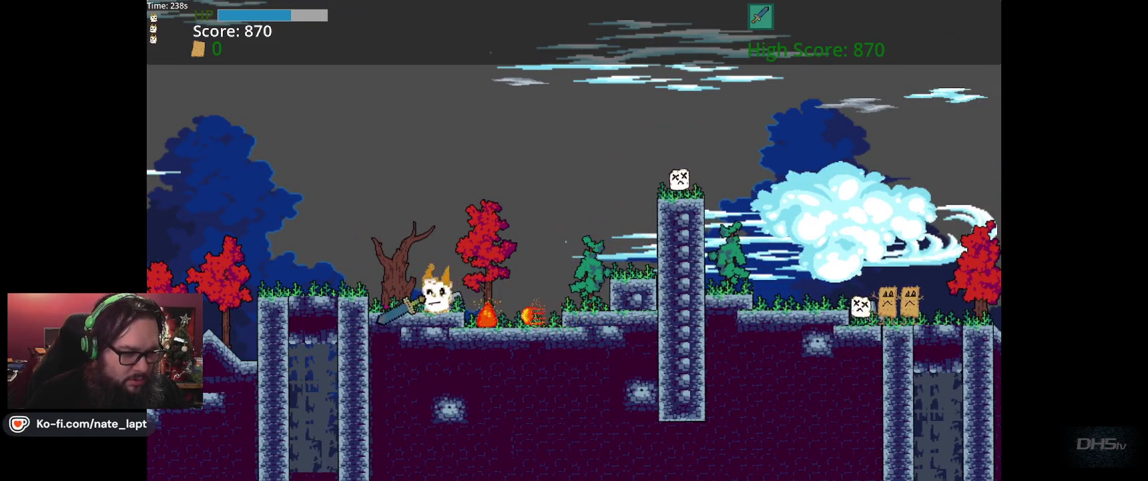
key(Right)
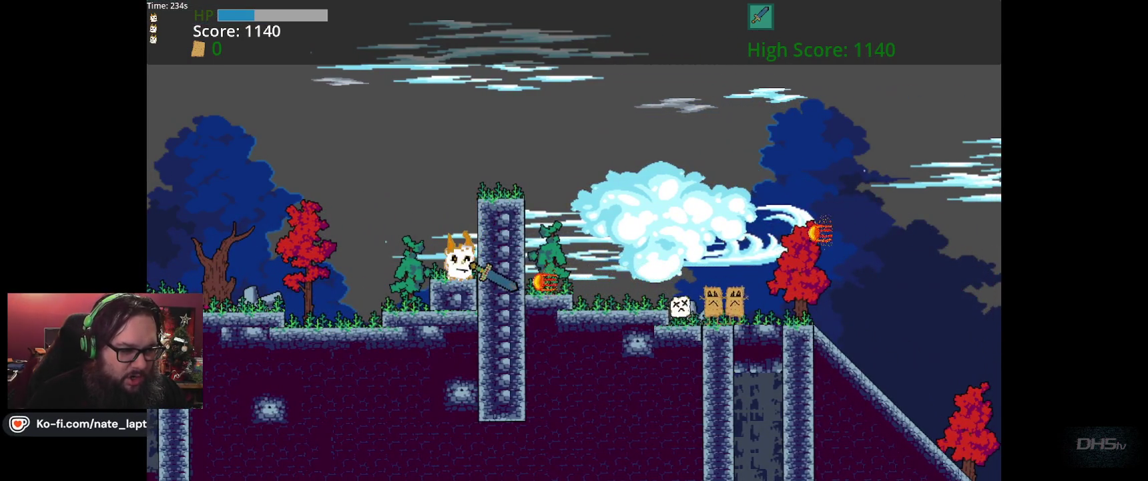
key(Up)
key(Up)
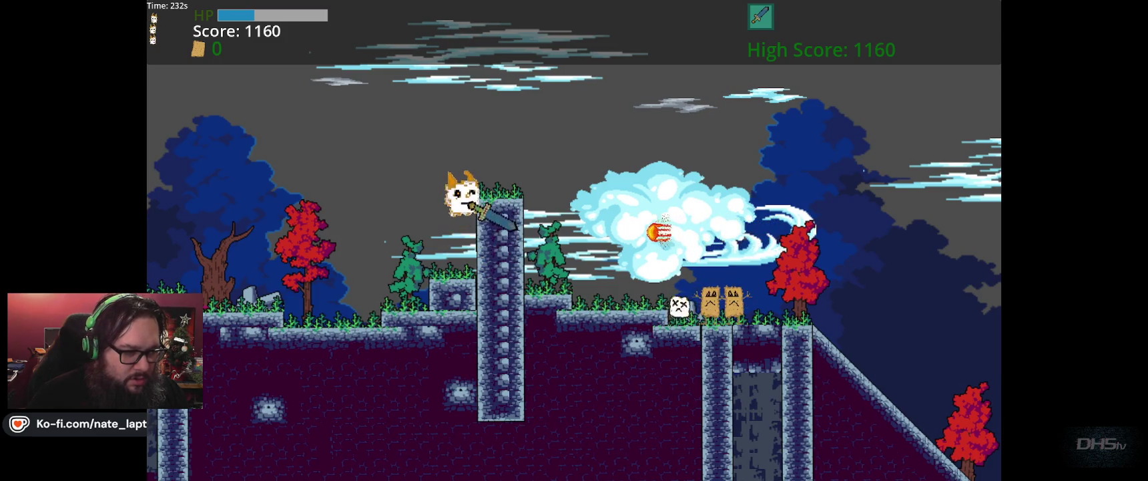
key(Up)
key(Right)
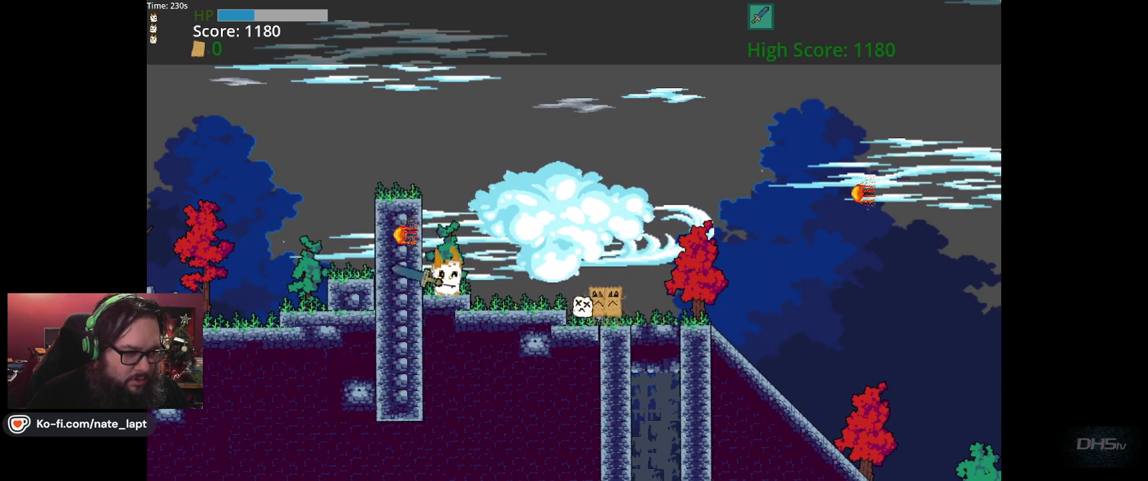
key(Right)
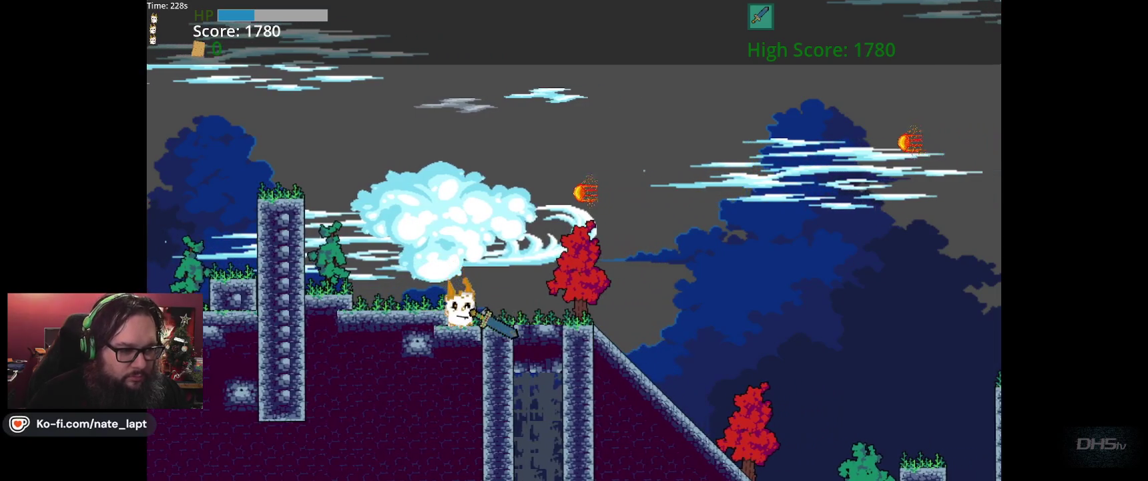
key(Up)
key(Right)
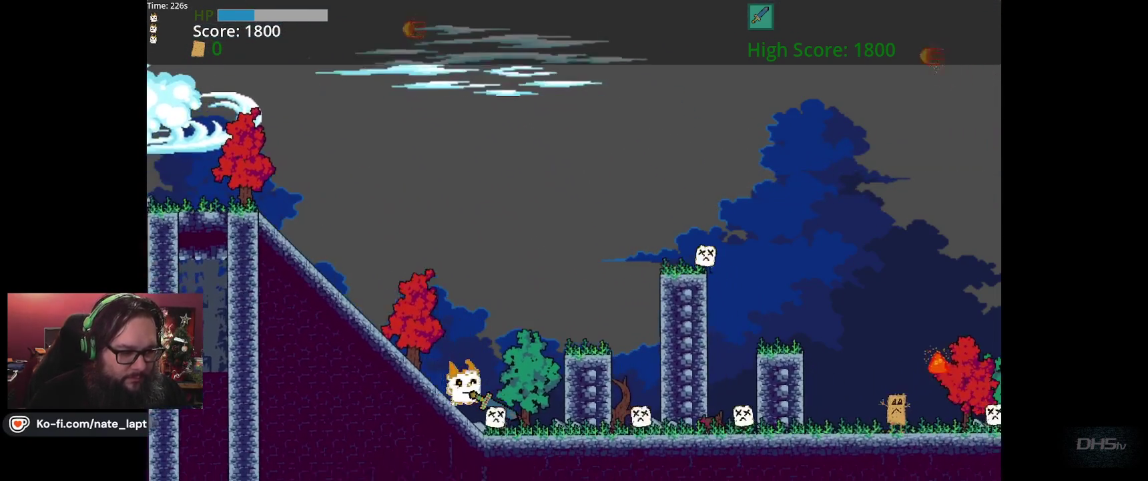
key(Right)
key(Up)
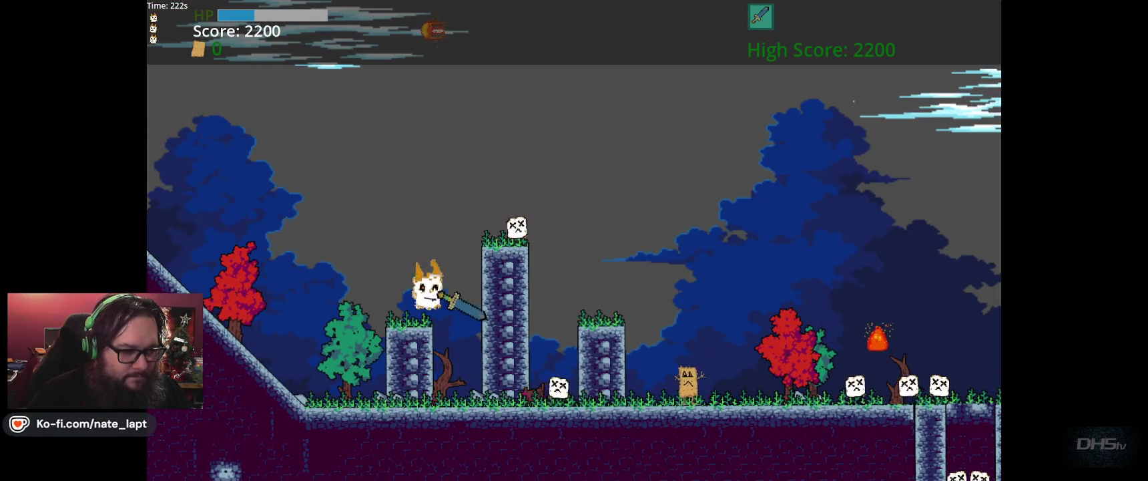
Keep running right, defeating the skull enemies and jumping out of the pit
key(Right)
key(Up)
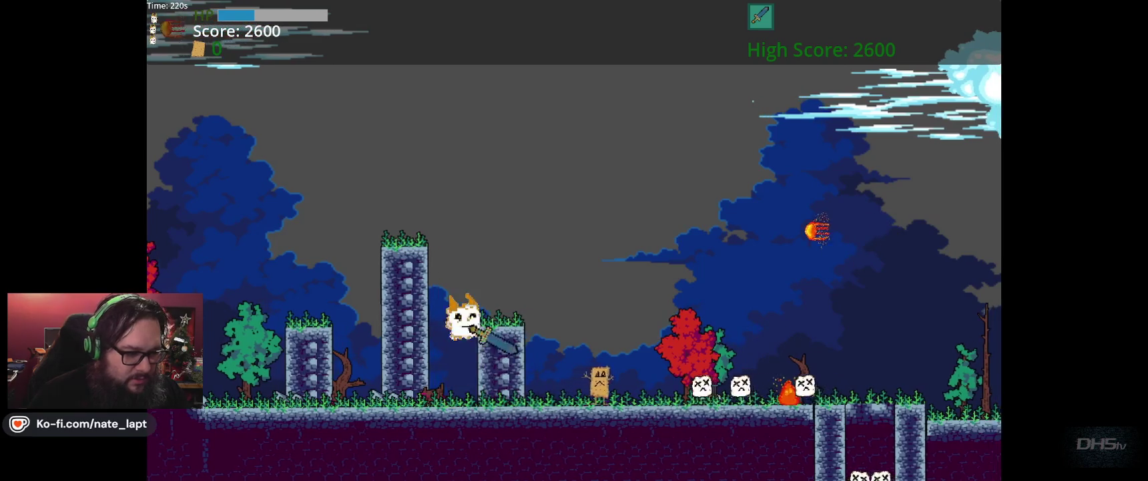
key(Right)
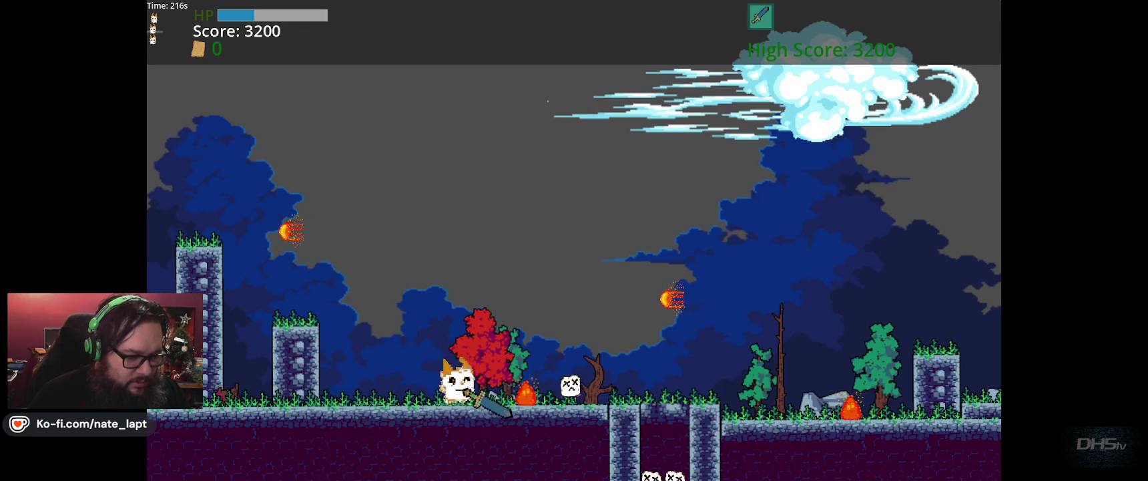
key(Right)
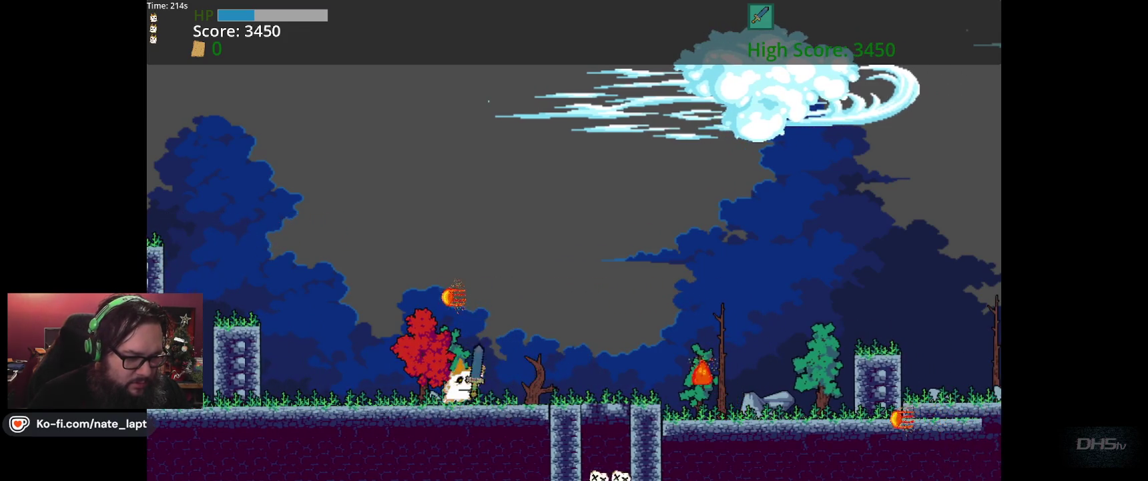
key(Right)
key(Up)
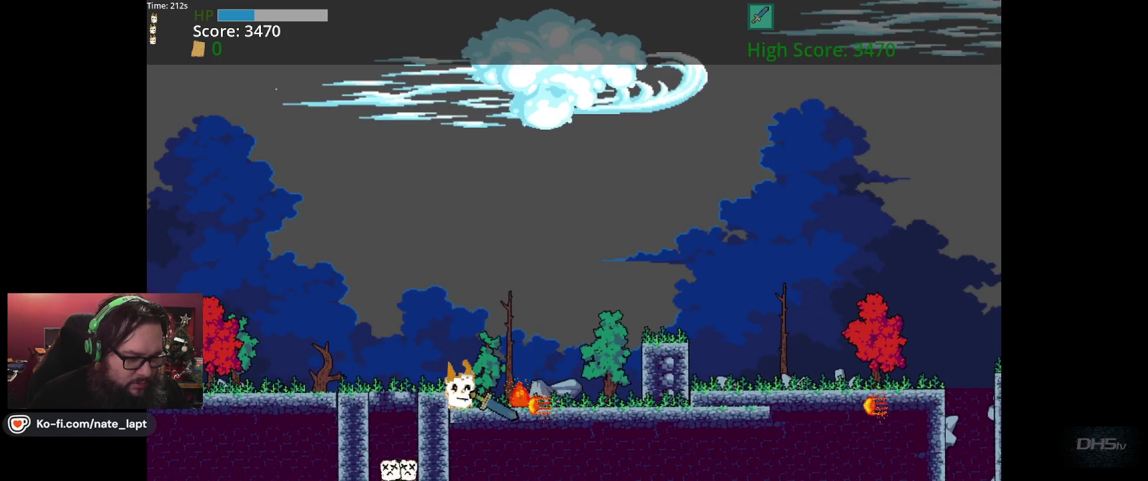
key(Right)
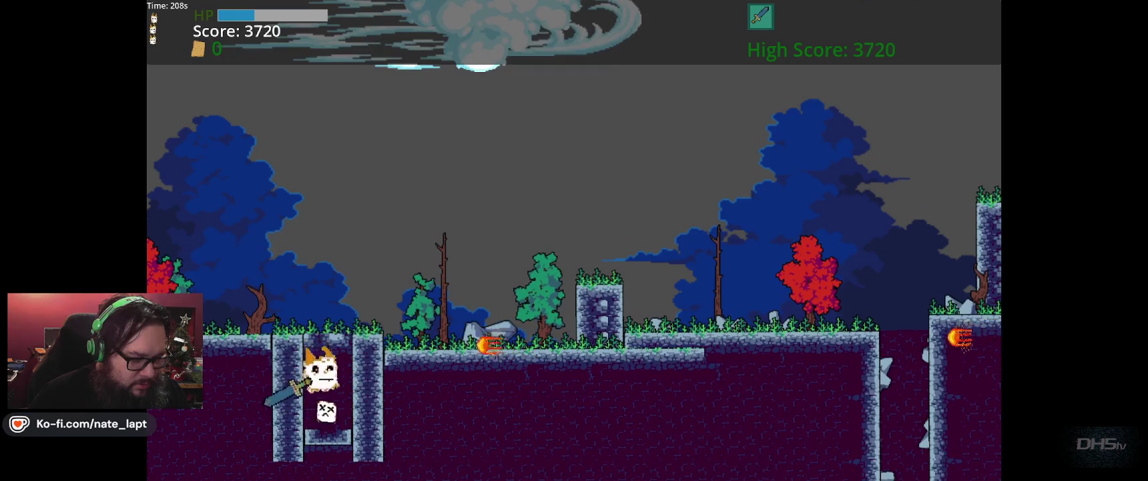
key(space)
key(Right)
key(Right)
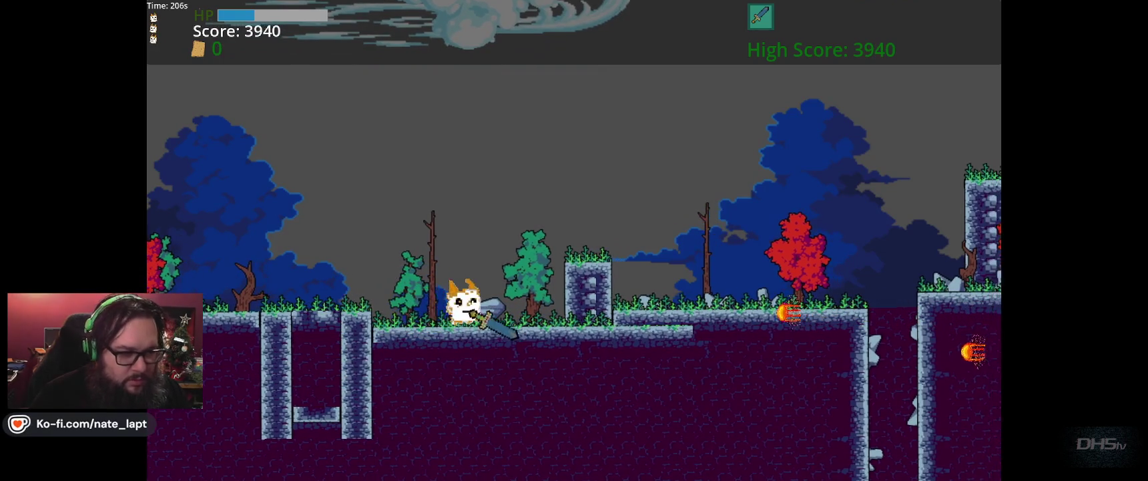
key(space)
Climb the stone pillar near the new platforms, then stop the game at 3980 and return to 2D
key(Right)
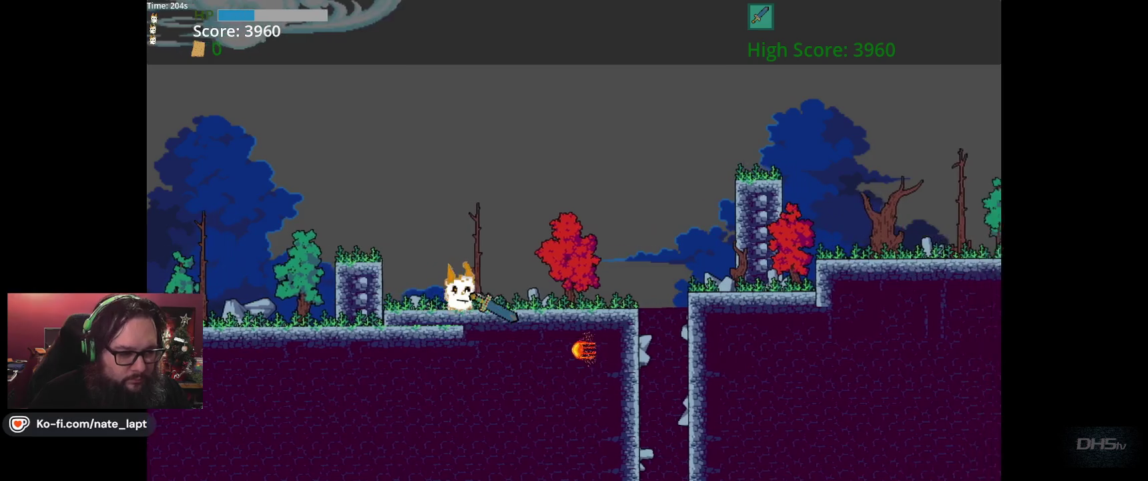
key(space)
key(Right)
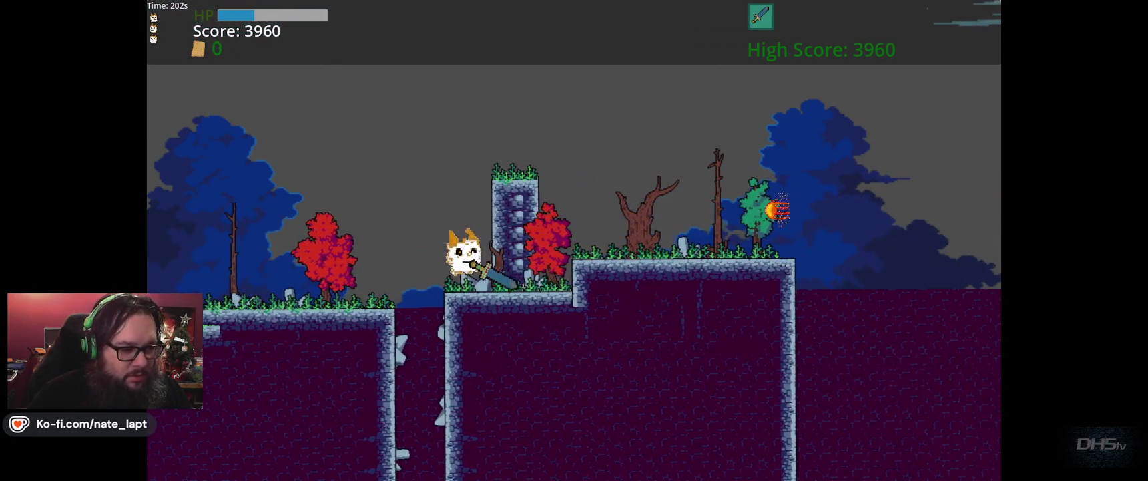
key(space)
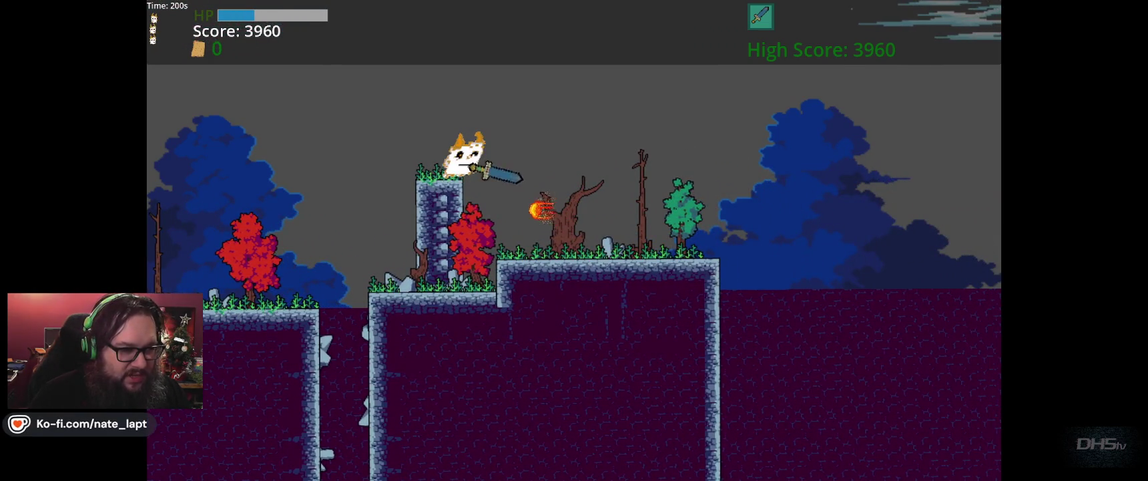
key(Right)
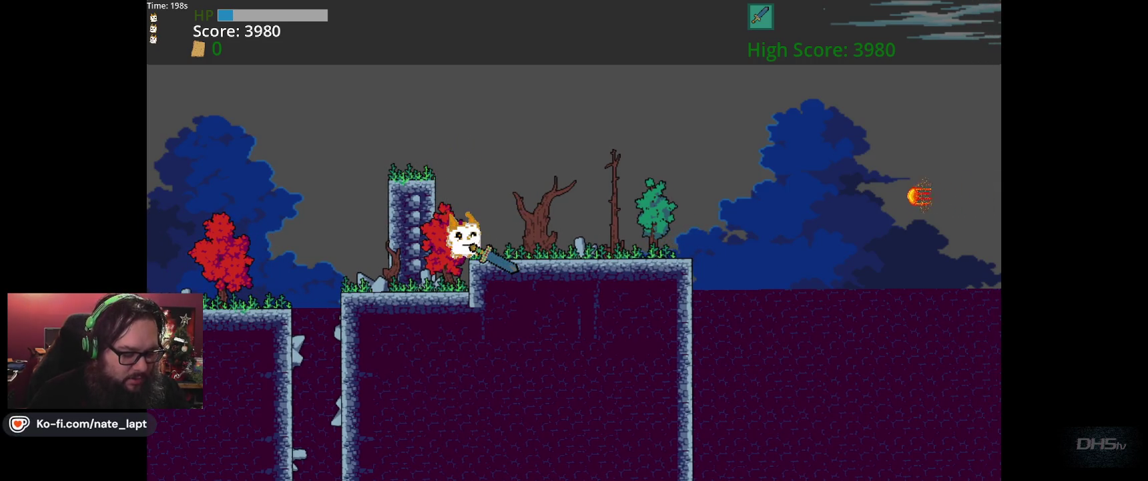
key(F8)
click(518, 15)
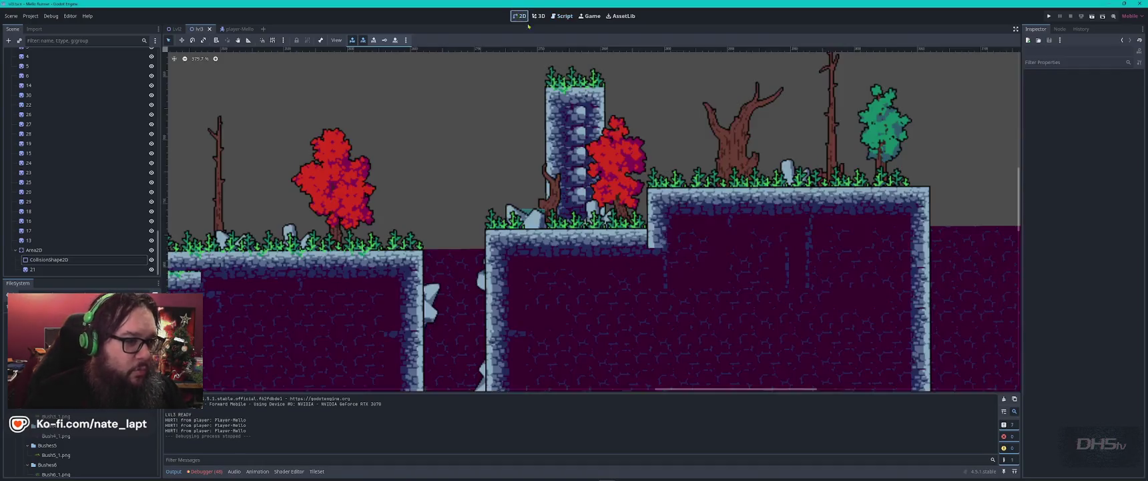
Select TileMapLayerBase, enlarge the atlas, and pick three adjacent ground tiles
scroll(554, 237, down, 6)
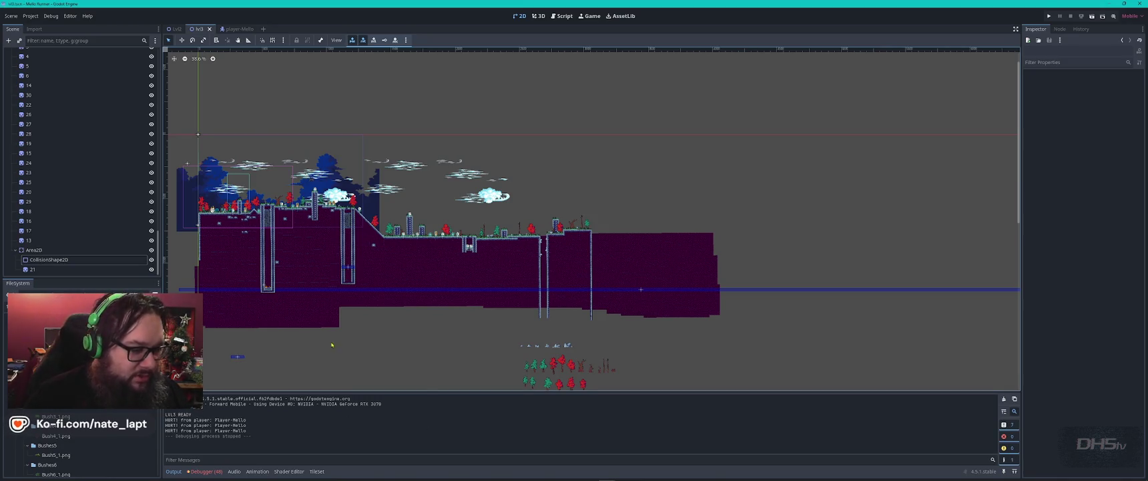
scroll(59, 102, up, 10)
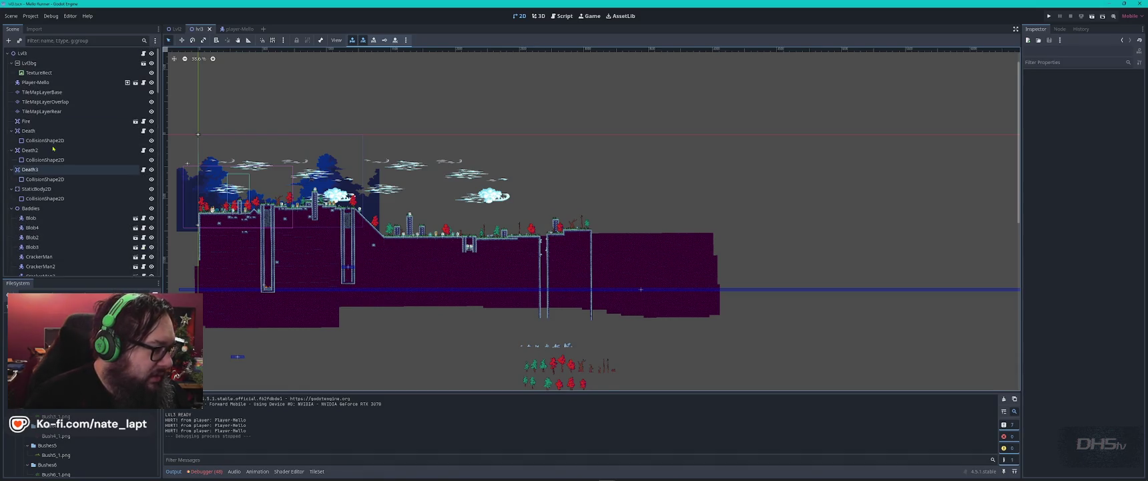
click(60, 102)
click(43, 91)
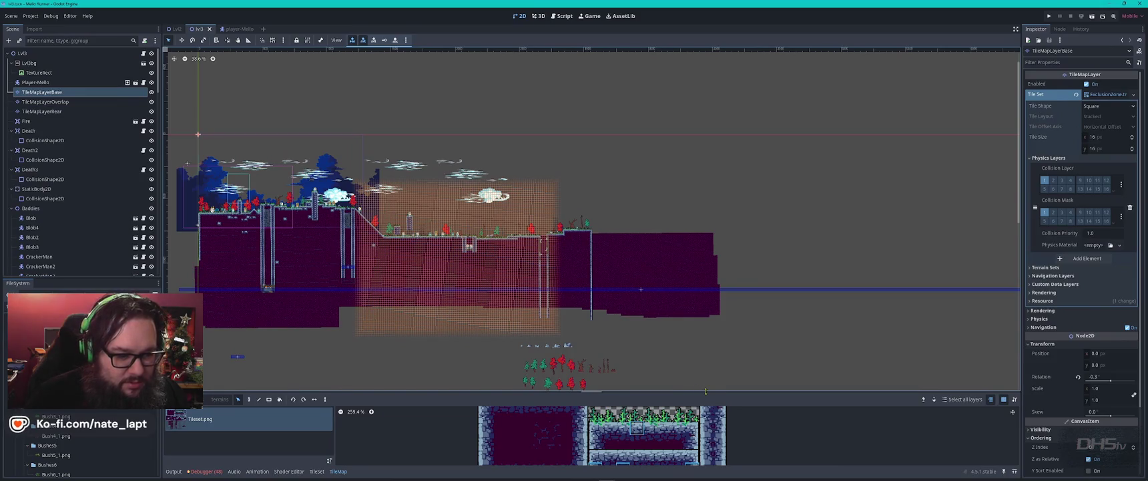
drag(706, 391, 706, 310)
drag(594, 415, 694, 431)
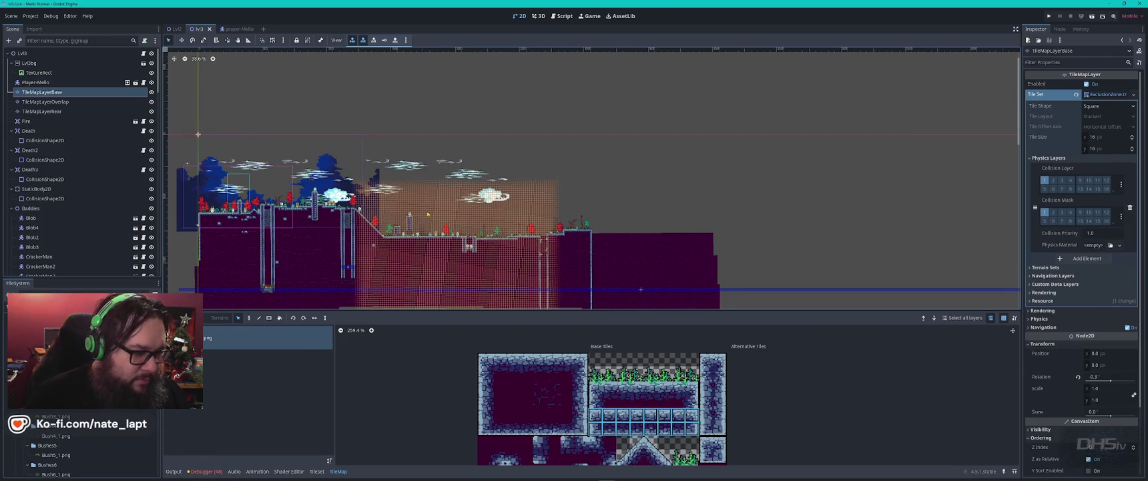
Stamp three floating stone platforms at different heights in the sky
scroll(428, 214, up, 7)
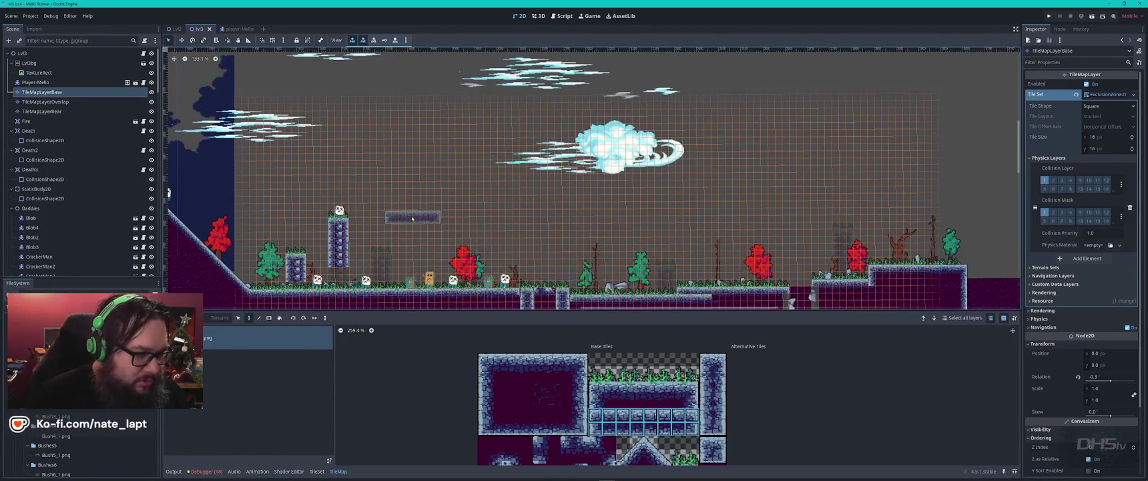
click(398, 209)
click(502, 227)
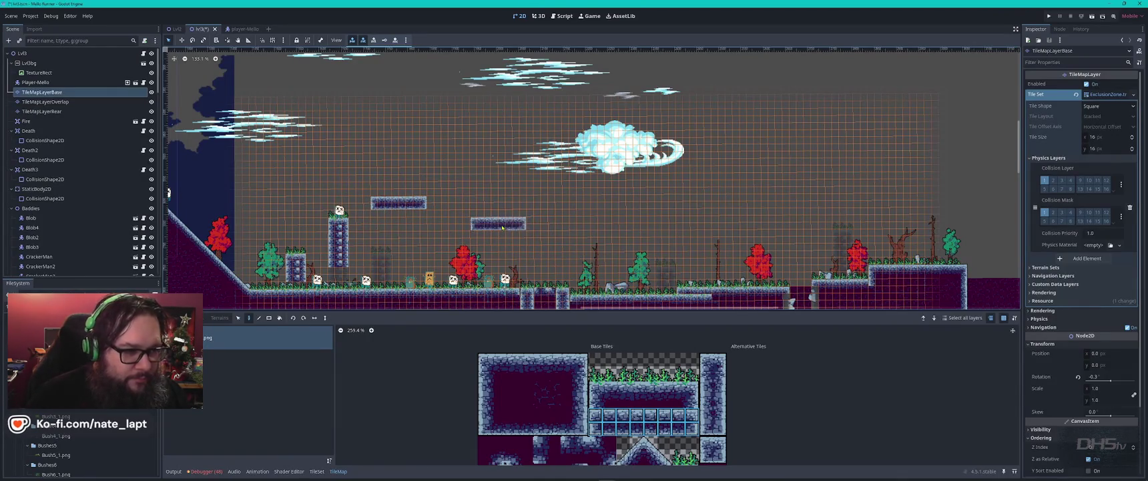
click(624, 199)
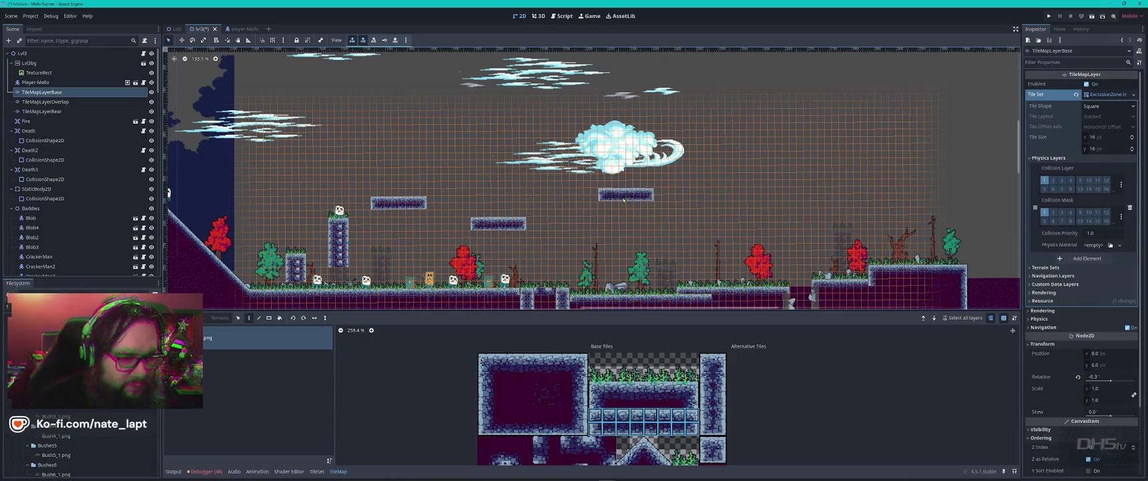
click(646, 198)
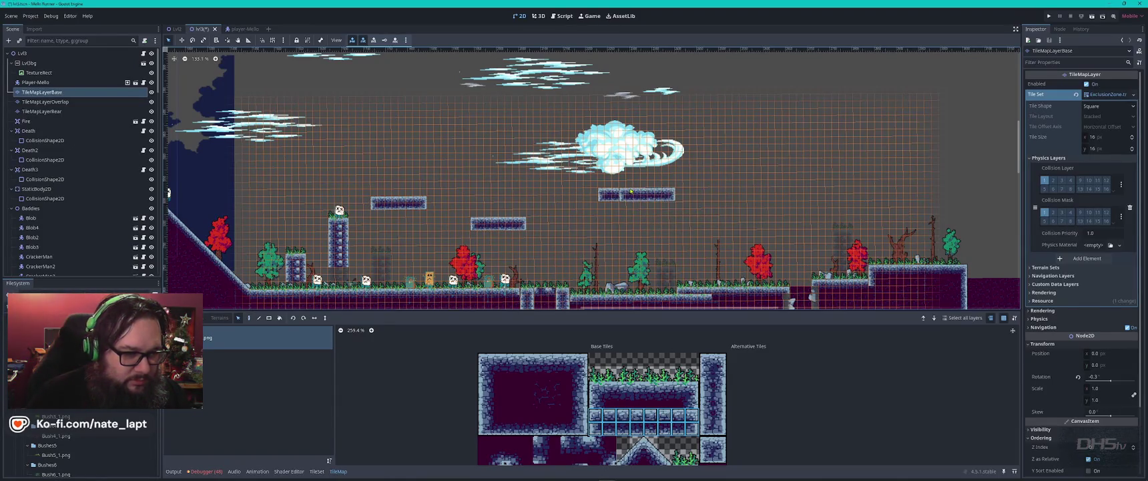
Lengthen and cap the middle platform, then pick the single stone block tile
drag(608, 193, 624, 199)
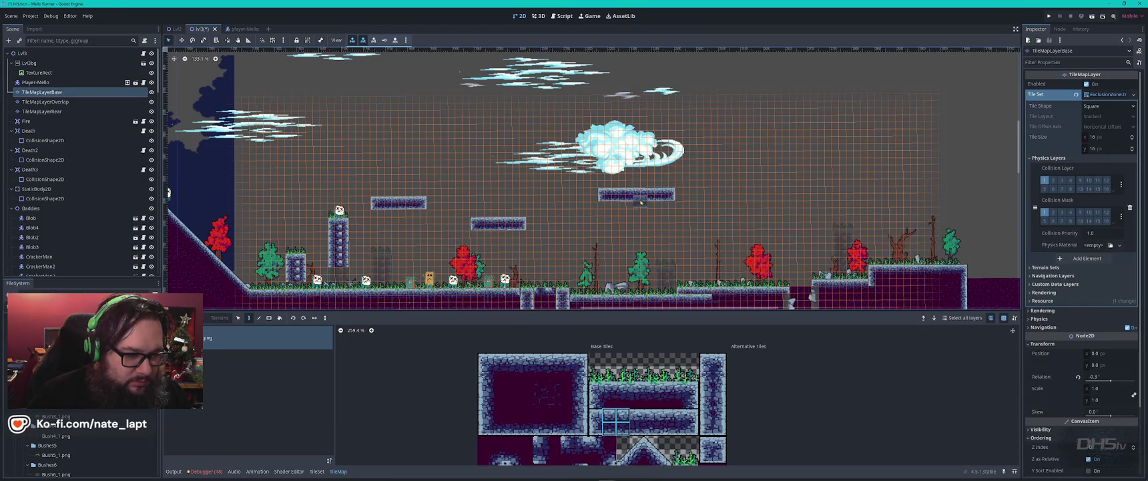
click(528, 227)
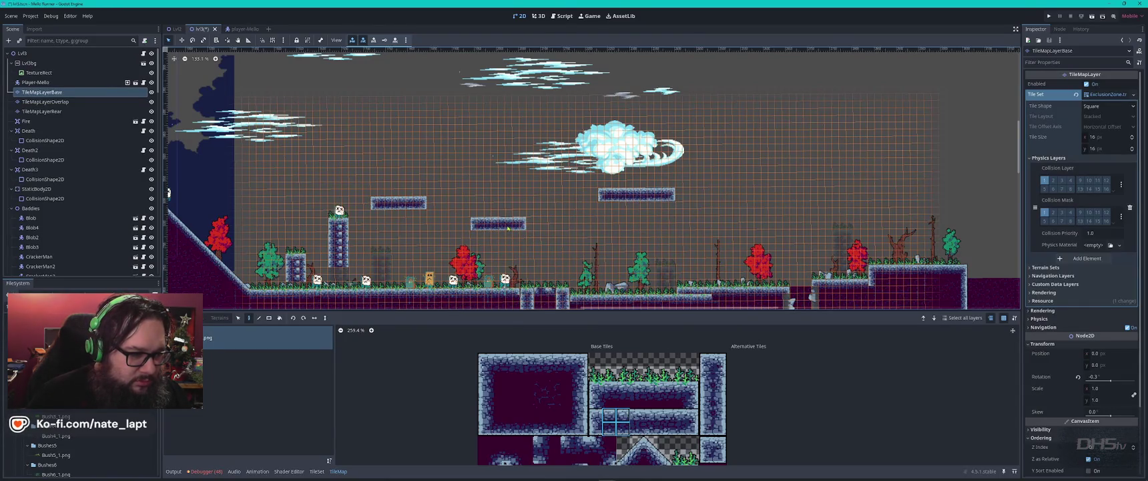
ctrl+click(524, 229)
click(531, 227)
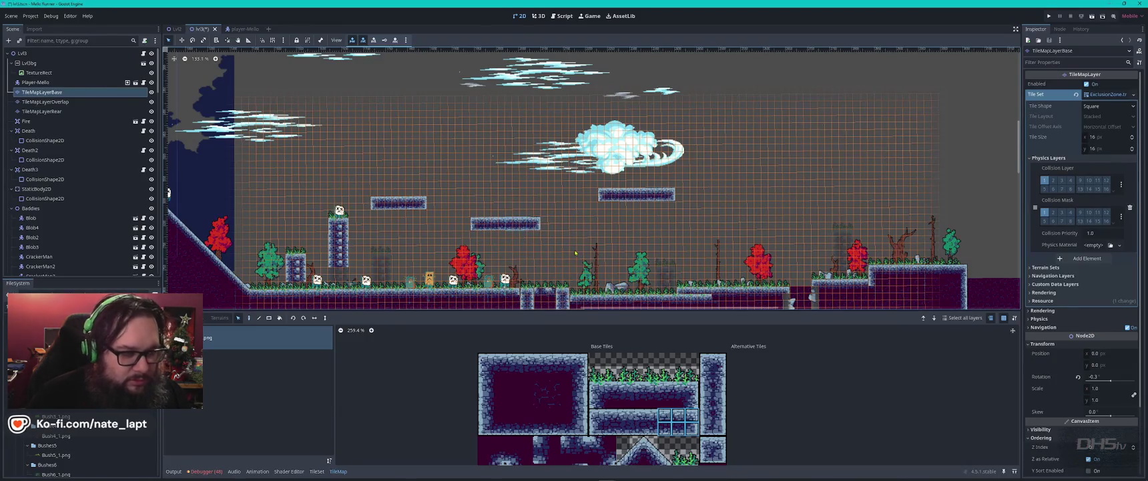
click(713, 449)
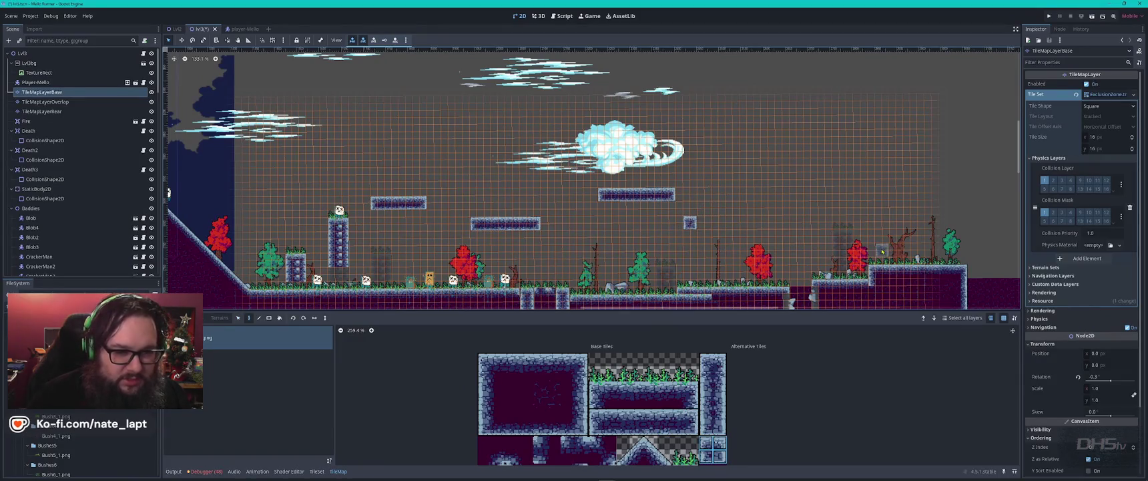
scroll(861, 254, up, 5)
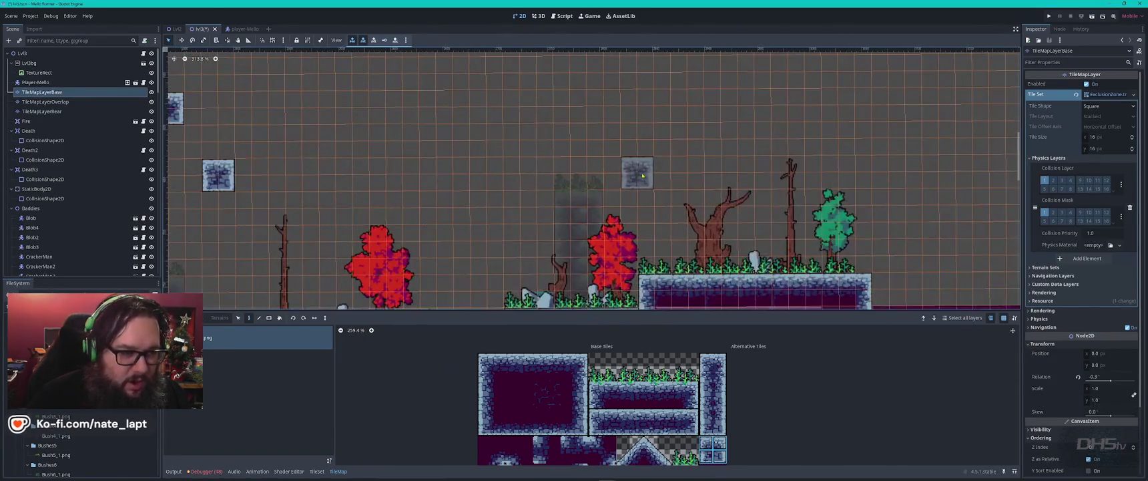
Stamp single stone blocks at two separate spots in the sky
scroll(524, 195, down, 3)
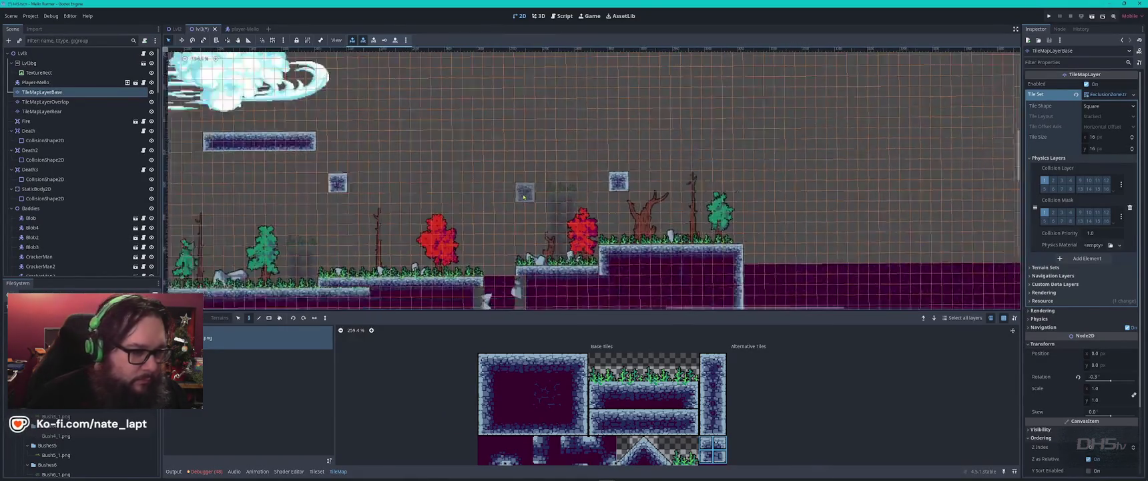
scroll(524, 196, down, 1)
scroll(398, 169, left, 5)
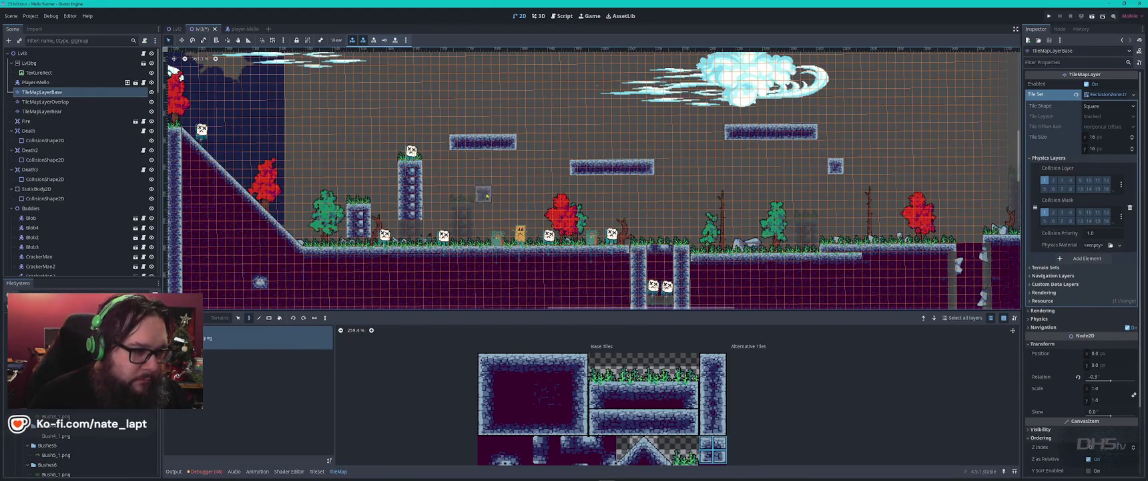
click(518, 186)
scroll(292, 114, left, 2)
scroll(291, 115, up, 6)
scroll(292, 115, left, 10)
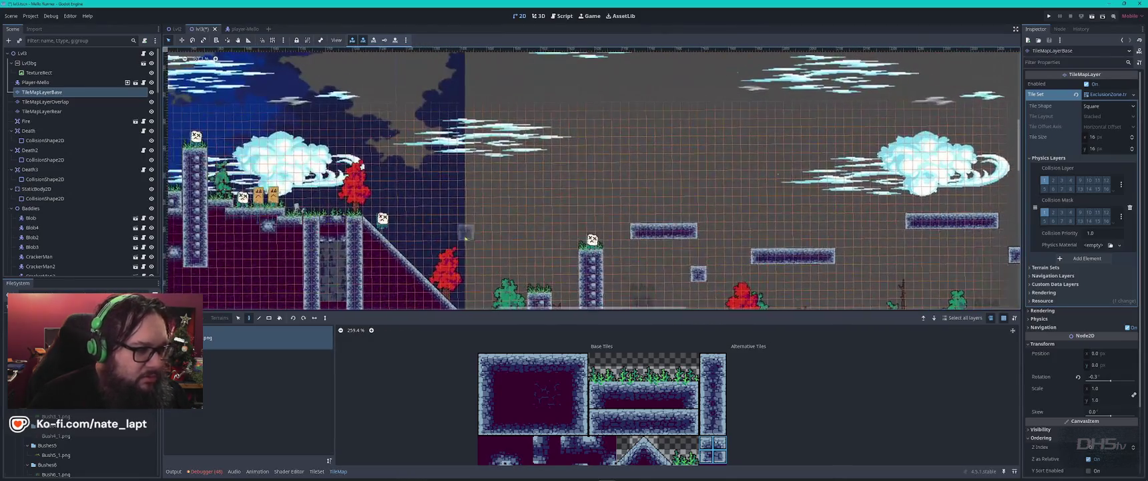
click(450, 231)
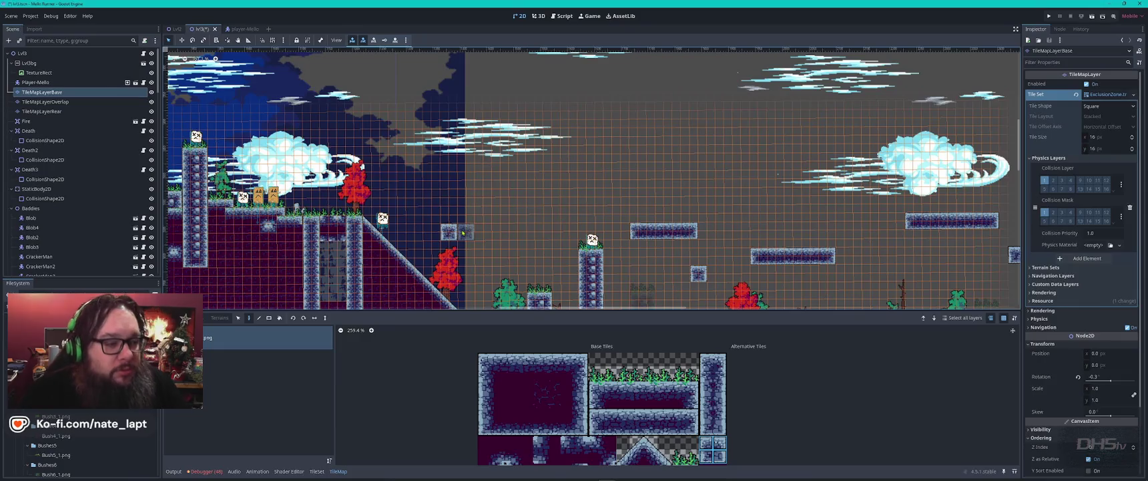
Move the floating stone block on the base tile layer up and to the right
mouse_move(538, 271)
mouse_down()
mouse_move(743, 172)
mouse_move(682, 140)
mouse_up()
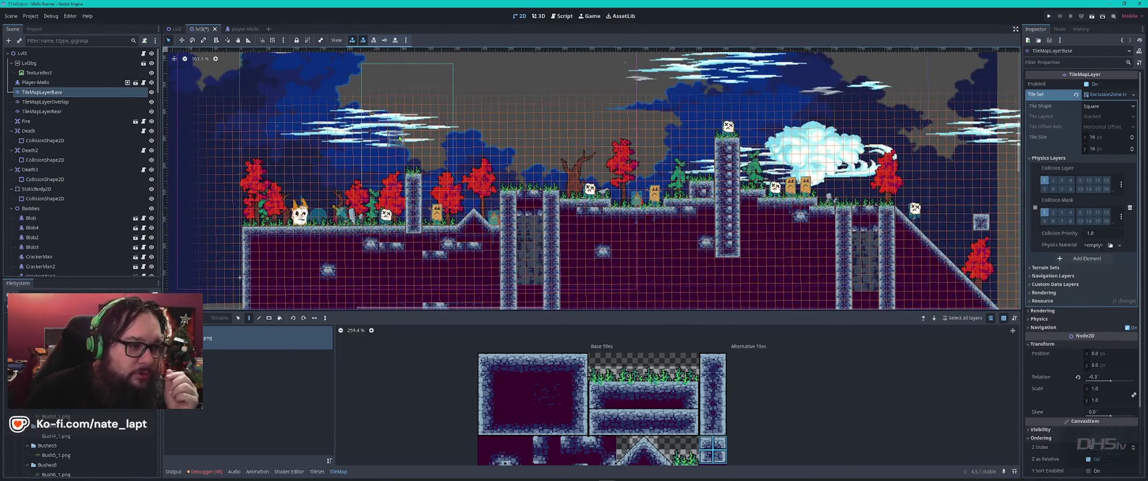
scroll(414, 151, up, 10)
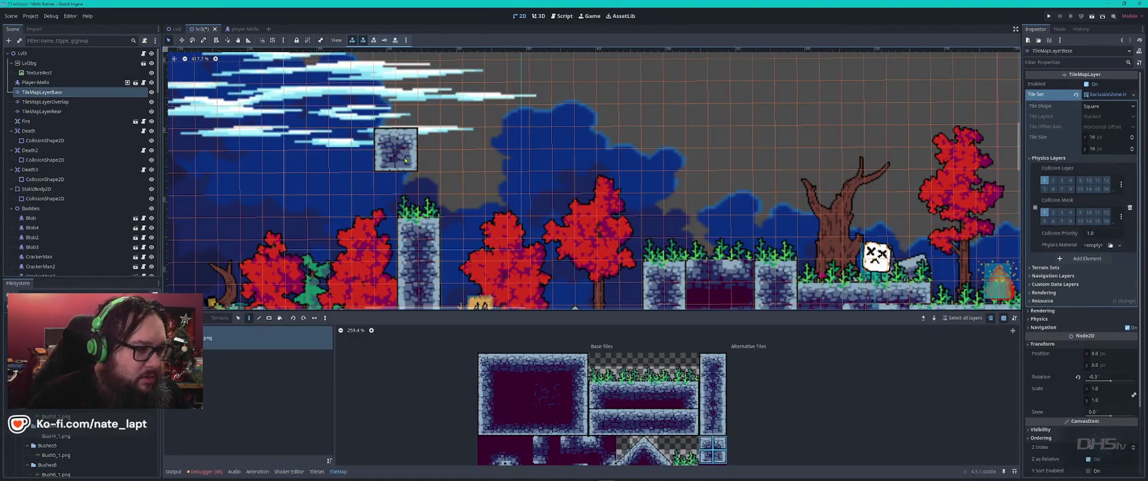
click(417, 178)
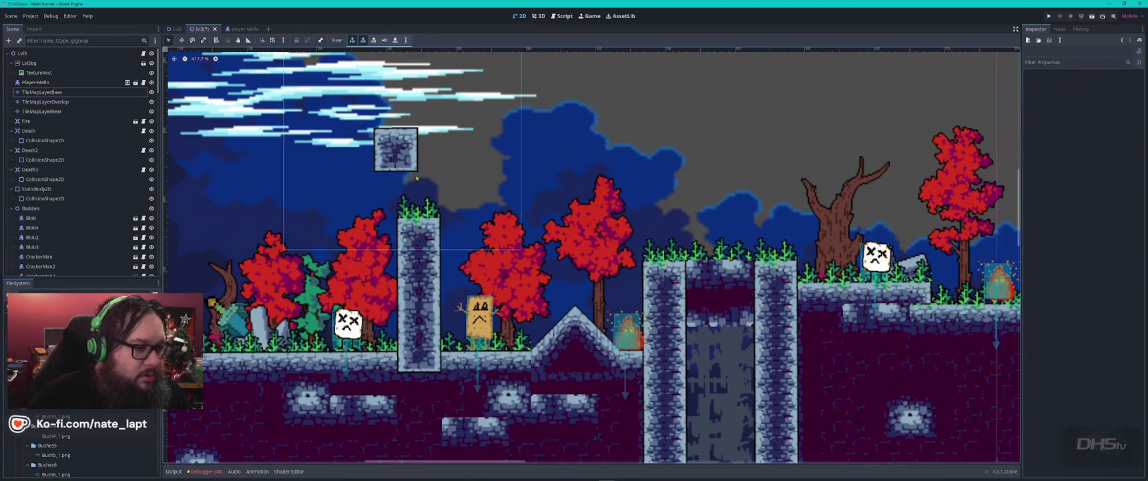
click(386, 148)
click(388, 143)
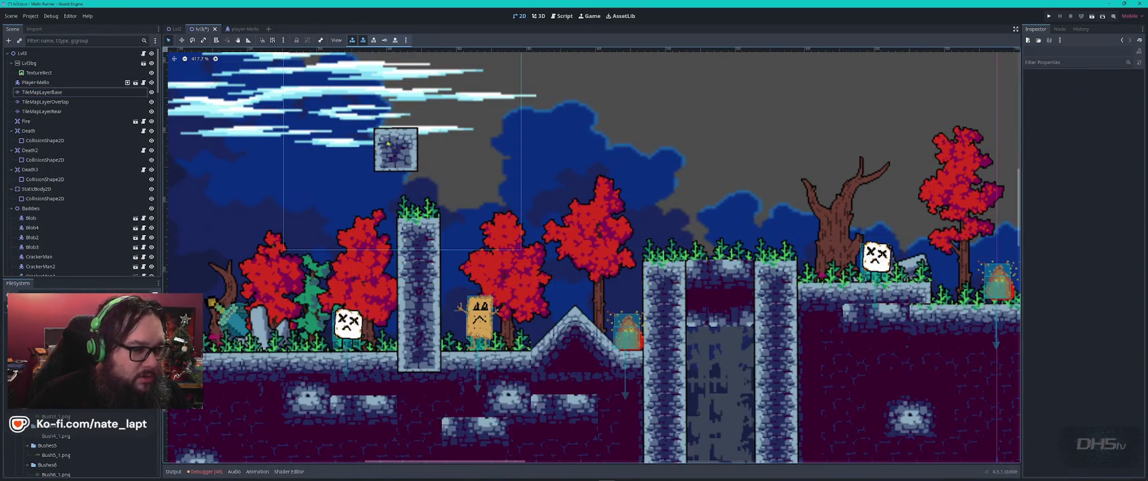
click(385, 142)
mouse_move(385, 143)
mouse_down()
mouse_move(532, 136)
mouse_move(507, 155)
mouse_up()
scroll(518, 248, down, 2)
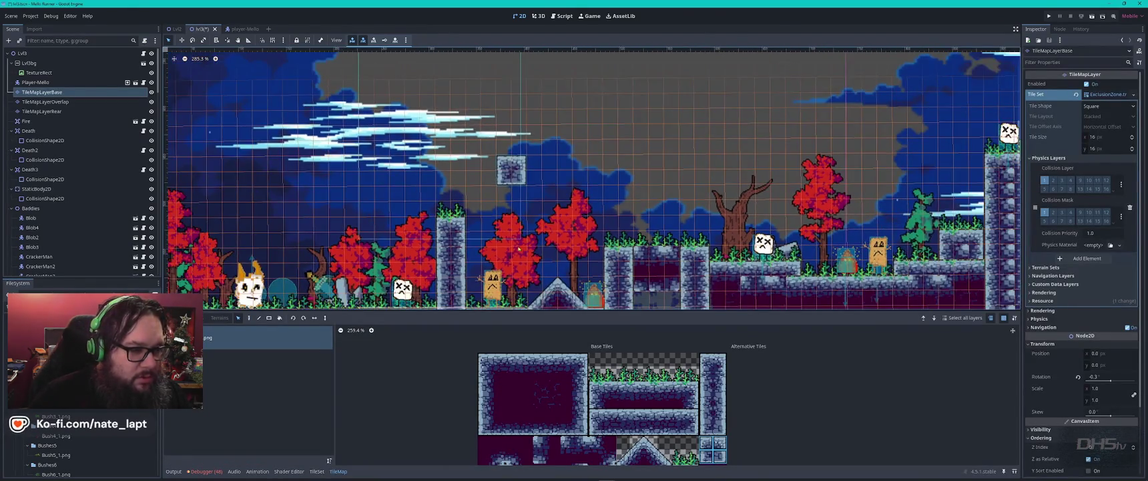
Copy the grassy stone column and paste it at the level's left edge
mouse_move(429, 238)
mouse_down()
mouse_move(415, 207)
mouse_move(668, 130)
mouse_move(645, 213)
mouse_move(632, 205)
mouse_up()
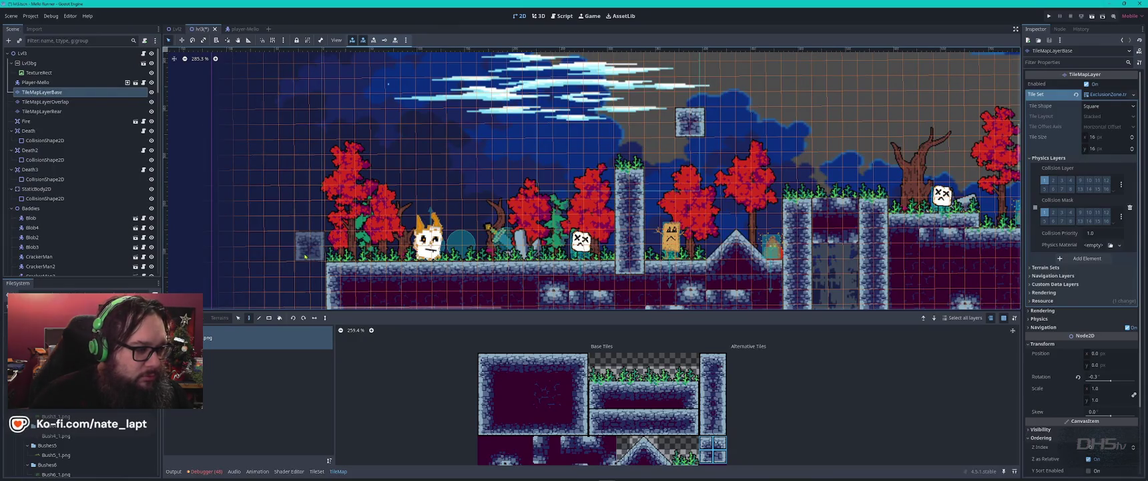
key(s)
drag(631, 173, 635, 263)
key(ctrl+c)
key(ctrl+v)
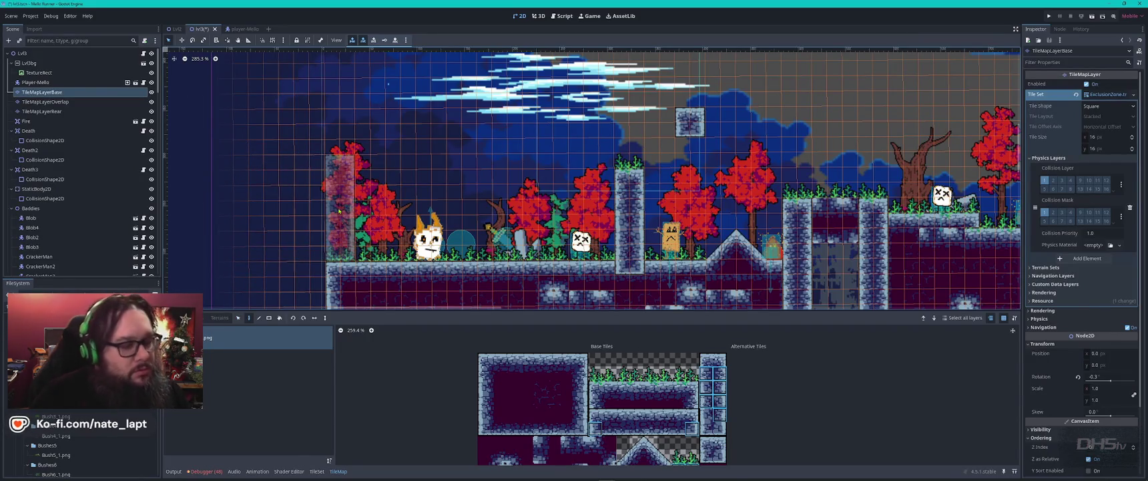
click(339, 211)
Inspect the rear tile layer by selecting and deselecting it several times
key(Page_Down)
key(Page_Down)
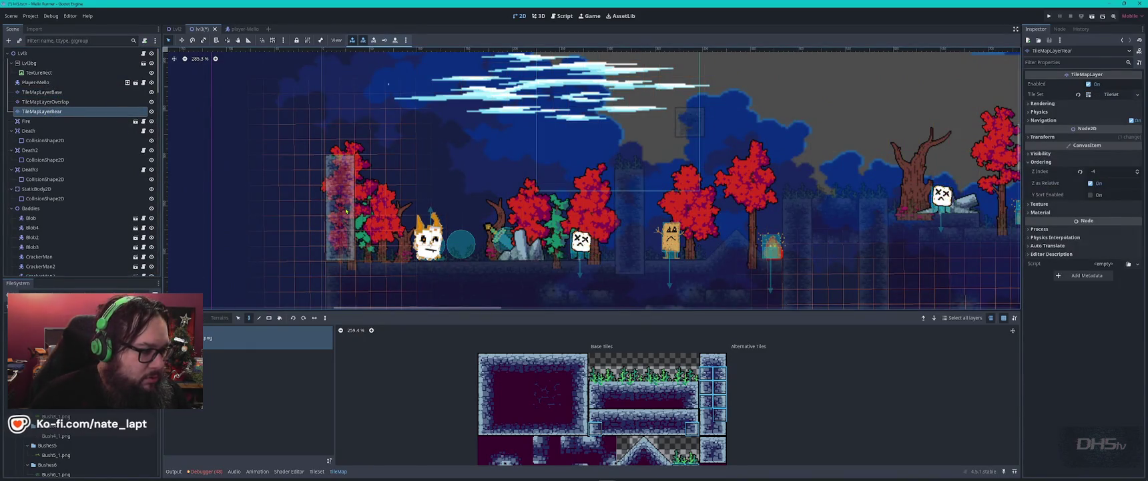
key(Escape)
scroll(397, 230, up, 3)
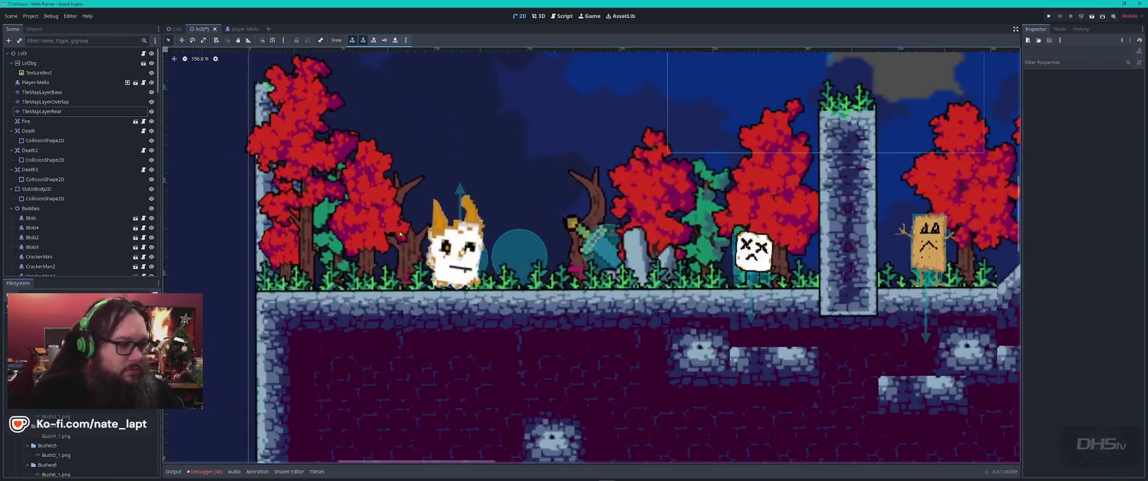
scroll(397, 234, down, 1)
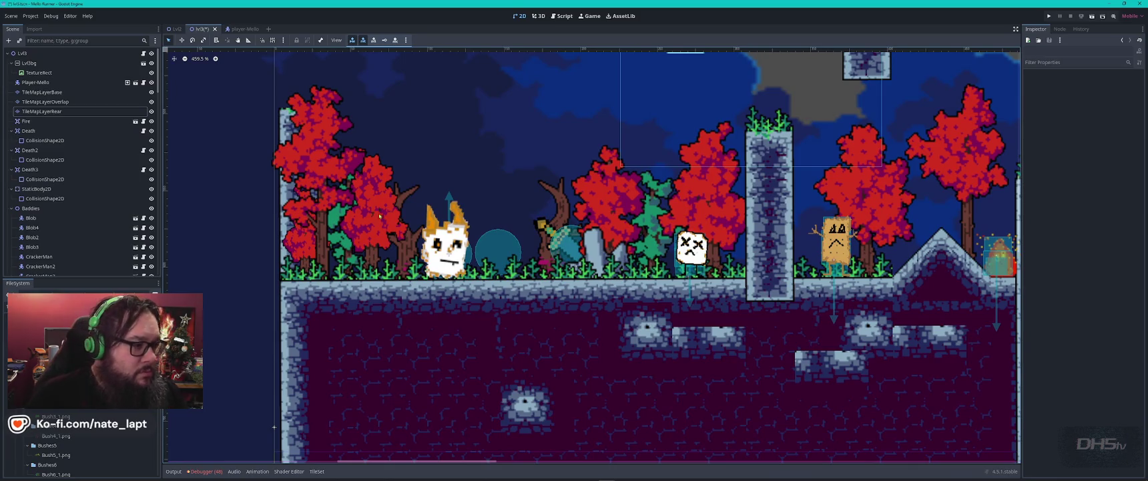
click(379, 215)
key(Escape)
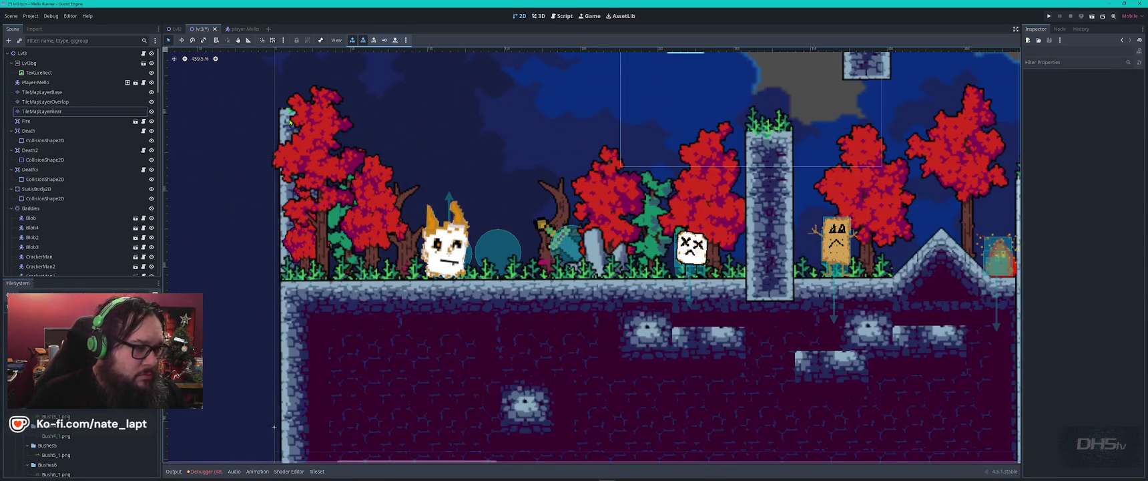
click(290, 121)
scroll(382, 138, down, 10)
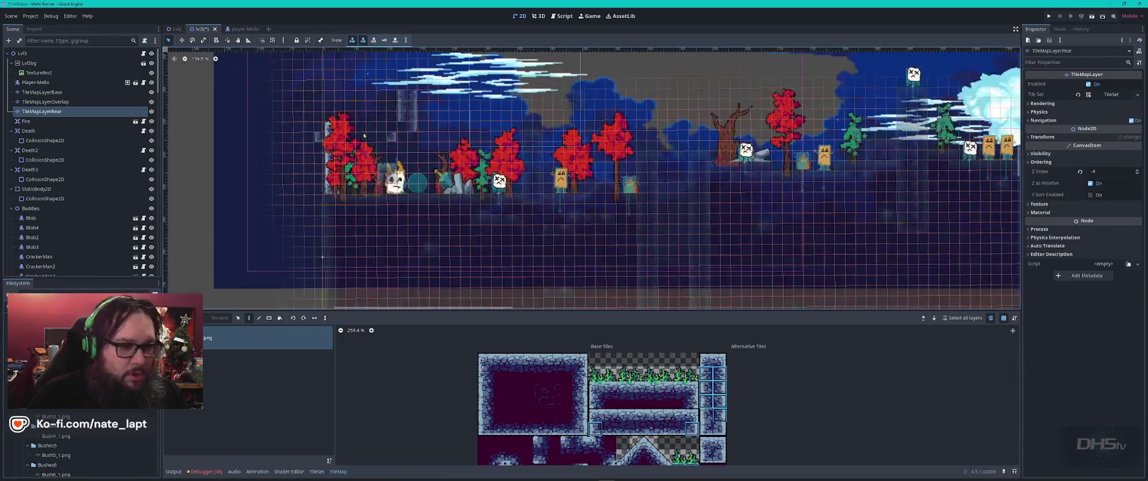
key(Escape)
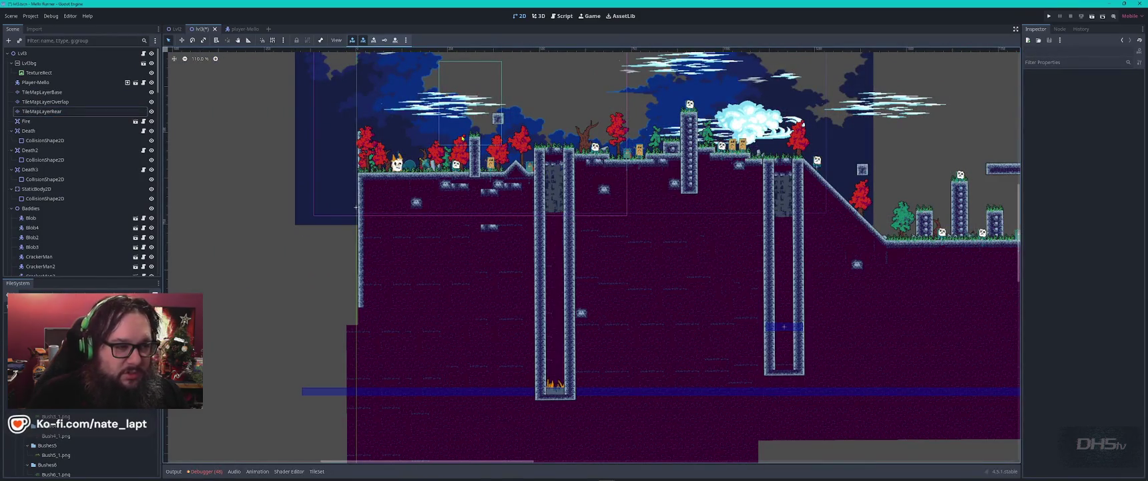
Move the pale column on the rear tile layer two cells down
click(492, 148)
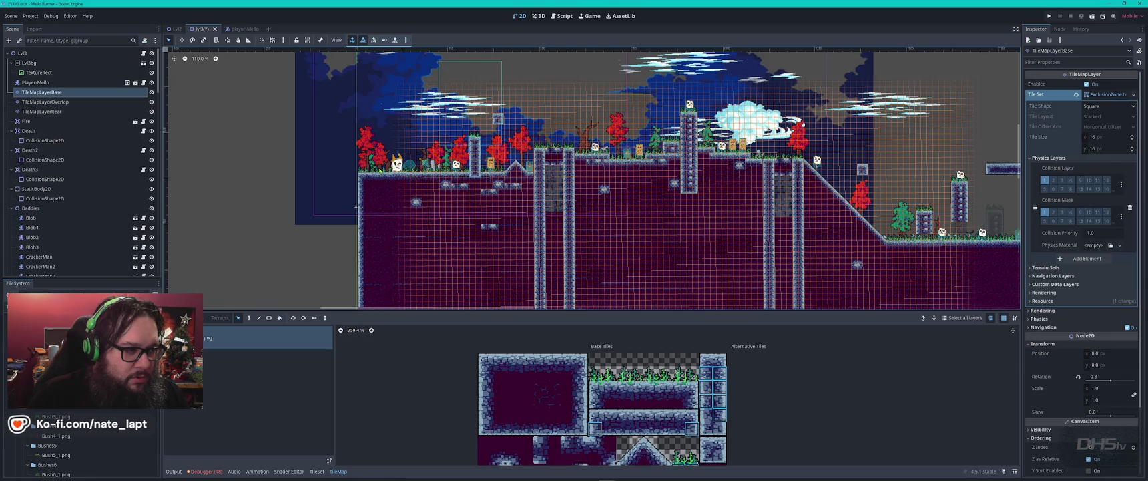
scroll(364, 153, up, 5)
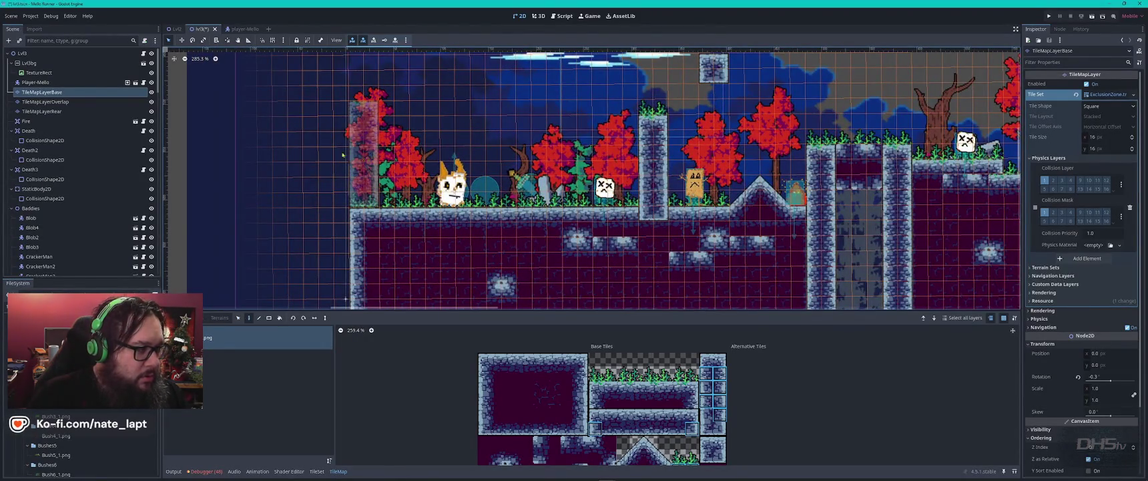
key(Down)
key(Down)
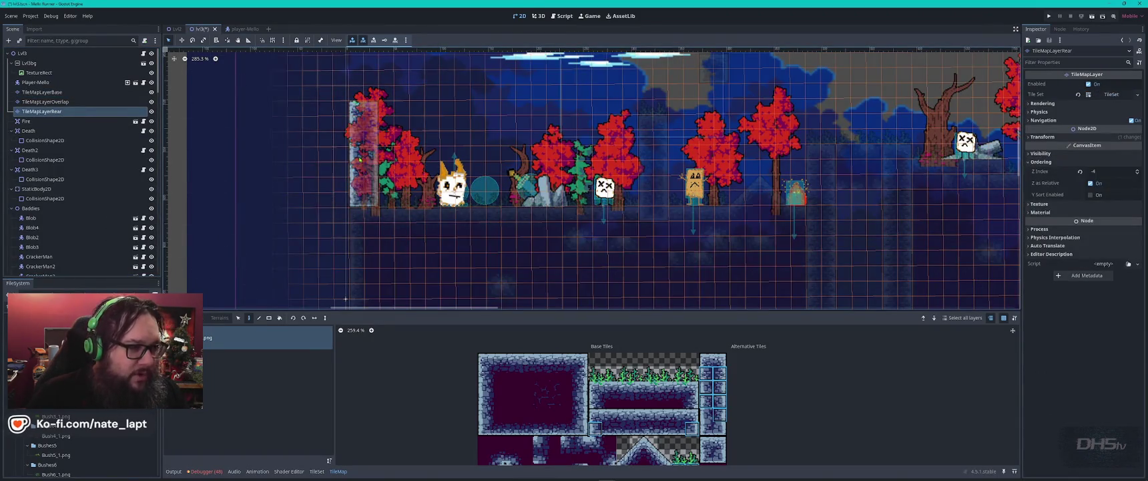
scroll(431, 161, down, 2)
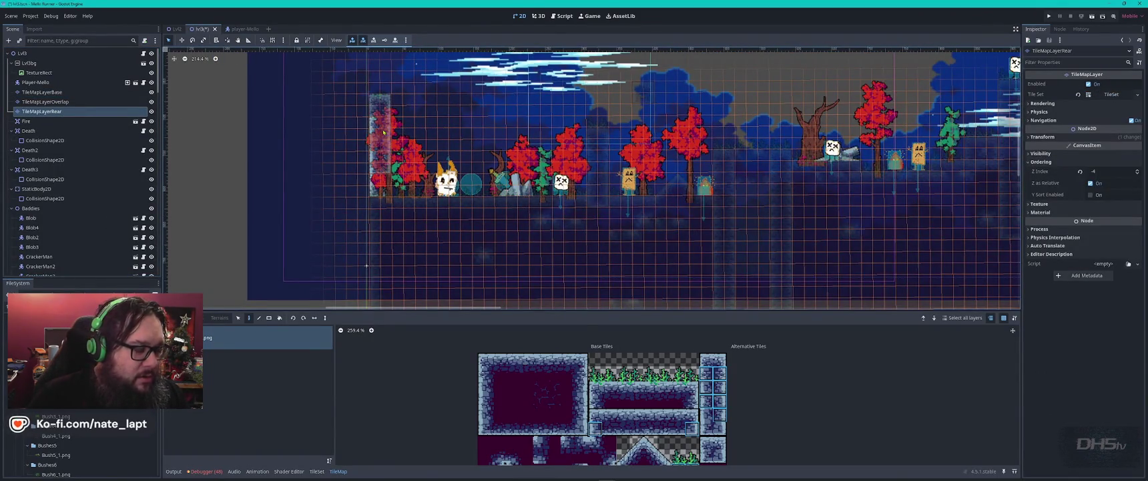
mouse_move(383, 132)
mouse_down()
mouse_move(371, 137)
mouse_move(385, 143)
mouse_move(392, 117)
mouse_move(419, 137)
mouse_move(405, 115)
mouse_up()
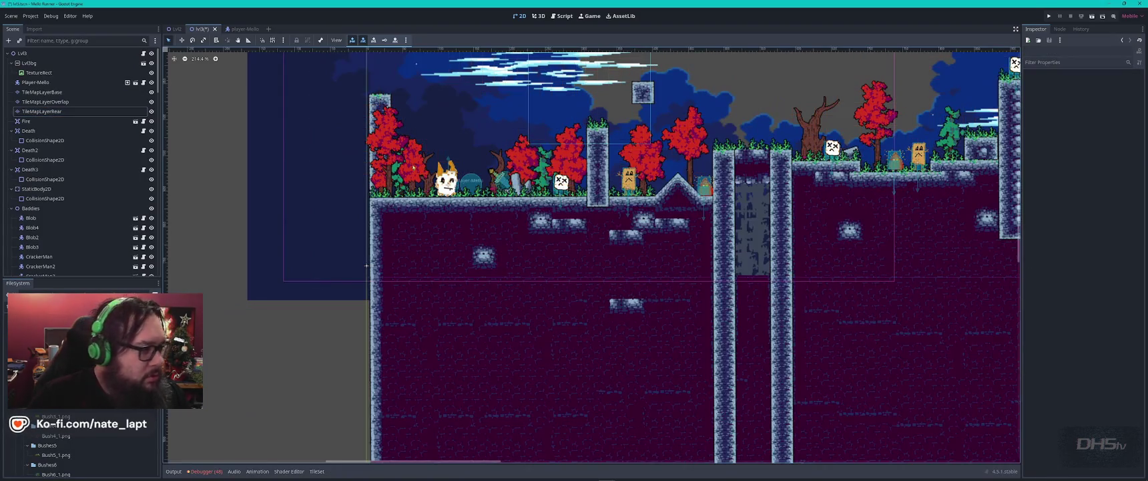
Paint a grass-topped tile from the TileMapLayerBase atlas on top of the left pillar
click(59, 93)
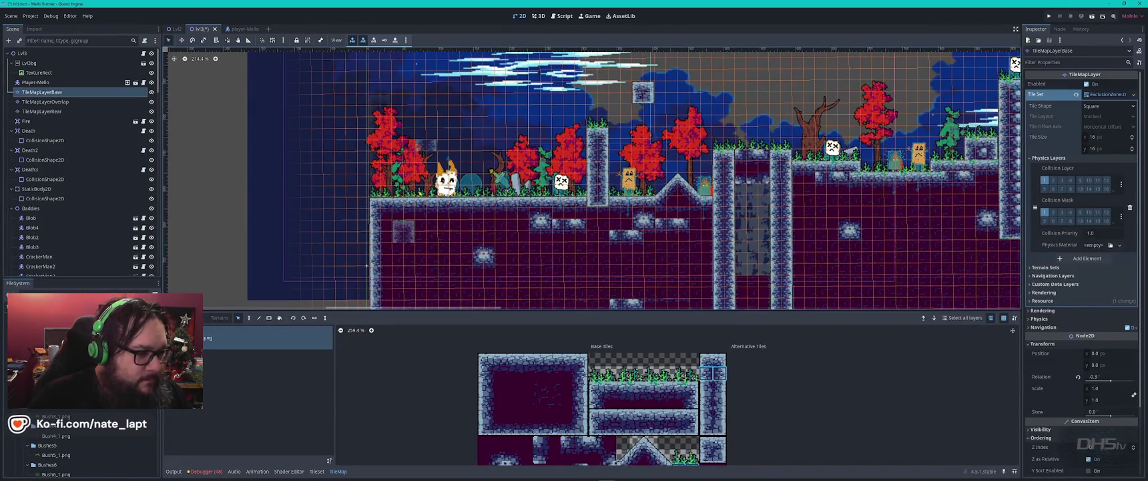
click(658, 374)
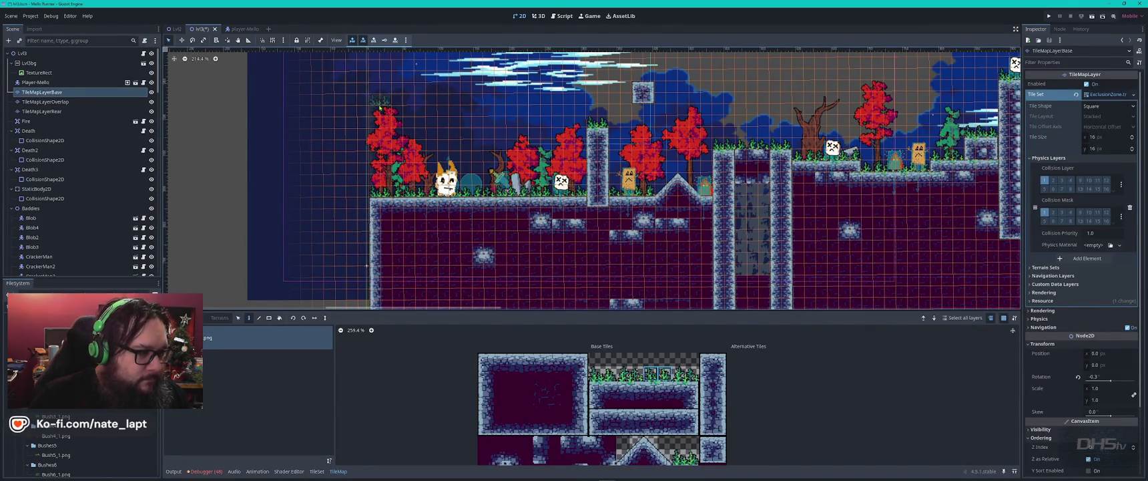
click(388, 99)
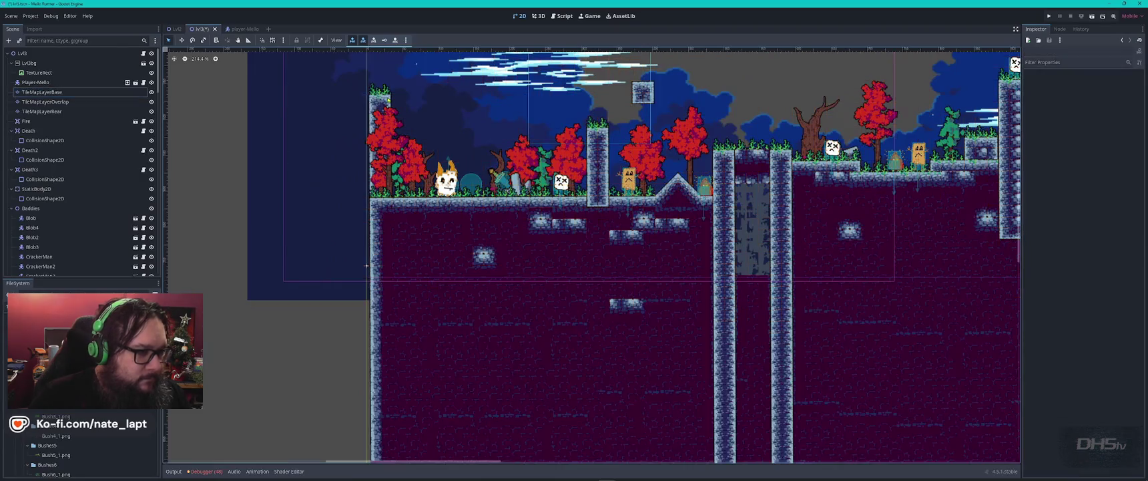
scroll(387, 80, up, 4)
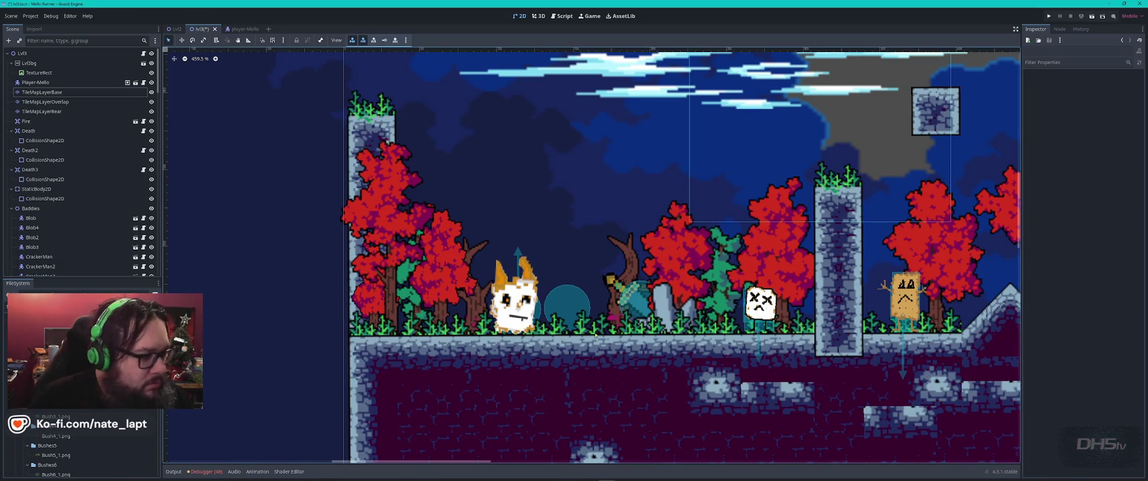
click(42, 92)
Select and delete the tiles at the pillar's base on TileMapLayerBase
scroll(717, 229, down, 5)
scroll(717, 230, right, 5)
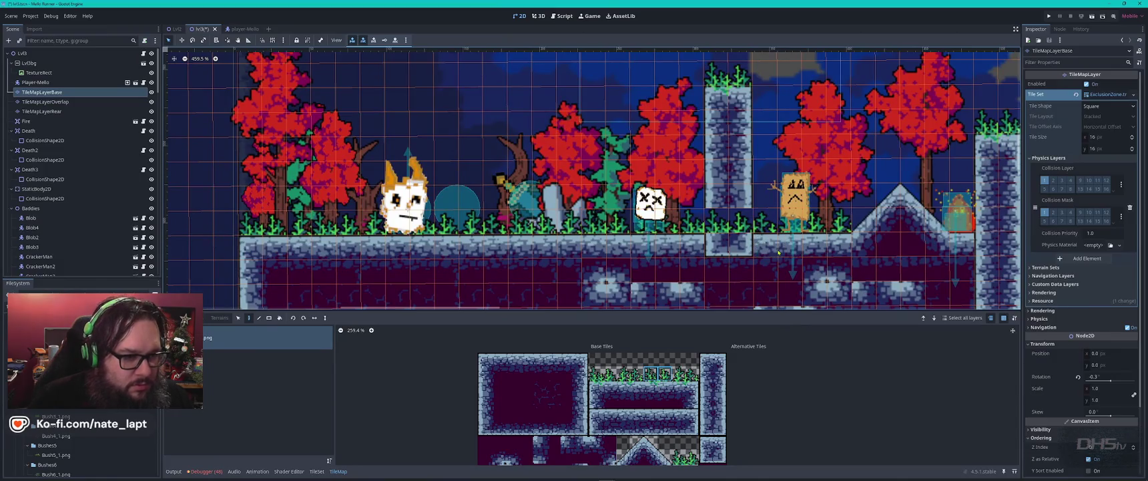
key(Escape)
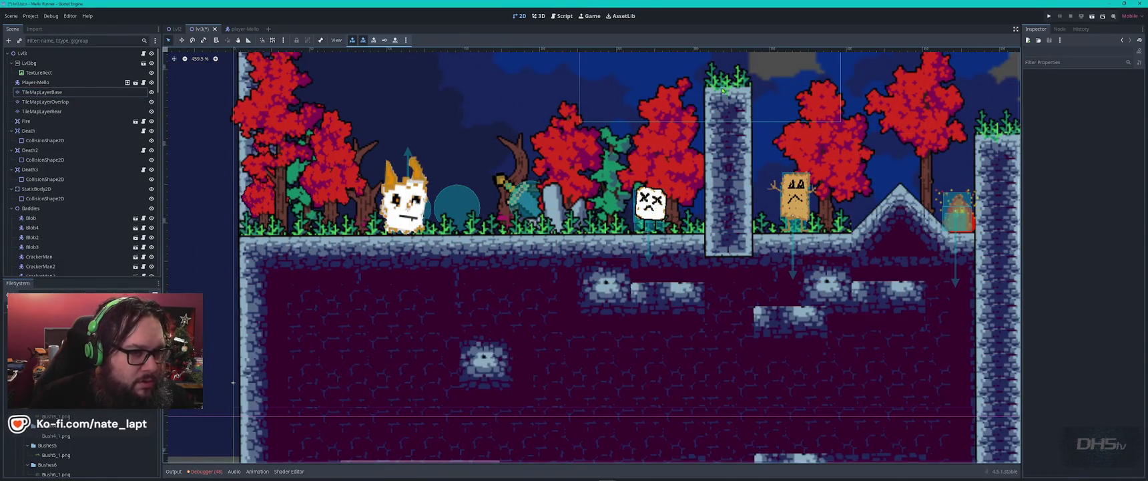
click(45, 101)
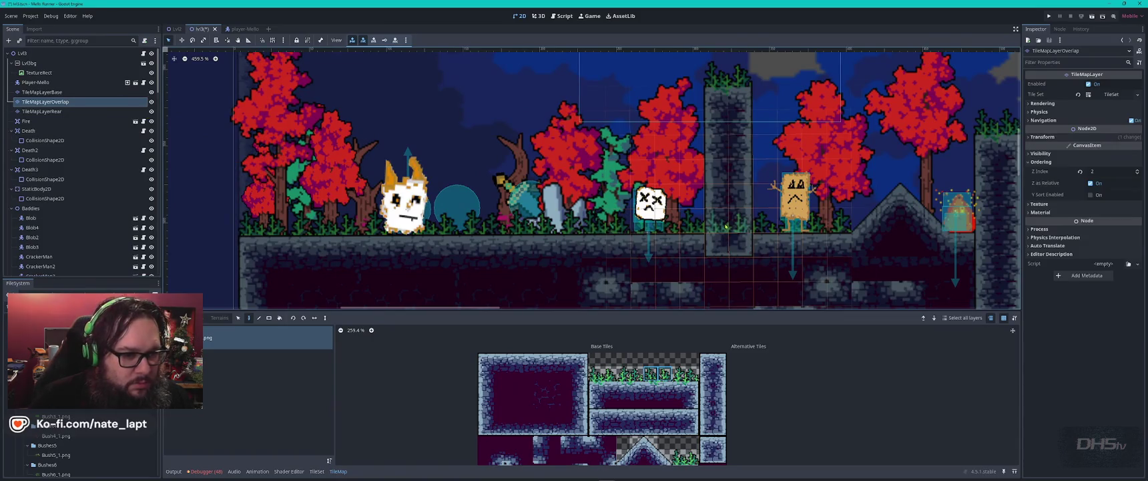
key(Escape)
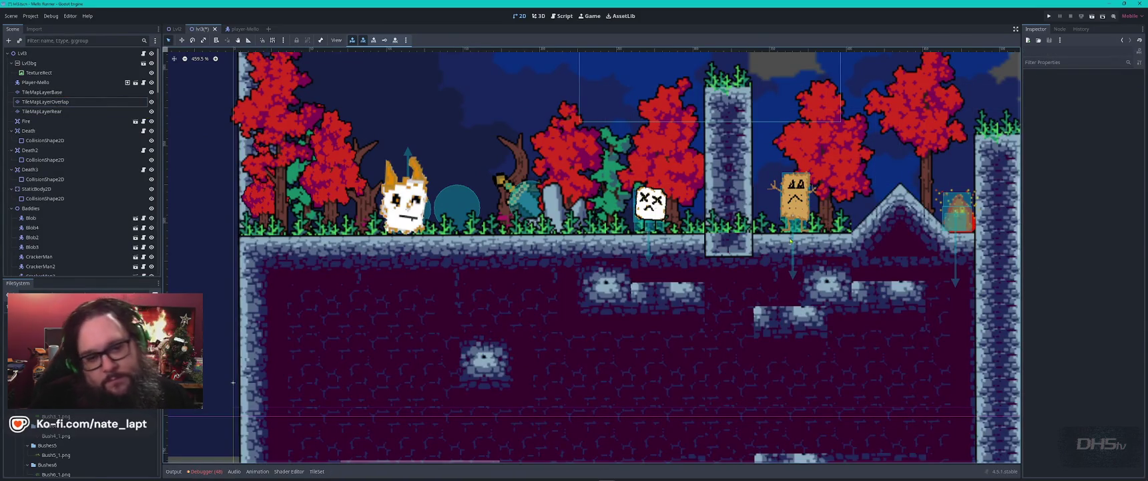
click(653, 245)
drag(678, 251, 705, 262)
key(Page_Down)
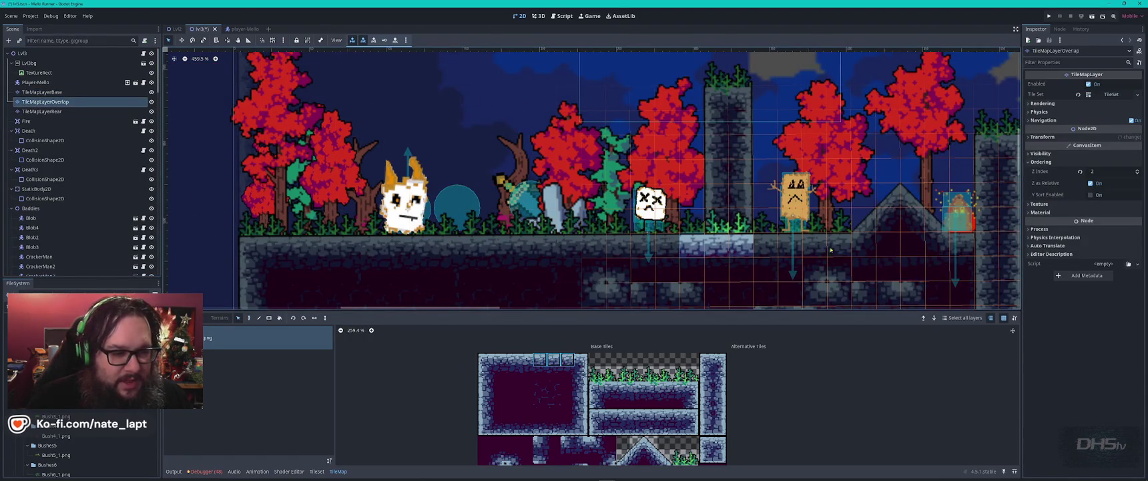
click(41, 92)
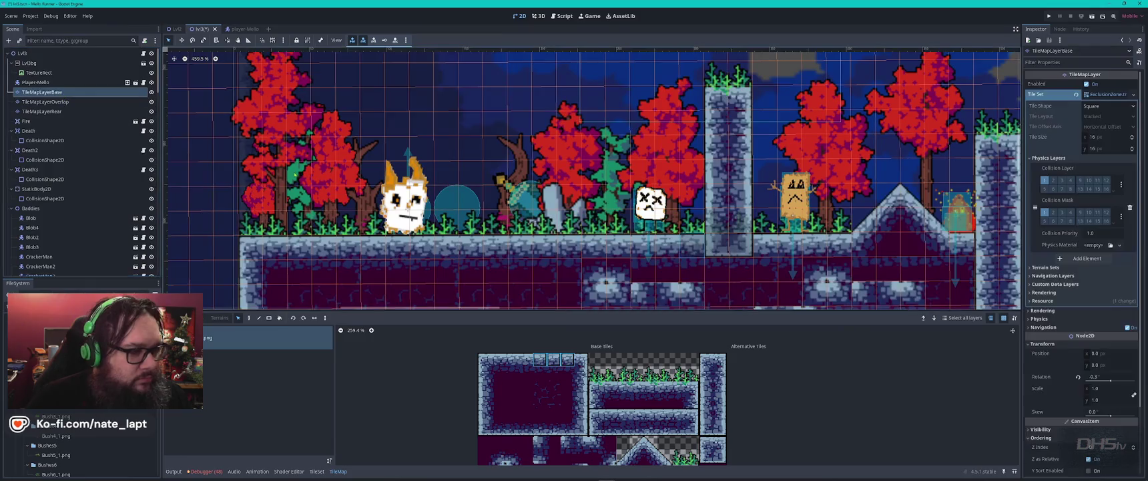
key(Delete)
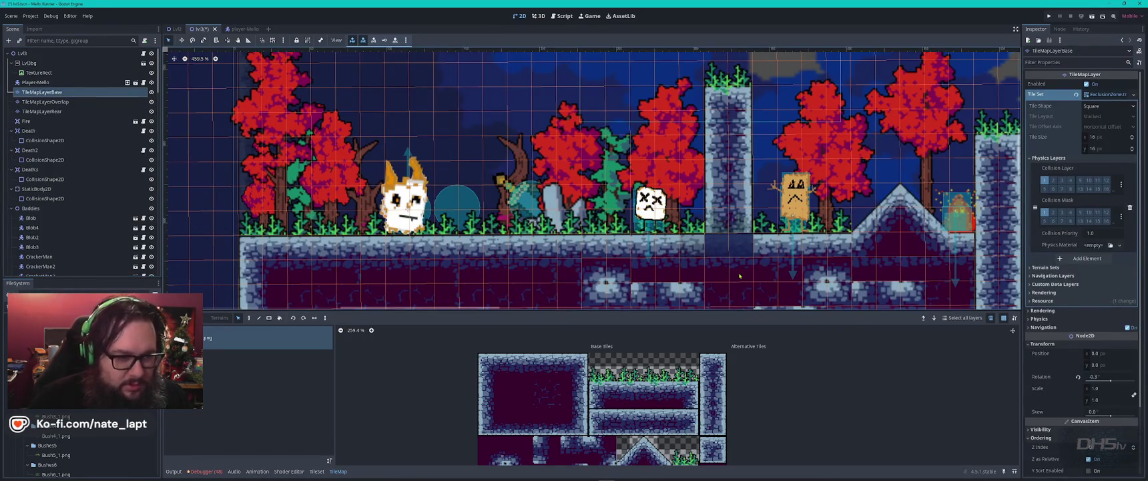
Pan right and mark a block of ground tiles on the left ledge of the base layer
click(744, 242)
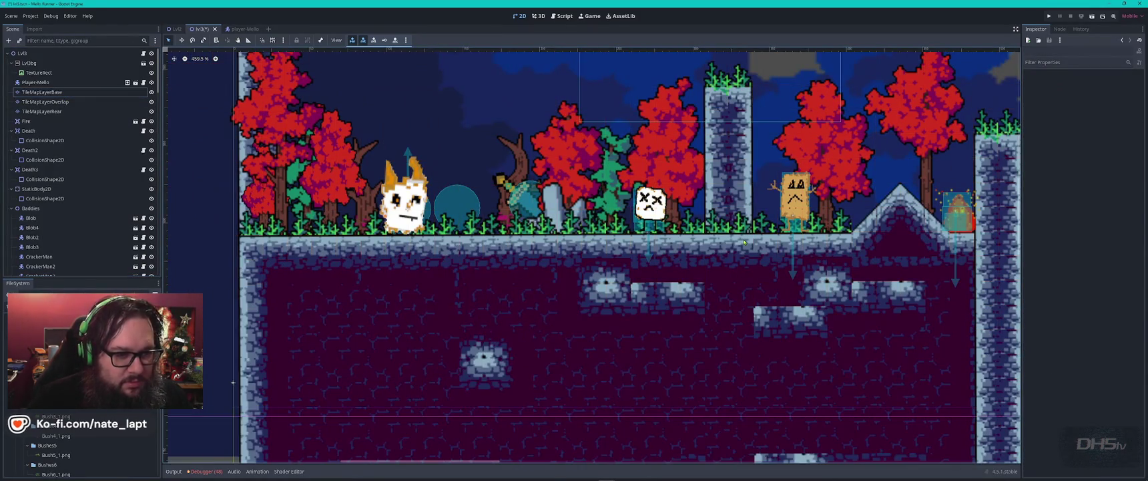
mouse_move(795, 247)
mouse_down()
mouse_move(508, 227)
mouse_move(442, 267)
mouse_up()
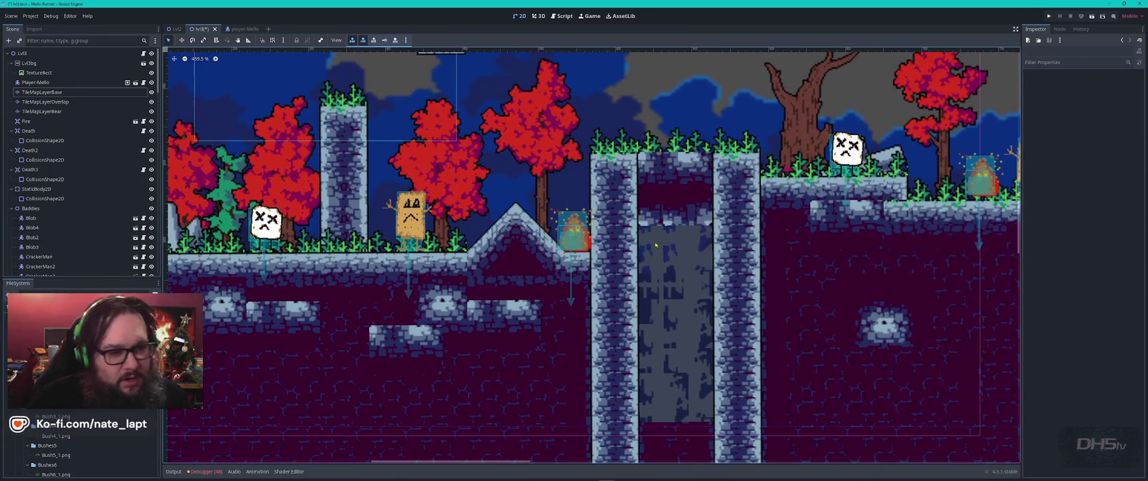
click(607, 254)
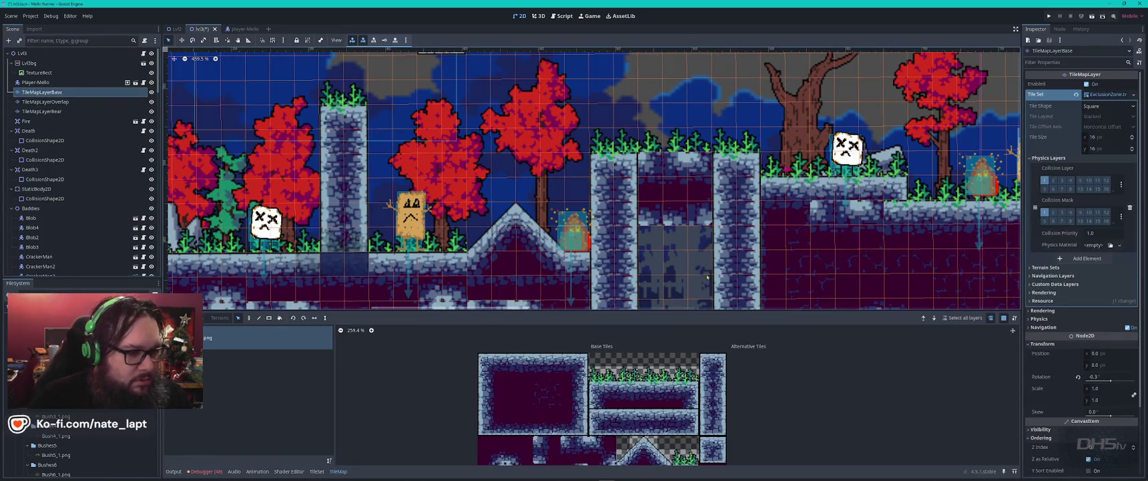
key(d)
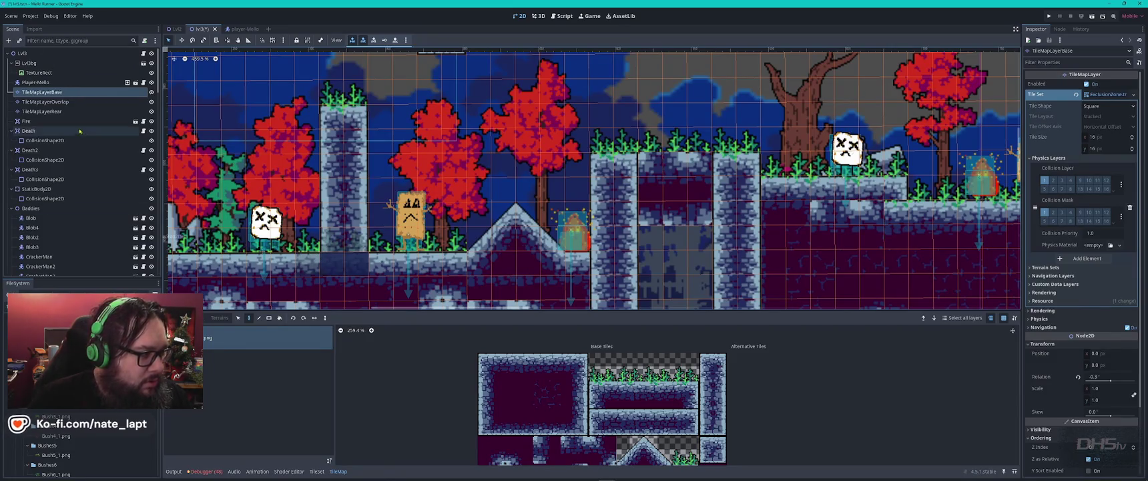
click(62, 112)
click(50, 92)
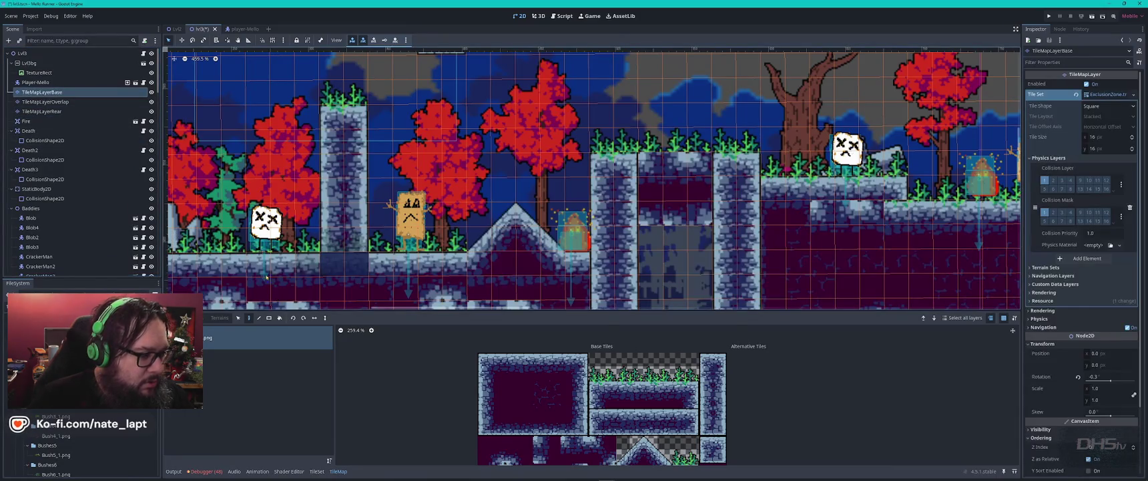
key(s)
drag(199, 230, 244, 249)
key(d)
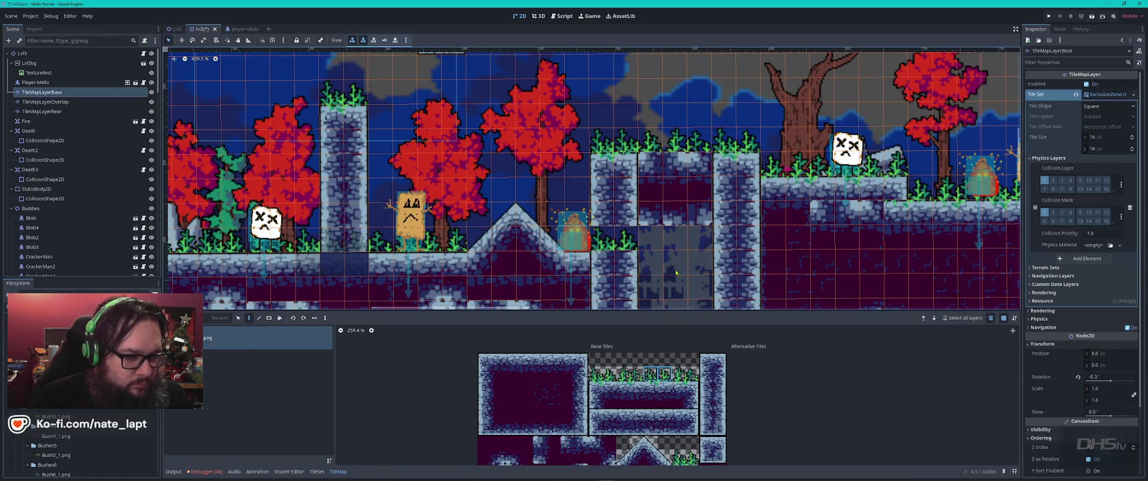
Paint a grass tuft beside the tall pillar on TileMapLayerOverlap
click(45, 101)
click(612, 242)
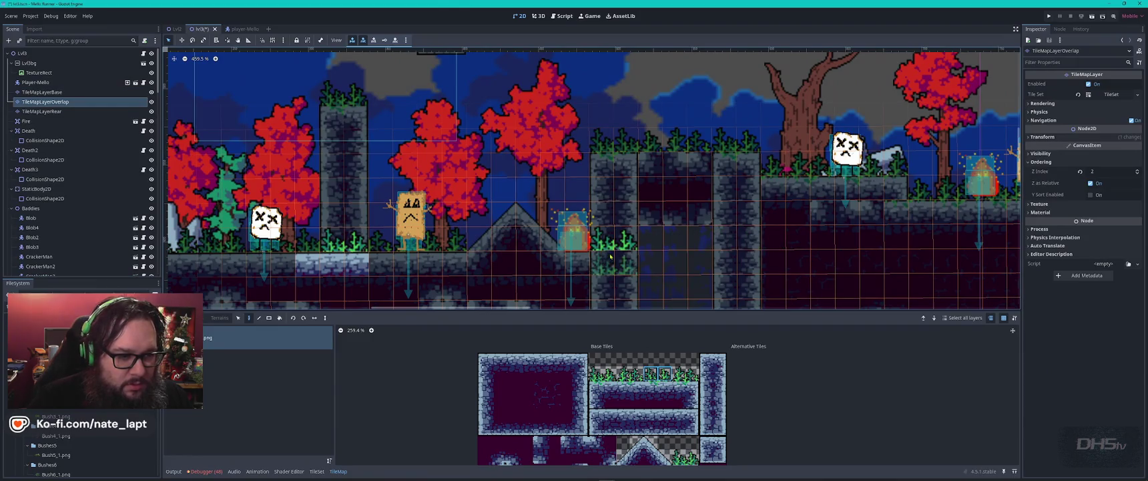
key(Escape)
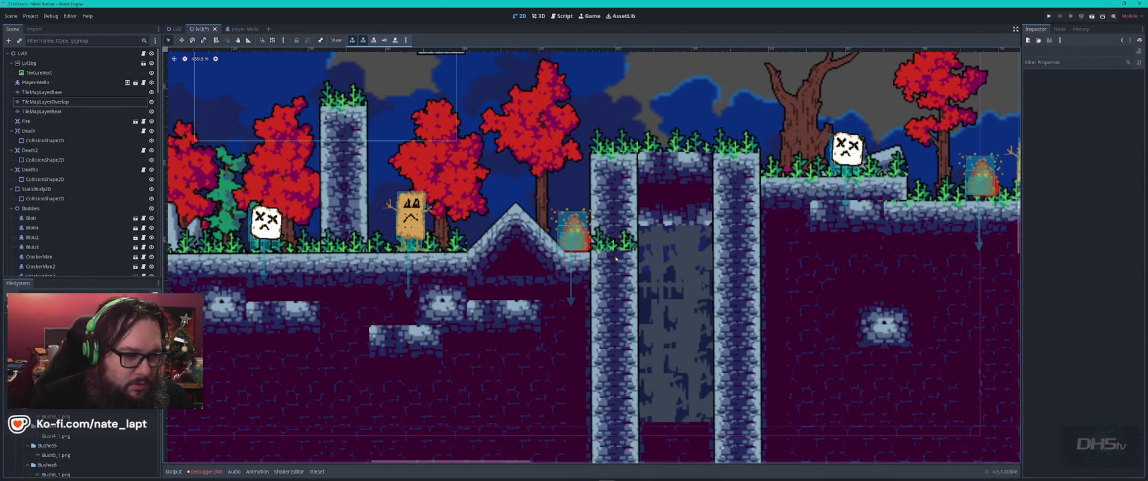
Move the fire enemy Blob4 up onto the slope
mouse_move(578, 240)
mouse_down()
mouse_move(532, 201)
mouse_move(484, 199)
mouse_up()
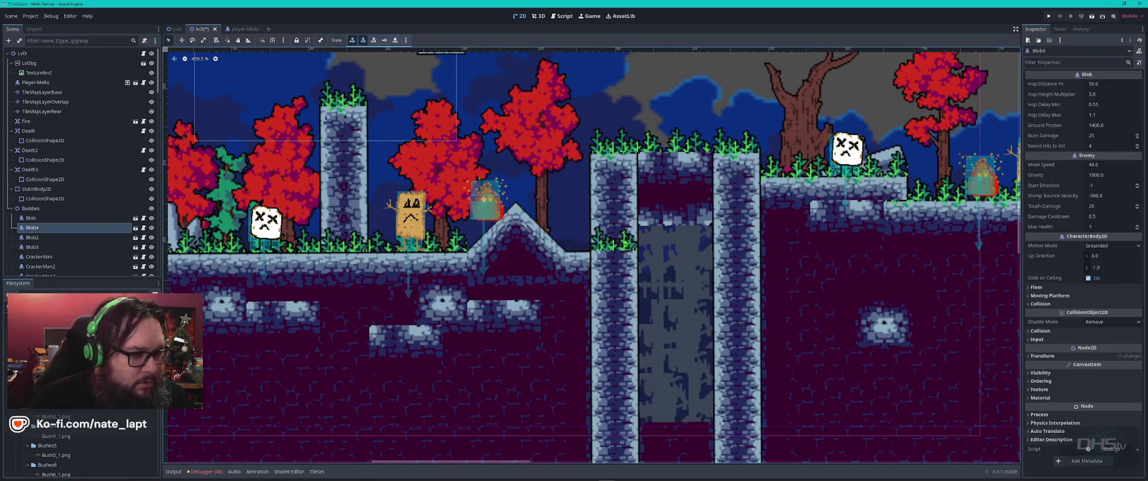
click(594, 254)
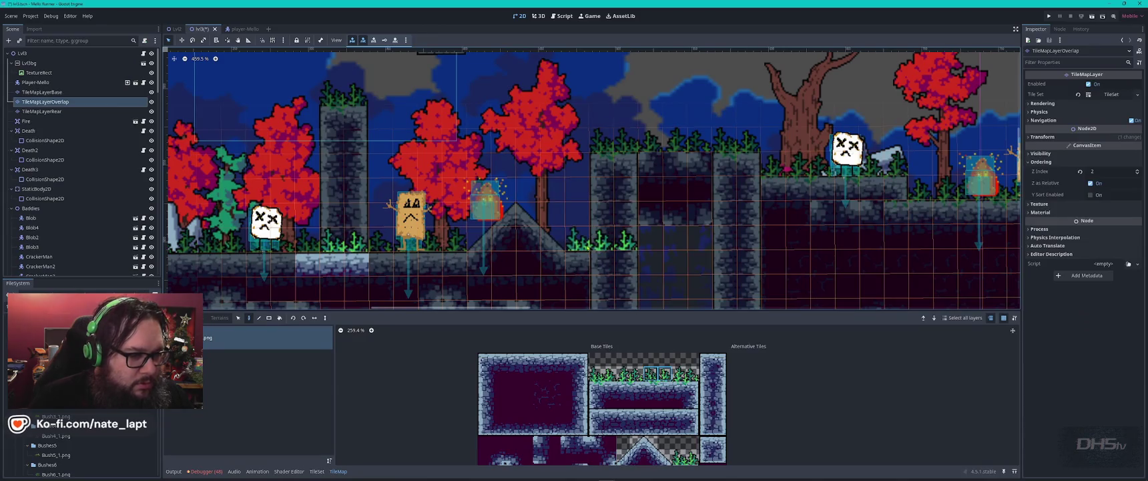
click(652, 279)
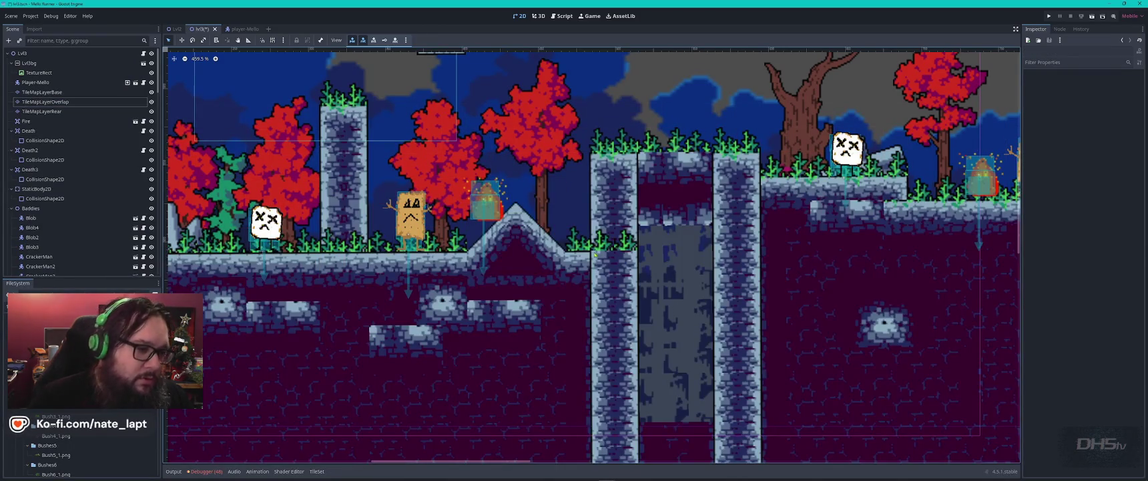
Paint grass along the right-hand ledge and on top of the column
click(871, 197)
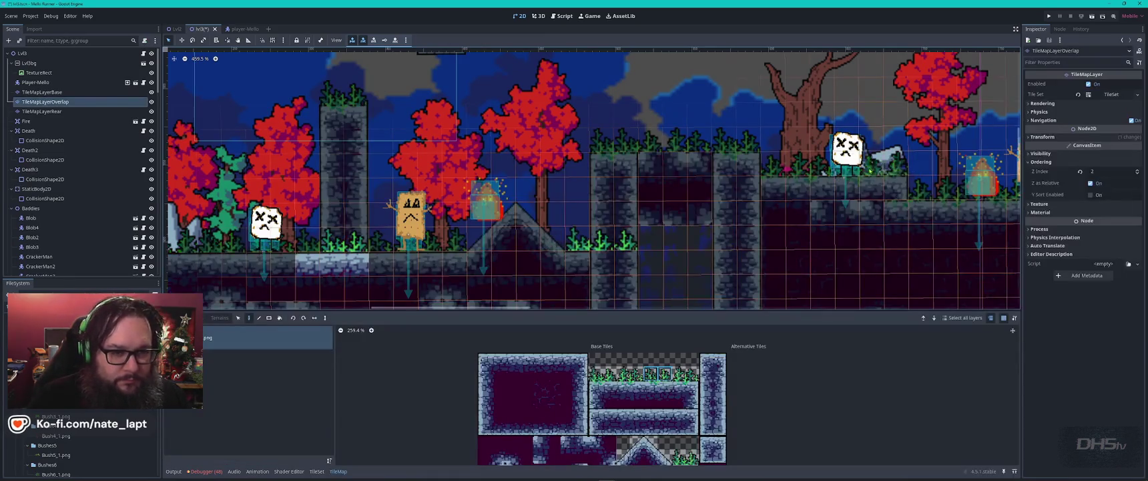
click(876, 195)
click(834, 190)
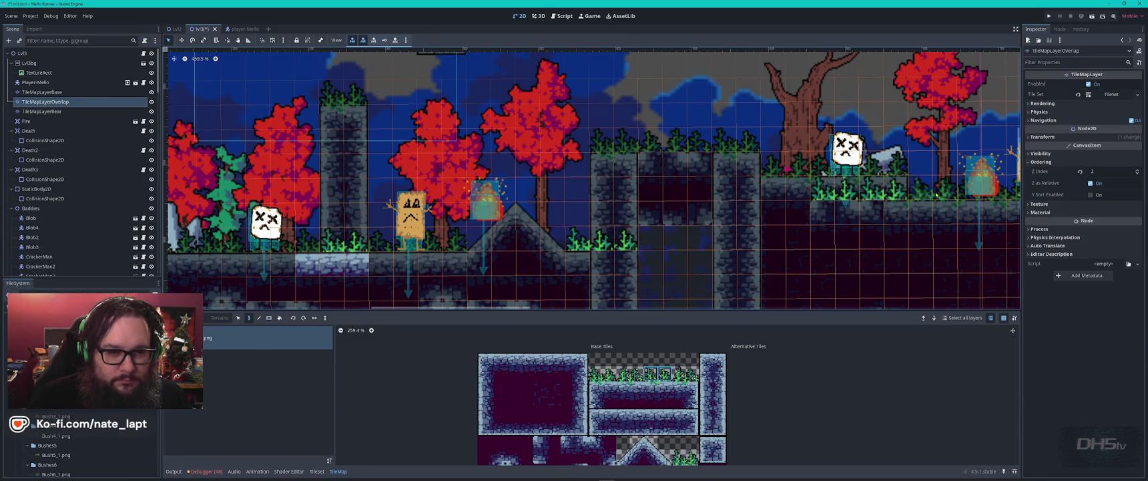
click(751, 175)
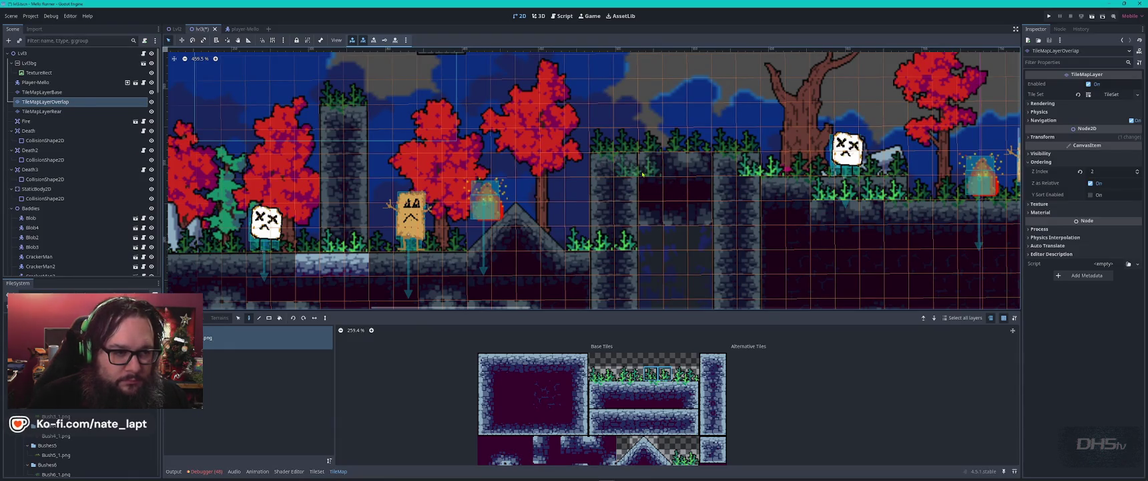
Scroll around the level while switching between the base and overlap tile layers
scroll(908, 237, down, 2)
scroll(908, 237, right, 6)
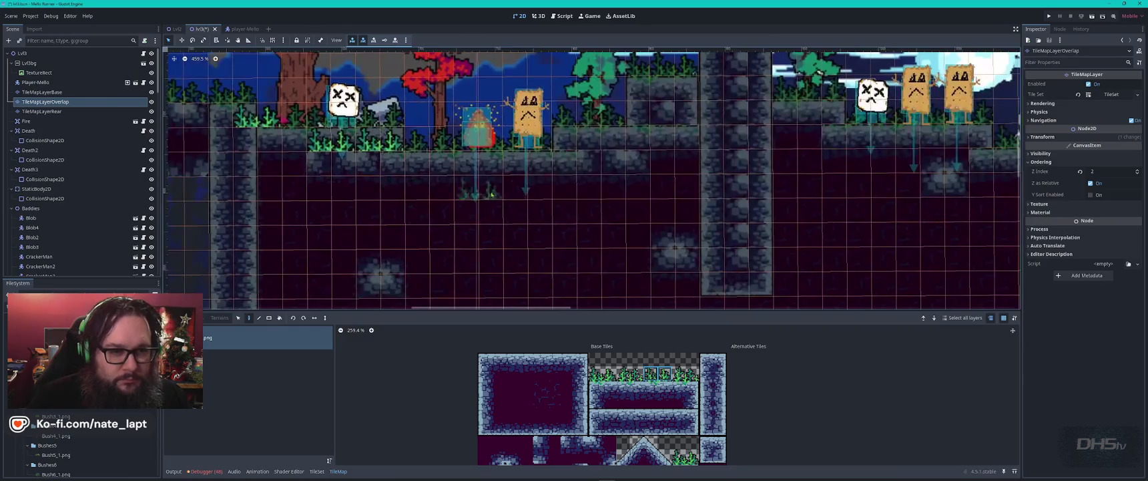
scroll(759, 156, up, 3)
scroll(759, 155, right, 1)
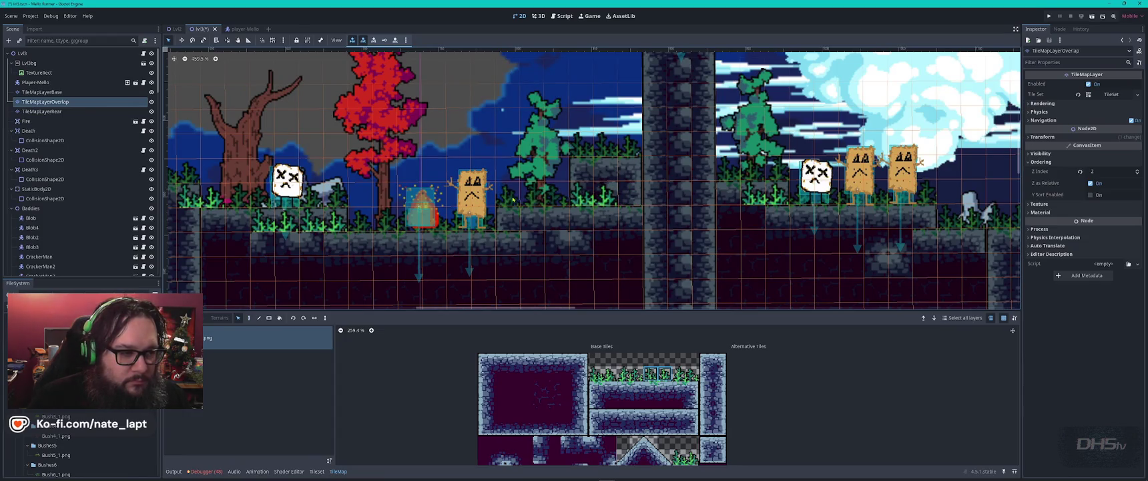
key(Page_Up)
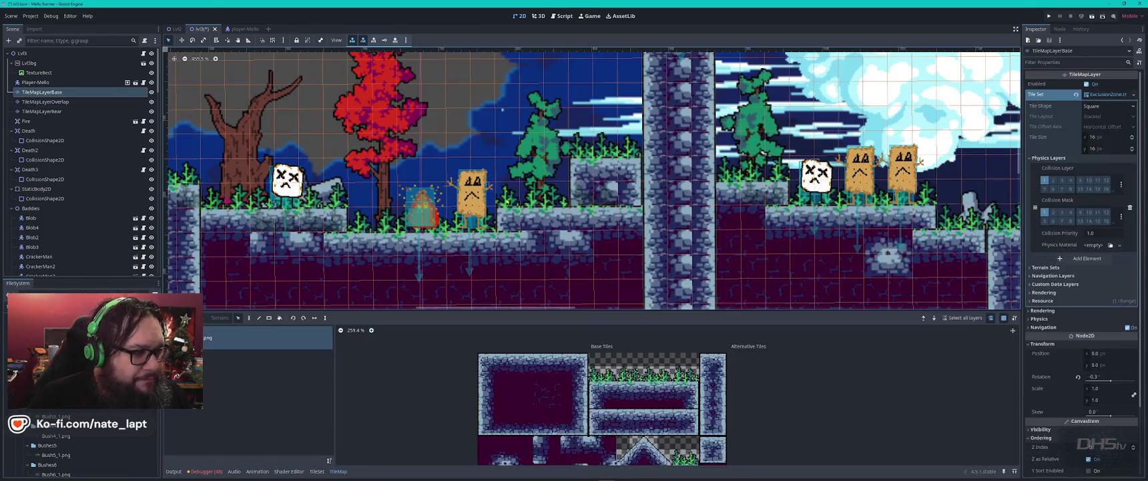
click(46, 101)
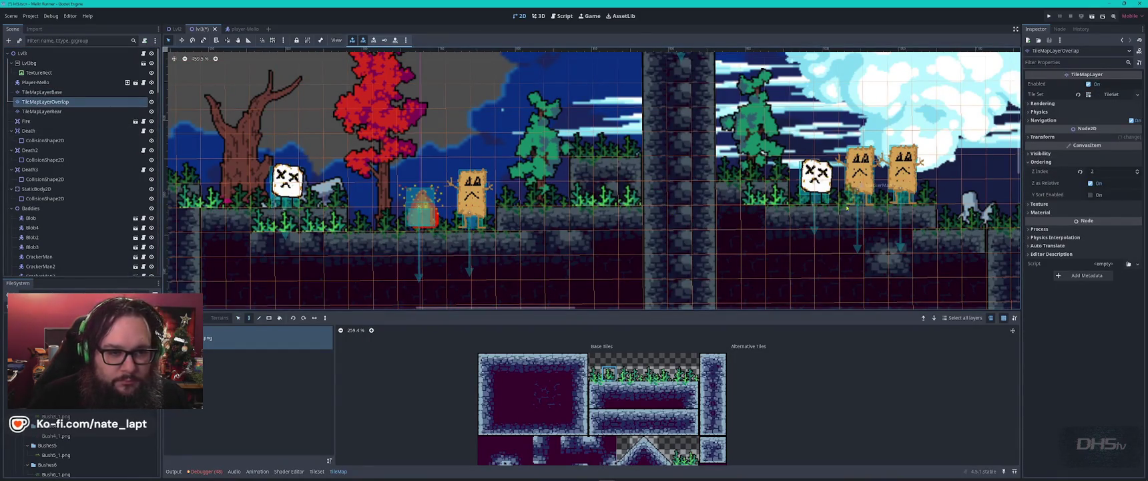
scroll(724, 228, right, 5)
scroll(700, 194, down, 2)
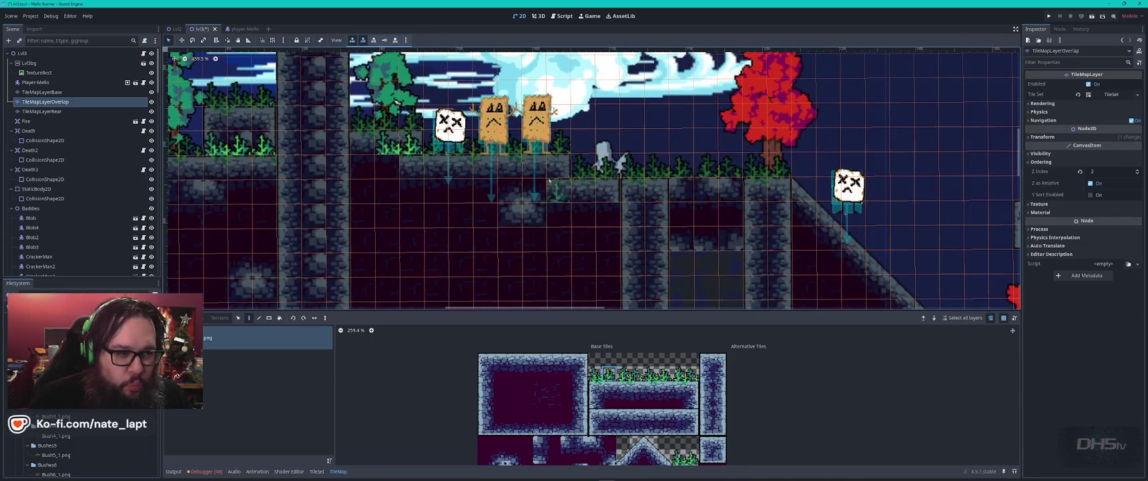
scroll(859, 238, down, 5)
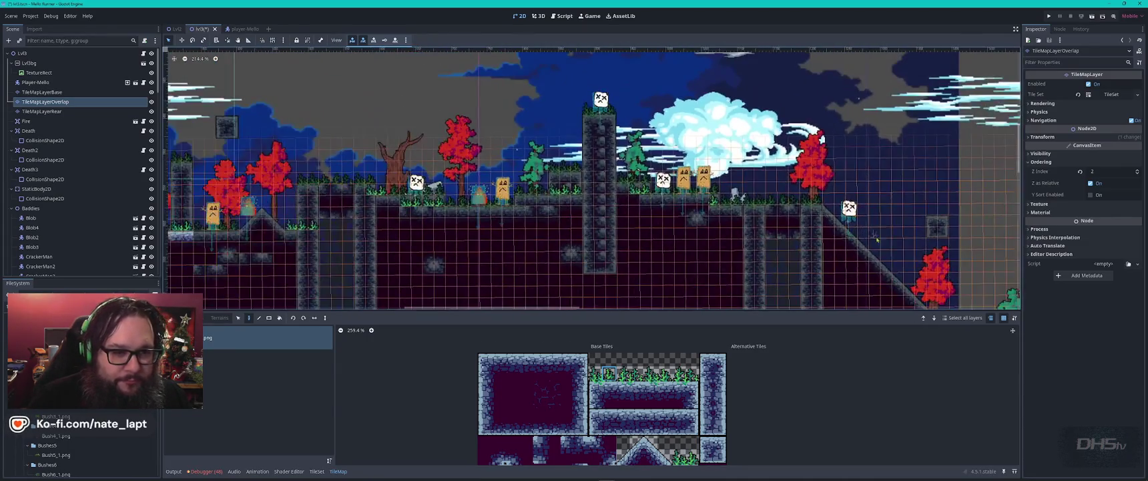
scroll(668, 200, right, 5)
scroll(469, 154, up, 4)
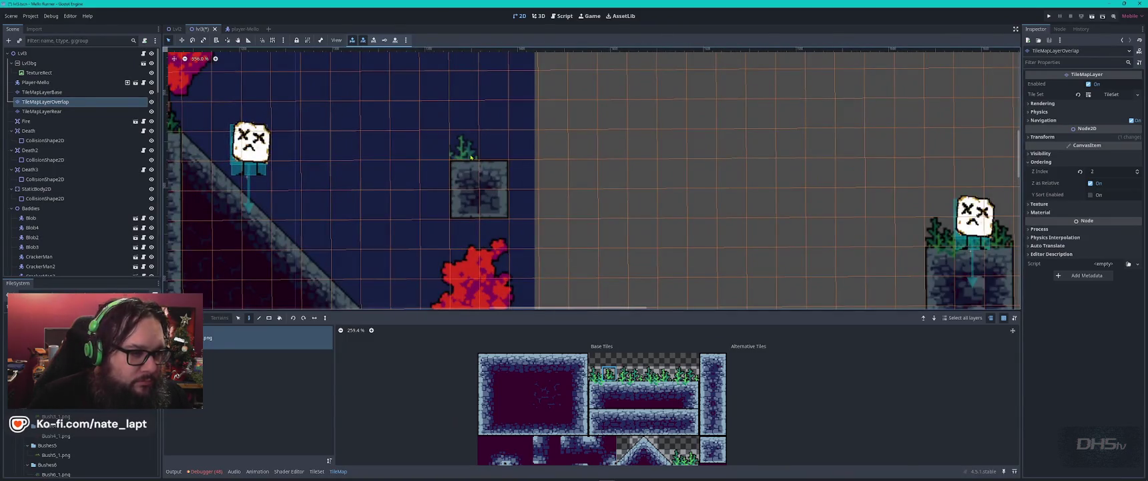
scroll(471, 157, down, 3)
scroll(501, 164, right, 5)
scroll(539, 168, up, 3)
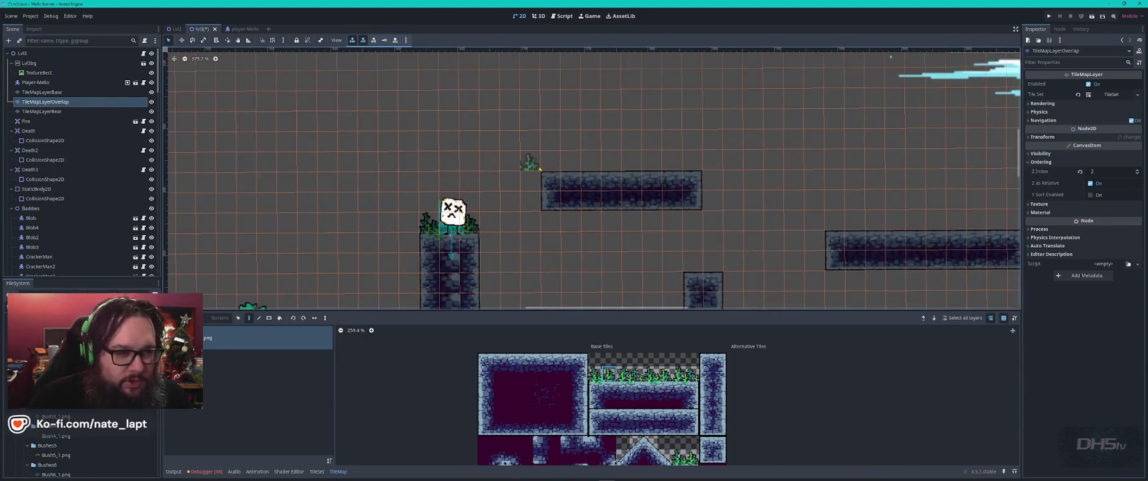
scroll(514, 260, down, 3)
scroll(514, 260, left, 2)
key(Escape)
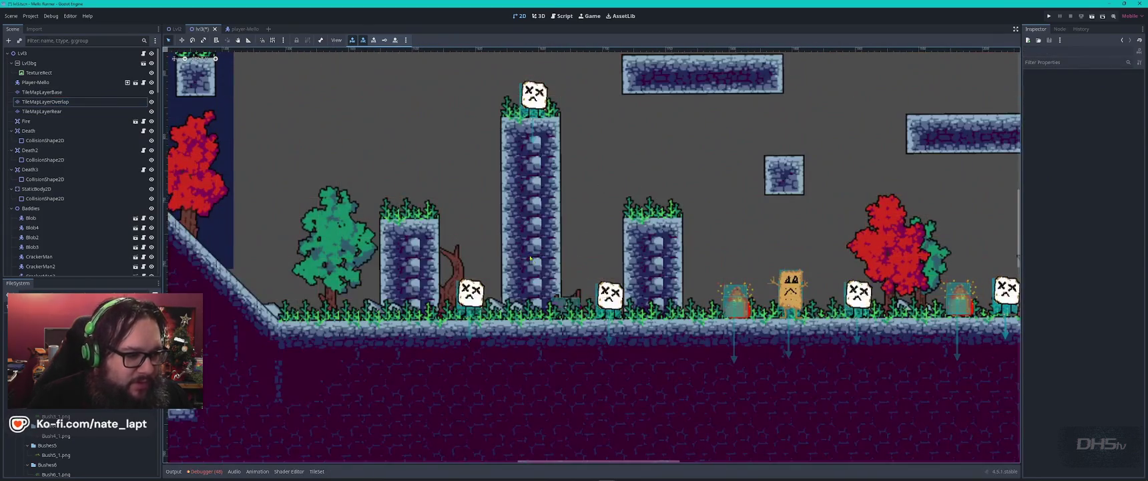
scroll(530, 259, down, 3)
scroll(554, 227, left, 1)
Toggle TileMapLayerBase on and off to compare it against the other layers
click(542, 246)
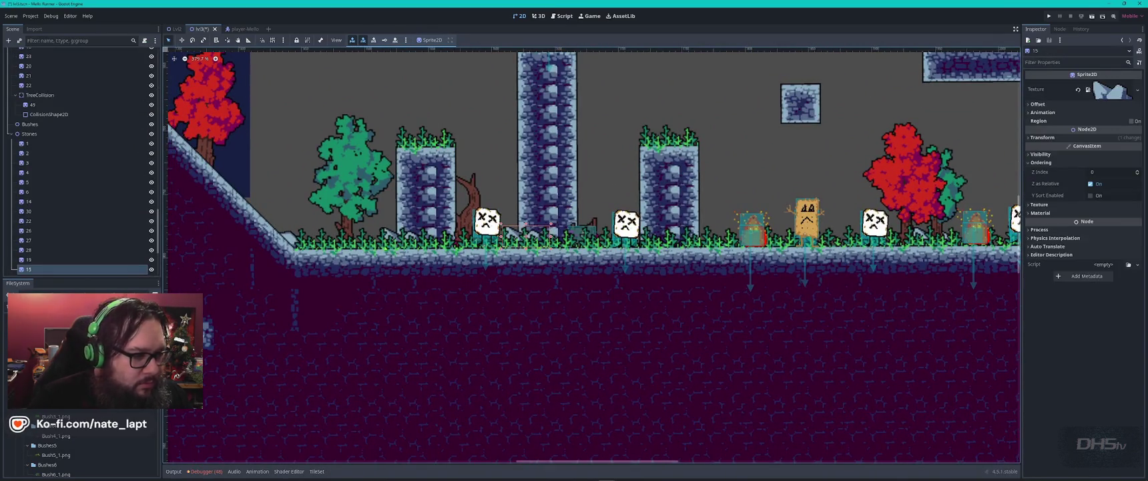
click(367, 240)
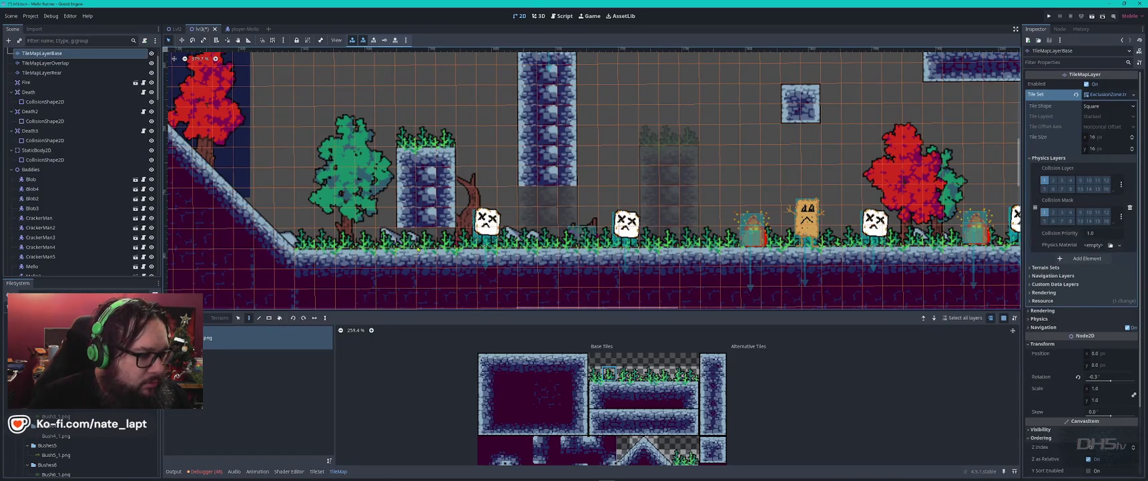
click(369, 247)
click(361, 247)
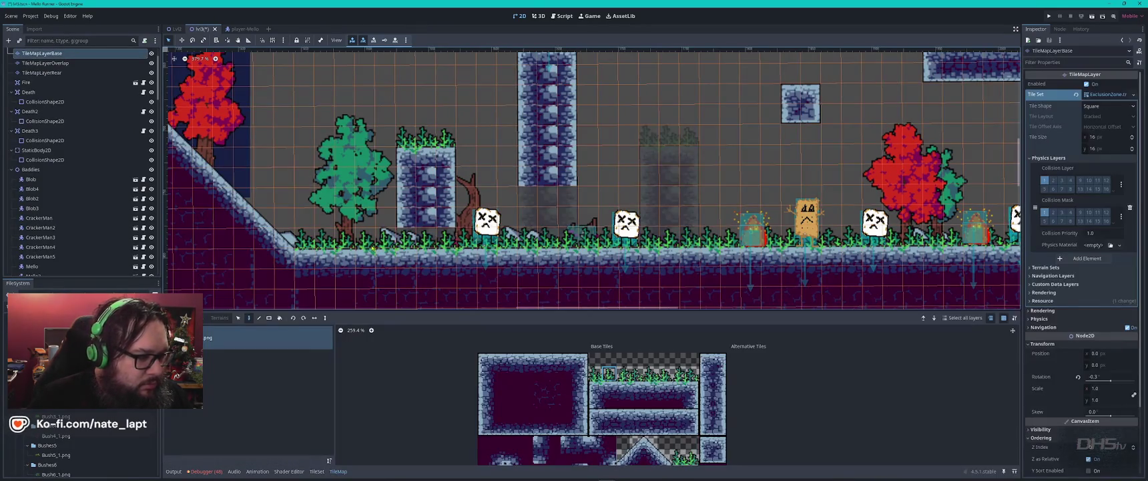
click(383, 257)
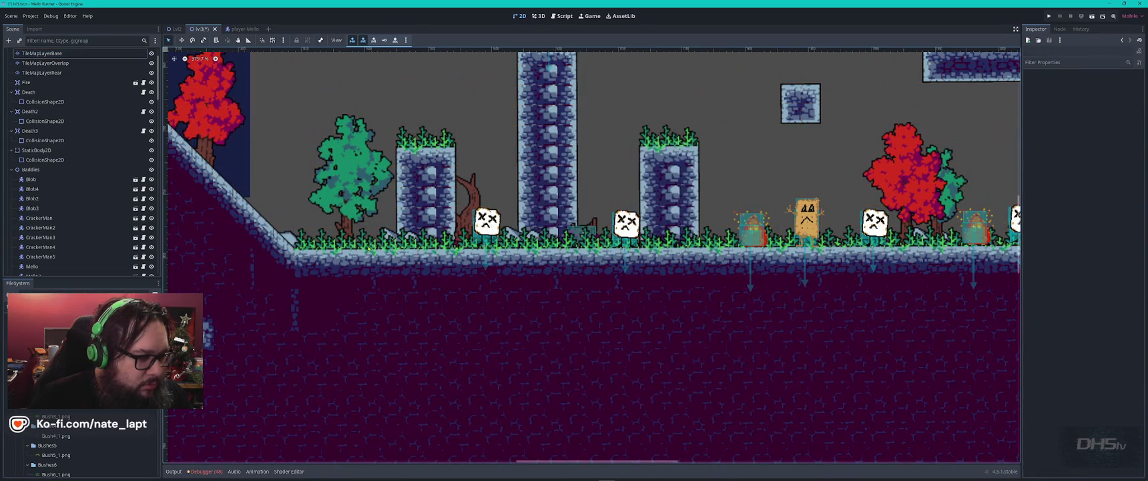
click(365, 246)
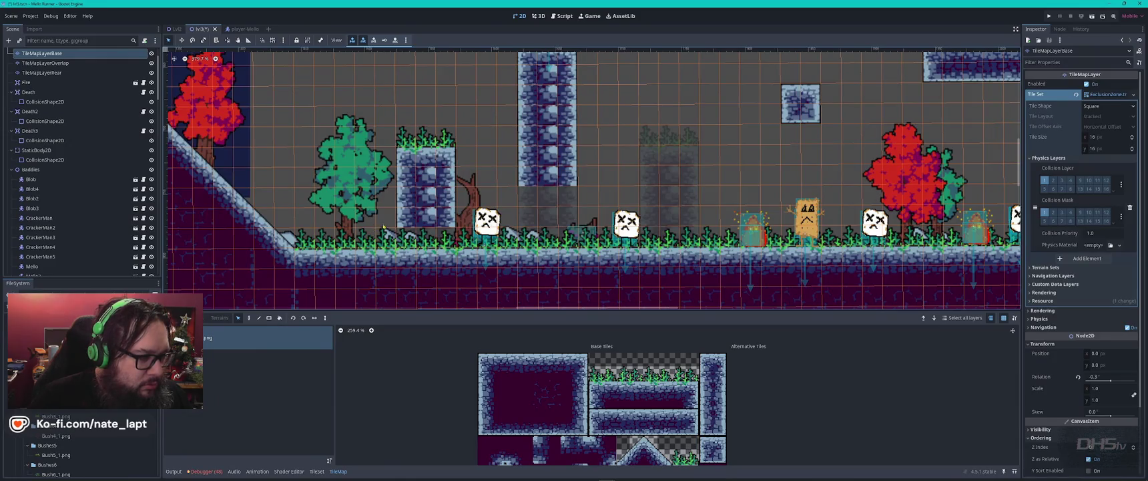
key(Escape)
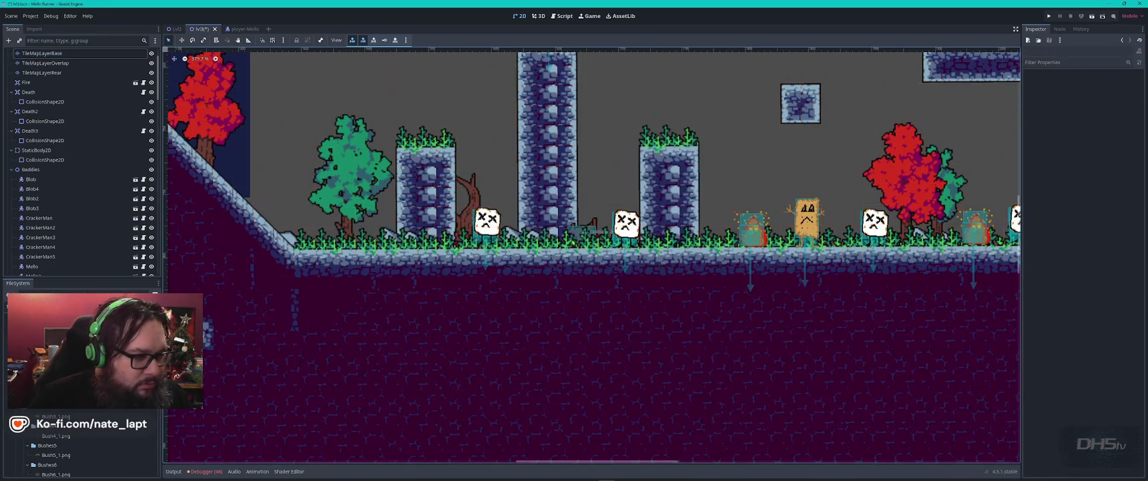
Pan up to the floating platforms and leave TileMapLayerBase selected for editing
drag(693, 118, 491, 271)
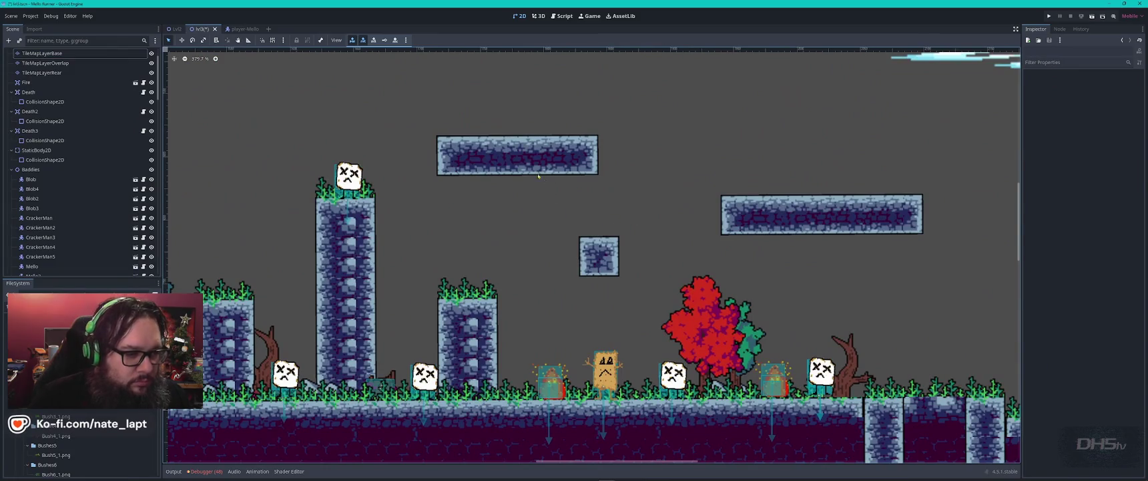
click(479, 184)
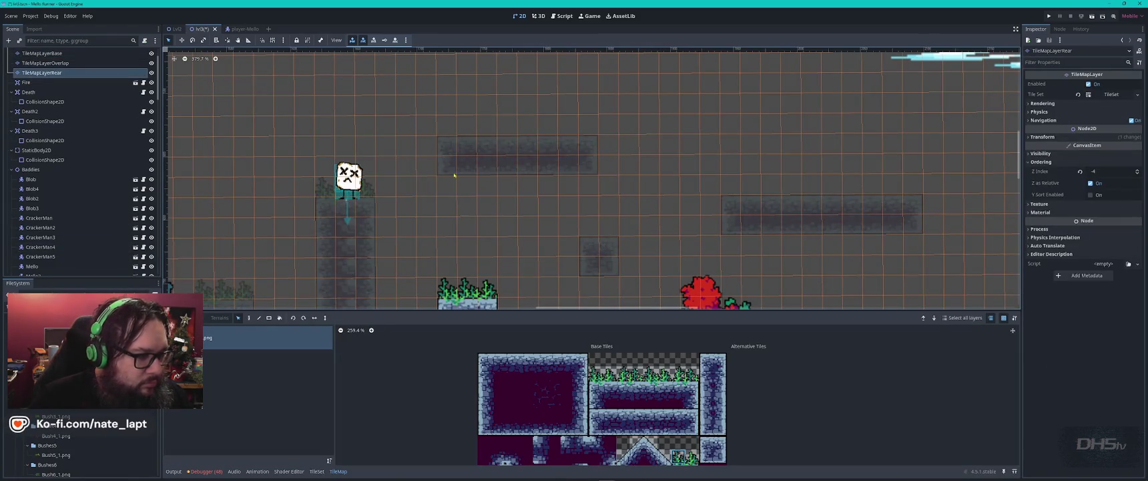
click(67, 63)
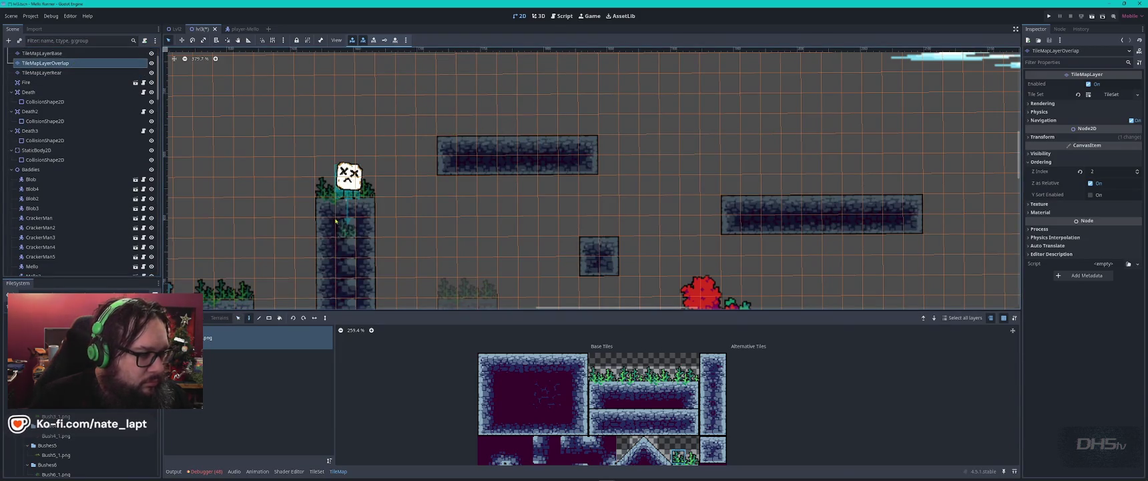
key(Escape)
scroll(481, 323, down, 3)
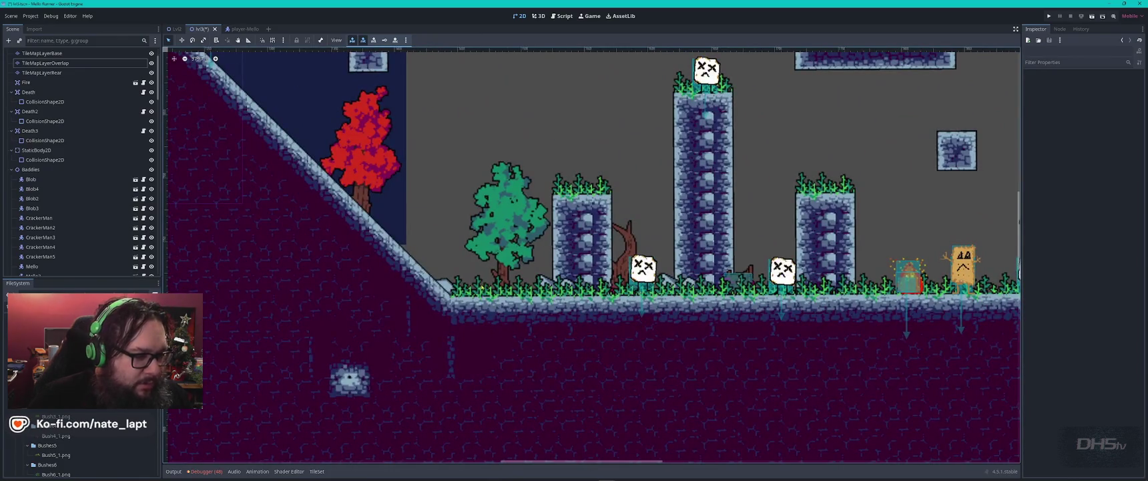
click(481, 287)
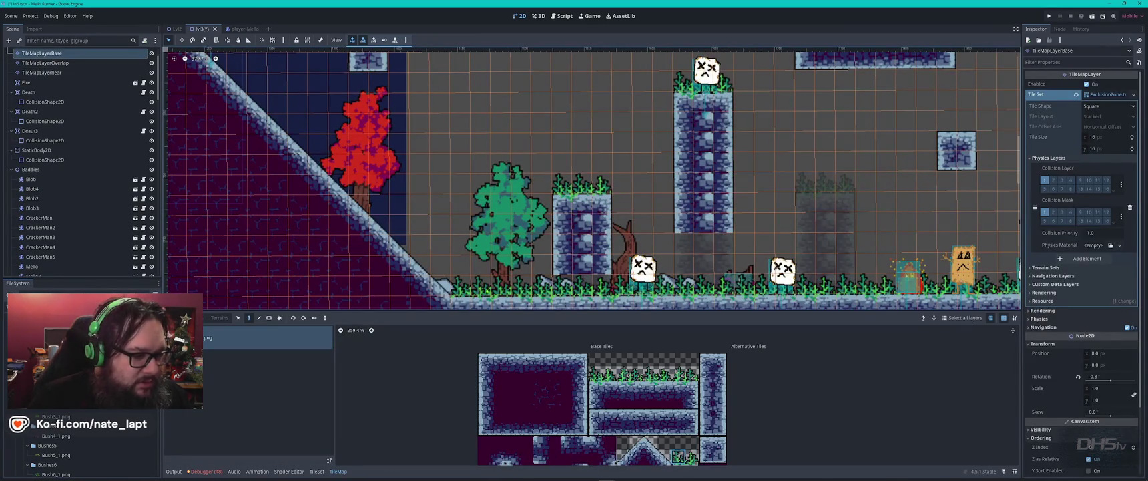
scroll(66, 92, up, 2)
click(66, 92)
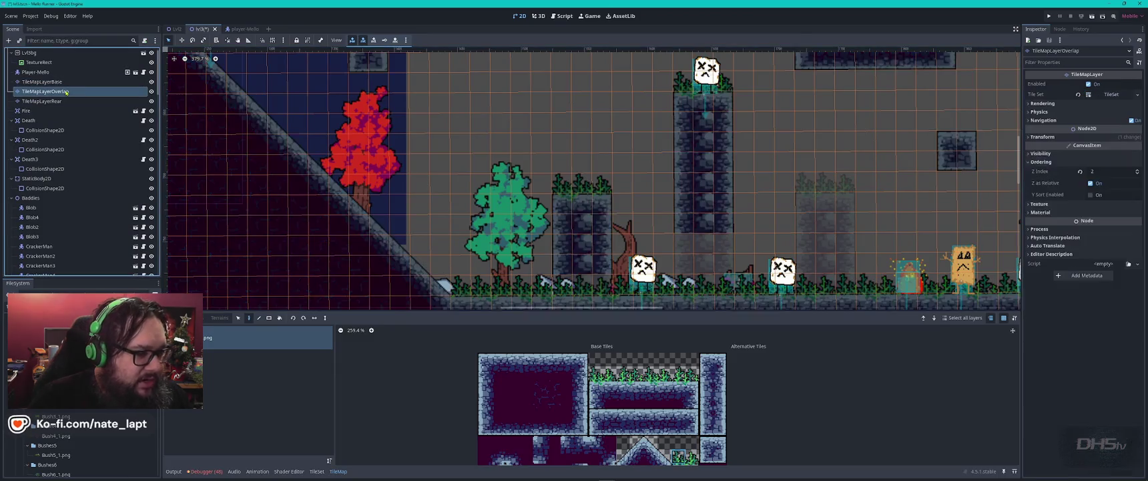
click(60, 82)
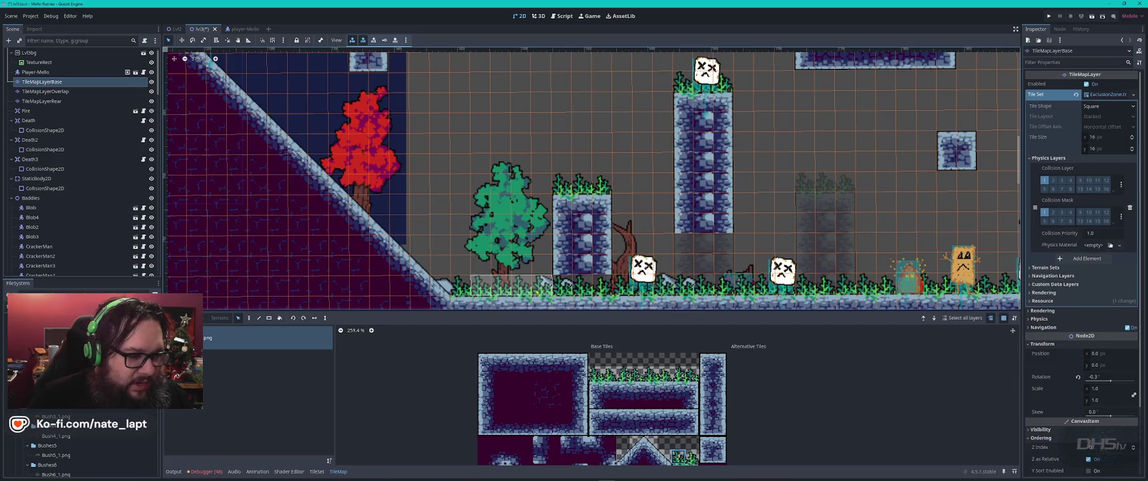
scroll(404, 67, up, 5)
scroll(405, 67, right, 5)
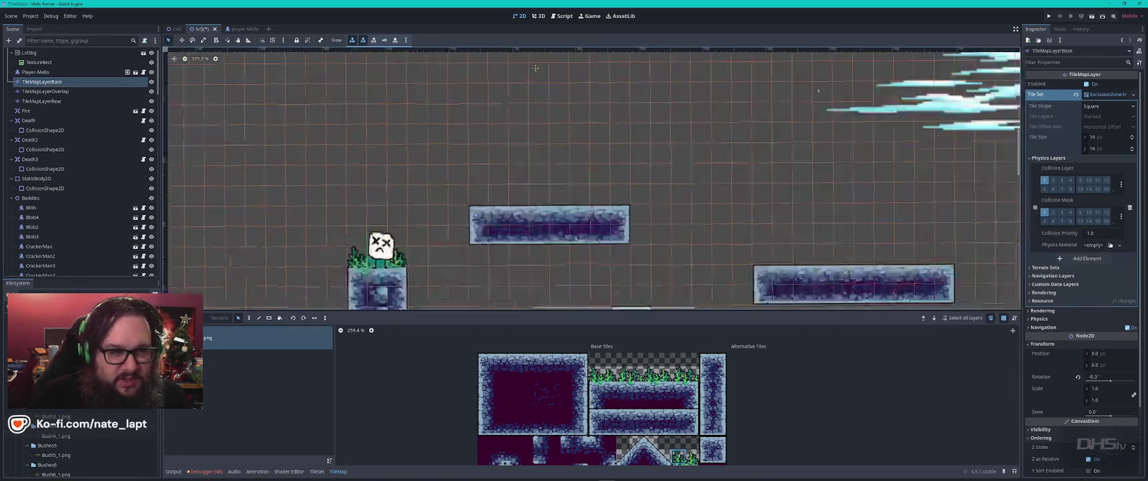
Paint rows of grass tiles along the tops of the two floating stone platforms
key(d)
drag(409, 241, 497, 248)
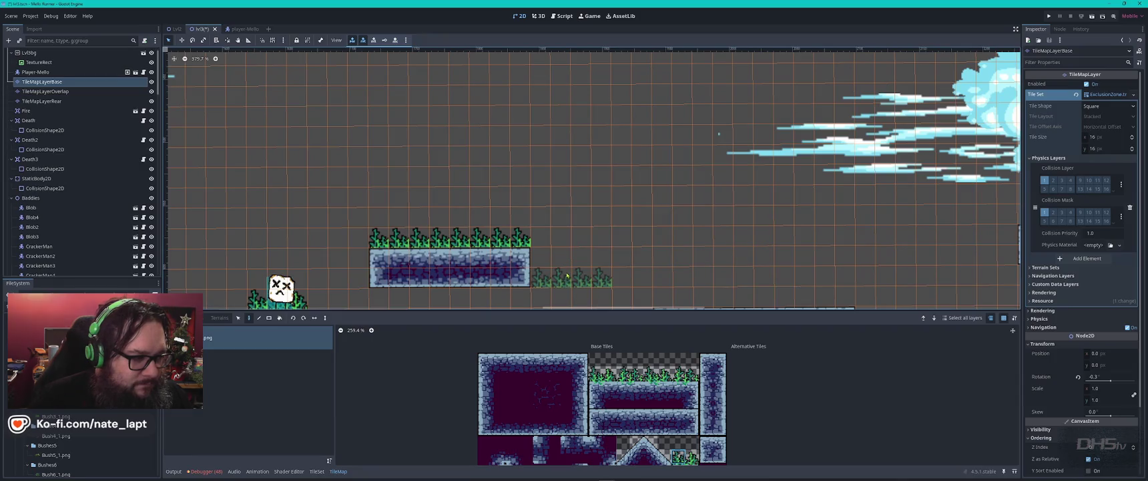
scroll(434, 251, left, 5)
scroll(434, 250, down, 2)
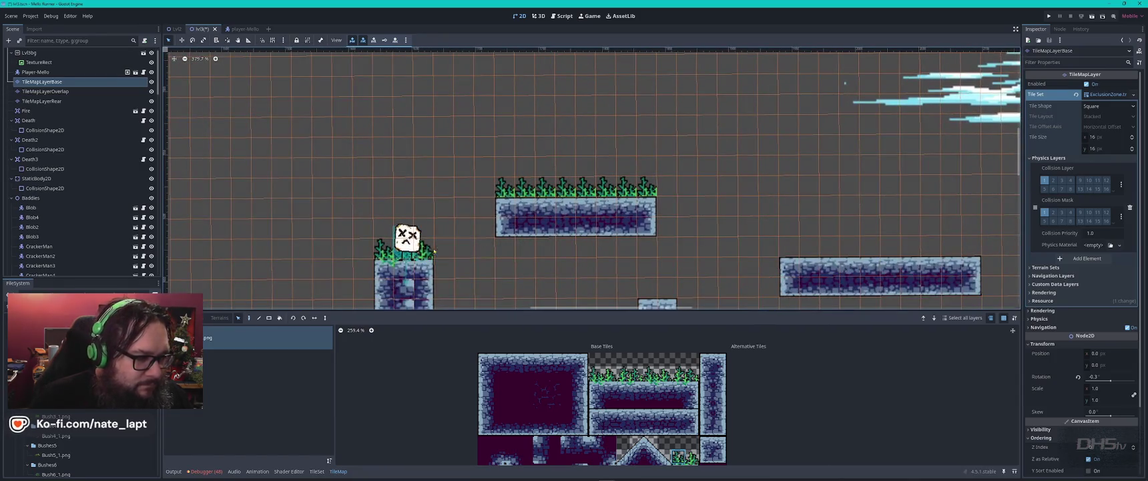
key(d)
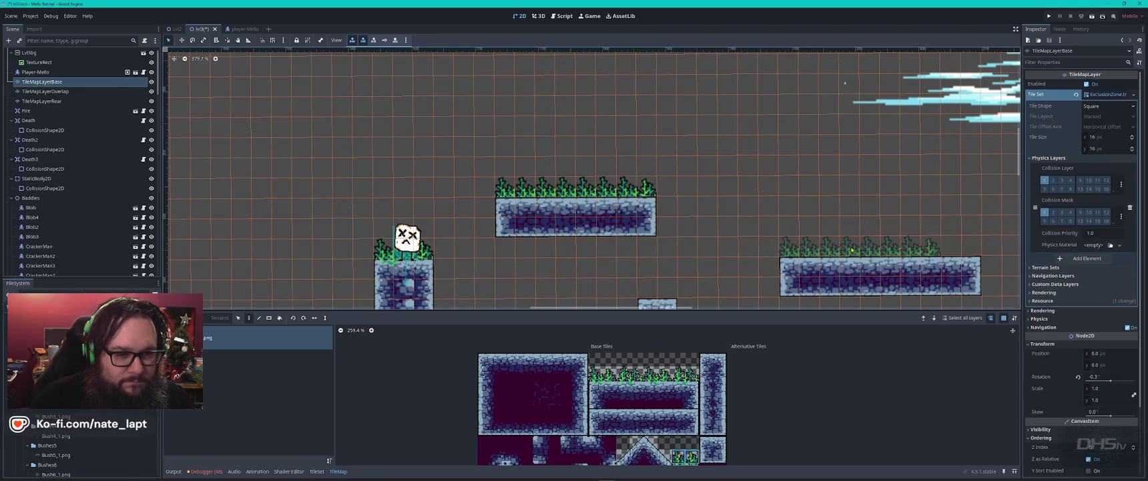
scroll(852, 250, right, 10)
scroll(852, 249, down, 2)
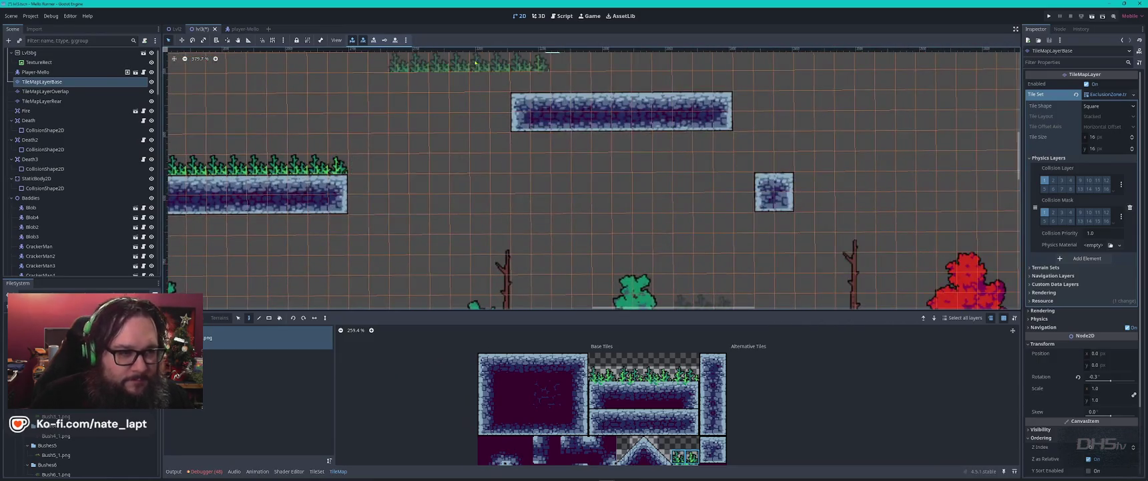
scroll(475, 62, up, 5)
drag(534, 156, 641, 156)
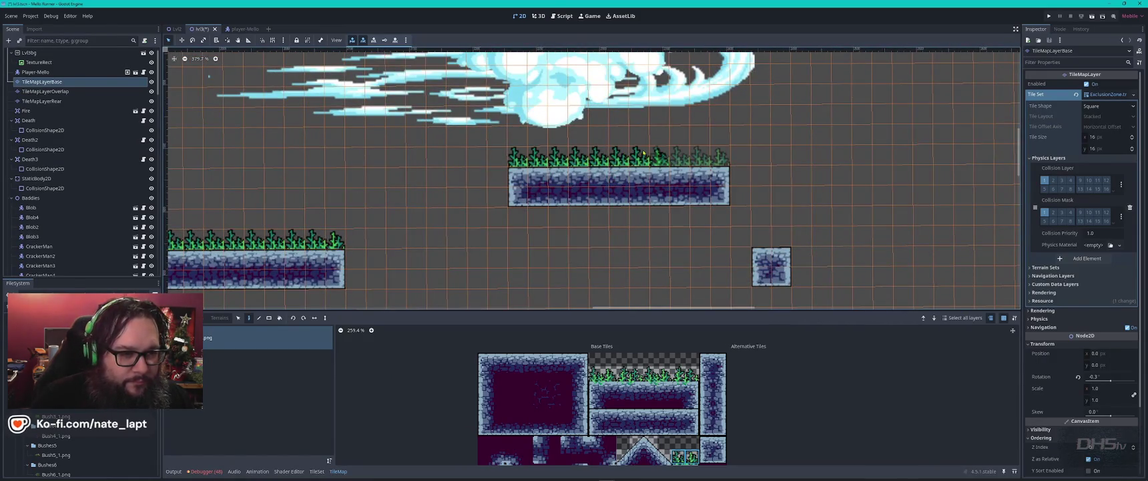
scroll(673, 194, down, 10)
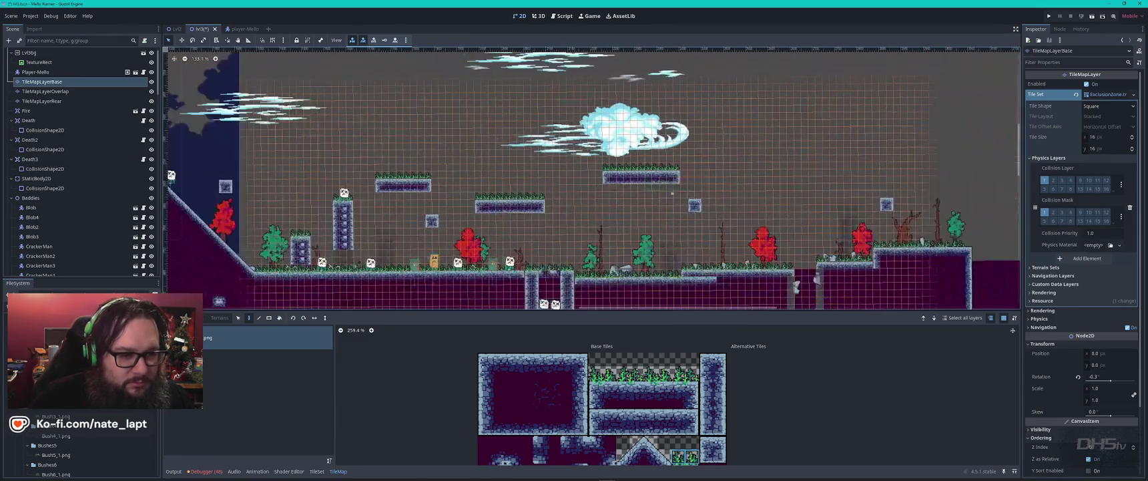
scroll(819, 232, up, 5)
key(Escape)
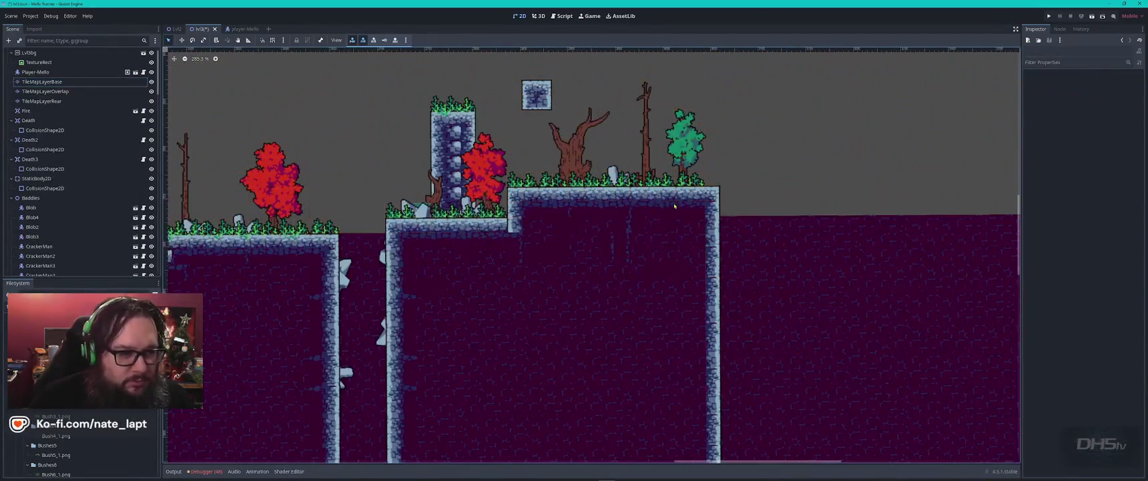
Paint a stone edge tile on TileMapLayerOverlap at the right end of the middle platform
scroll(697, 201, down, 5)
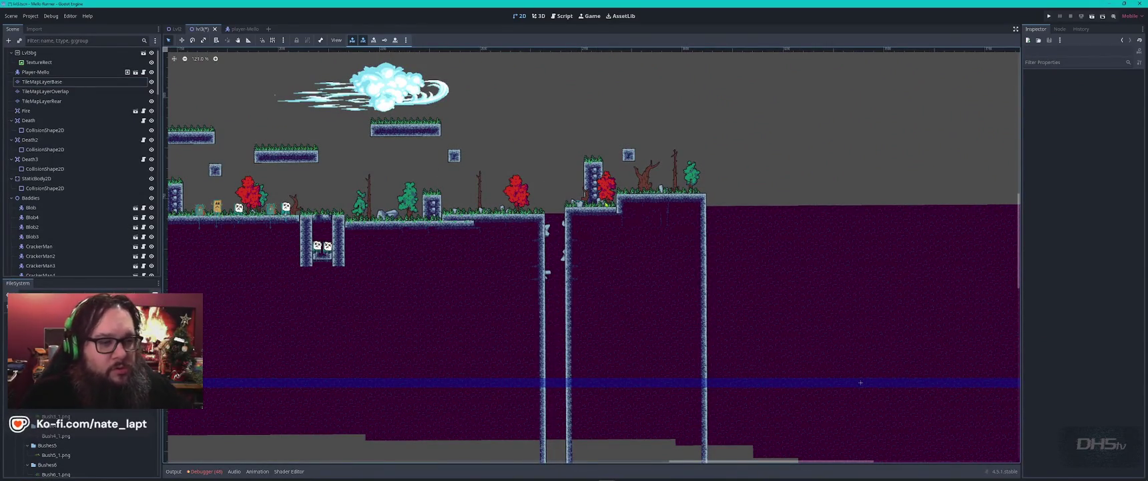
click(621, 209)
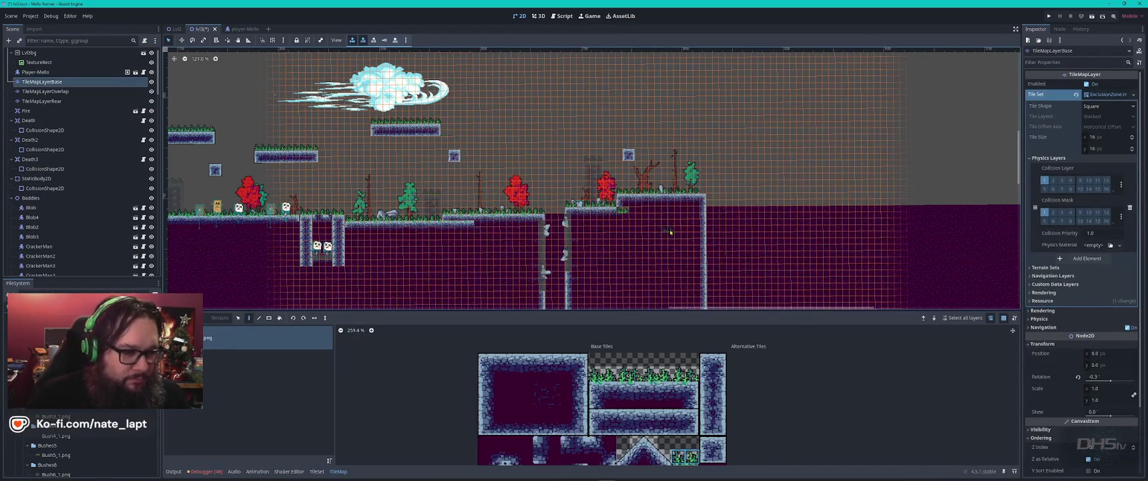
scroll(629, 218, up, 7)
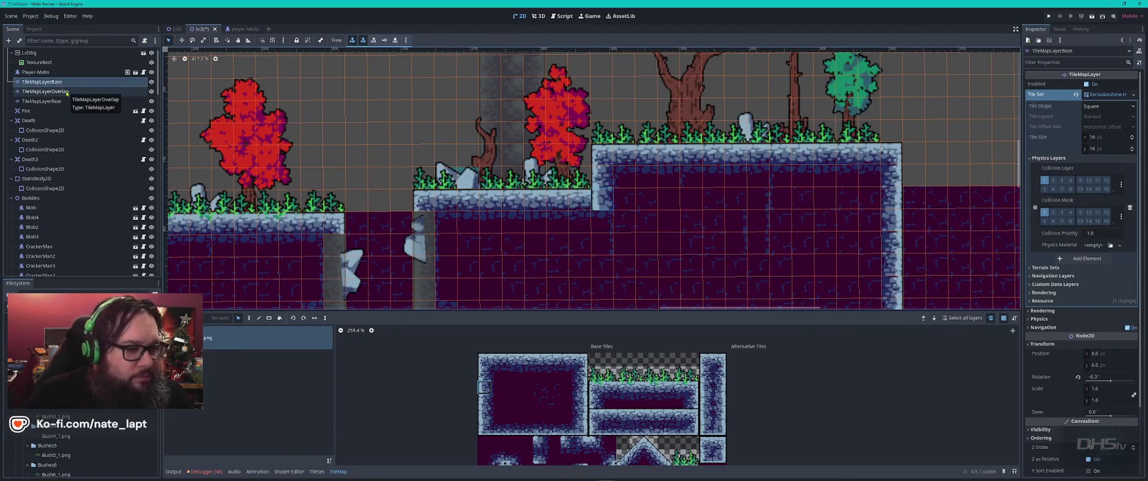
click(66, 91)
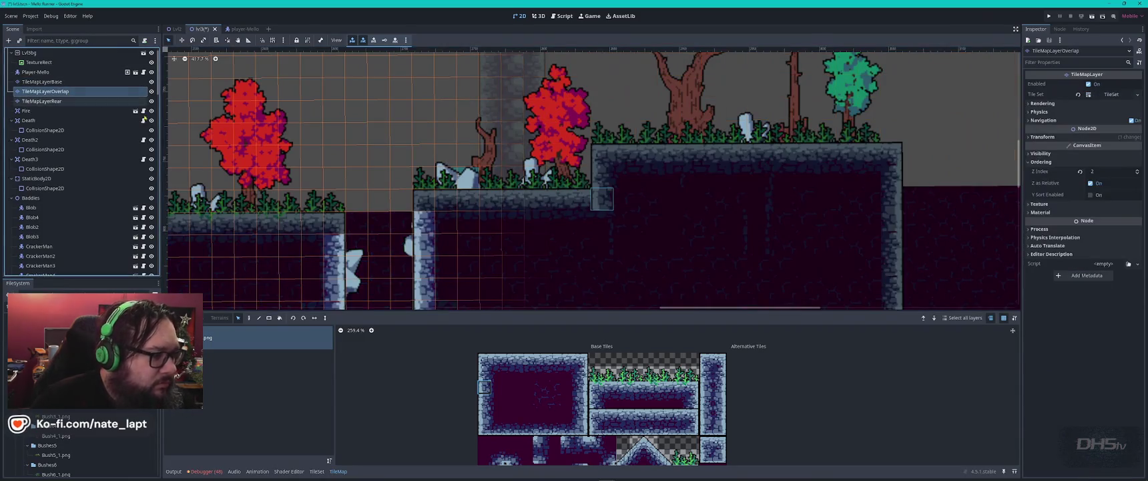
key(Up)
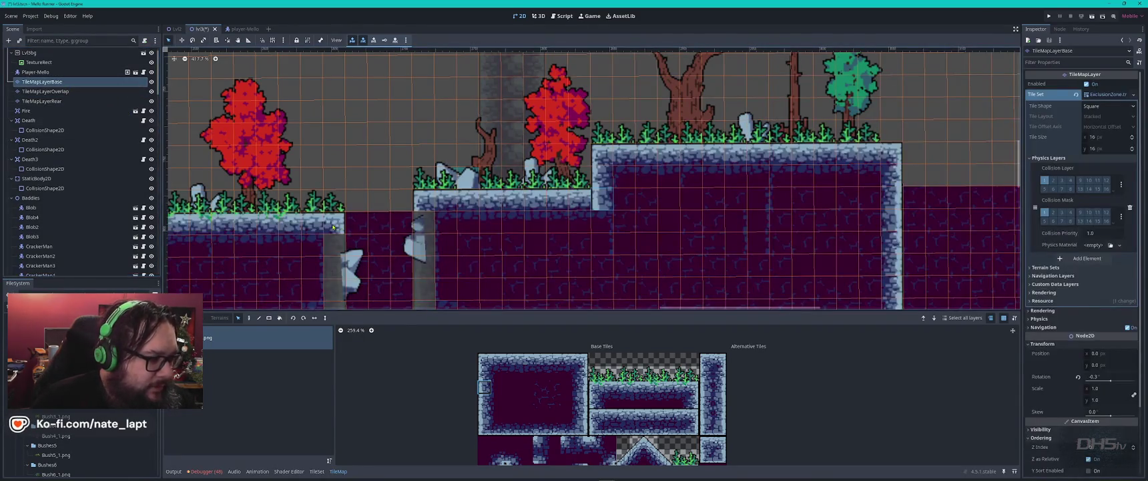
click(581, 359)
key(Down)
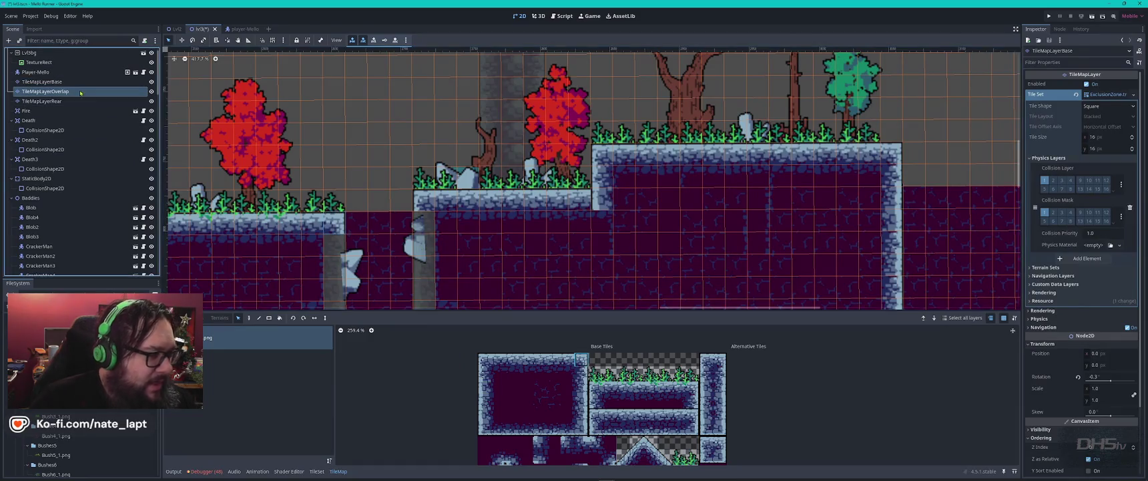
click(600, 200)
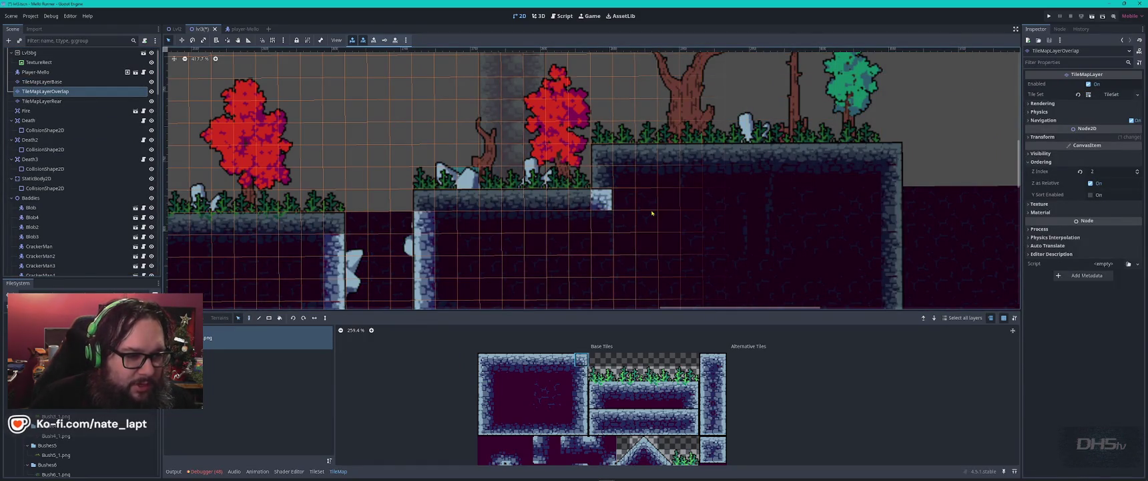
key(Escape)
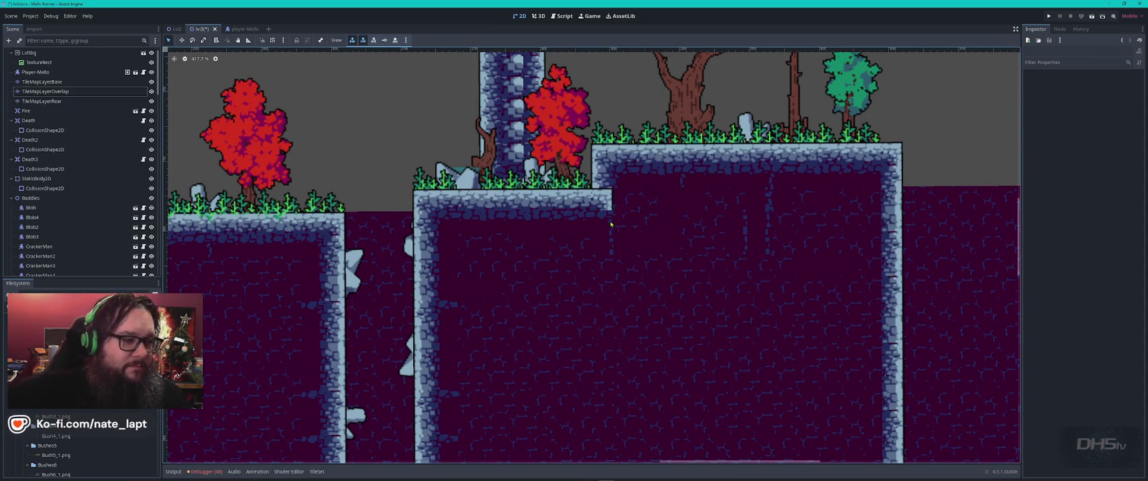
scroll(613, 224, down, 3)
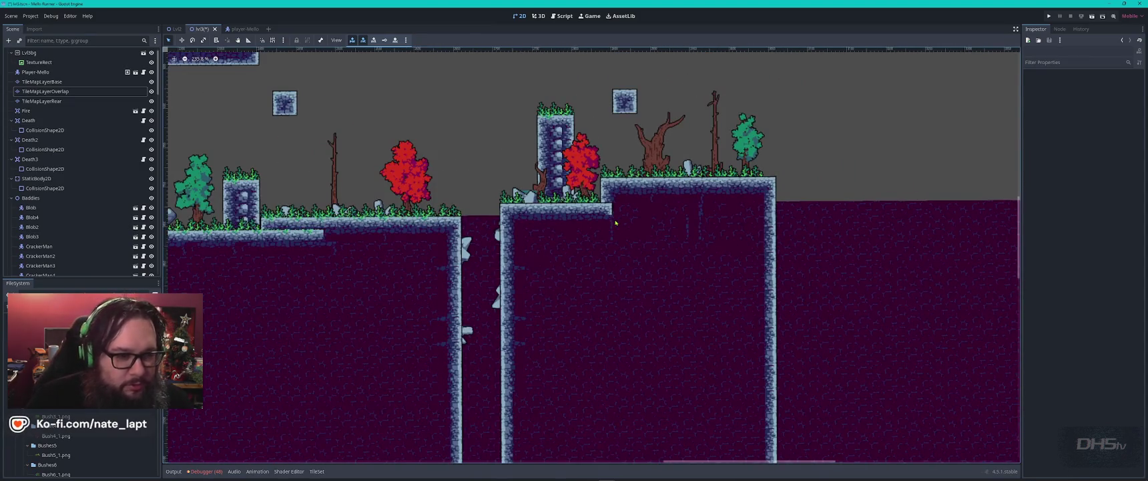
scroll(616, 223, down, 2)
click(566, 222)
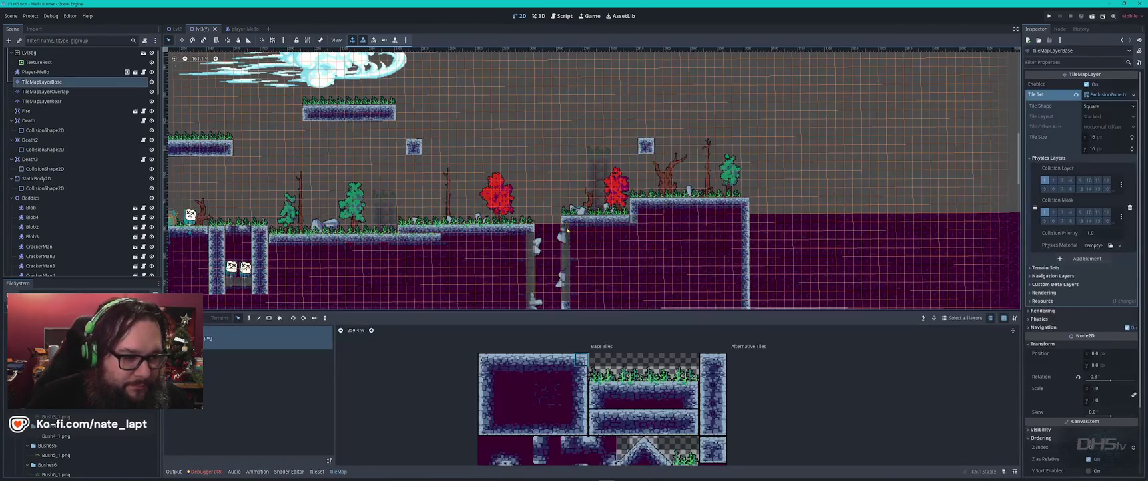
Pick a column of wall tiles and paint a tall wall column at the right side
scroll(564, 223, down, 1)
drag(564, 222, 511, 115)
drag(495, 148, 486, 307)
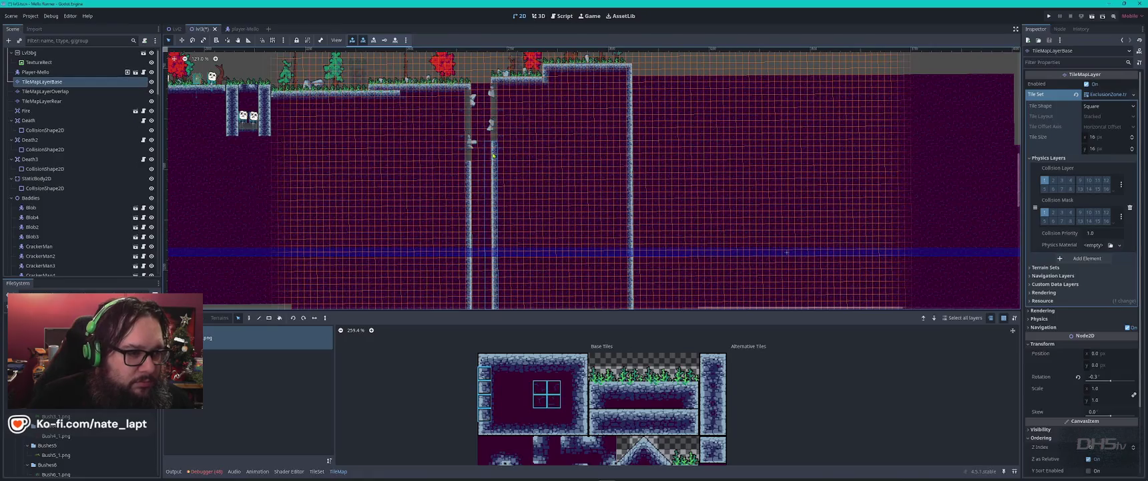
key(Escape)
drag(495, 169, 495, 298)
key(d)
scroll(674, 117, down, 4)
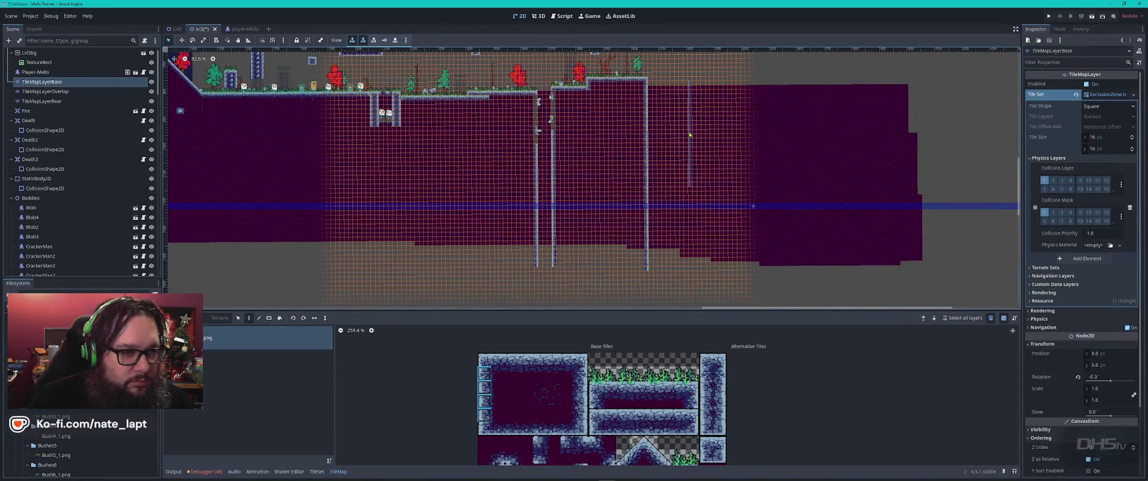
click(685, 137)
click(686, 223)
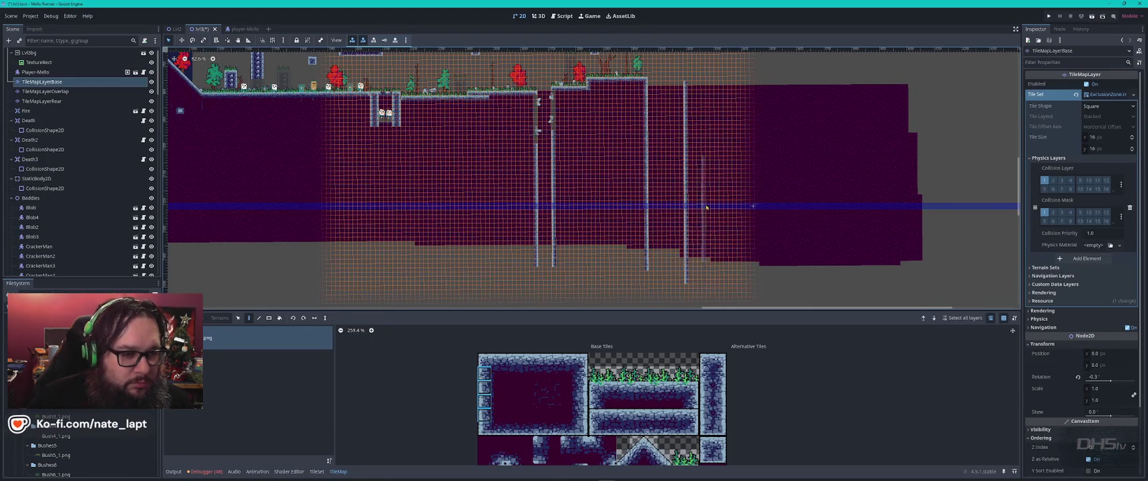
Pick a horizontal row of platform tiles from the level for the platform top
scroll(602, 86, up, 2)
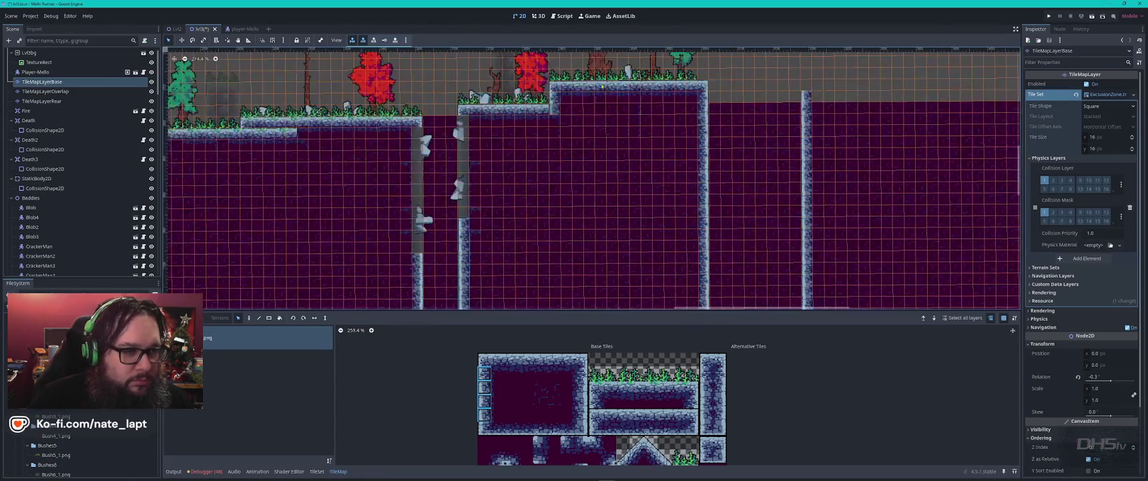
scroll(602, 86, up, 3)
drag(517, 87, 796, 88)
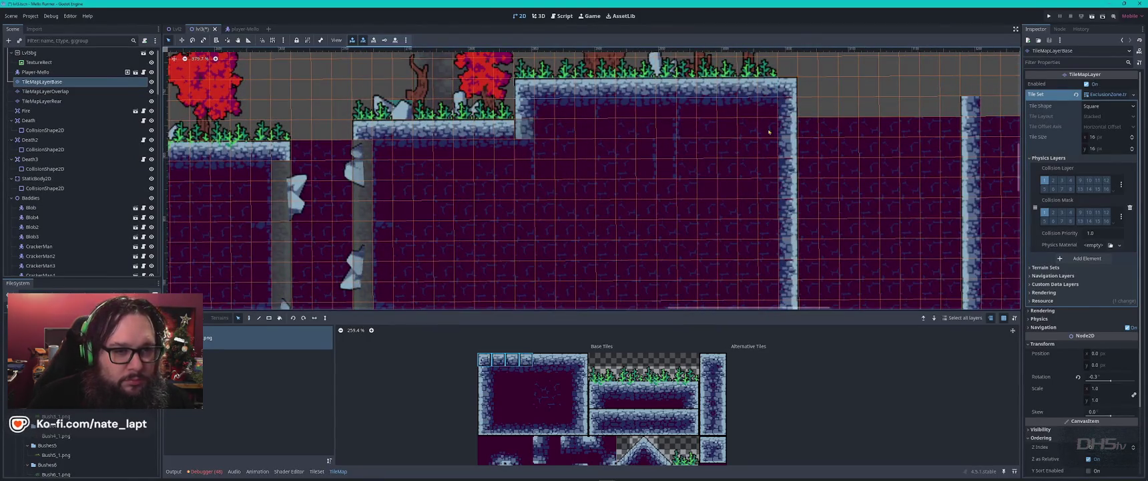
scroll(769, 132, right, 3)
scroll(467, 200, up, 5)
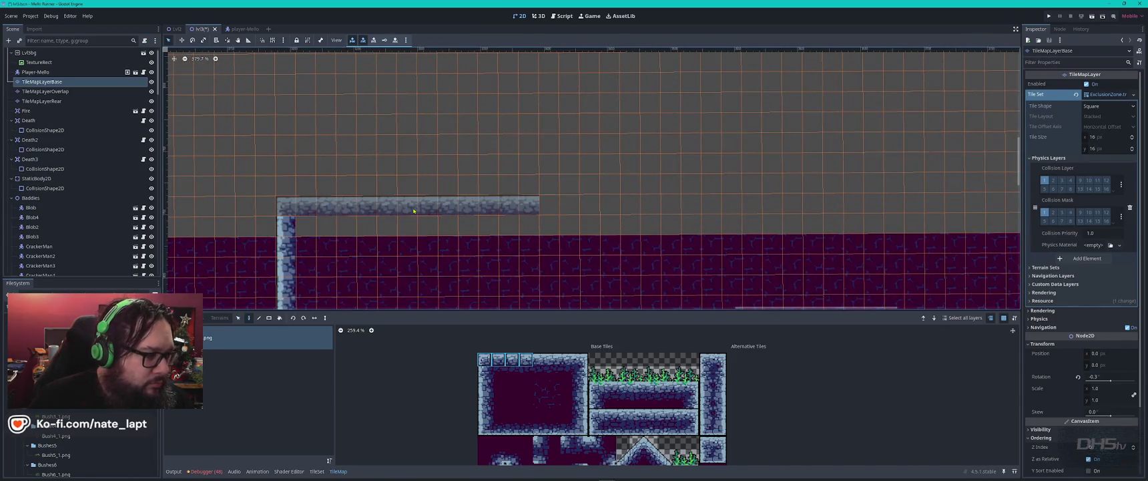
Paint the grass tile row from the atlas along the top of the new right platform
scroll(467, 227, left, 3)
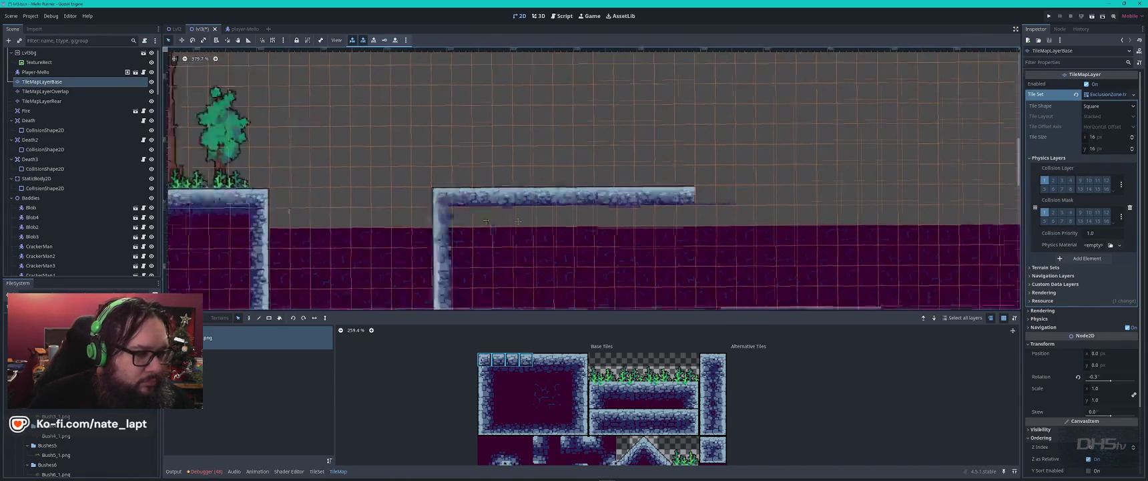
scroll(486, 221, left, 4)
click(595, 374)
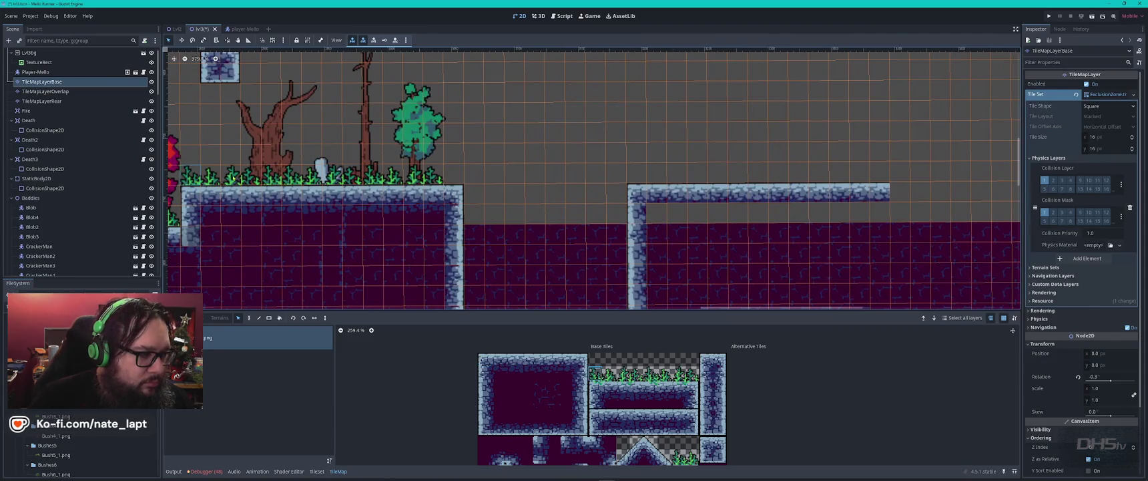
drag(592, 374, 695, 374)
drag(647, 175, 834, 177)
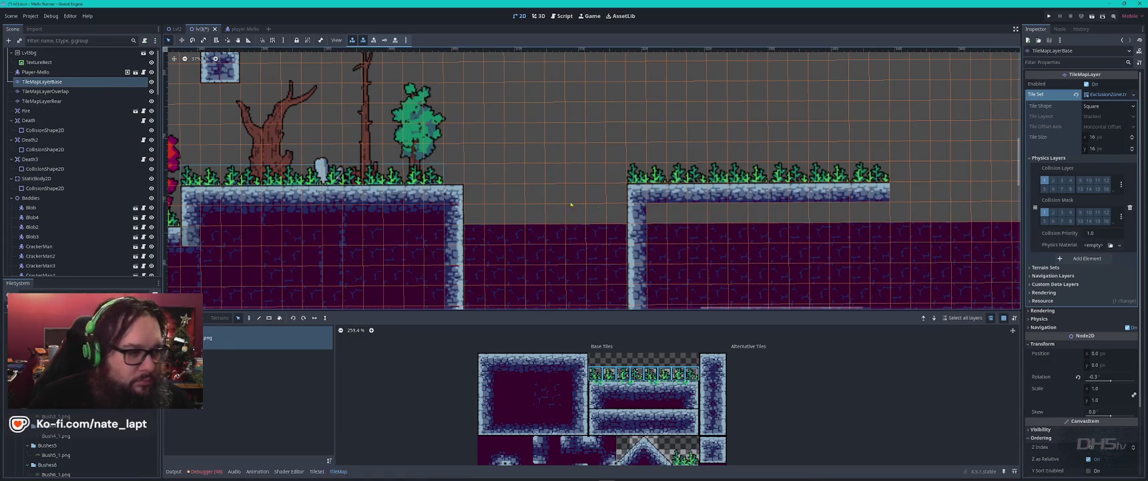
key(Escape)
Duplicate stone decoration sprite 23 and place the copy on the right platform
click(322, 166)
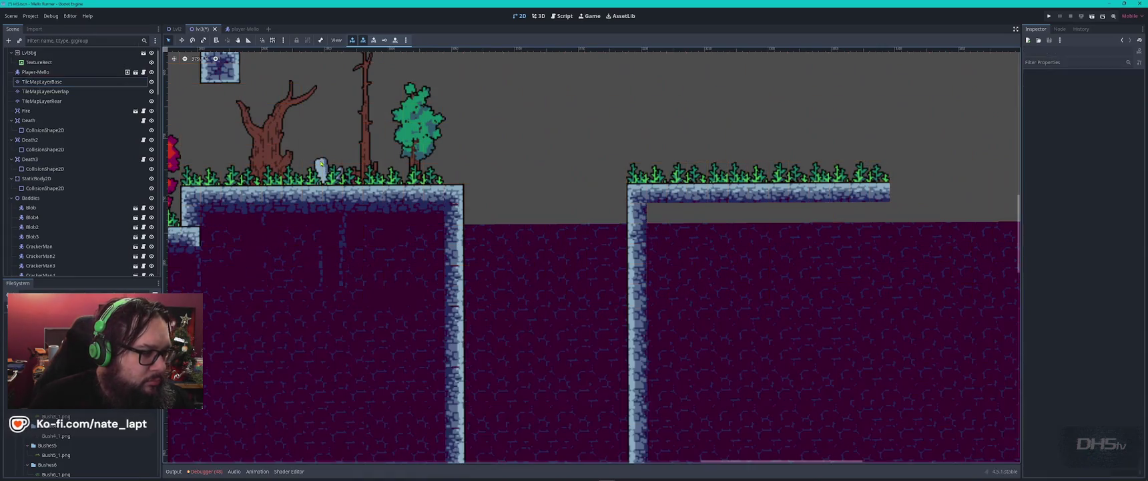
key(ctrl+d)
drag(326, 167, 791, 150)
drag(839, 164, 847, 167)
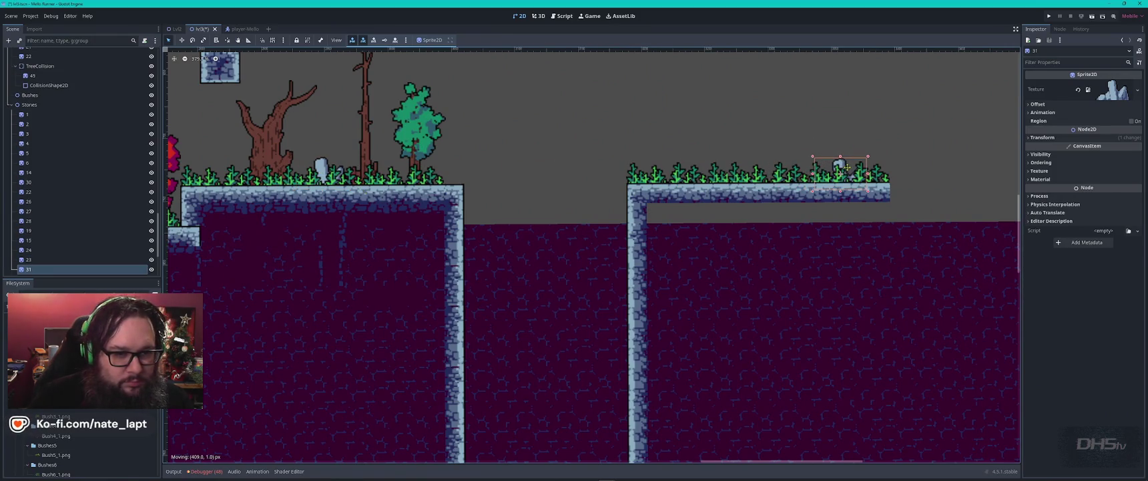
click(616, 202)
Return to the TileMapLayerBase layer and pick a two-row block of purple fill tiles
click(676, 193)
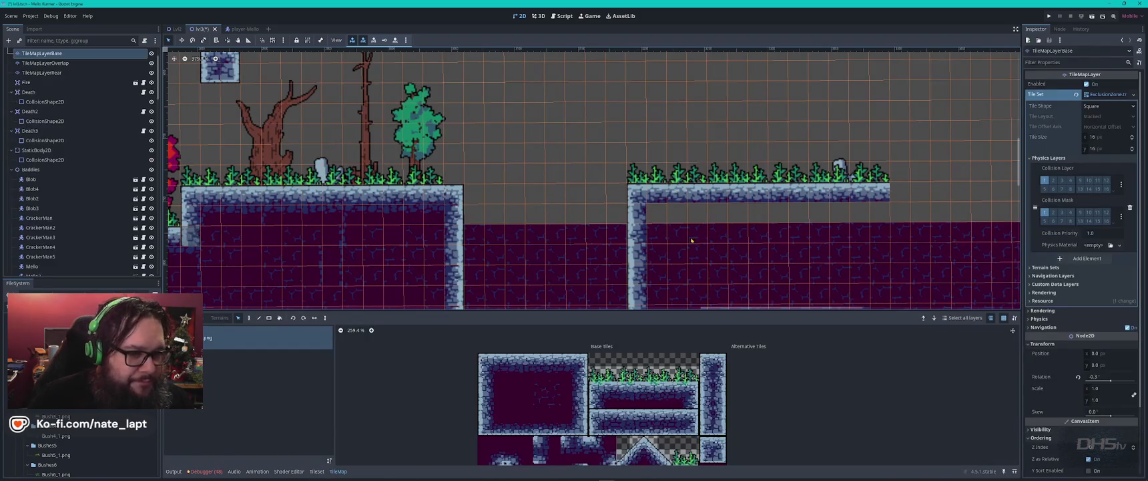
drag(672, 236, 962, 257)
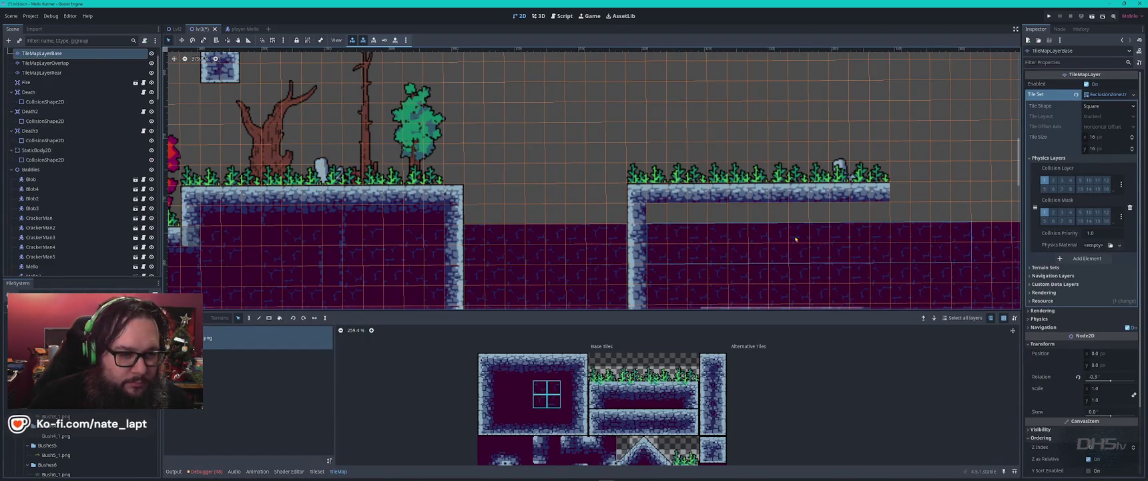
scroll(877, 252, down, 5)
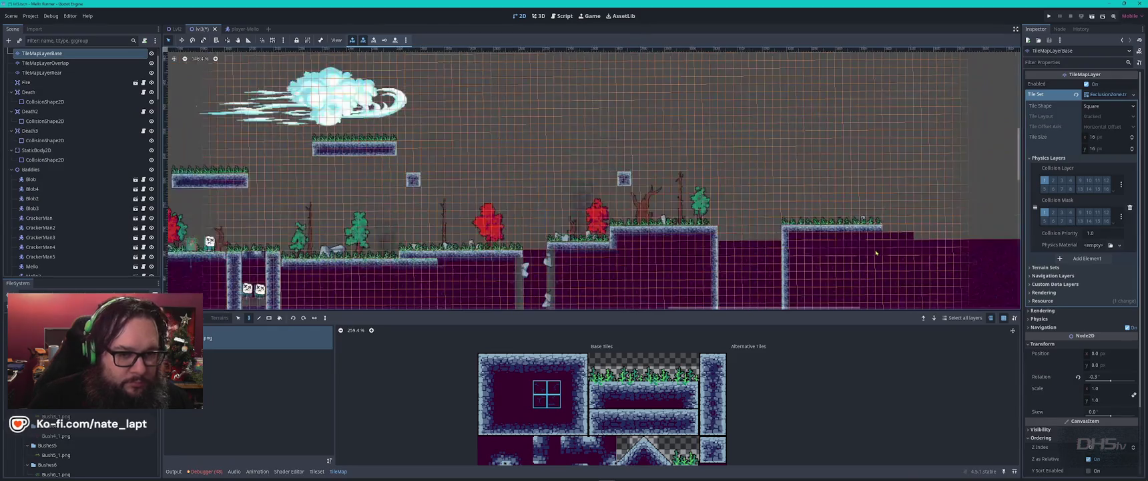
Copy a stretch of platform tiles and paste it to the right as a lower step ledge
scroll(876, 253, down, 3)
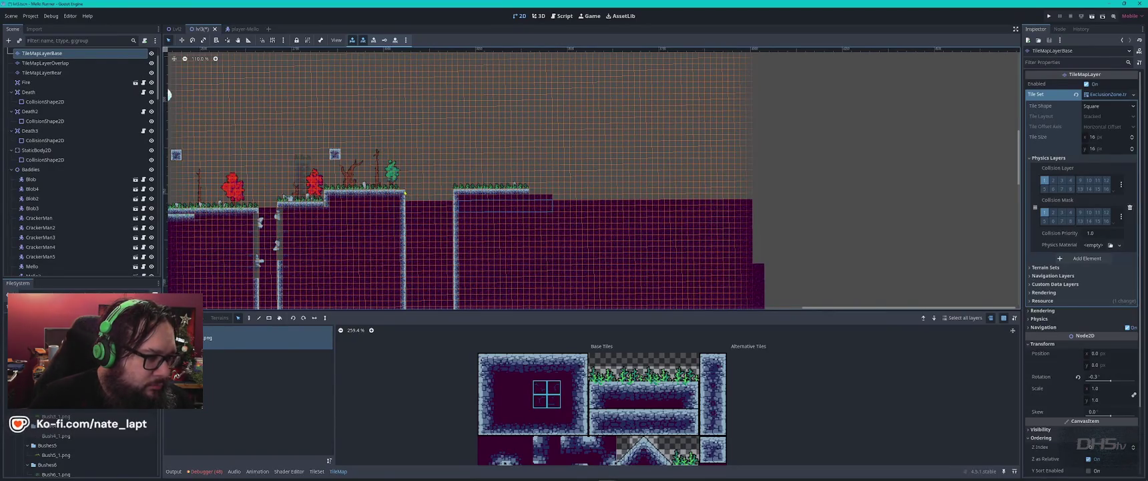
ctrl+click(535, 206)
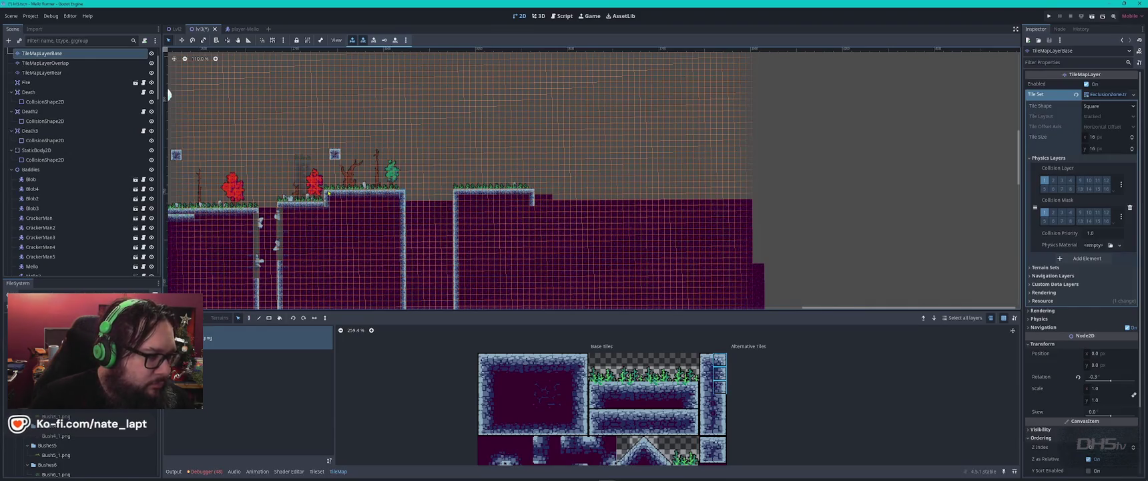
mouse_move(332, 195)
mouse_down()
mouse_move(403, 202)
mouse_move(403, 211)
mouse_up()
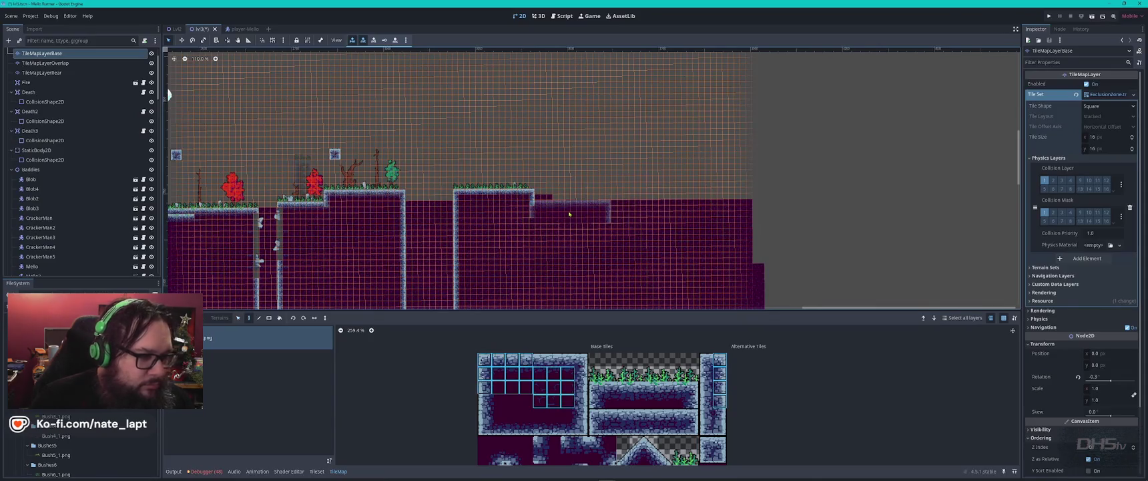
click(568, 214)
scroll(529, 221, up, 5)
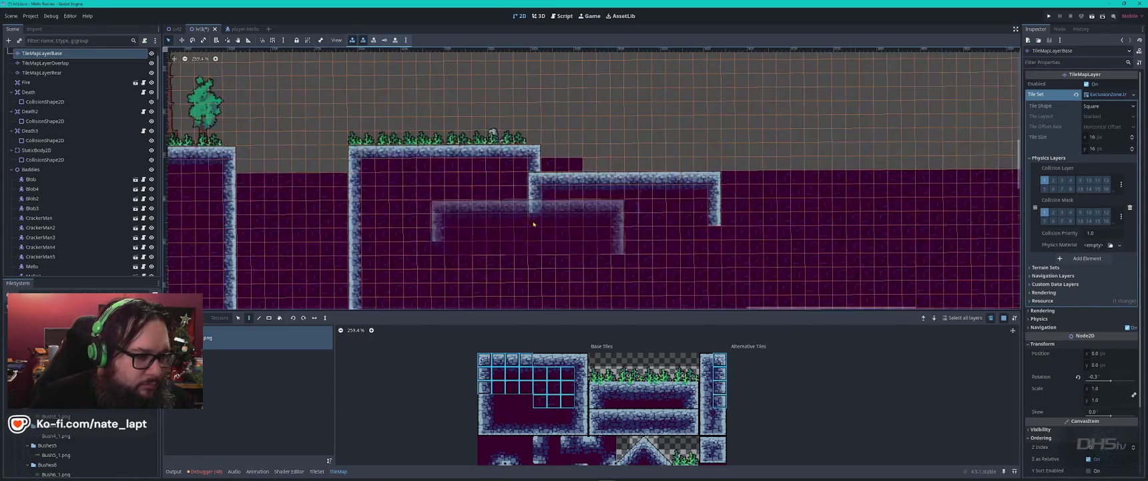
key(Escape)
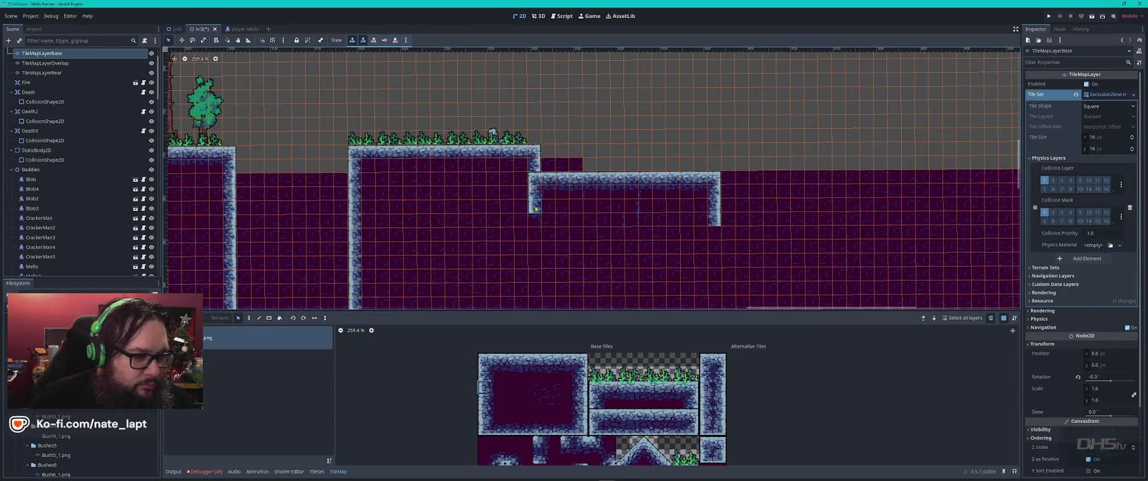
Paint wall tile columns down beneath the new ledge, then pick a right-wall tile
key(d)
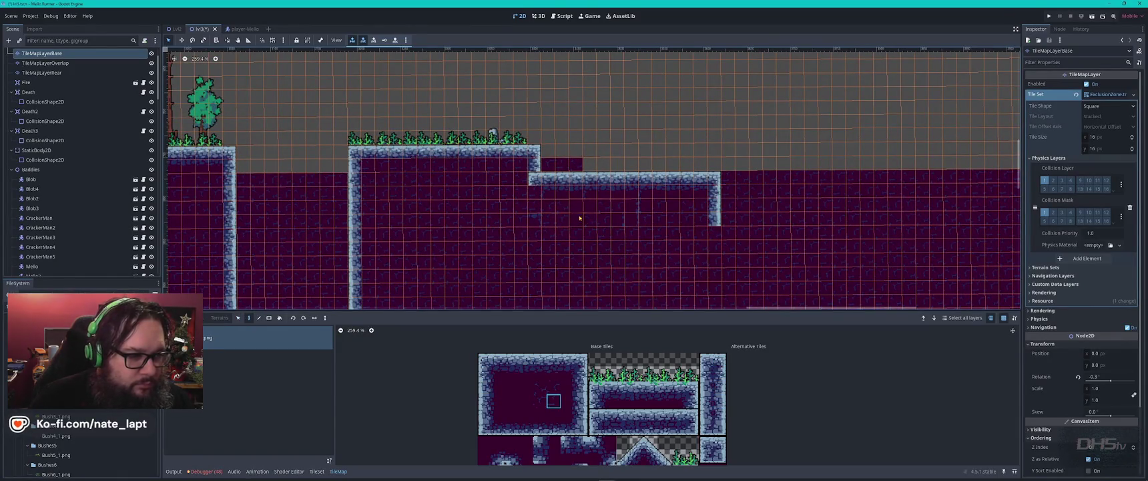
drag(353, 169, 353, 209)
click(541, 216)
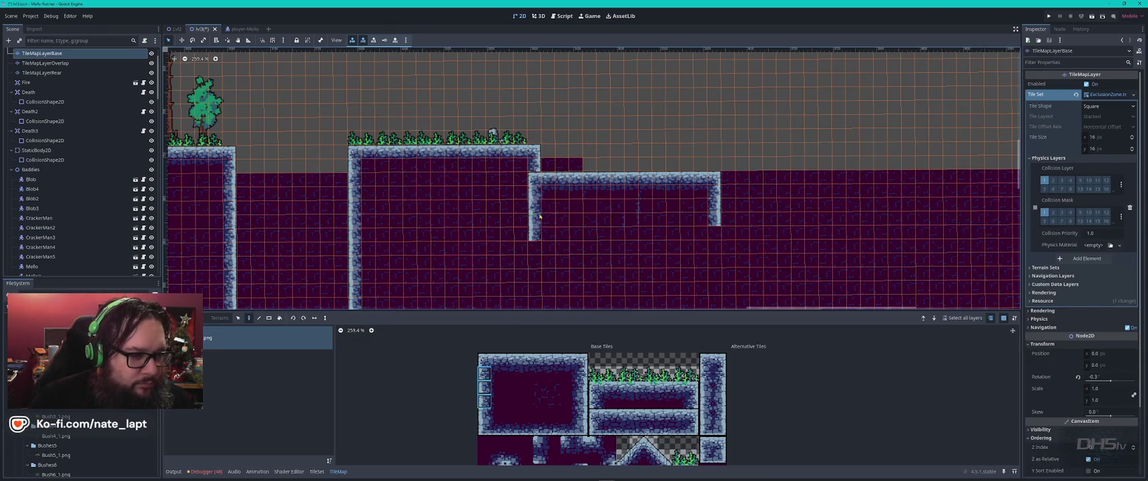
key(s)
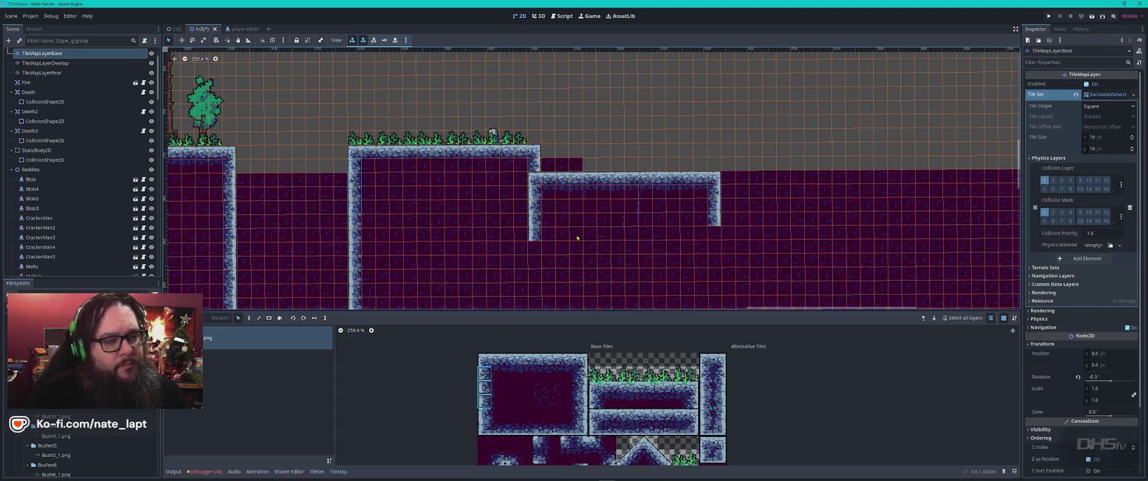
click(534, 193)
key(d)
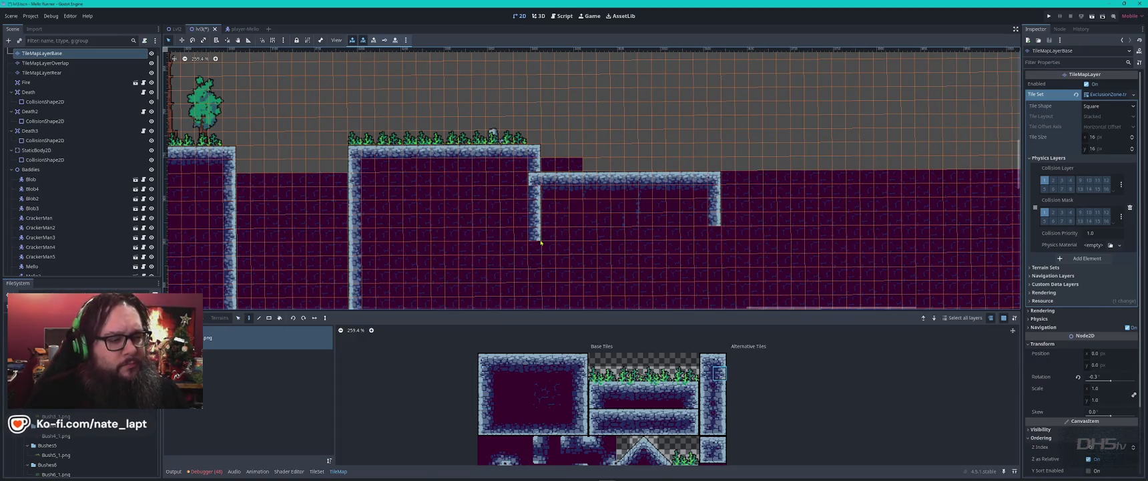
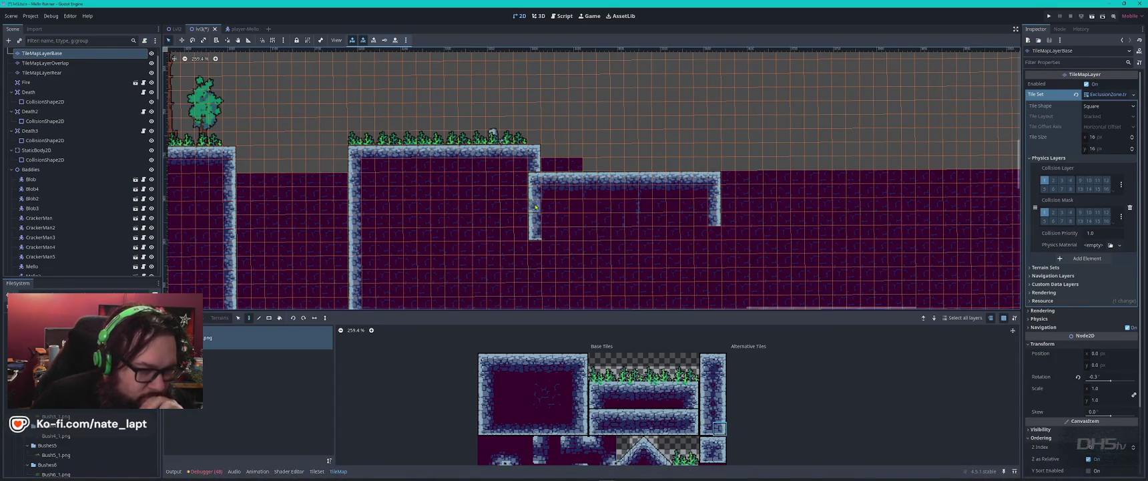
Paint the stone wall tile into the notch of the lower platform's left support
click(720, 400)
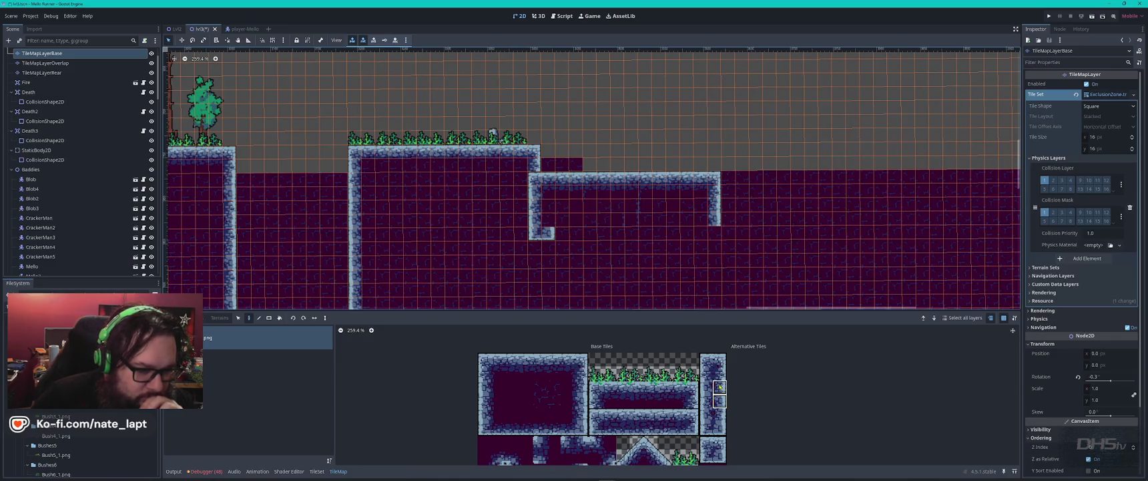
click(548, 212)
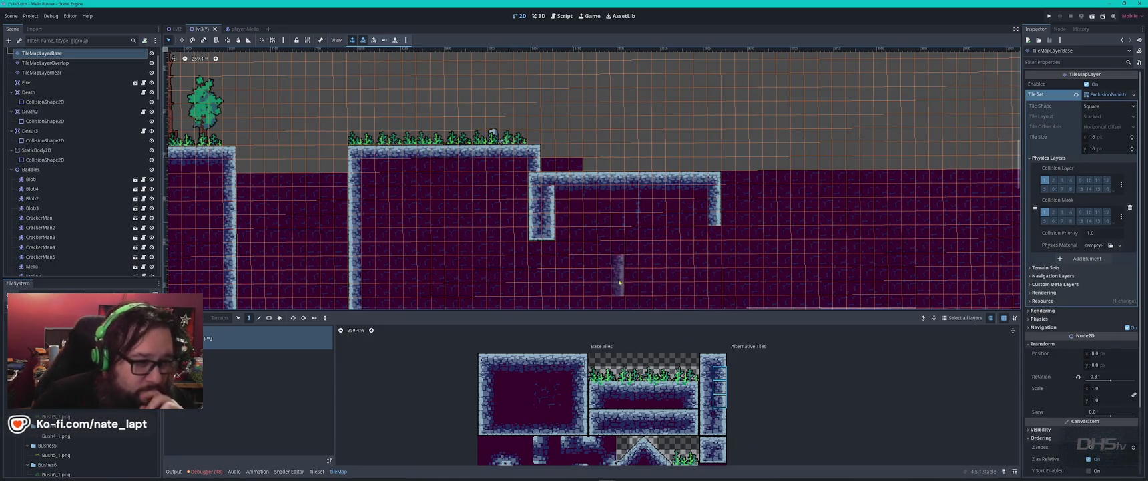
key(Escape)
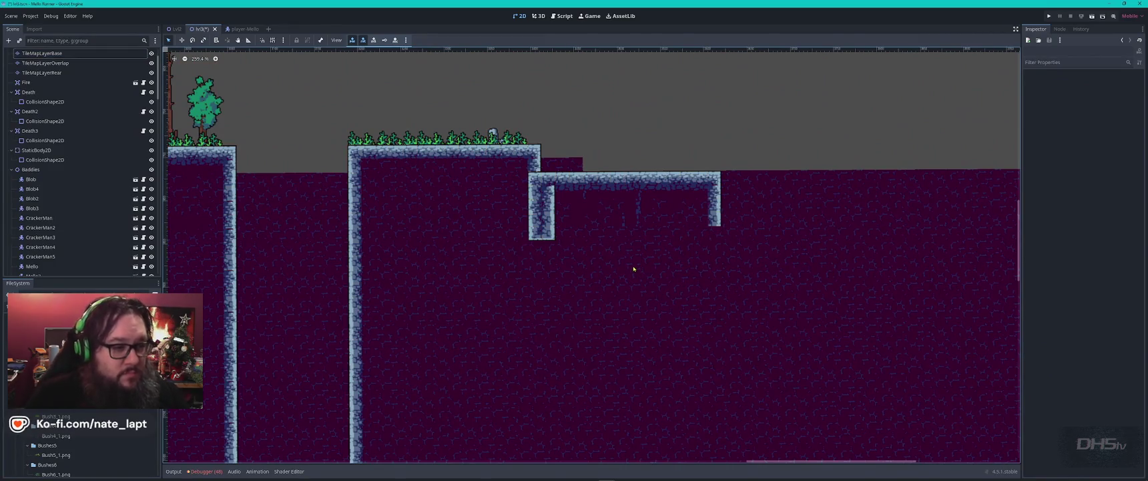
click(578, 163)
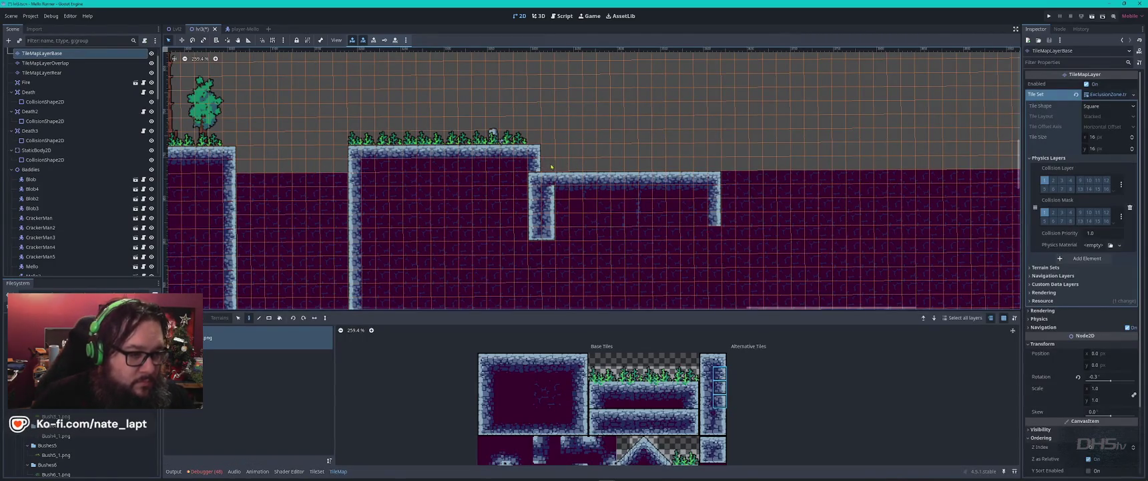
key(Escape)
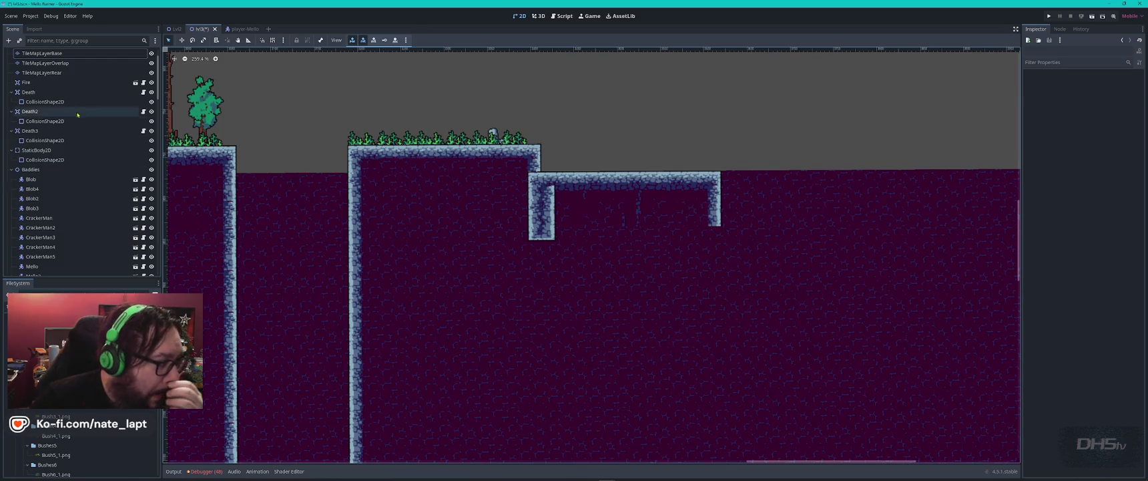
Hide and re-show TileMapLayerBase to compare, then reselect it for editing
click(152, 74)
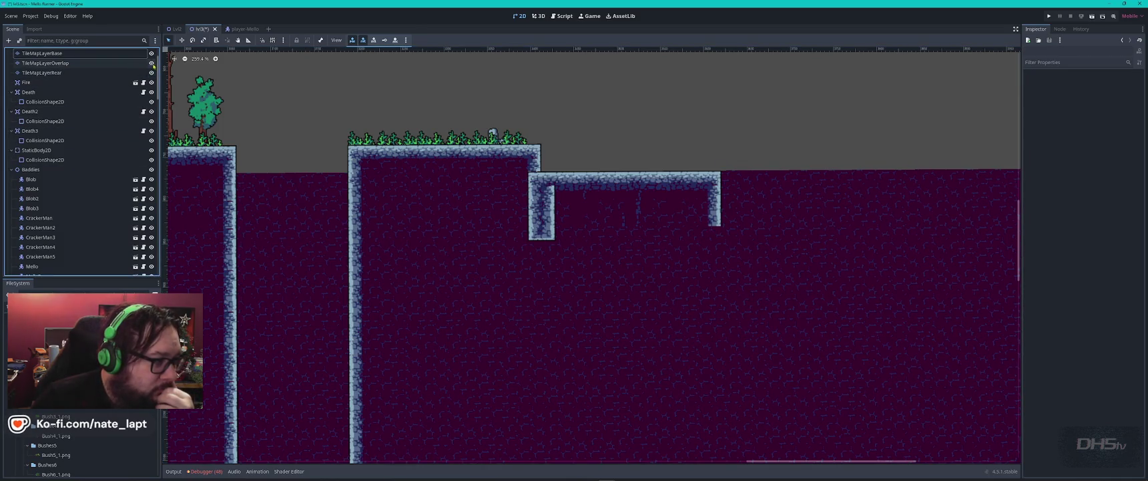
click(151, 54)
click(151, 53)
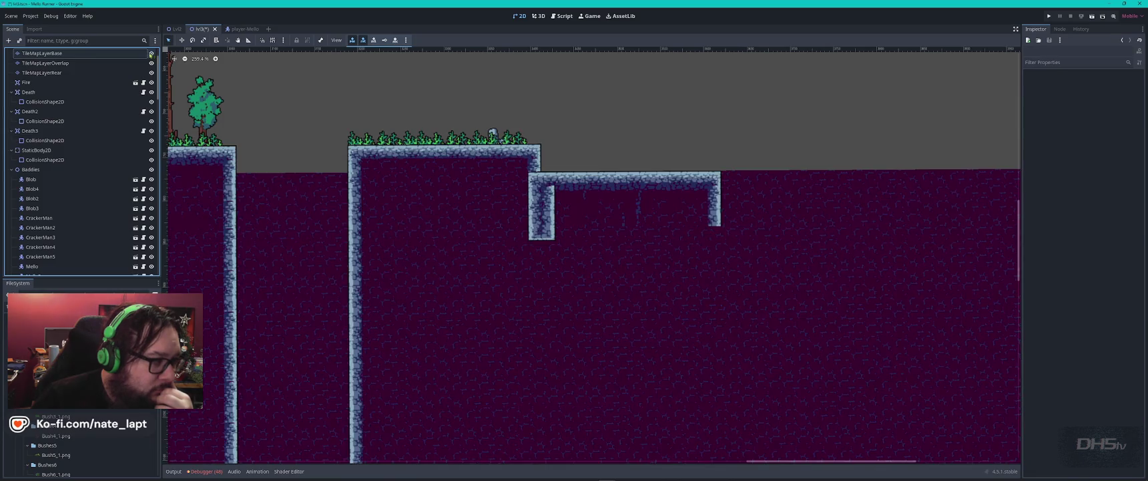
click(119, 57)
scroll(714, 180, up, 6)
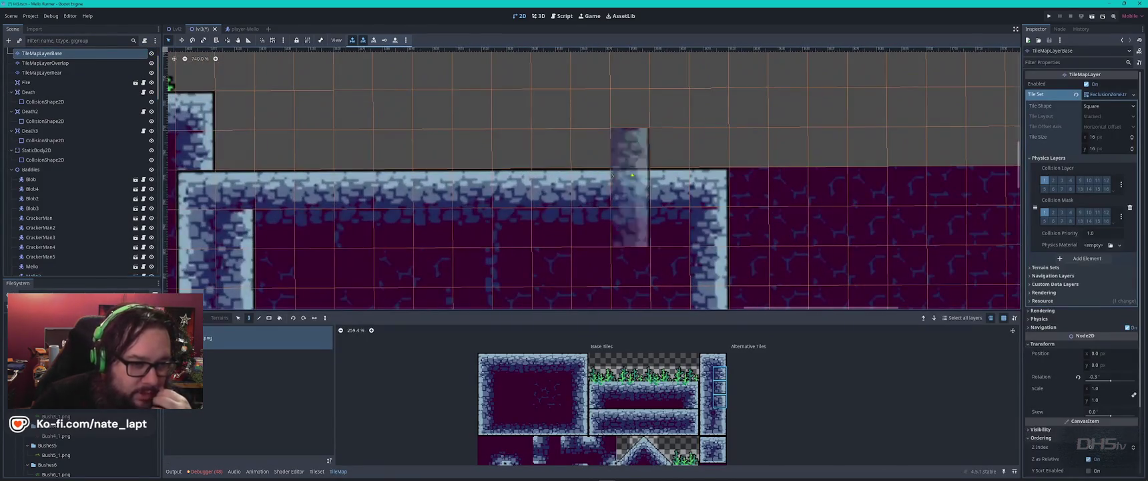
Box-select and copy the bush row on the upper platform
key(Escape)
scroll(721, 181, down, 4)
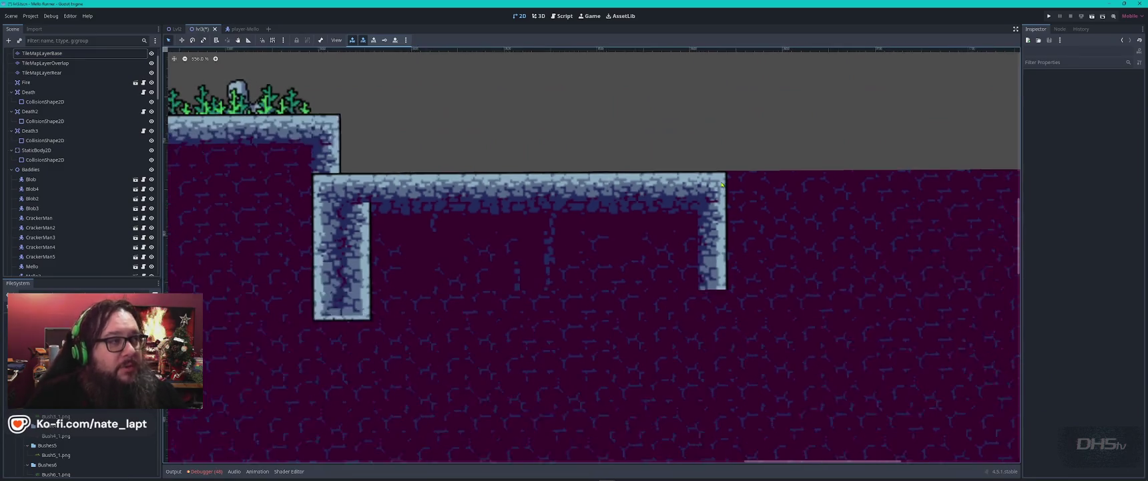
scroll(721, 181, down, 1)
scroll(600, 160, left, 3)
click(424, 136)
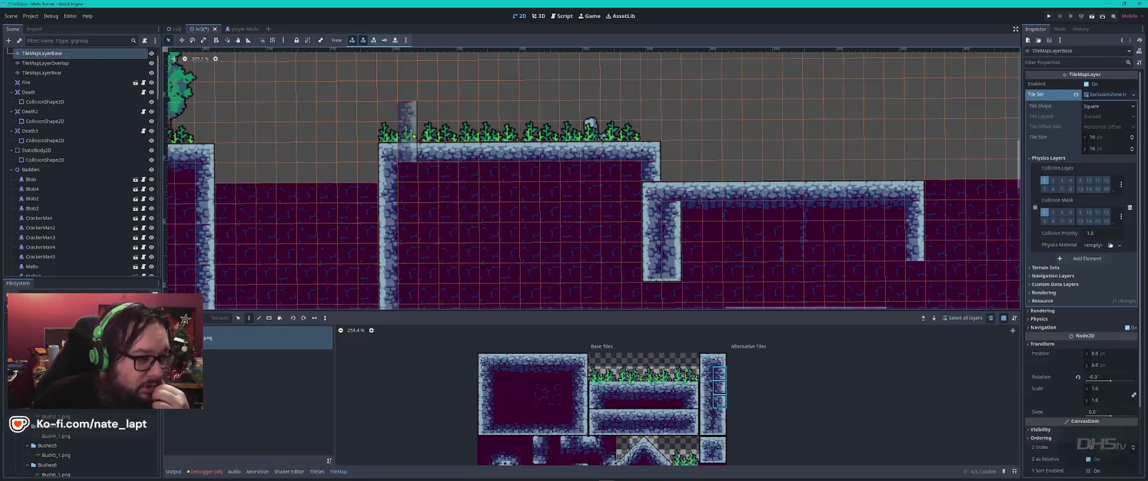
key(s)
drag(381, 129, 620, 136)
key(ctrl+c)
Paste the bush row atop the lower platform and erase the extra bush at its left end
key(ctrl+v)
click(765, 172)
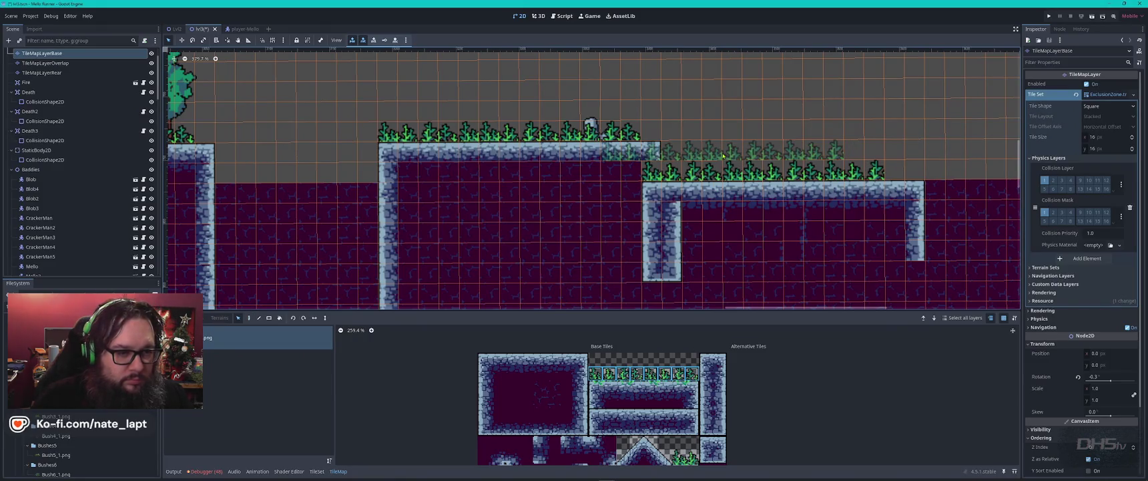
key(Escape)
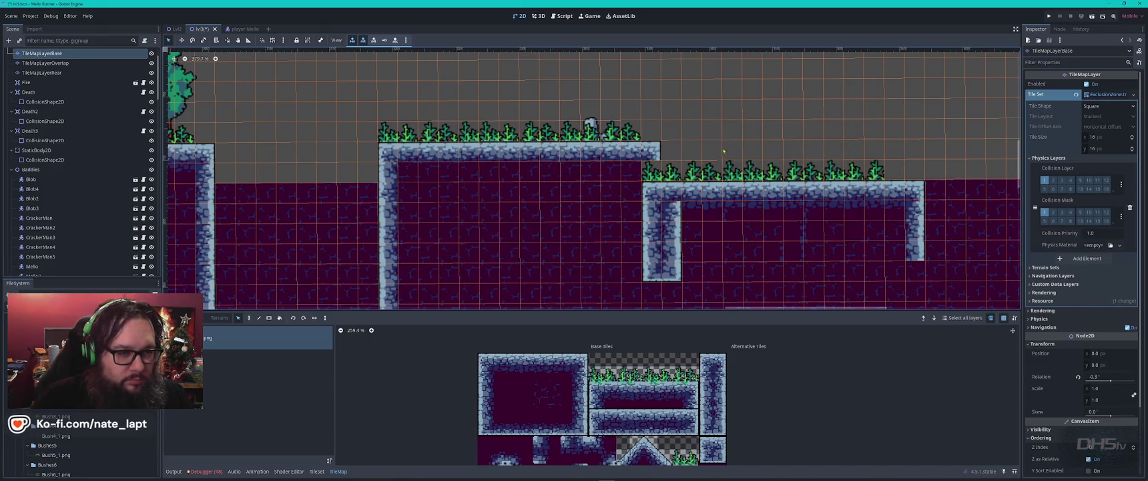
key(d)
right_click(652, 172)
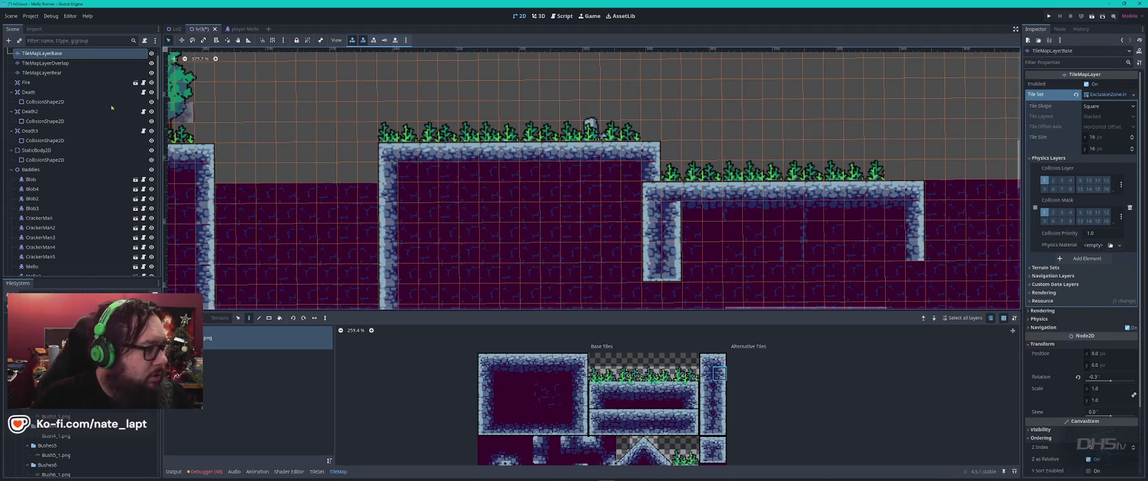
click(64, 74)
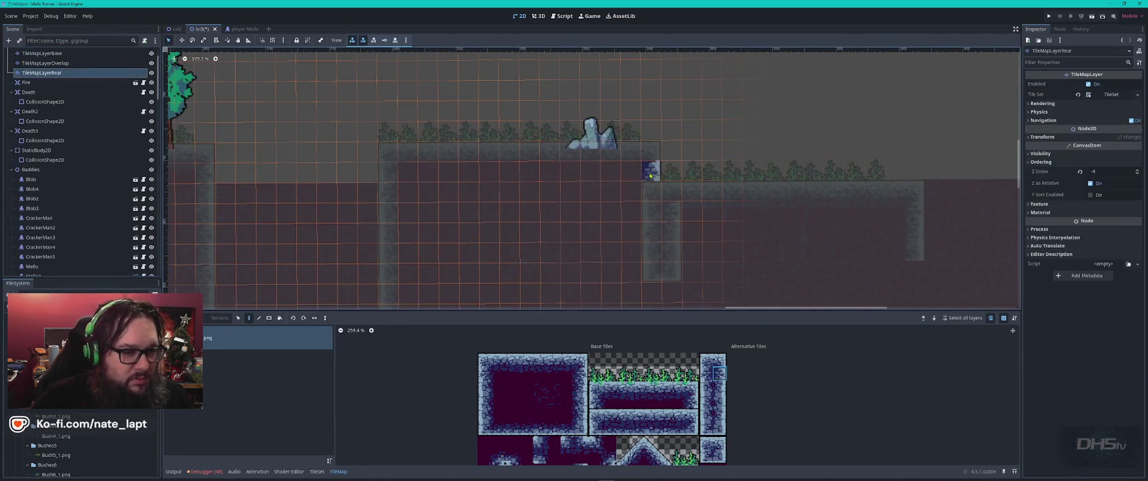
Try a grass tile at the step between the platforms on TileMapLayerBase, then undo it
click(62, 62)
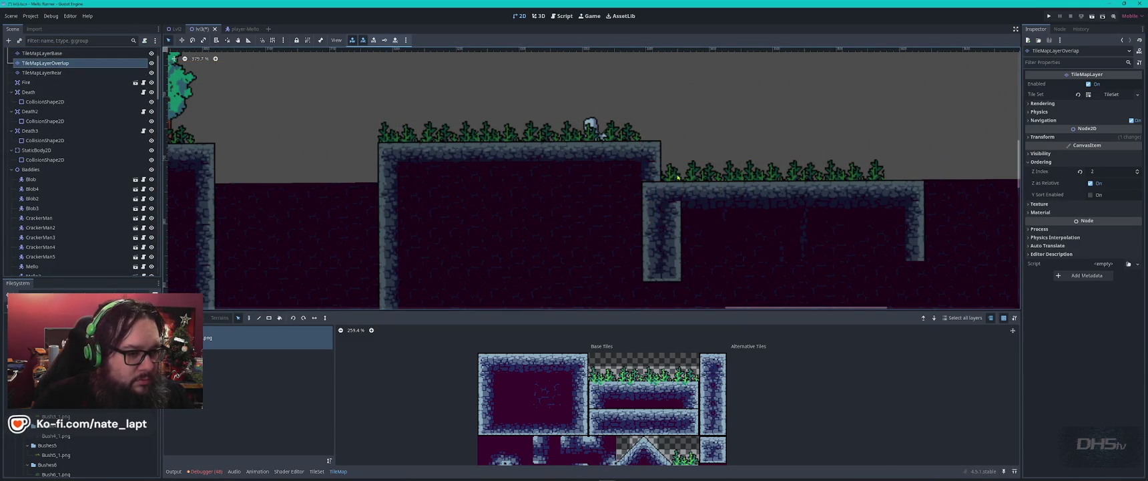
click(41, 53)
click(608, 374)
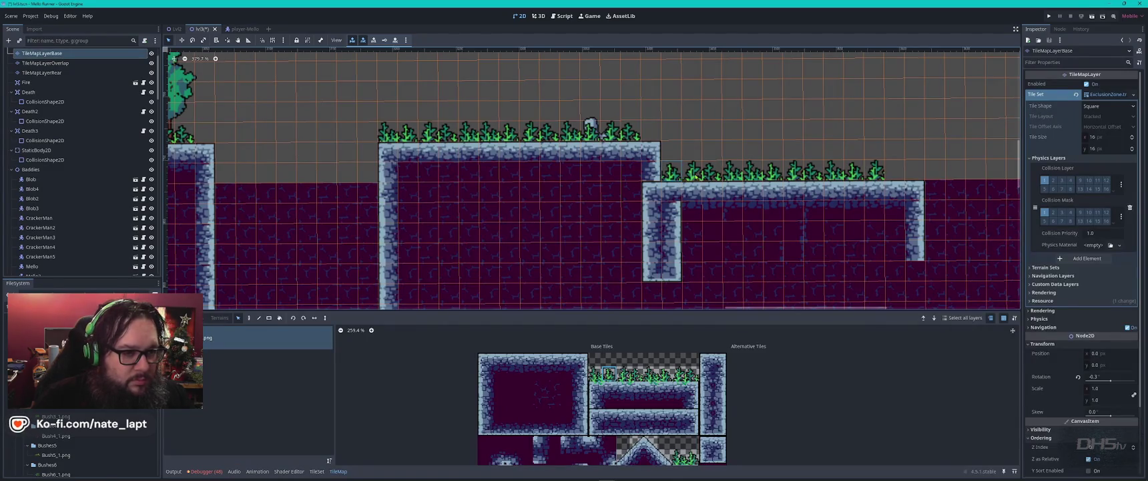
click(659, 179)
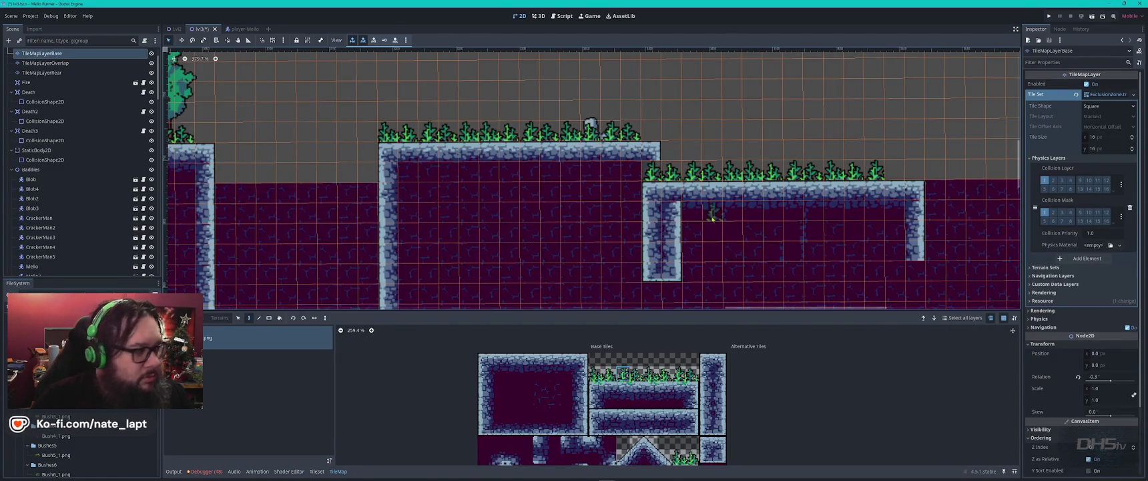
key(ctrl+z)
key(Escape)
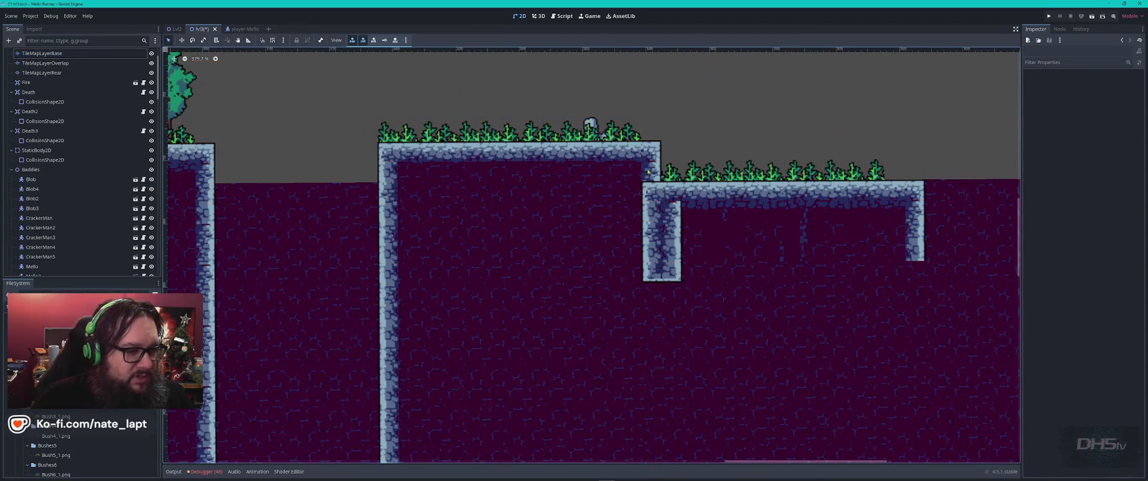
Erase the base-layer tile at the platform step and pick the grass-topped stone tile
drag(647, 171, 605, 195)
click(605, 195)
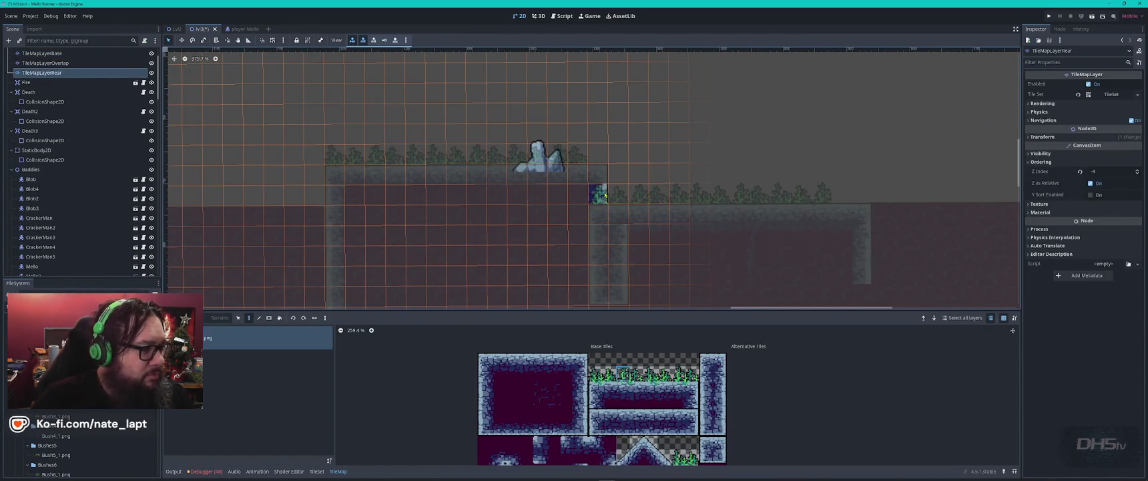
key(Escape)
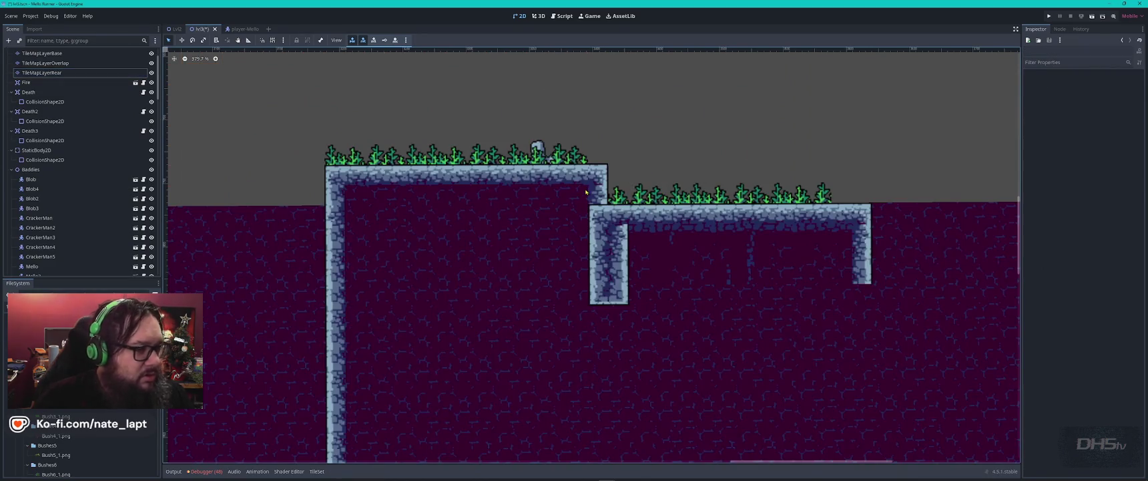
click(598, 201)
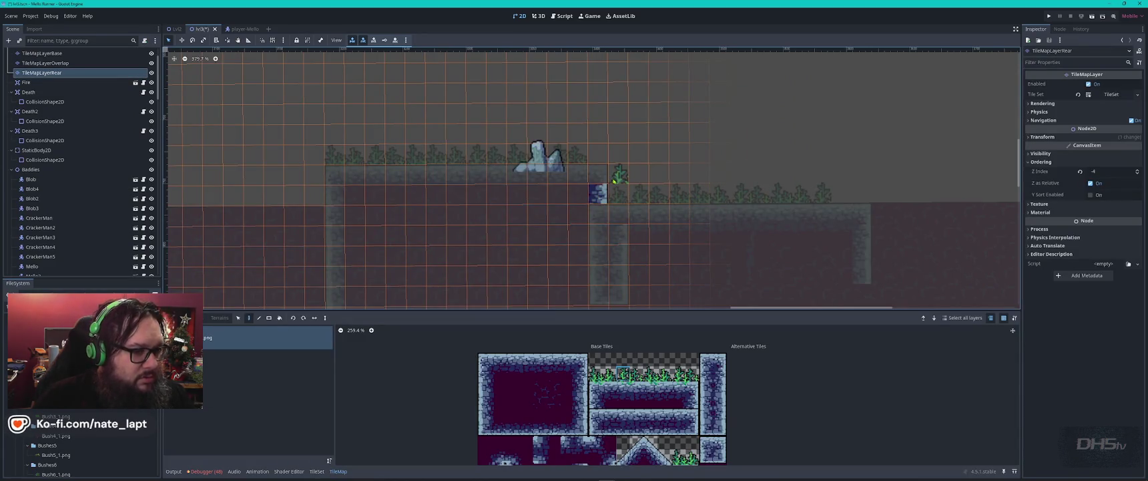
ctrl+click(593, 202)
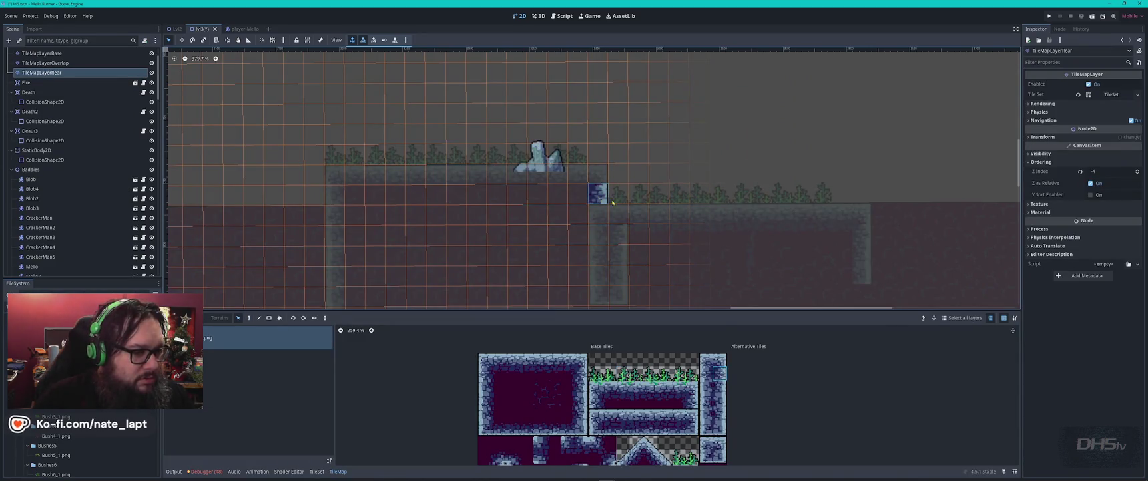
click(80, 53)
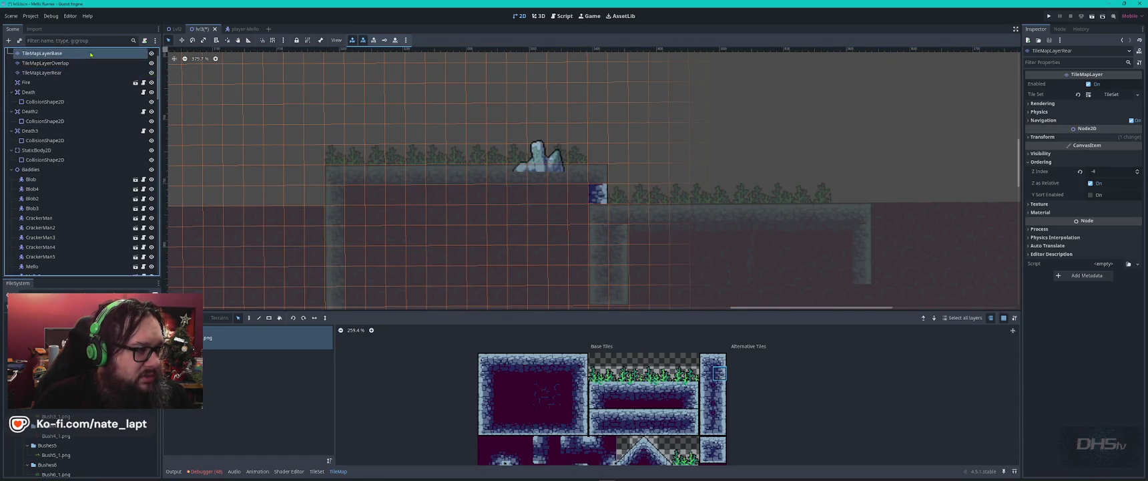
right_click(604, 197)
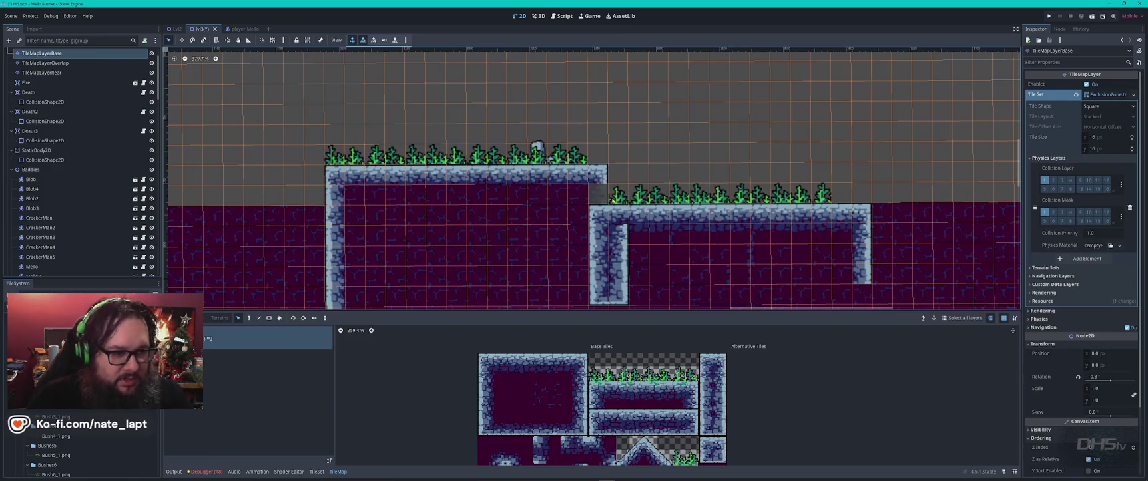
ctrl+click(630, 202)
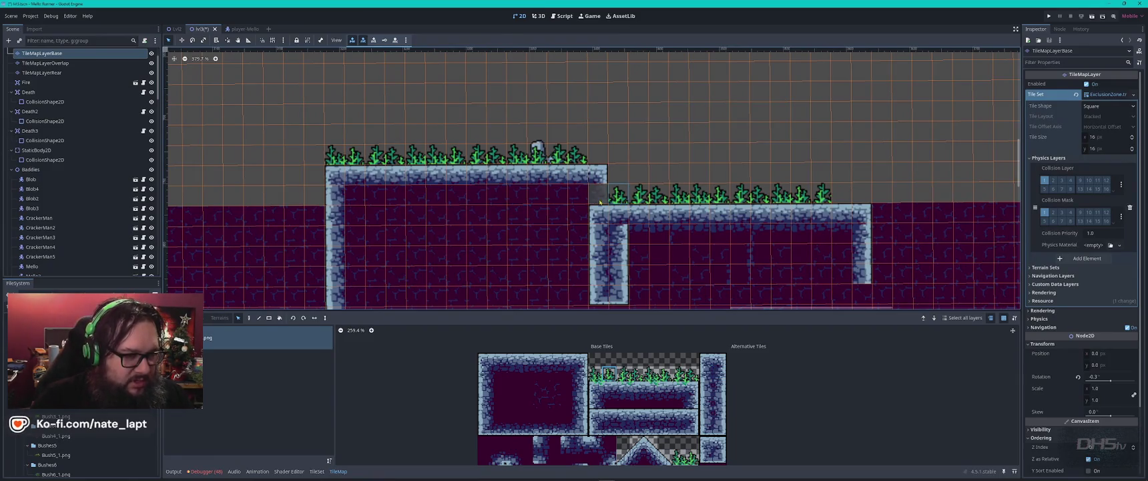
key(f)
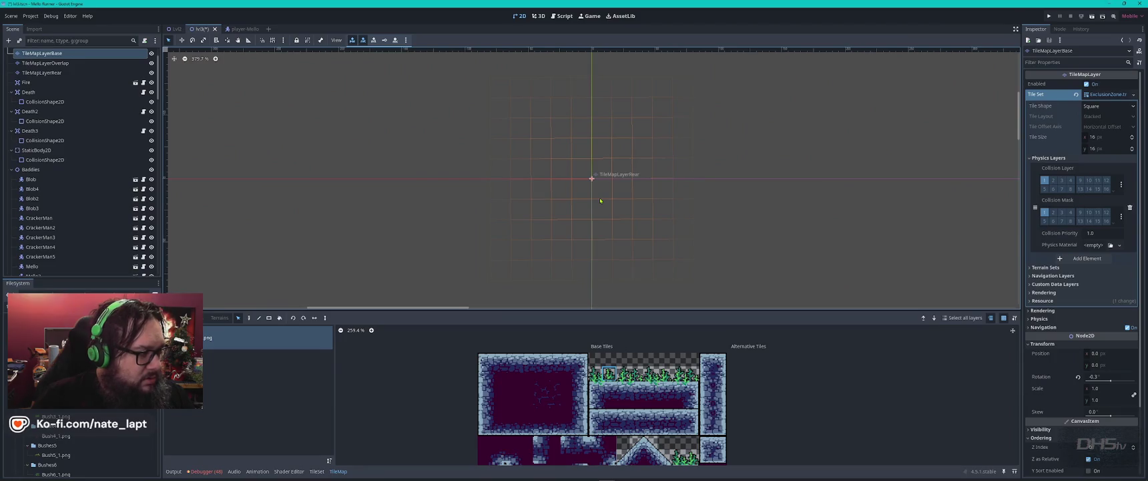
Fill the gap at the left end of the grass row with a grass tile
scroll(748, 253, down, 5)
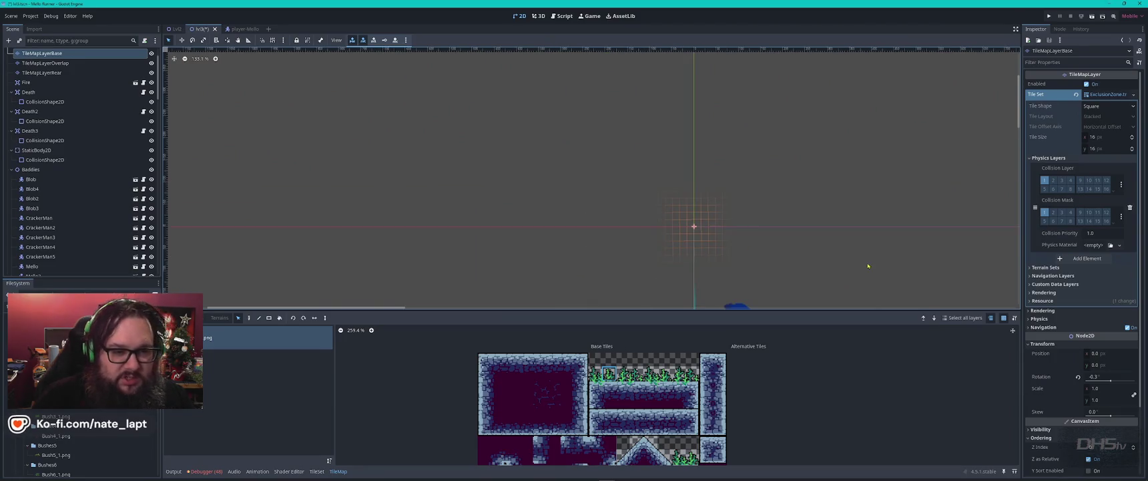
drag(493, 138, 374, 67)
scroll(401, 161, up, 8)
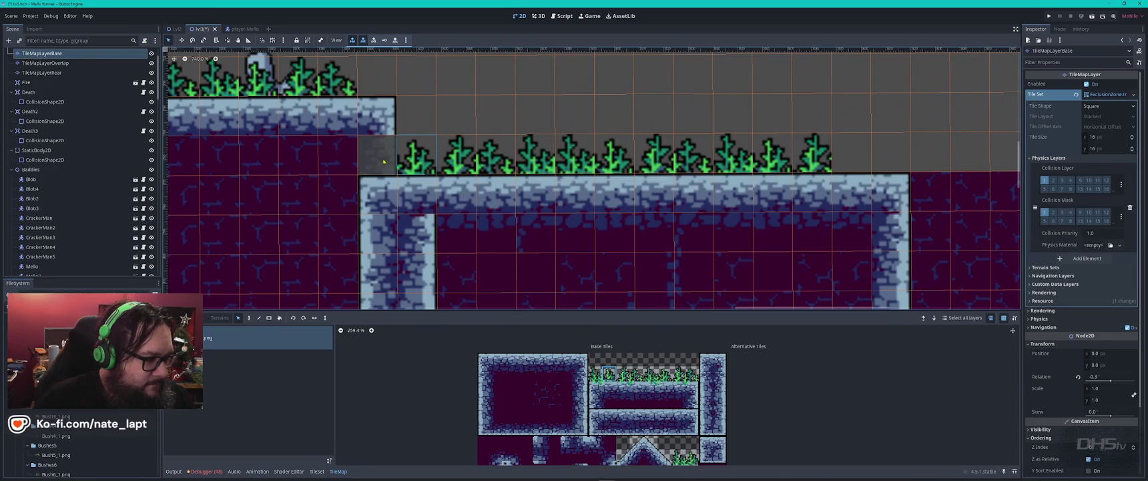
click(378, 158)
key(Escape)
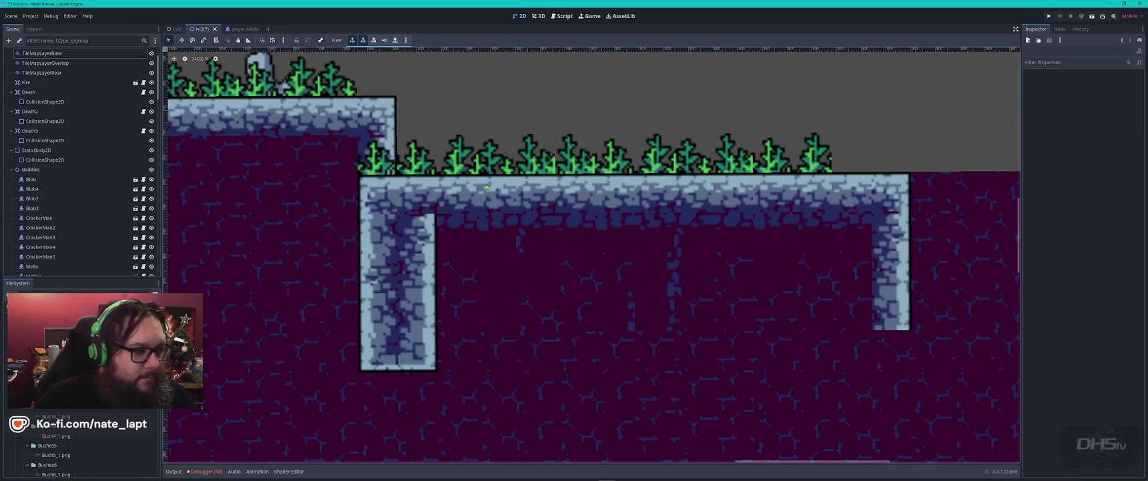
Add grass at the upper platform's right end and extend the lower platform's grass row rightward
scroll(487, 187, down, 2)
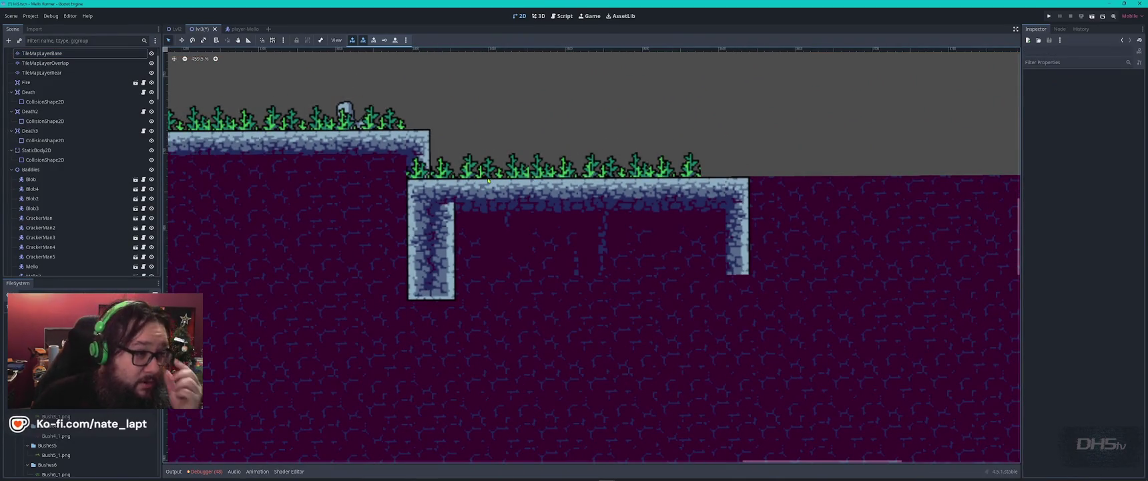
click(487, 180)
click(418, 119)
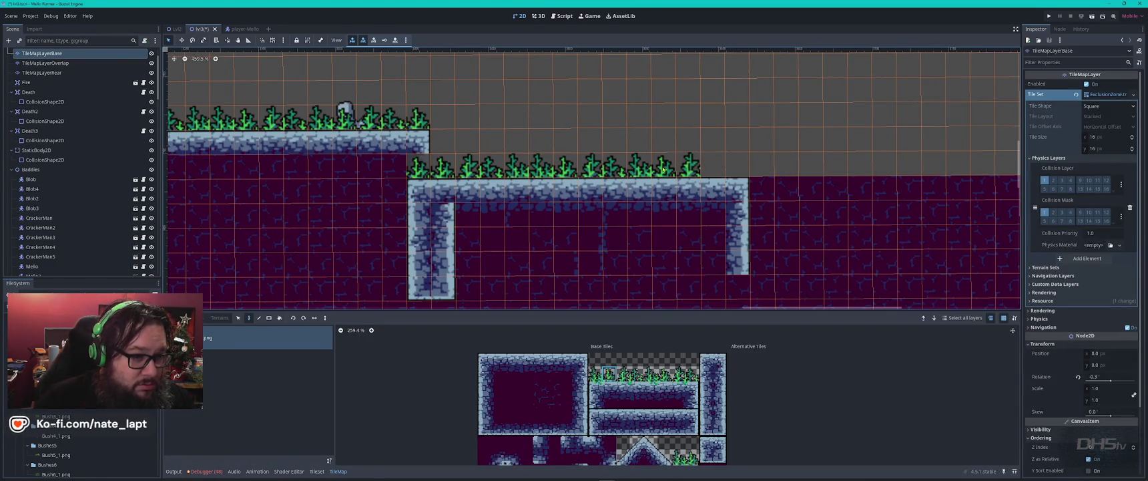
click(712, 167)
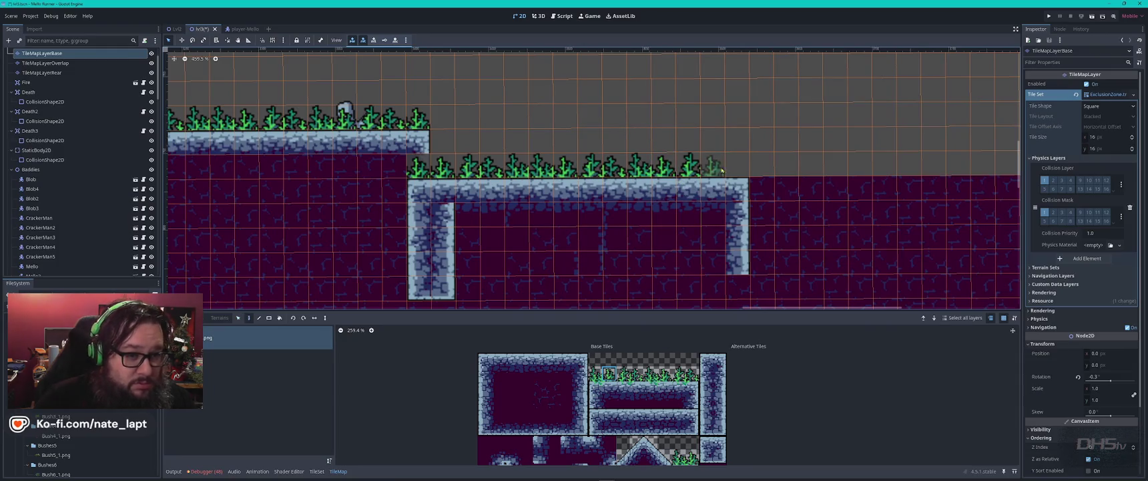
click(733, 169)
key(Escape)
scroll(731, 212, up, 2)
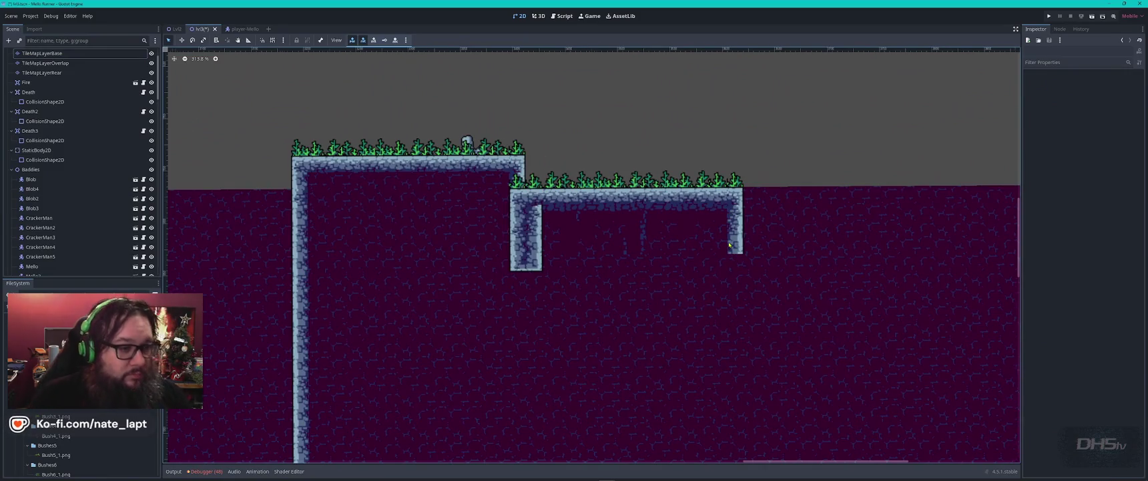
scroll(729, 246, down, 3)
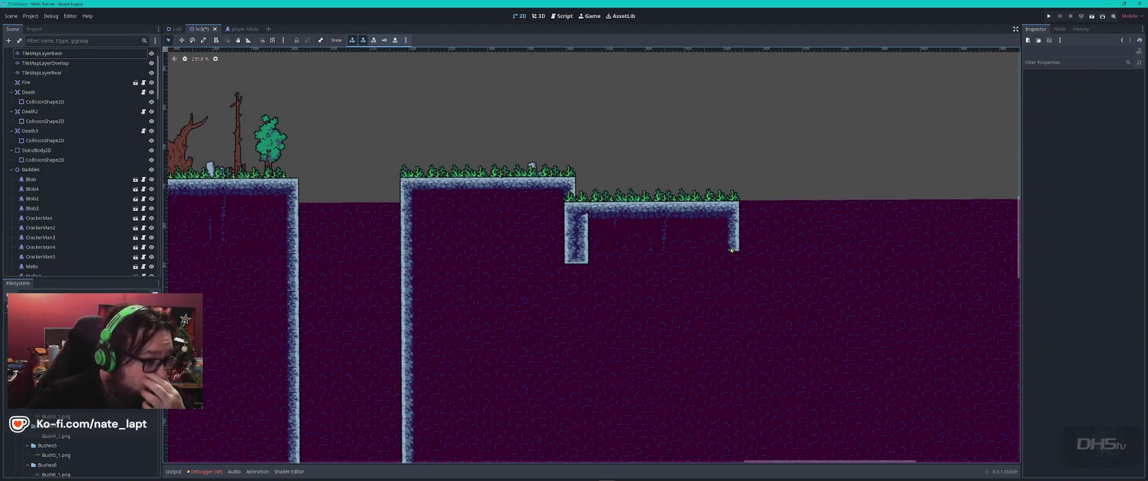
right_click(746, 208)
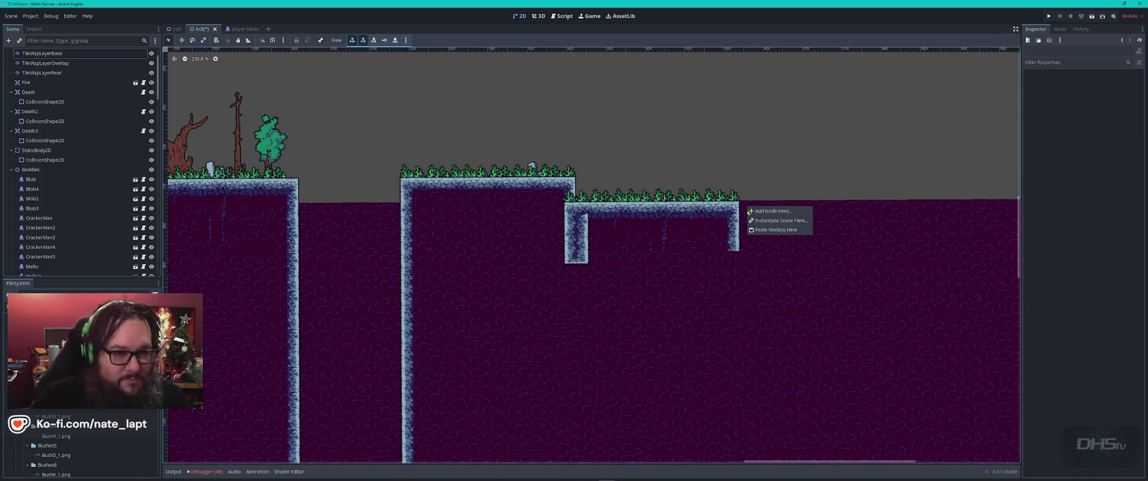
Erase the dirt tiles to the right of the lower grass platform
key(Escape)
click(746, 208)
mouse_move(750, 241)
mouse_down()
mouse_move(771, 245)
mouse_move(767, 207)
mouse_up()
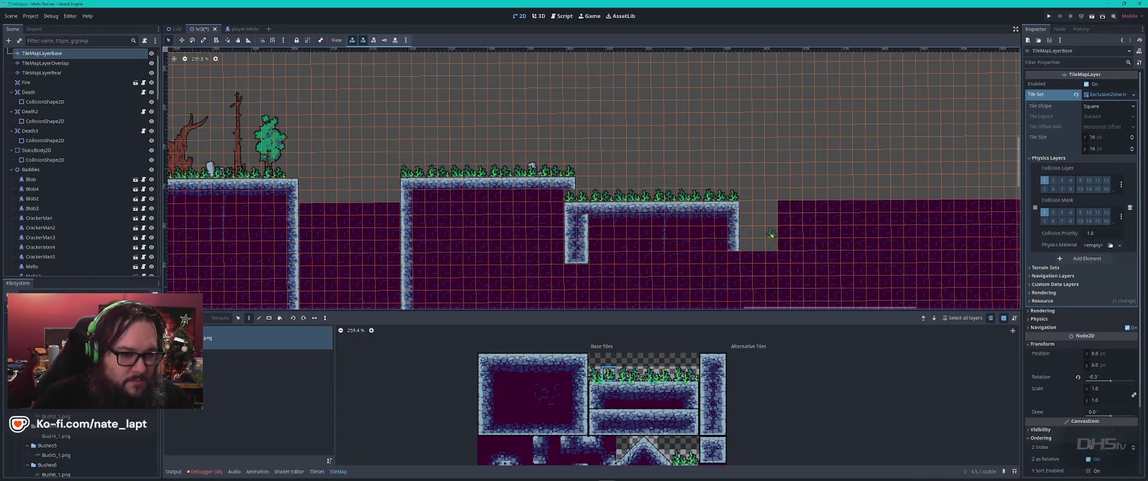
click(724, 263)
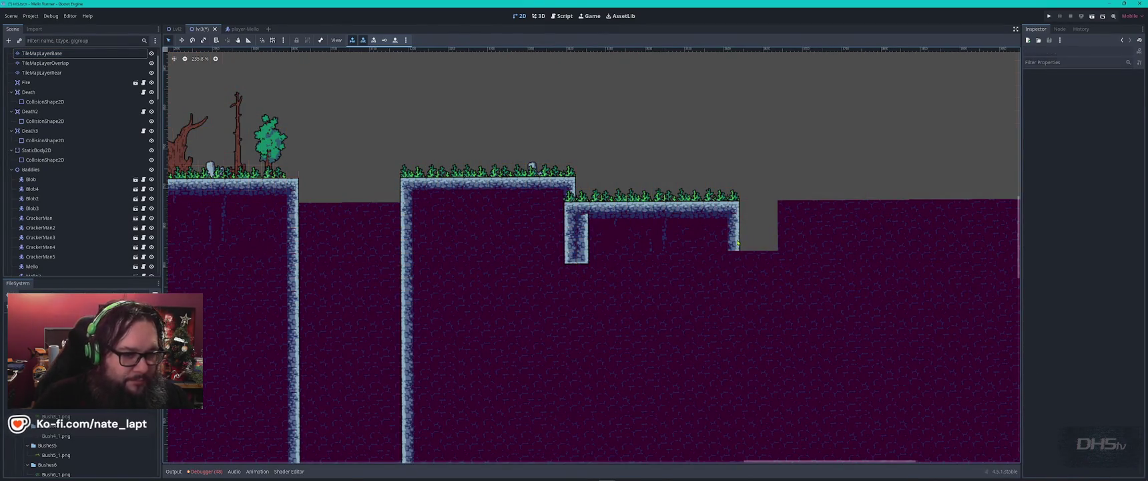
click(737, 245)
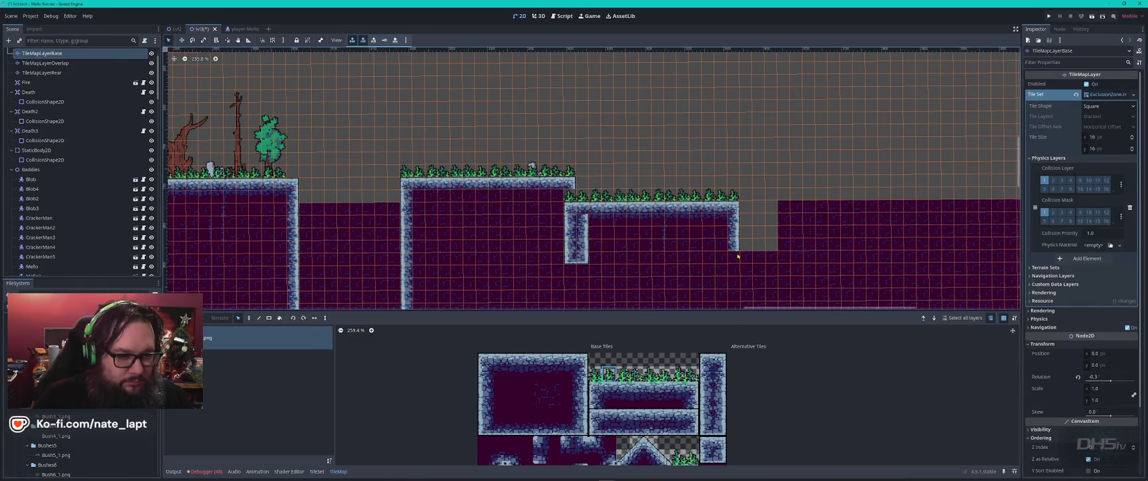
scroll(589, 369, down, 4)
scroll(637, 359, up, 2)
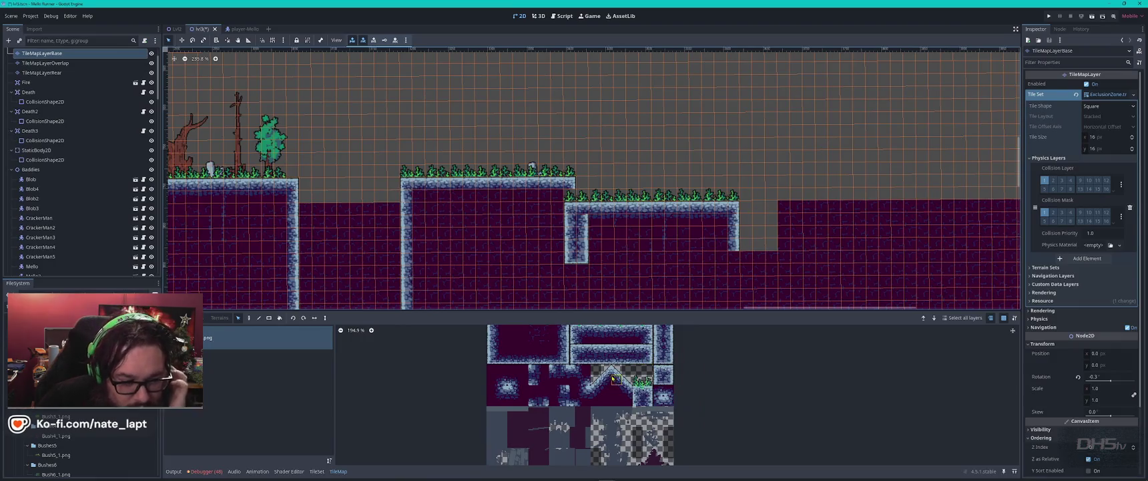
Paint several stone brick tiles into the dirt below the platforms
click(564, 401)
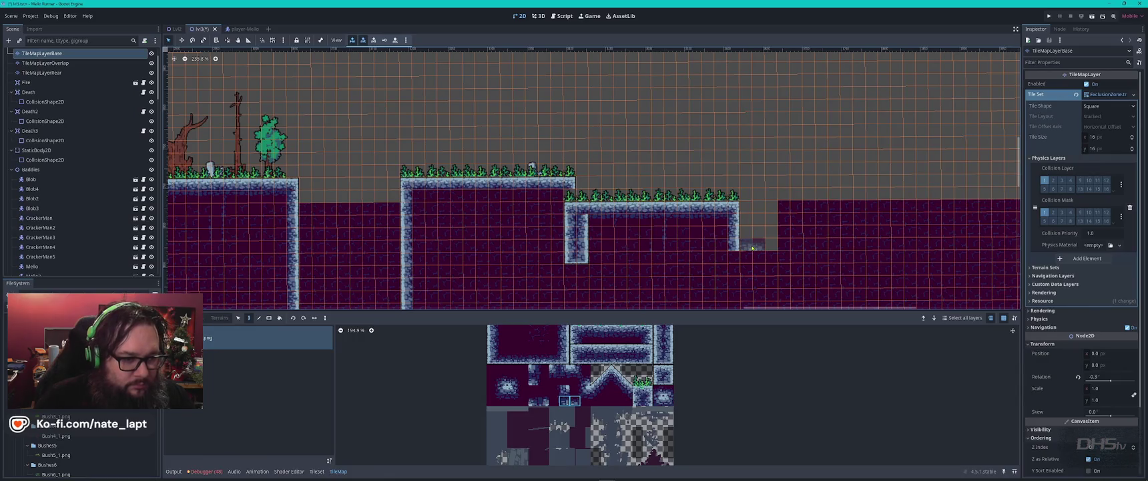
click(711, 235)
click(550, 234)
click(550, 246)
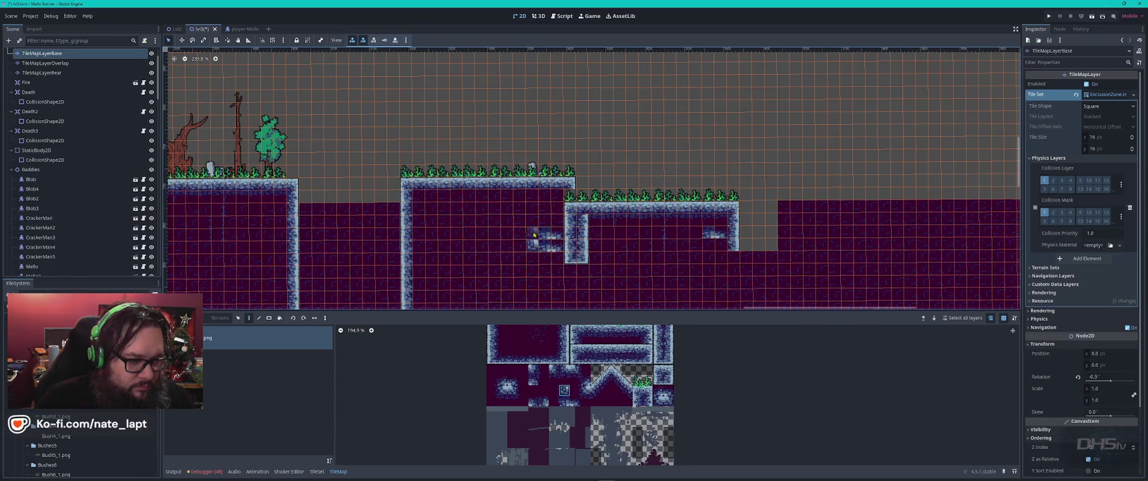
click(559, 222)
mouse_move(421, 247)
mouse_down()
mouse_move(434, 237)
mouse_move(430, 245)
mouse_up()
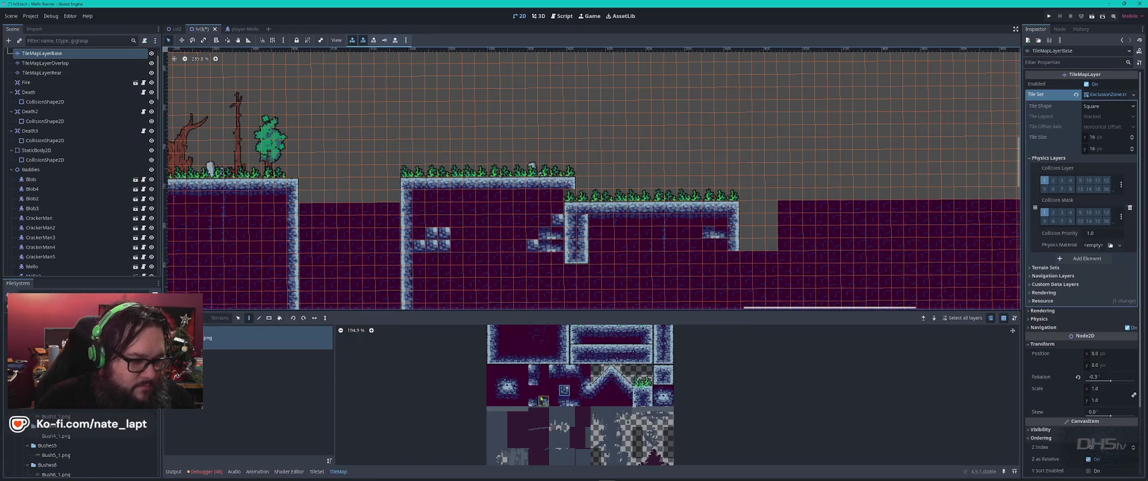
Paint more stone patches, including a row, using different stone brick tiles
click(533, 380)
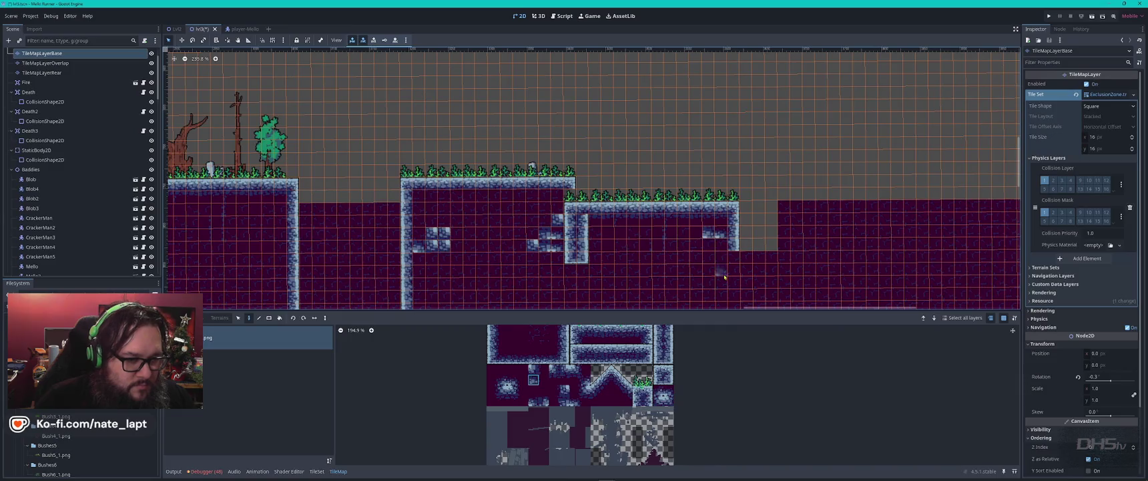
scroll(587, 257, up, 5)
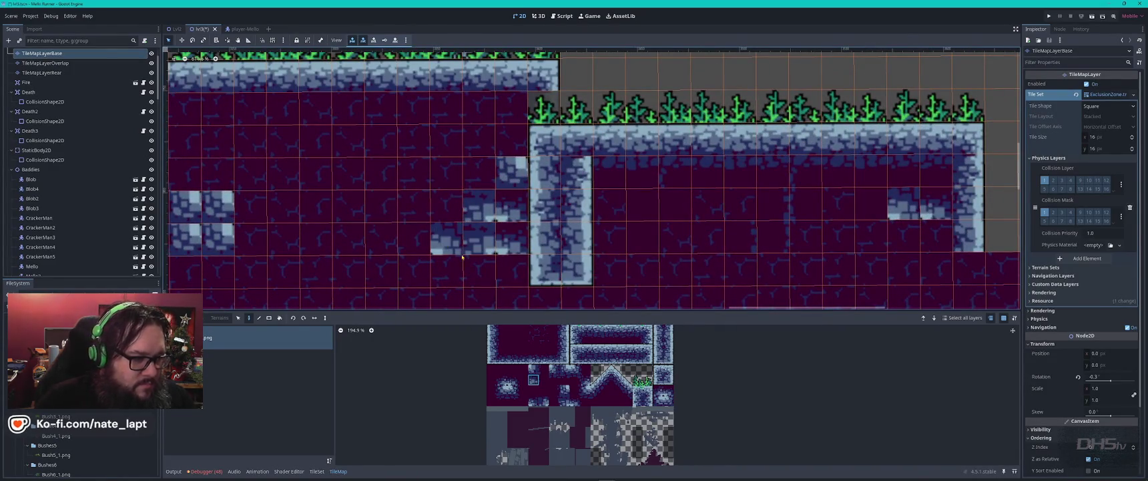
click(532, 371)
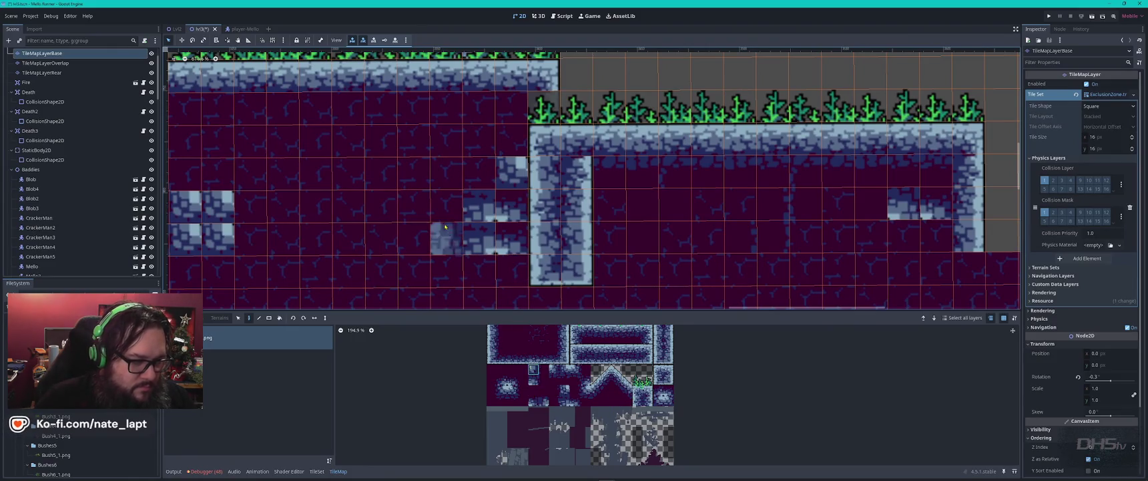
click(446, 205)
click(576, 370)
drag(513, 173, 443, 173)
scroll(559, 272, down, 2)
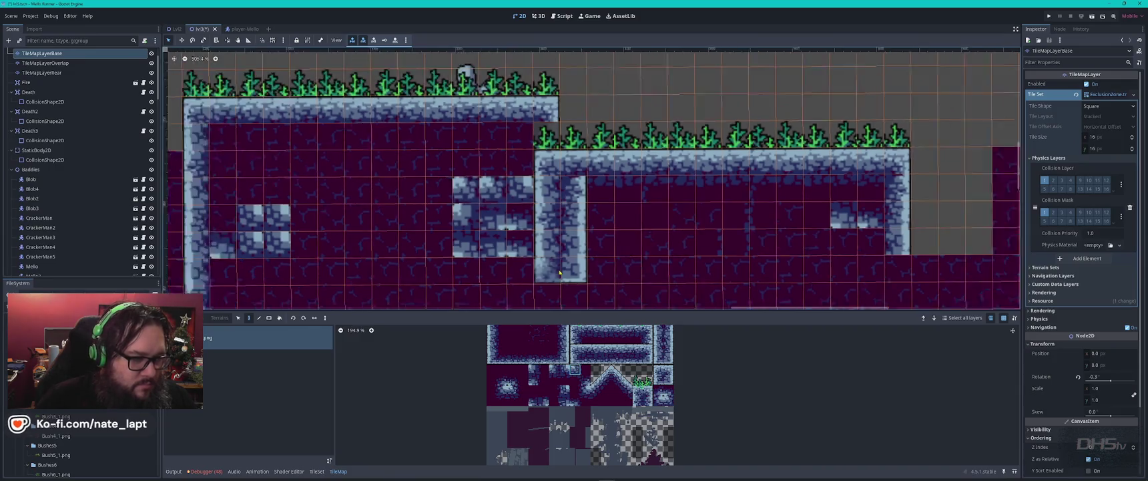
scroll(559, 273, down, 3)
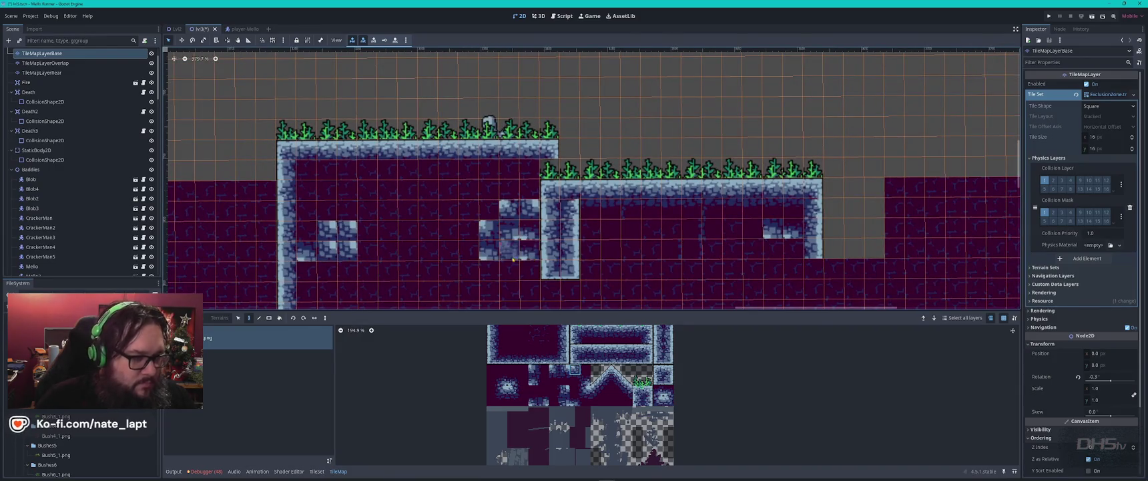
scroll(513, 259, down, 2)
scroll(888, 176, up, 2)
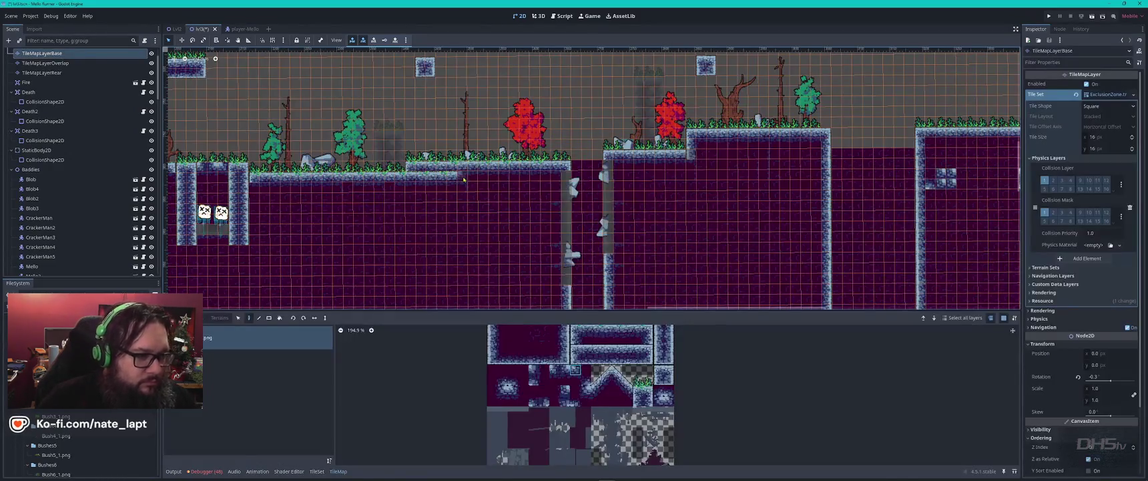
key(s)
drag(469, 177, 550, 187)
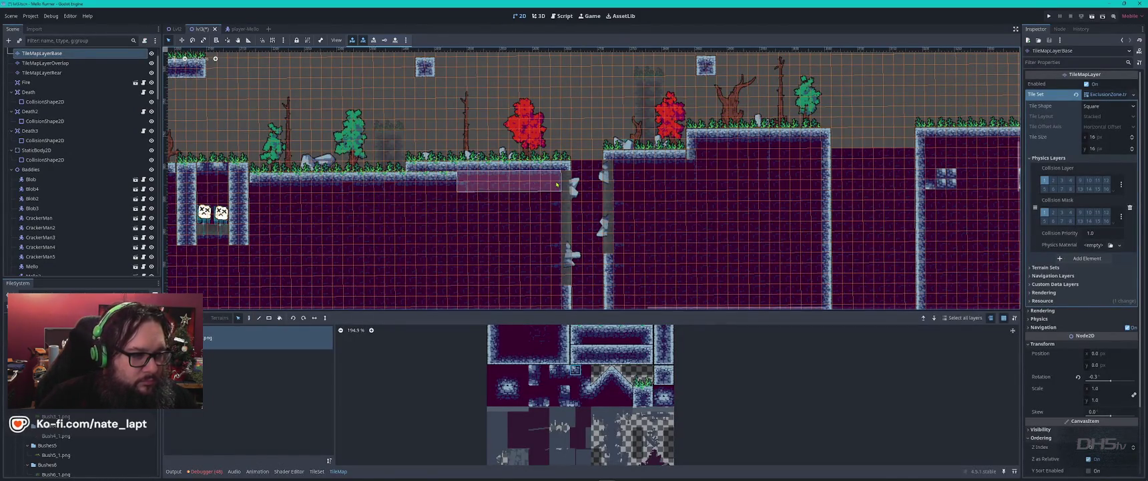
scroll(533, 144, up, 5)
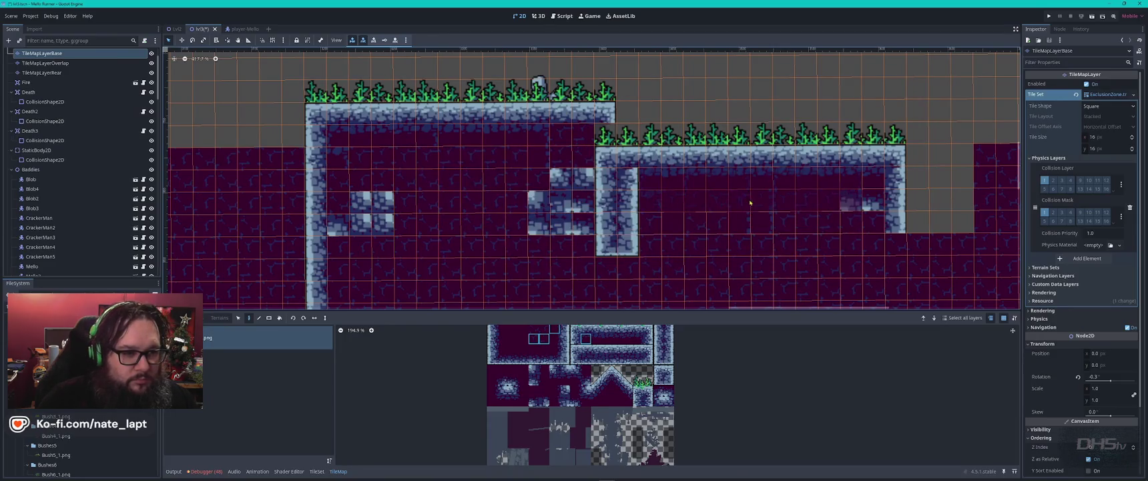
scroll(821, 256, down, 3)
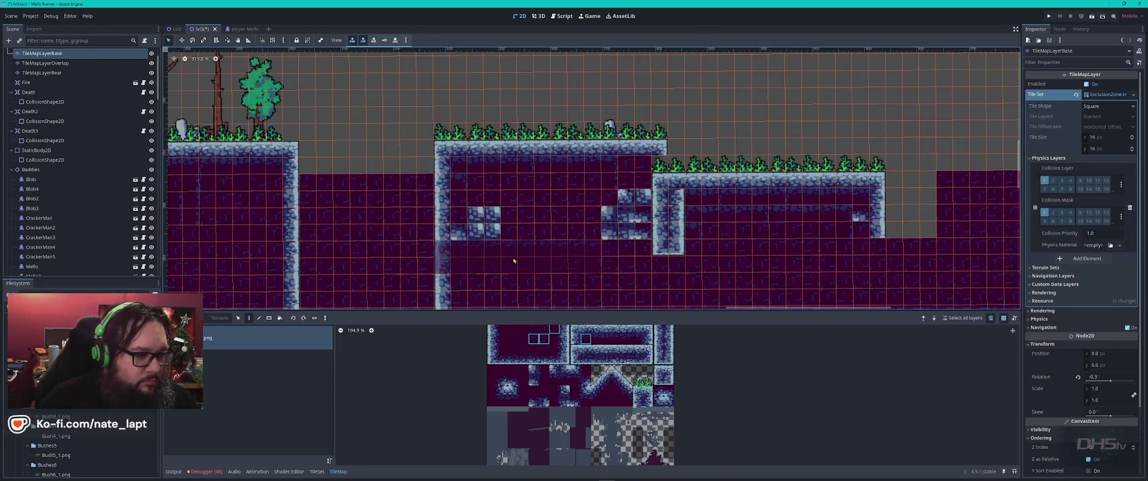
scroll(529, 172, left, 5)
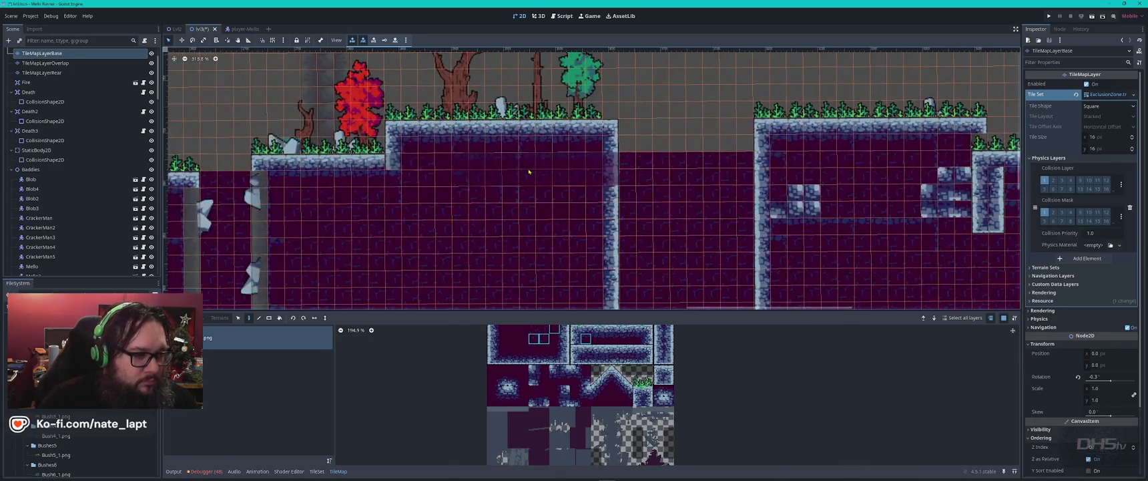
scroll(440, 211, down, 2)
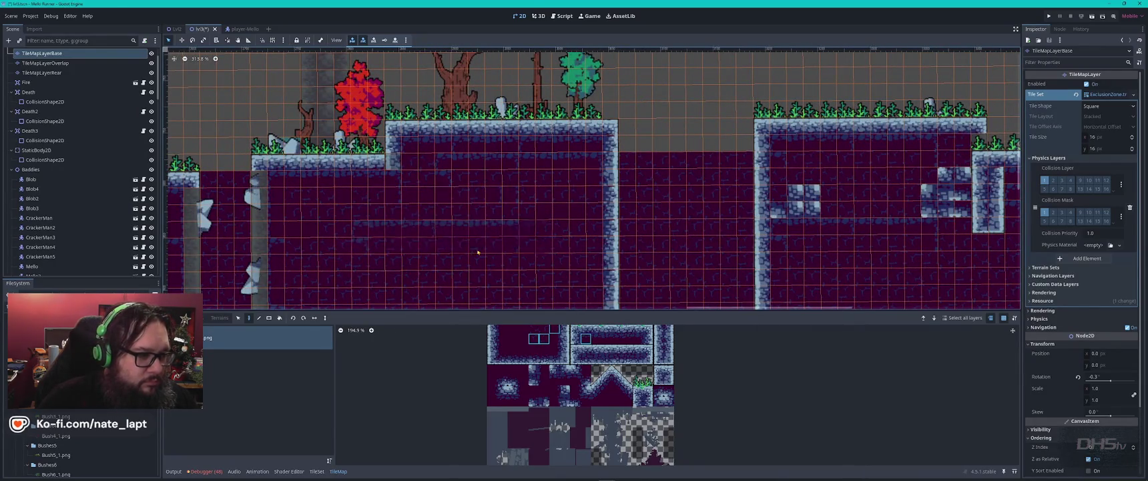
scroll(467, 207, down, 2)
scroll(530, 203, up, 2)
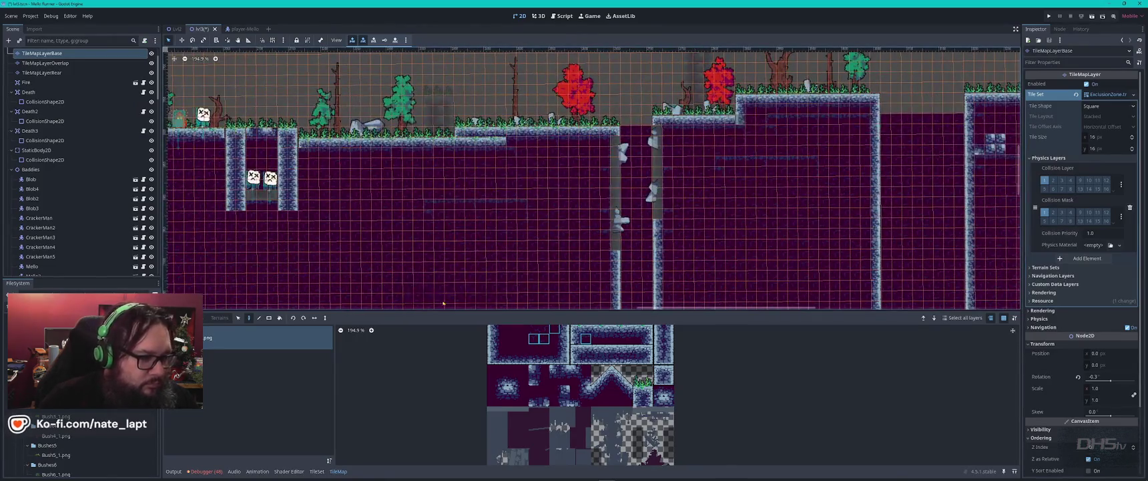
drag(288, 235, 761, 190)
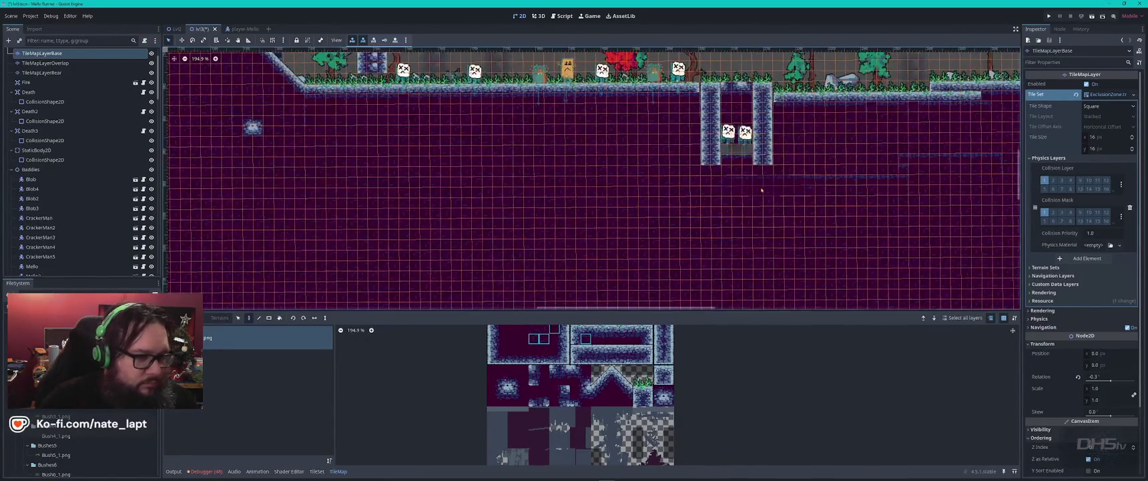
scroll(821, 171, up, 6)
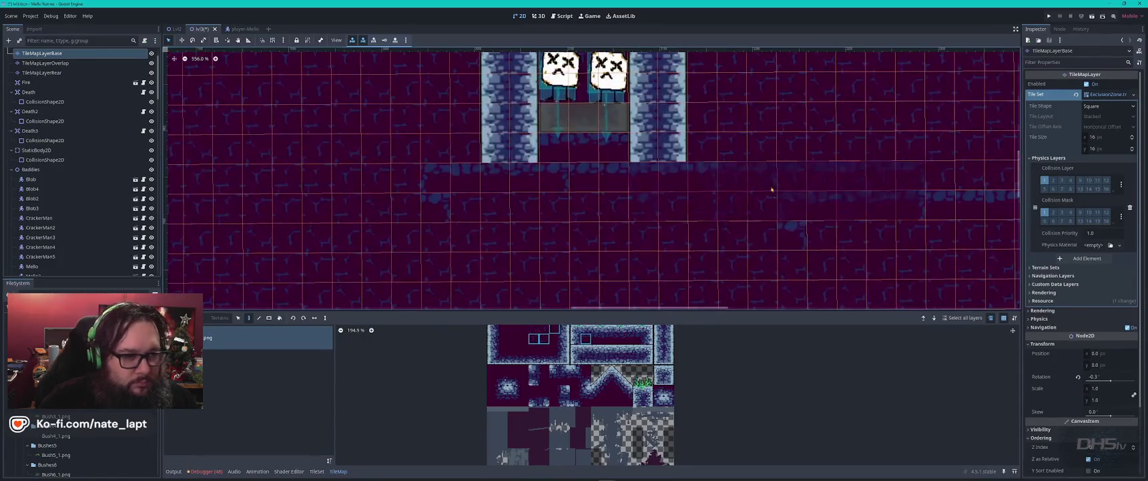
scroll(616, 258, down, 5)
scroll(607, 179, left, 8)
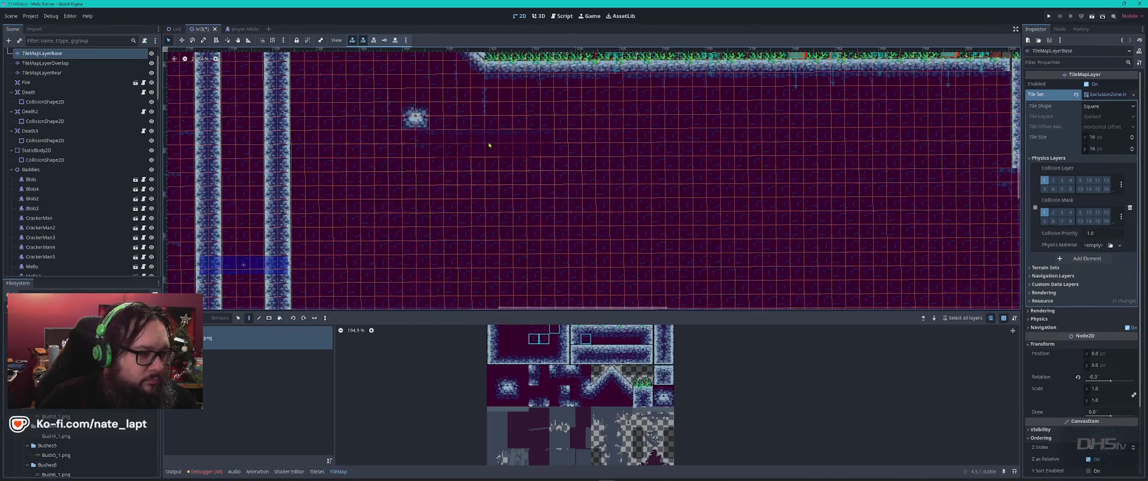
drag(340, 247, 745, 172)
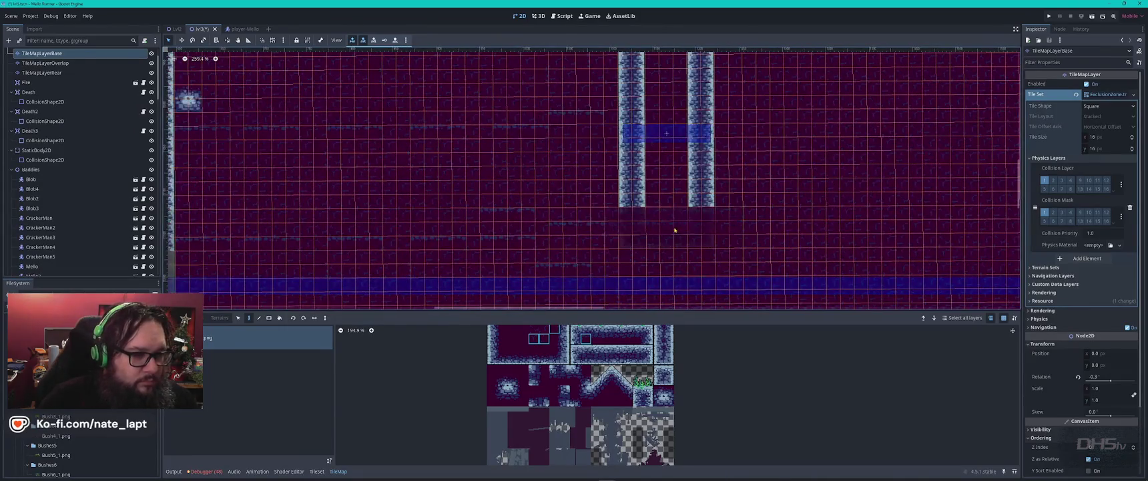
scroll(534, 180, down, 3)
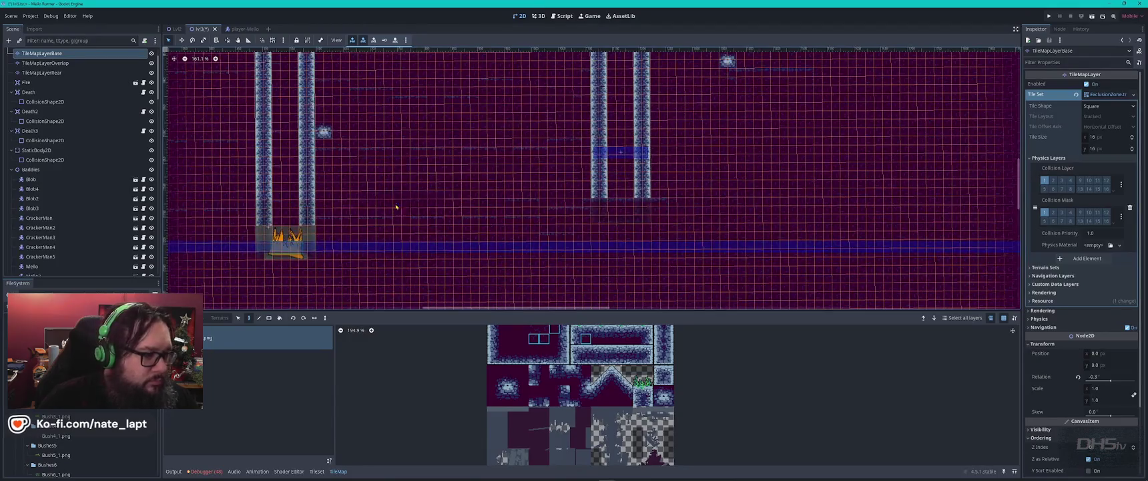
scroll(430, 185, up, 5)
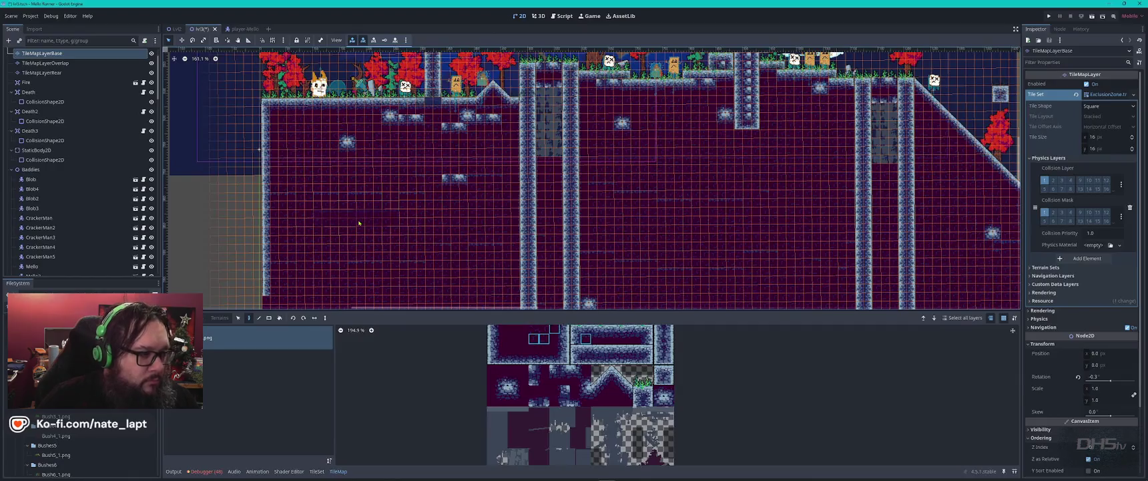
drag(338, 196, 510, 238)
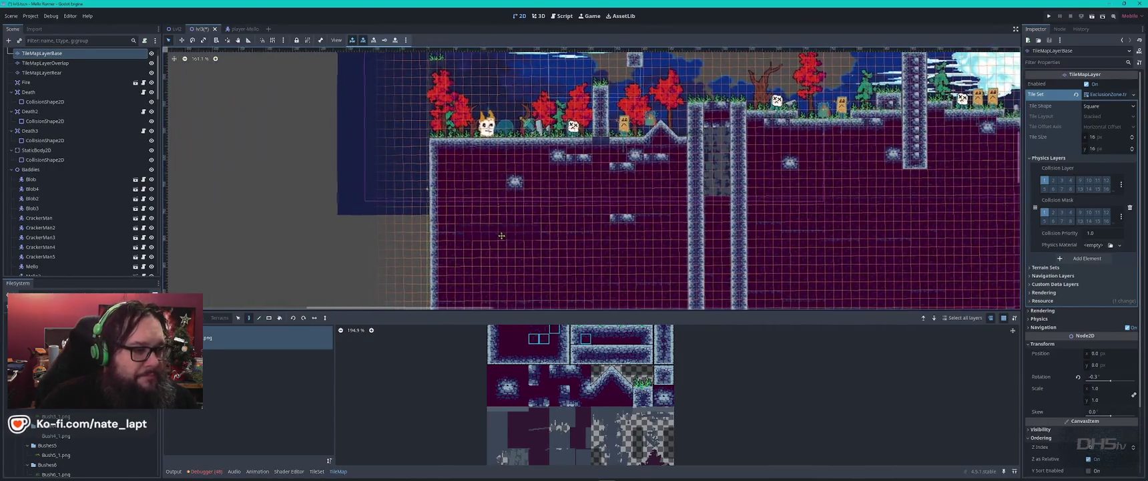
scroll(651, 177, right, 10)
scroll(652, 177, down, 4)
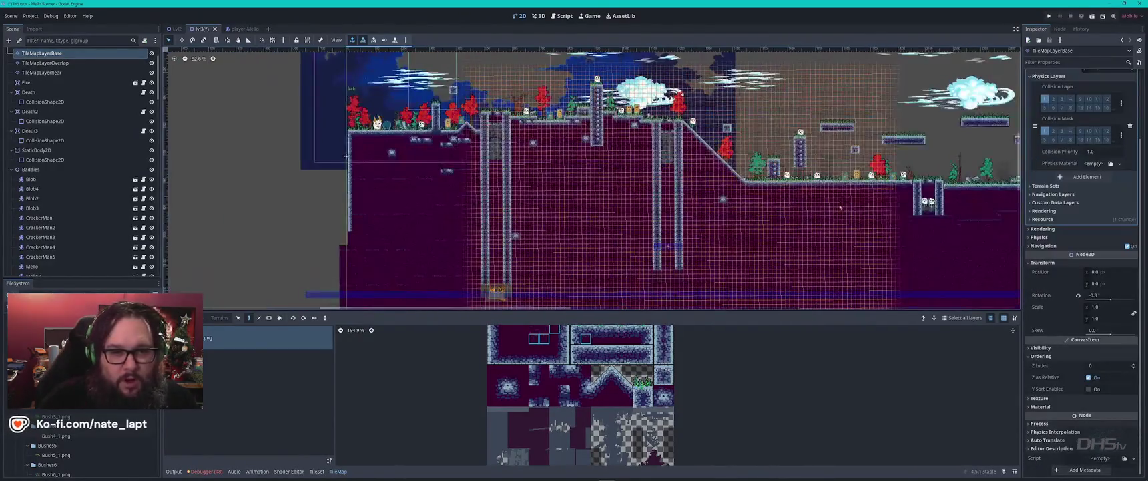
scroll(879, 244, up, 3)
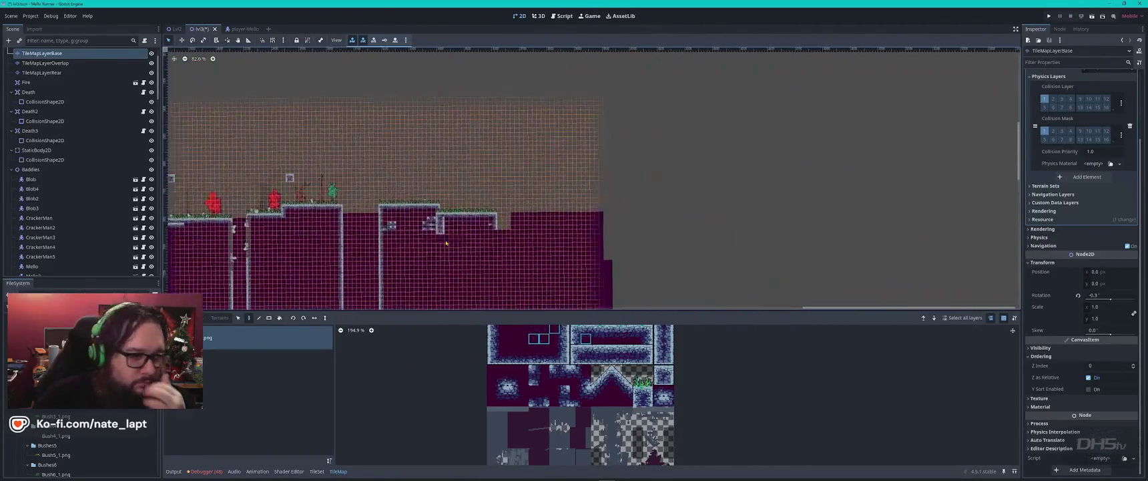
click(491, 209)
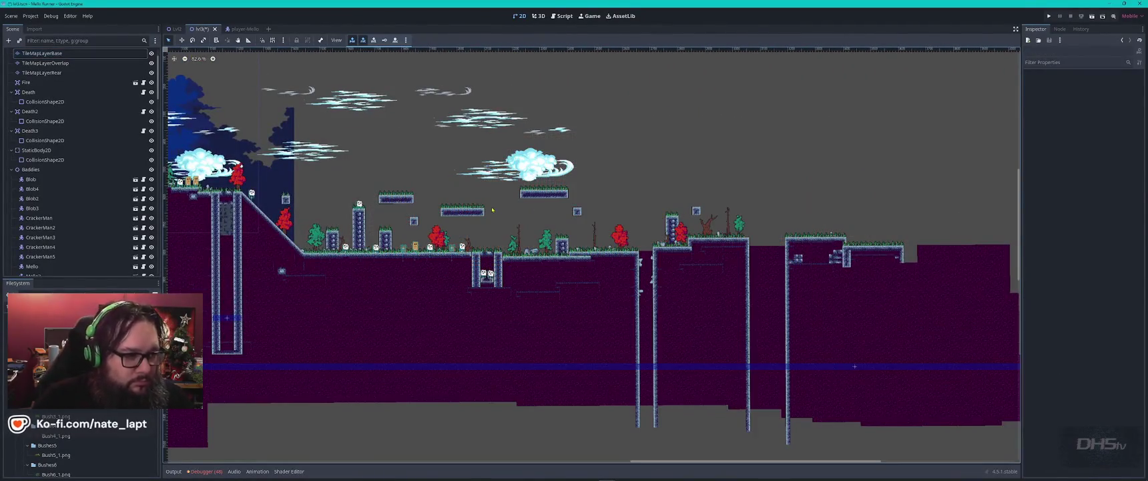
click(553, 197)
click(553, 197)
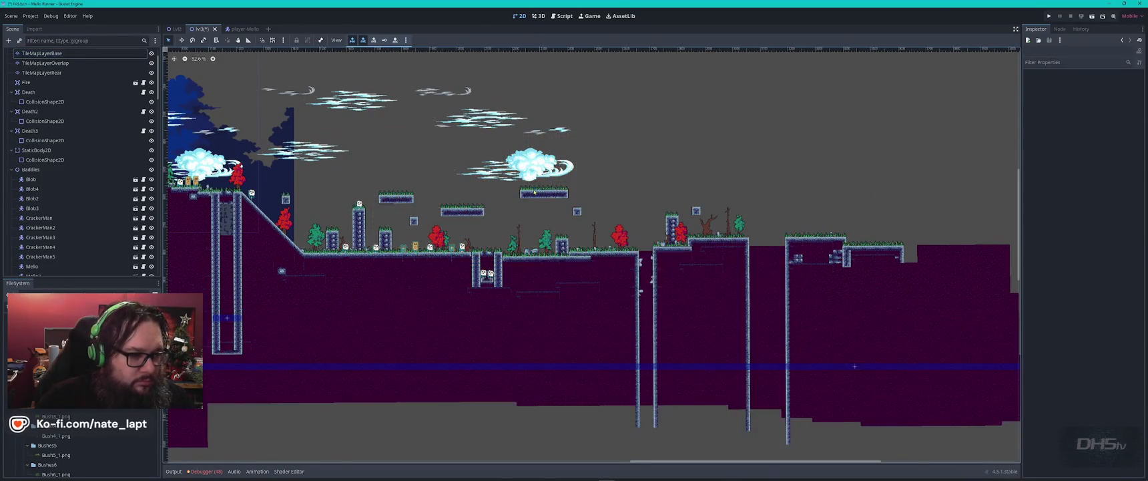
scroll(534, 196, up, 5)
click(519, 212)
Move the grassy floating platform's tiles further right and cancel the extra paste
drag(508, 186, 651, 220)
scroll(473, 162, down, 3)
scroll(473, 162, right, 10)
mouse_move(473, 163)
mouse_down()
mouse_move(884, 187)
mouse_move(840, 147)
mouse_move(825, 163)
mouse_move(826, 148)
mouse_up()
key(ctrl+c)
key(ctrl+v)
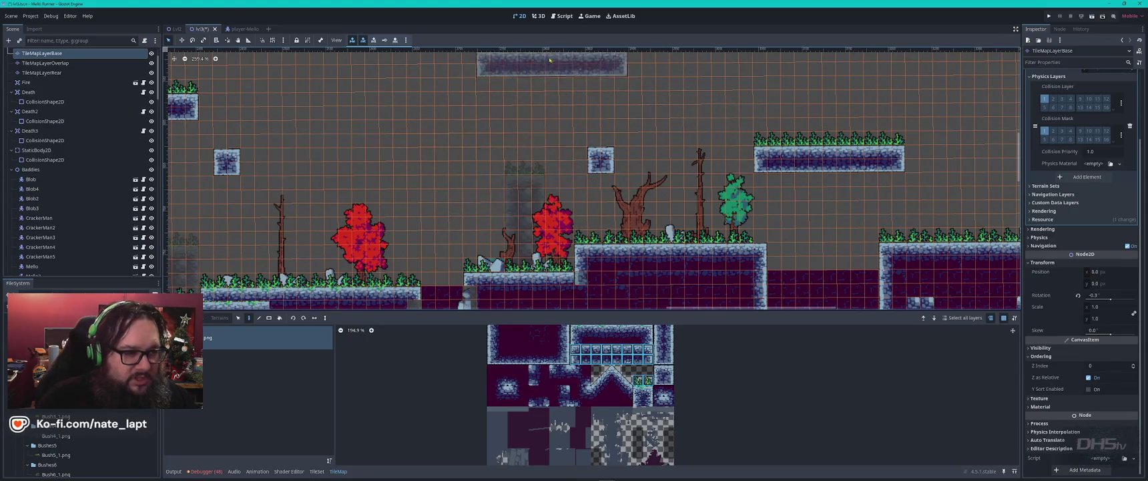
scroll(621, 160, up, 3)
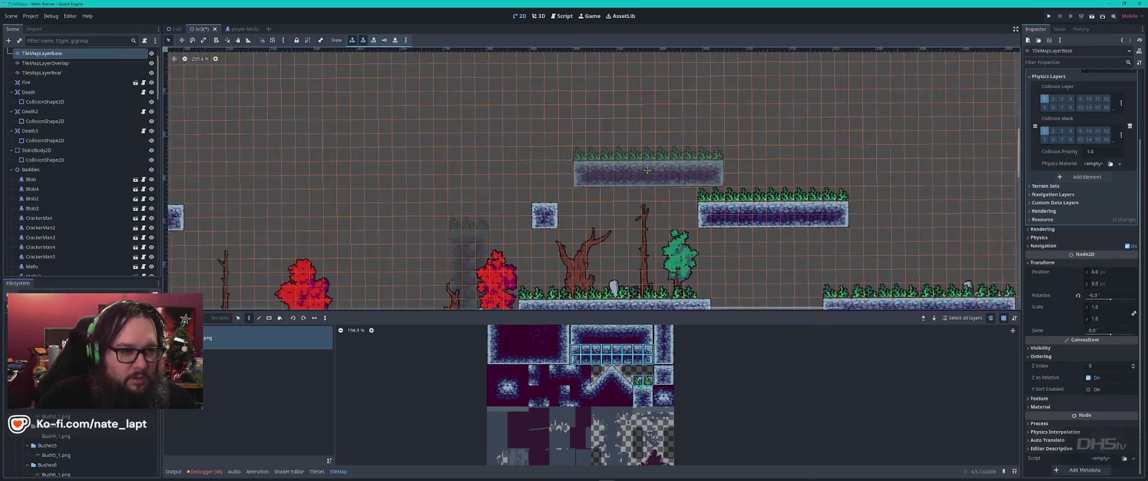
scroll(588, 177, right, 5)
key(Escape)
Place a second stone block beside the small floating block
ctrl+click(460, 222)
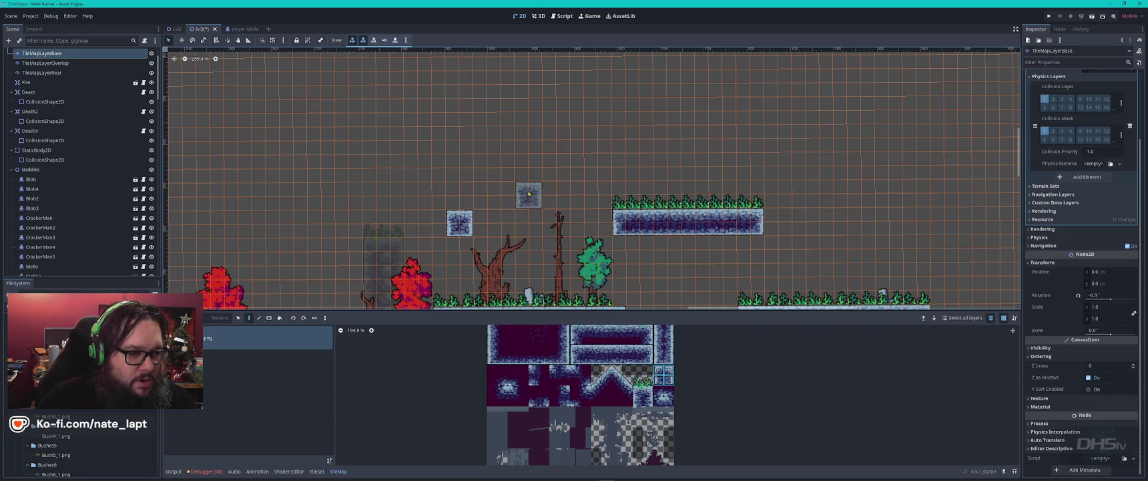
click(528, 181)
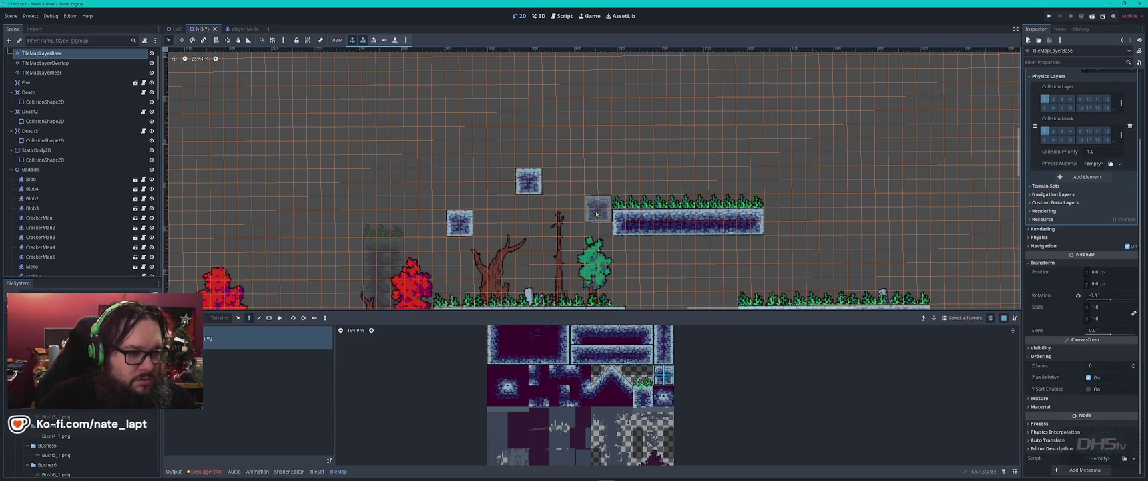
scroll(534, 180, down, 4)
scroll(682, 160, up, 2)
drag(681, 160, 461, 140)
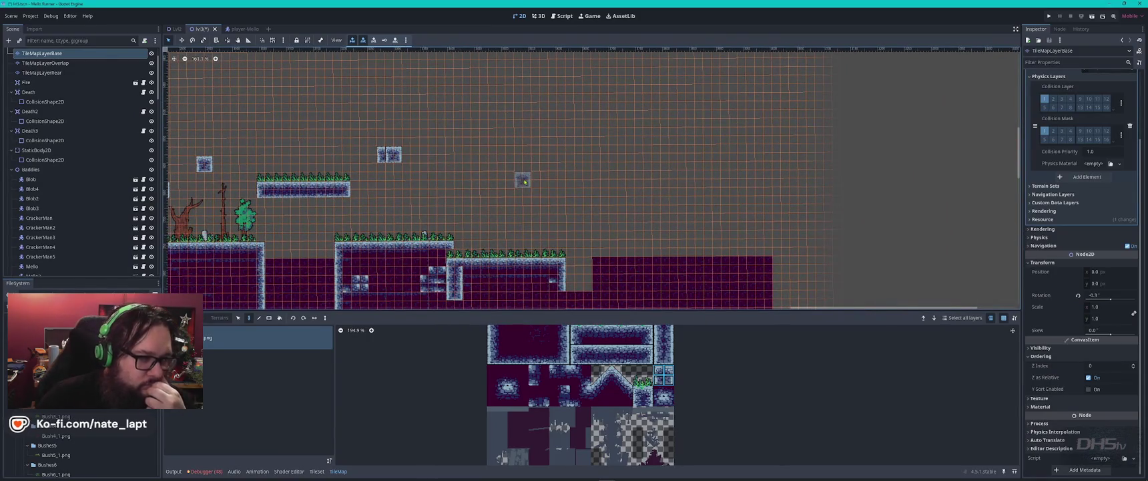
scroll(399, 146, up, 3)
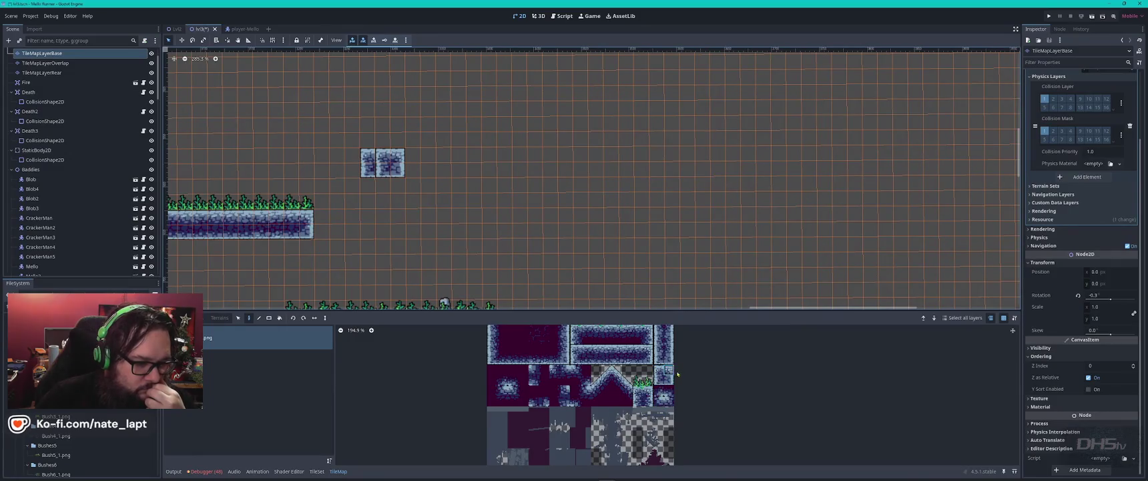
Paint a row of grass tiles along the top of the small floating stone block
scroll(661, 371, up, 2)
scroll(649, 371, up, 1)
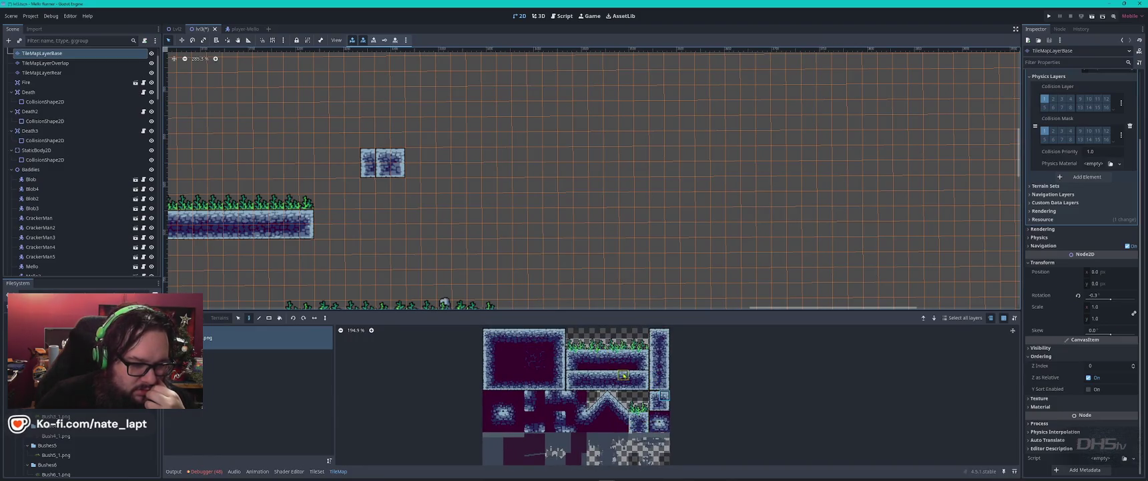
click(624, 381)
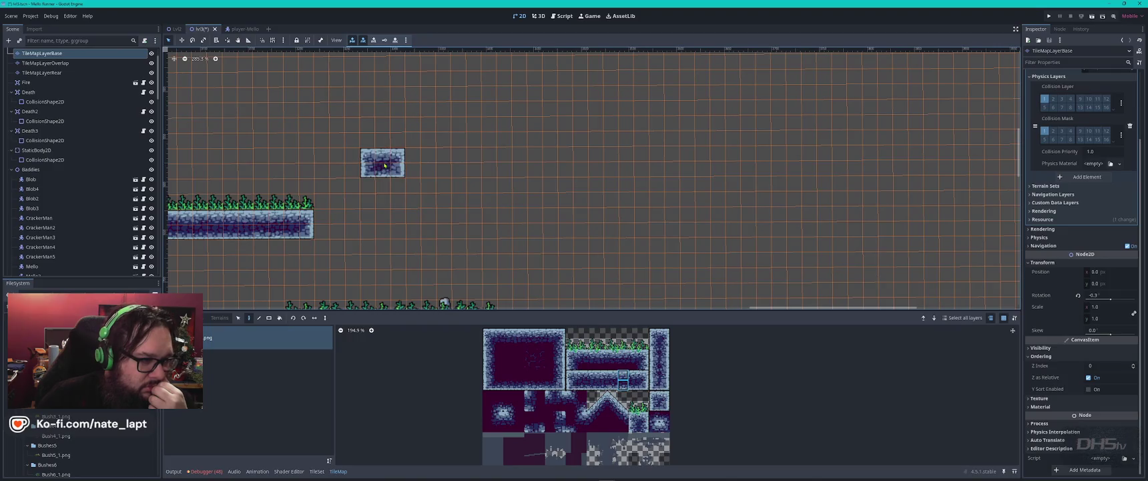
key(Escape)
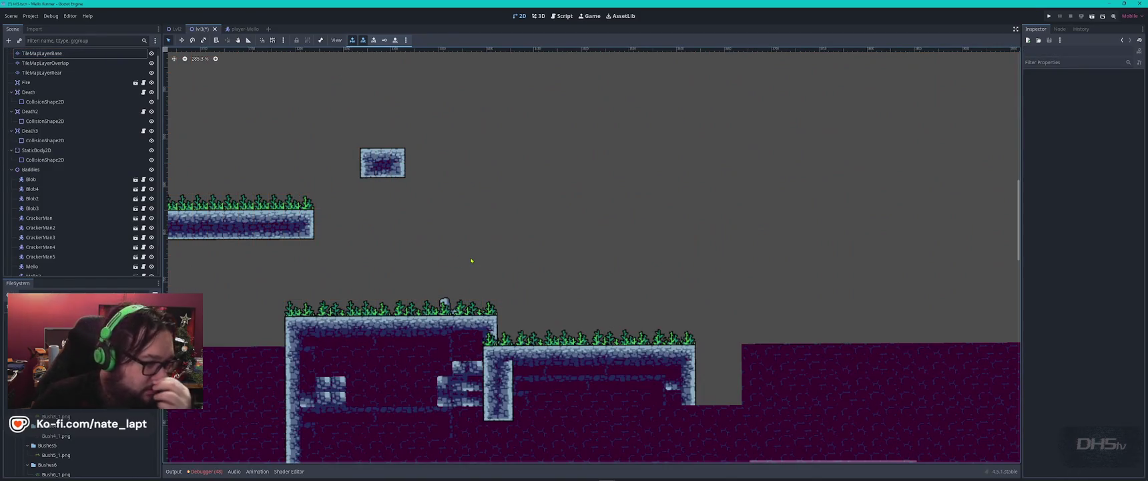
click(399, 304)
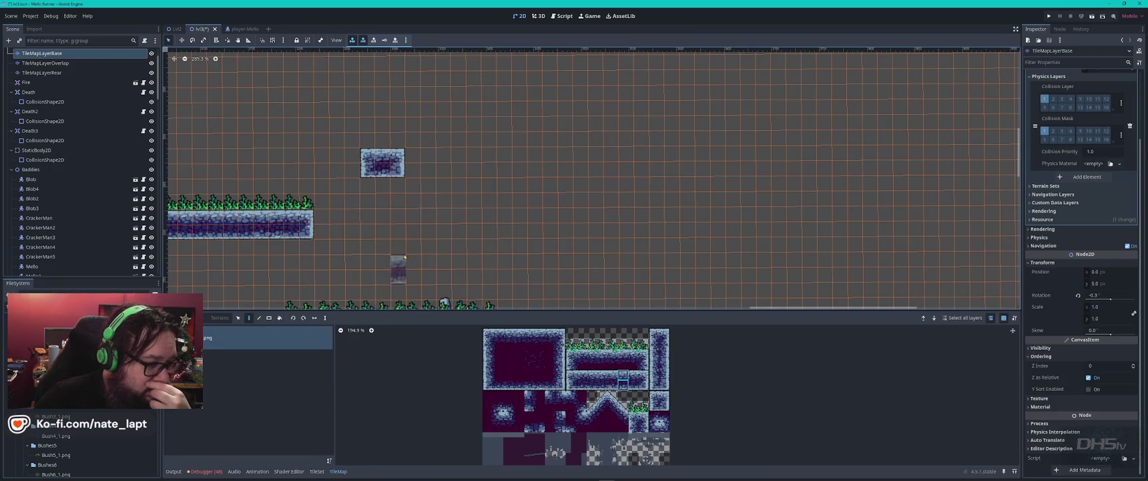
key(Escape)
click(358, 309)
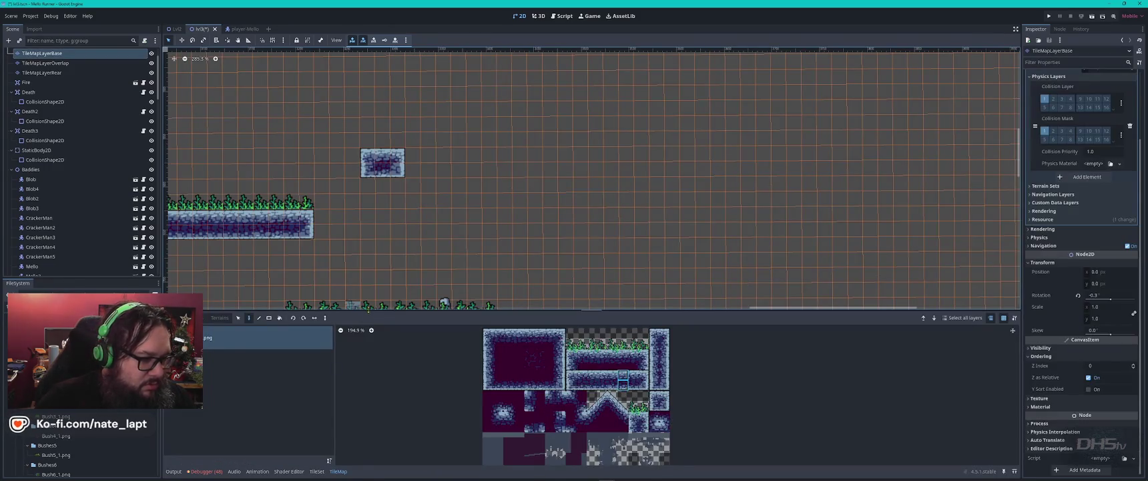
scroll(364, 292, down, 3)
drag(571, 343, 596, 343)
click(385, 94)
Preview the grass-topped block across the level and return to editing TileMapLayerBase
key(Escape)
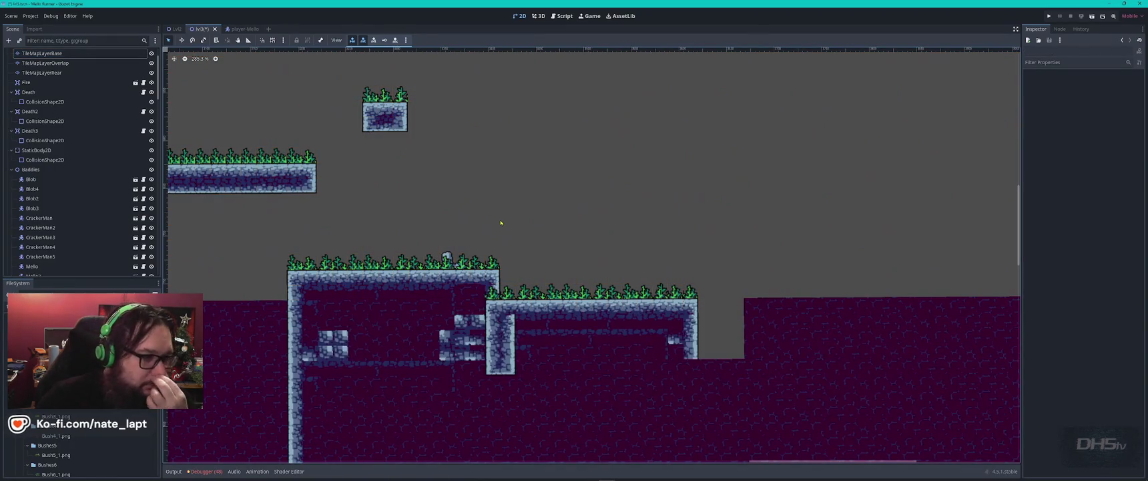
click(491, 268)
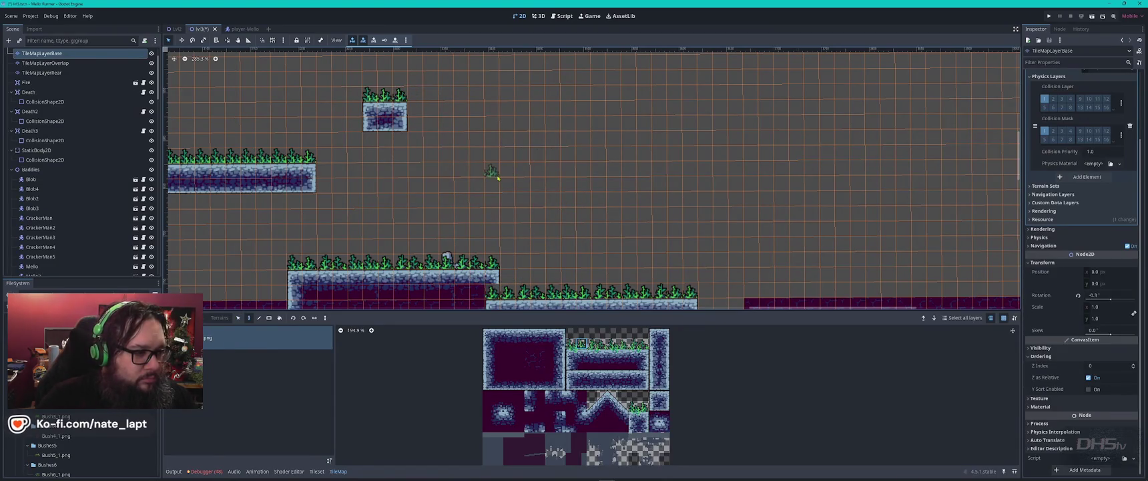
key(Escape)
scroll(582, 243, down, 2)
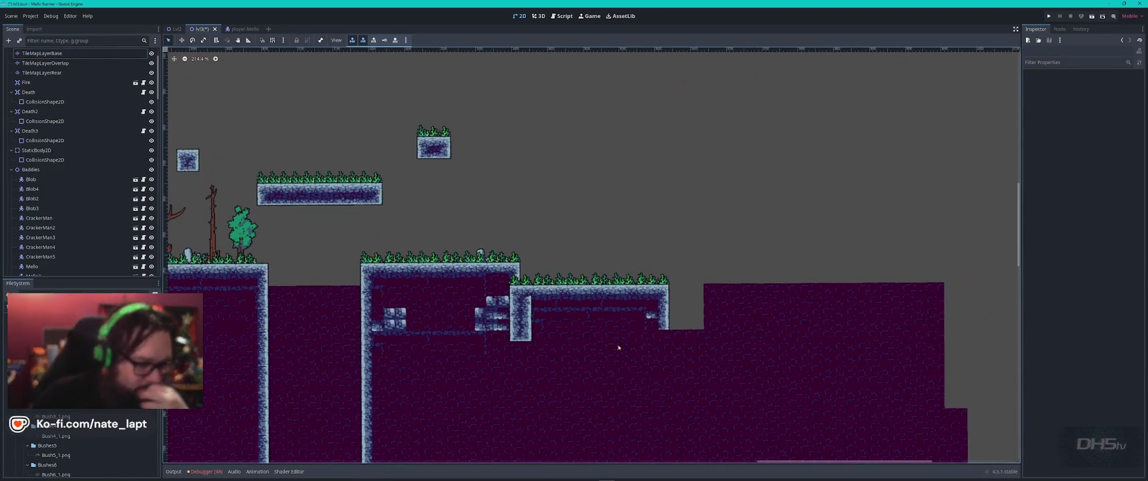
scroll(628, 334, down, 5)
scroll(627, 334, left, 5)
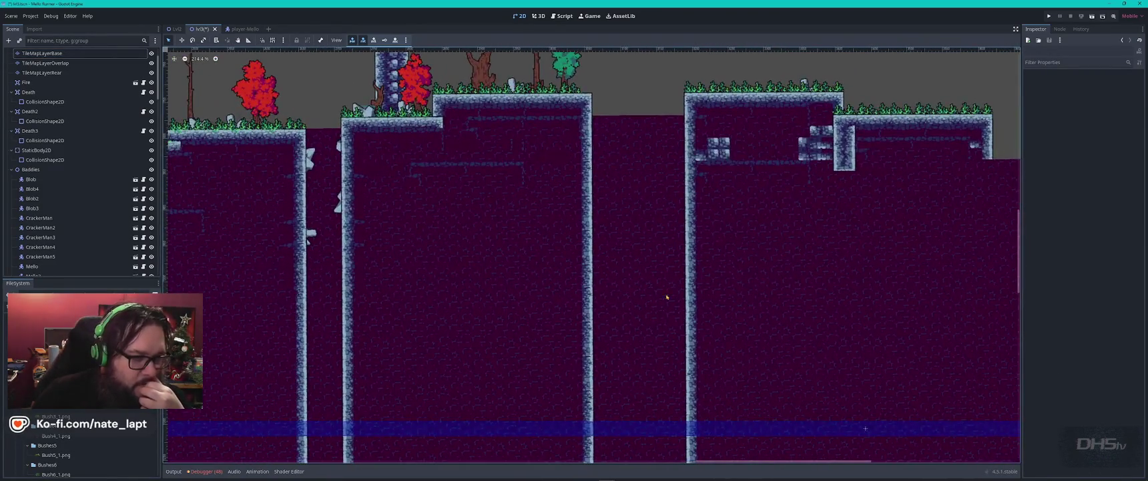
scroll(645, 189, up, 5)
scroll(601, 305, up, 7)
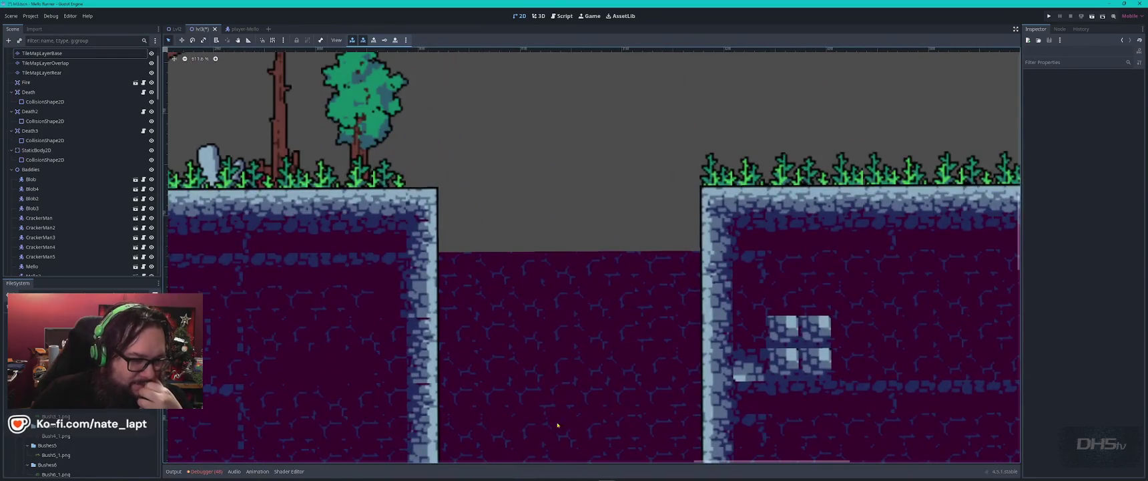
click(538, 282)
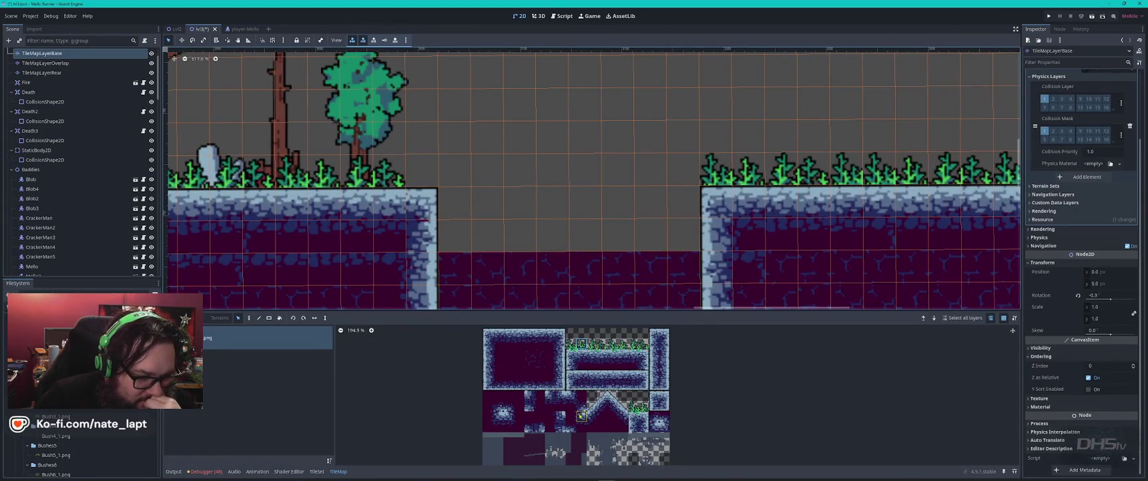